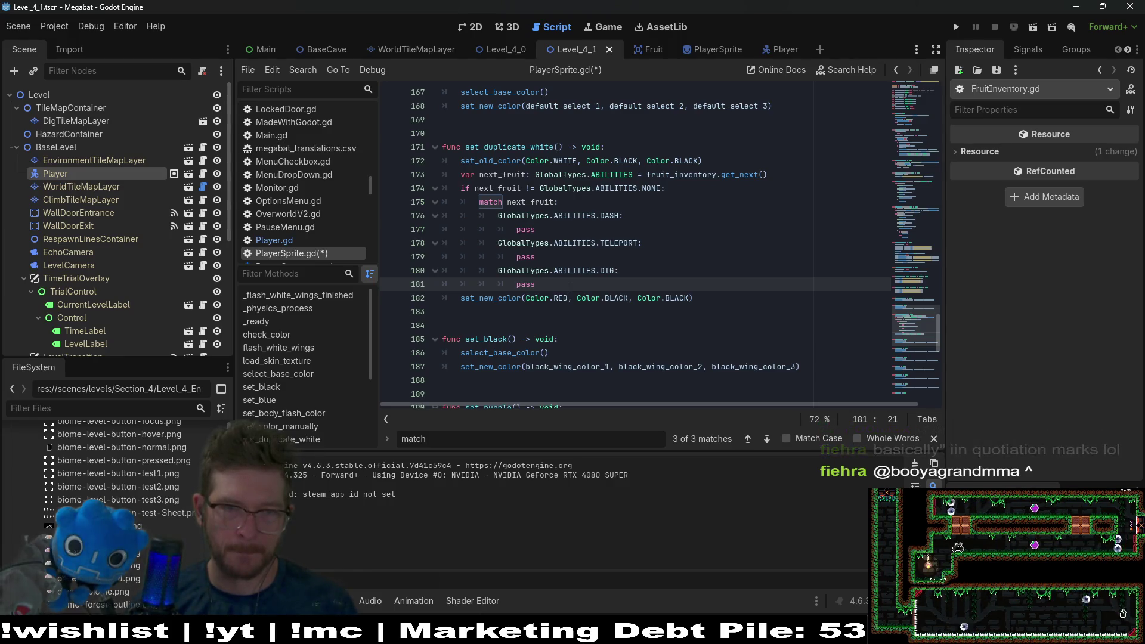
Step: Add an else: branch after DIG whose set_new_color call uses Color.BLACK for all three colours
key("Return")
key("BackSpace")
key("BackSpace")
key("BackSpace")
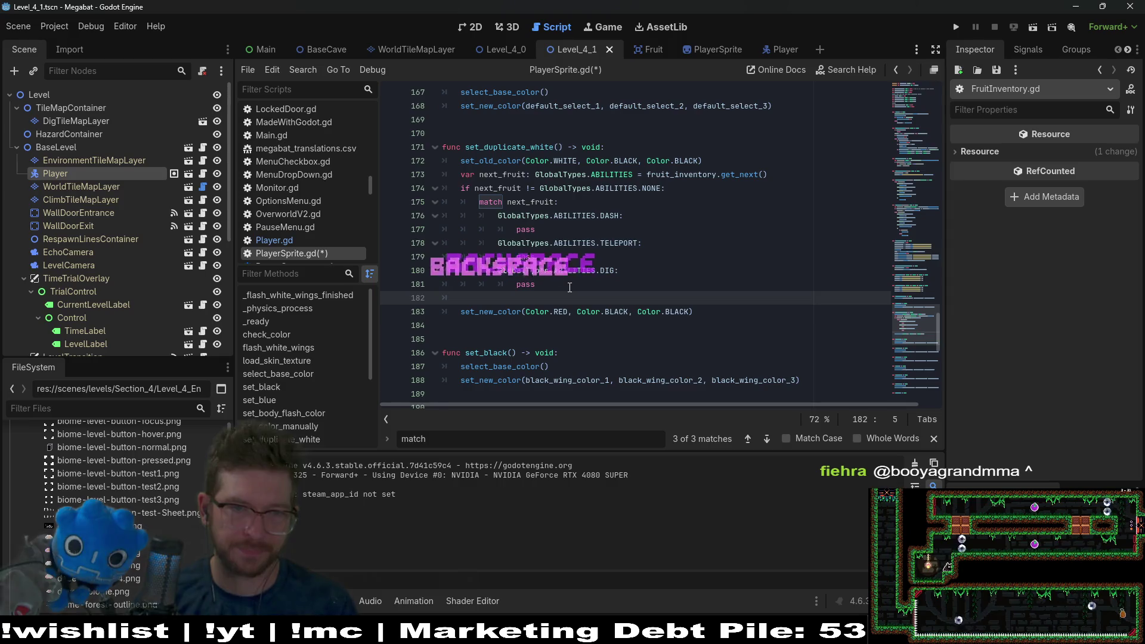
type("else:")
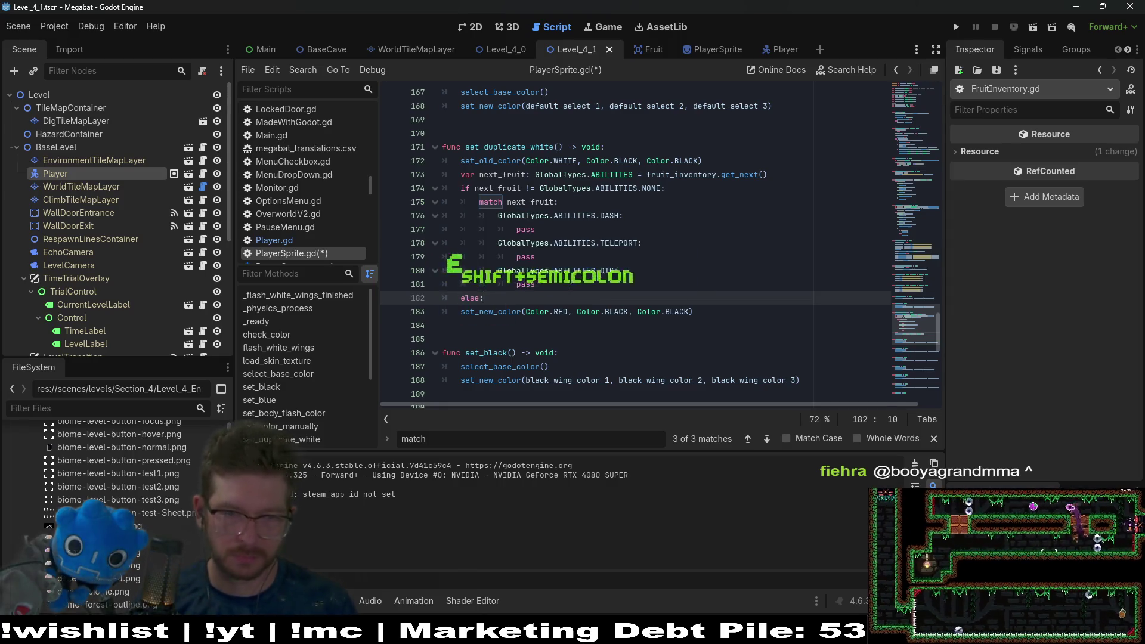
key("Down")
key("Home")
key("Tab")
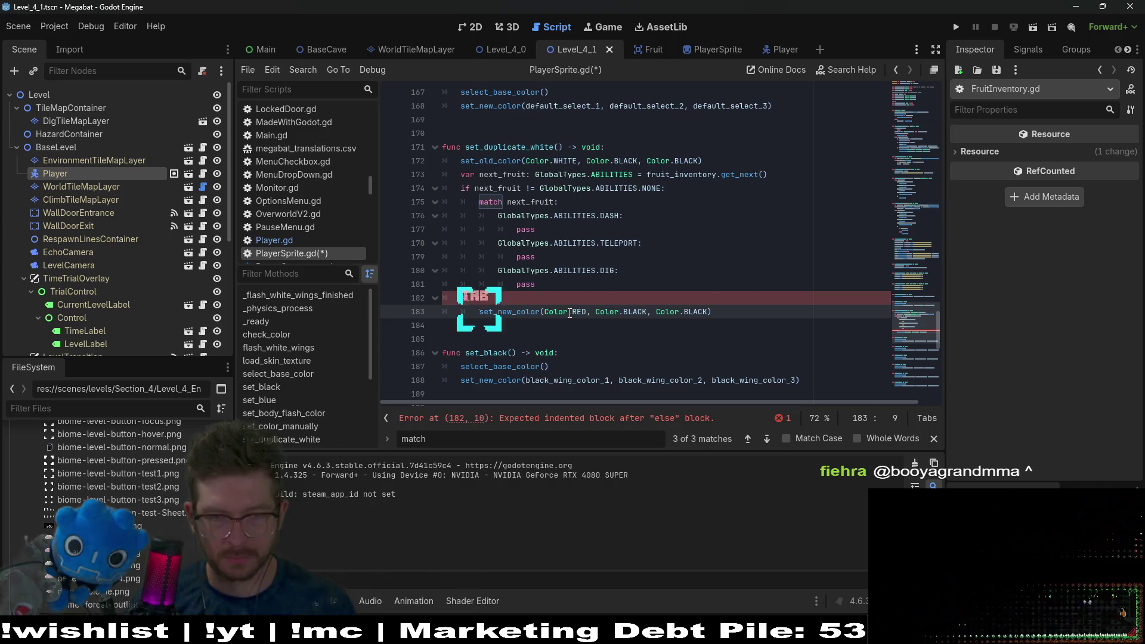
double_click(578, 311)
type("B")
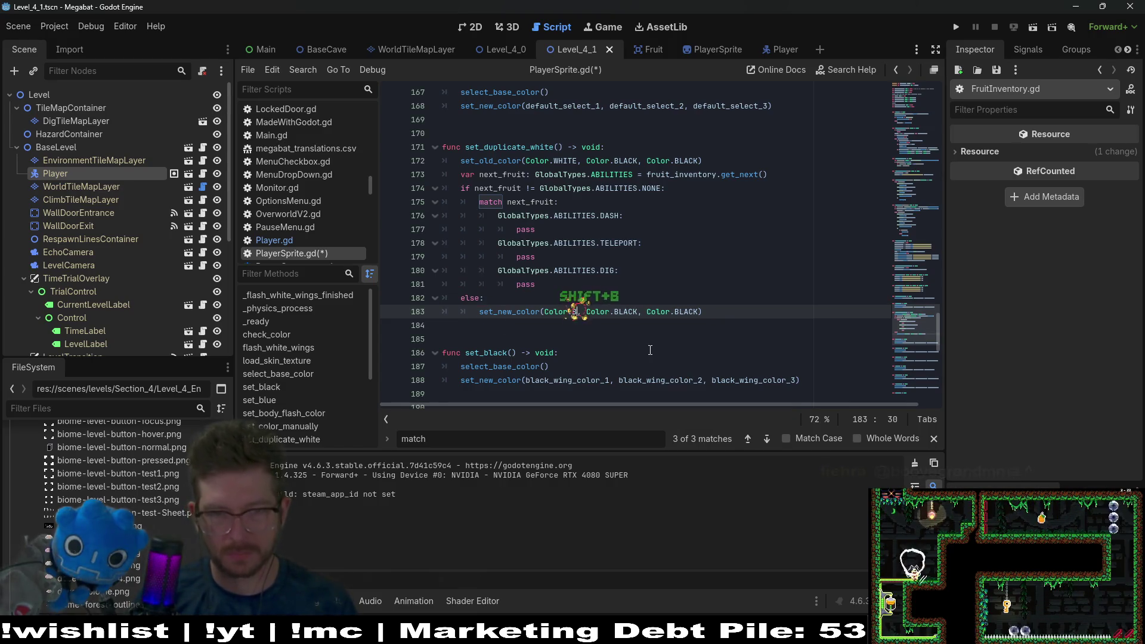
type("LACK")
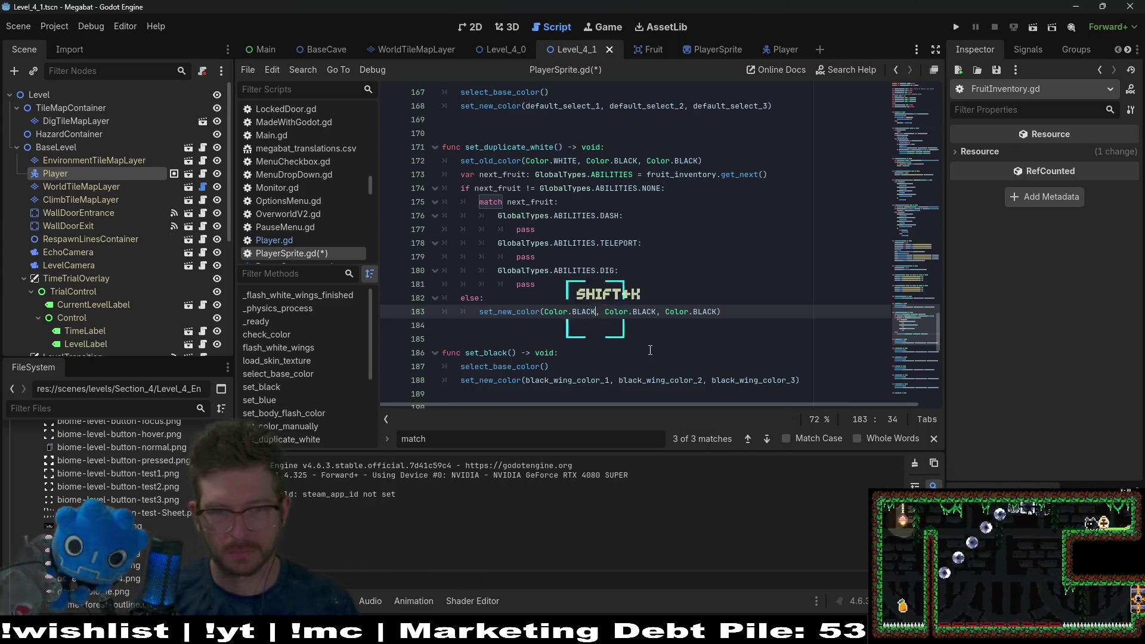
Step: Replace the DASH placeholder with set_new_color(purple_wing_color_1, Color.BLACK, Color.BLACK)
double_click(526, 229)
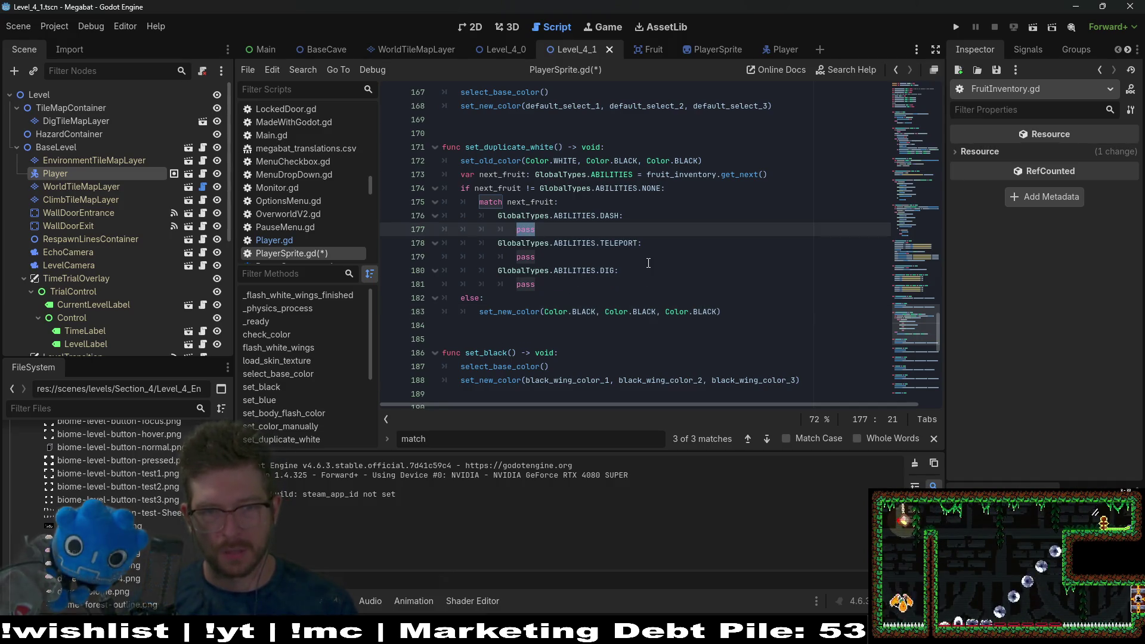
type("set_new_color(purple_wing_color_1, purple_wing_color_2, purple_wing_color_3)")
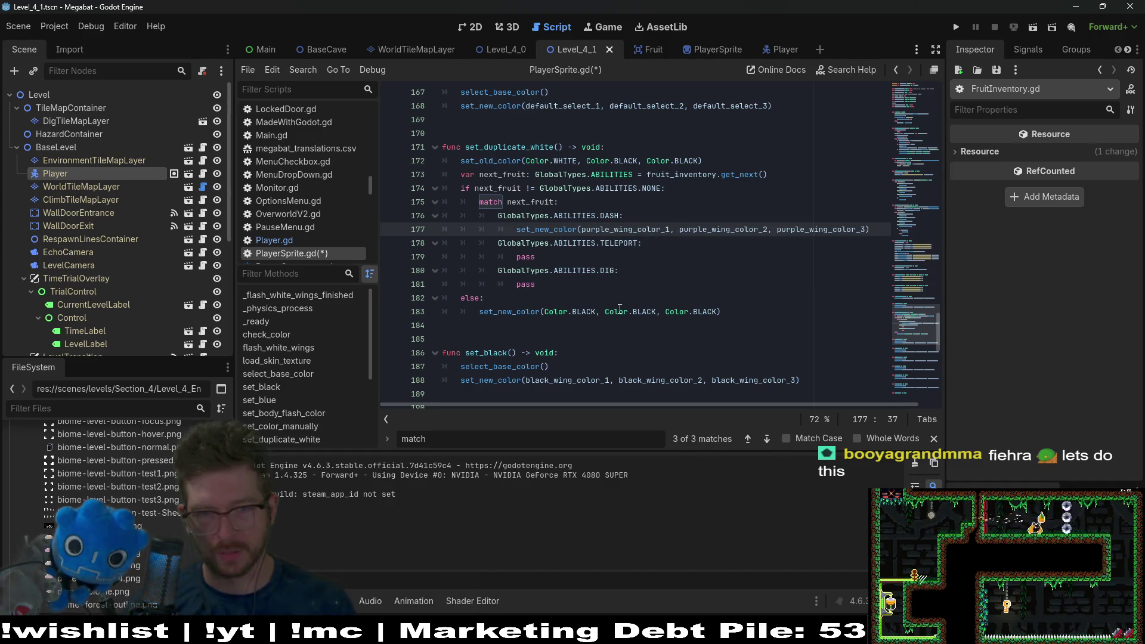
left_click_drag(720, 312, 610, 314)
key("ctrl+c")
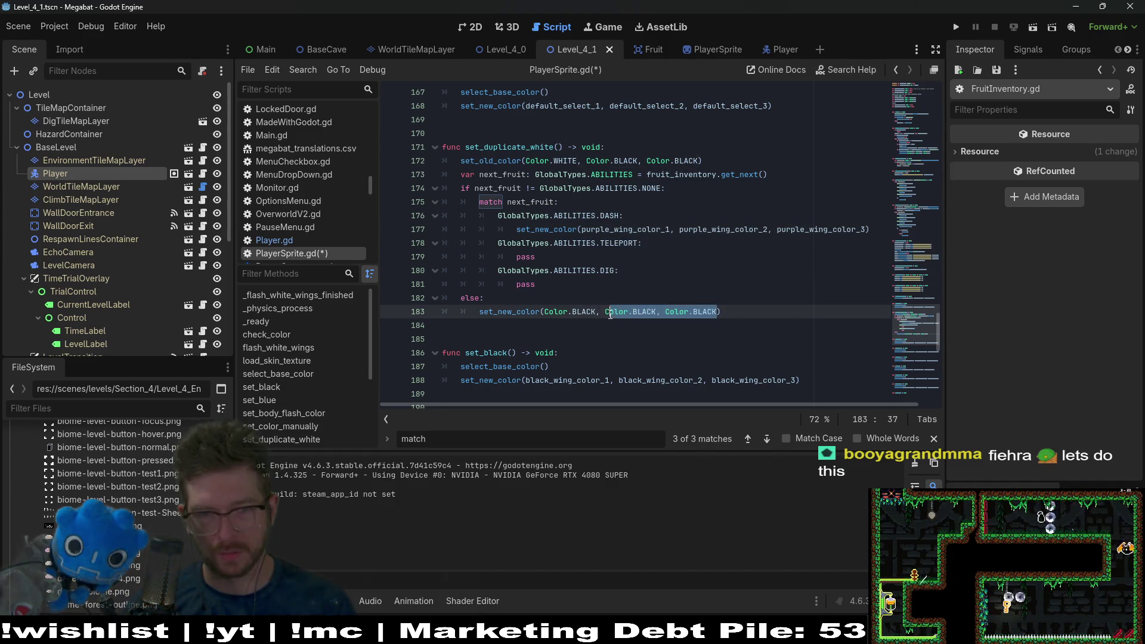
left_click(865, 229)
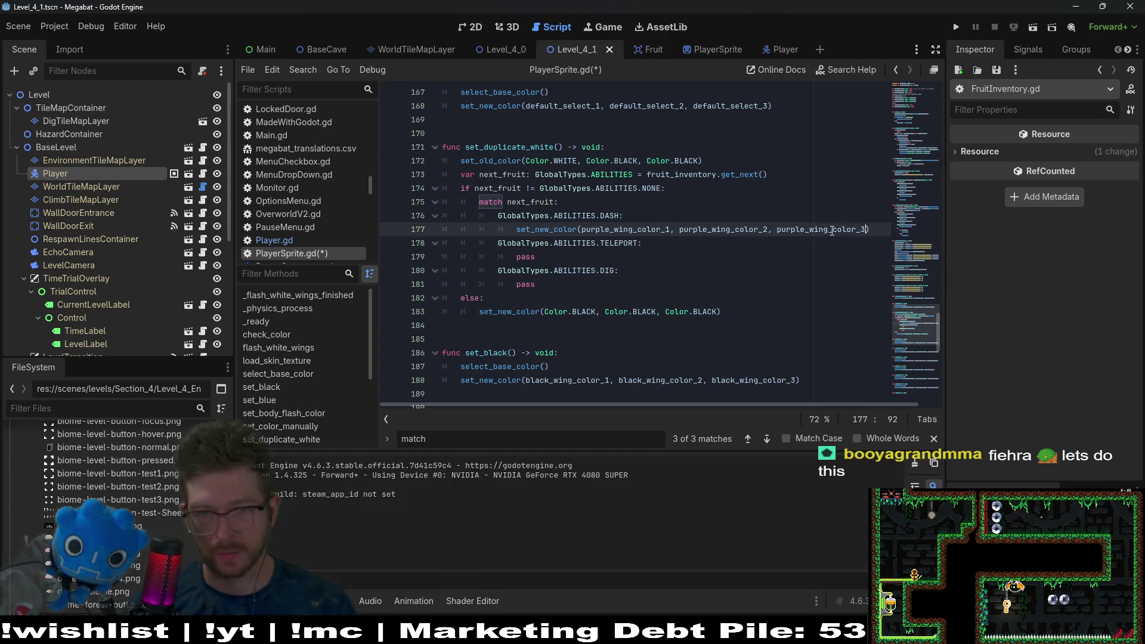
key("ctrl+v")
double_click(658, 230)
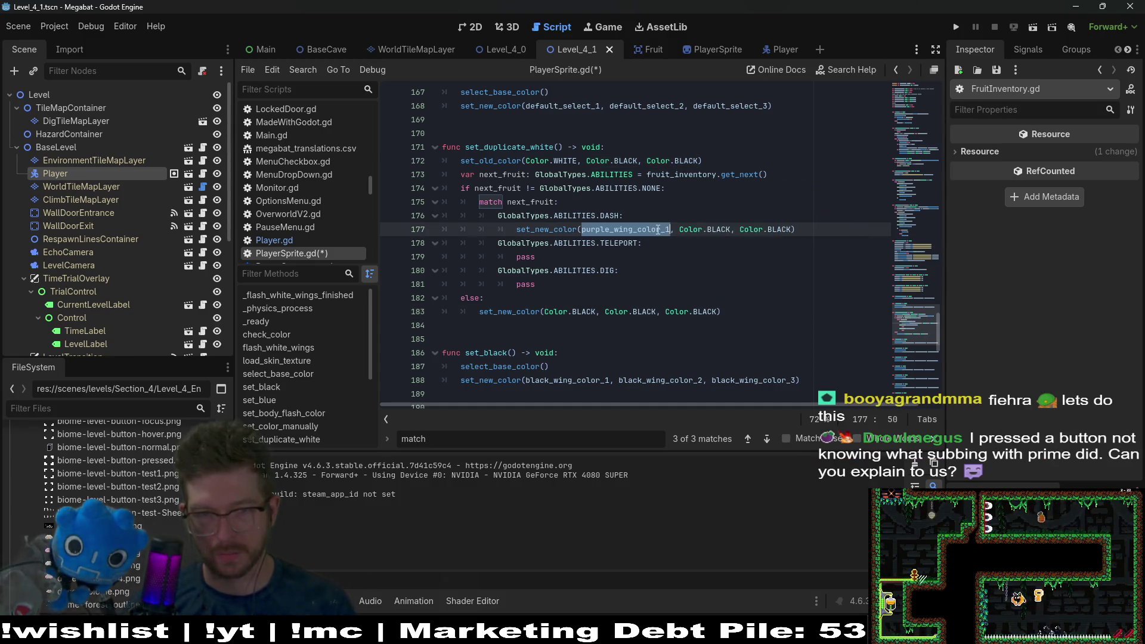
Step: Copy the DASH colour line into the TELEPORT and DIG branches, and start renaming purple on line 179
left_click_drag(820, 229, 818, 222)
key("ctrl+c")
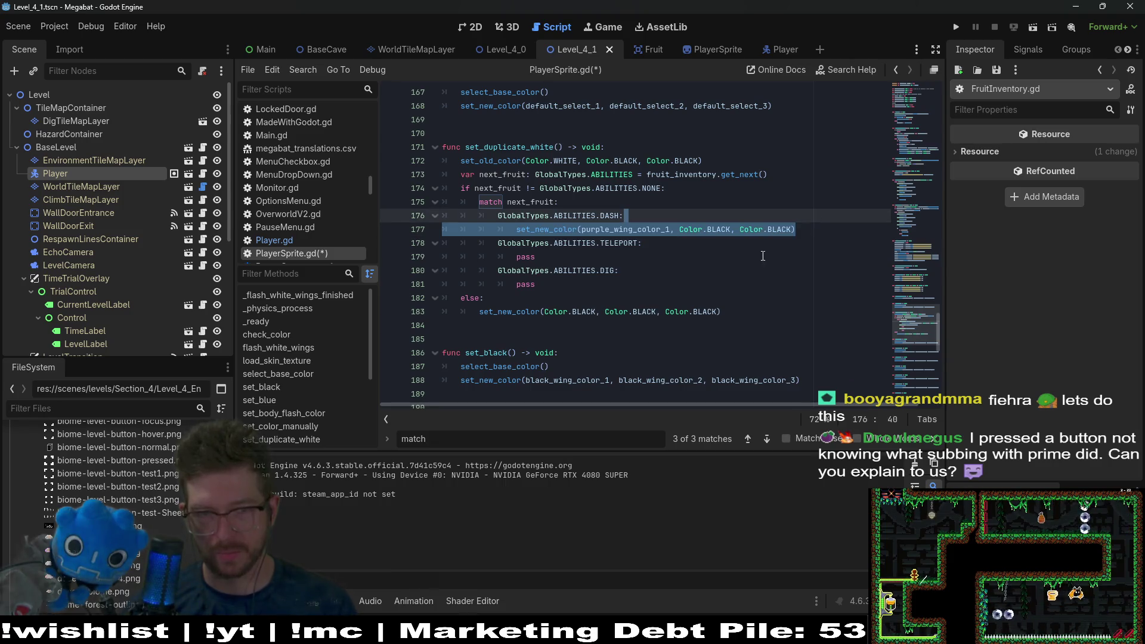
left_click_drag(702, 256, 704, 243)
key("ctrl+v")
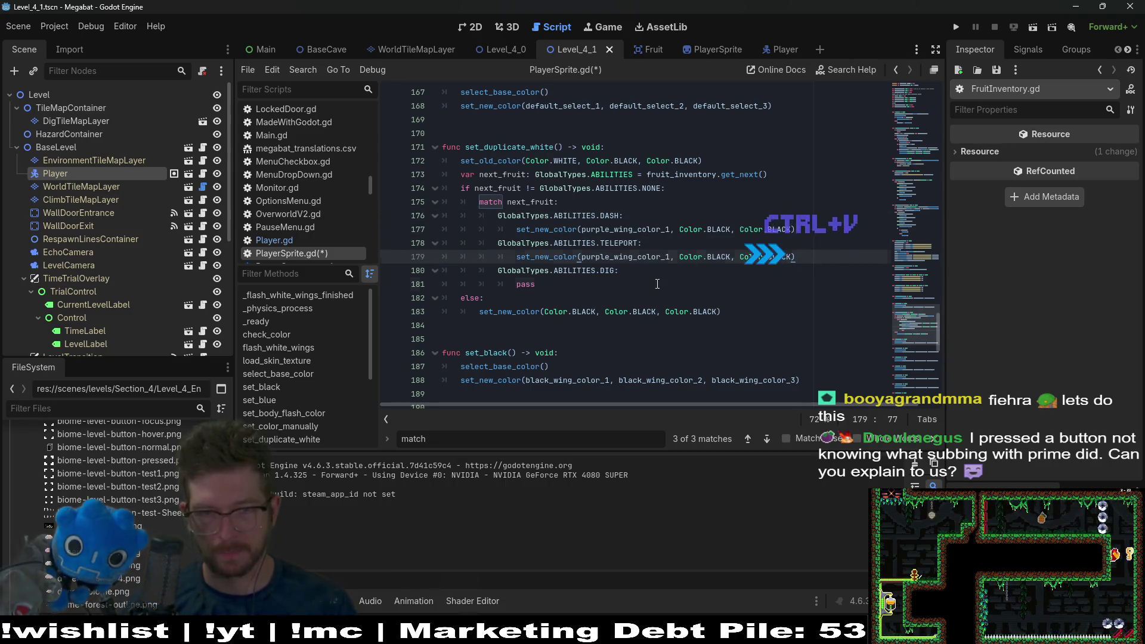
left_click_drag(657, 284, 633, 269)
key("ctrl+v")
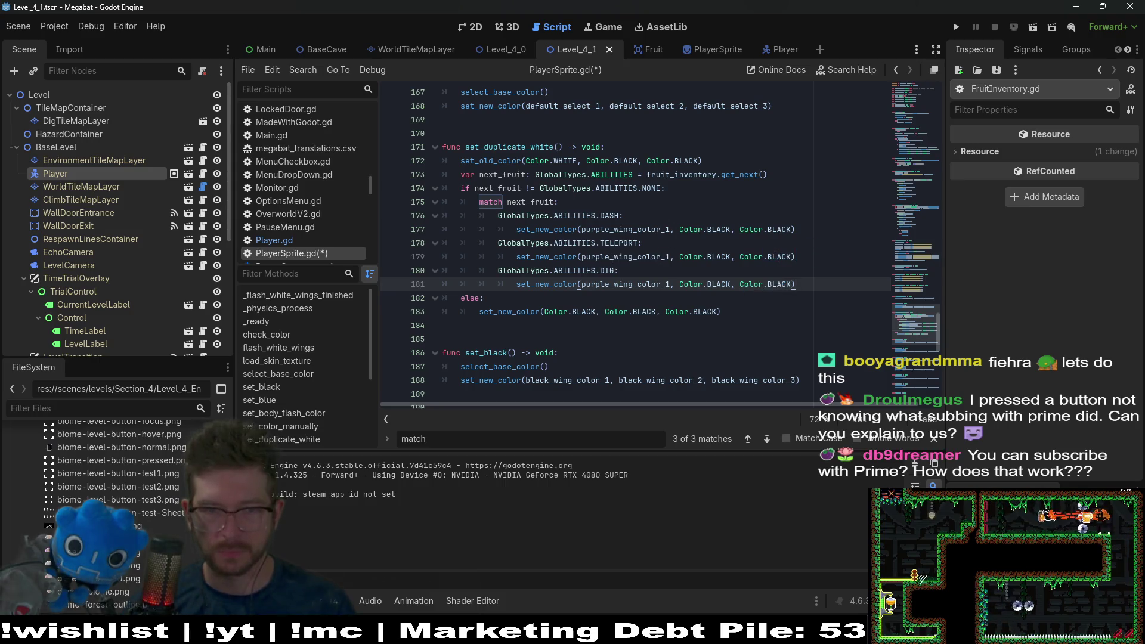
left_click(612, 259)
key("BackSpace")
key("BackSpace")
key("BackSpace")
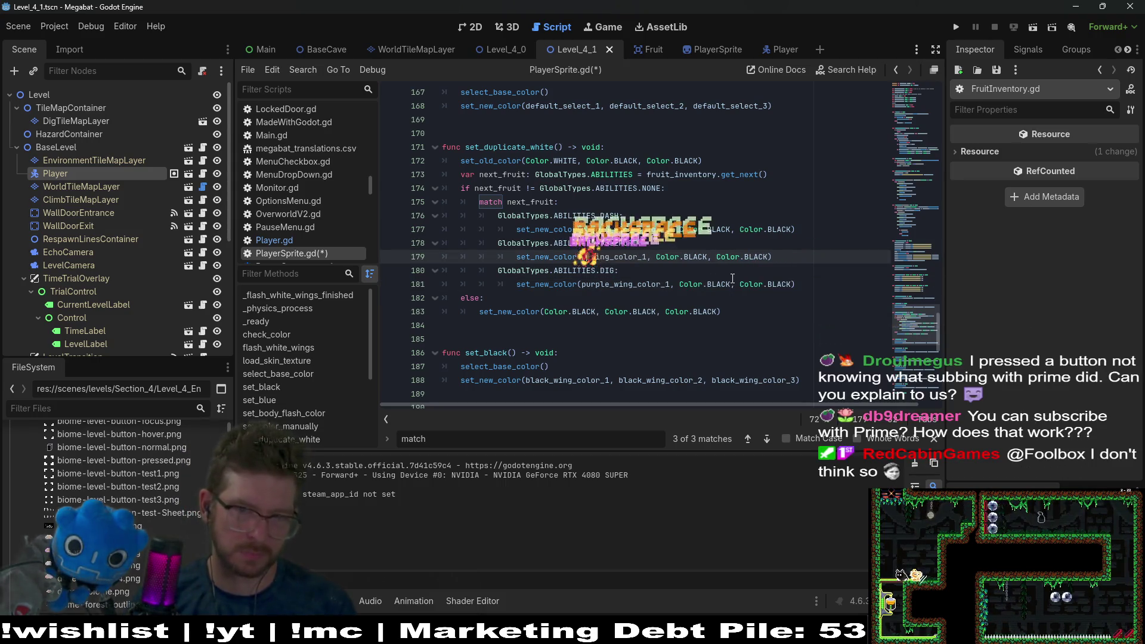
key("BackSpace")
type("o")
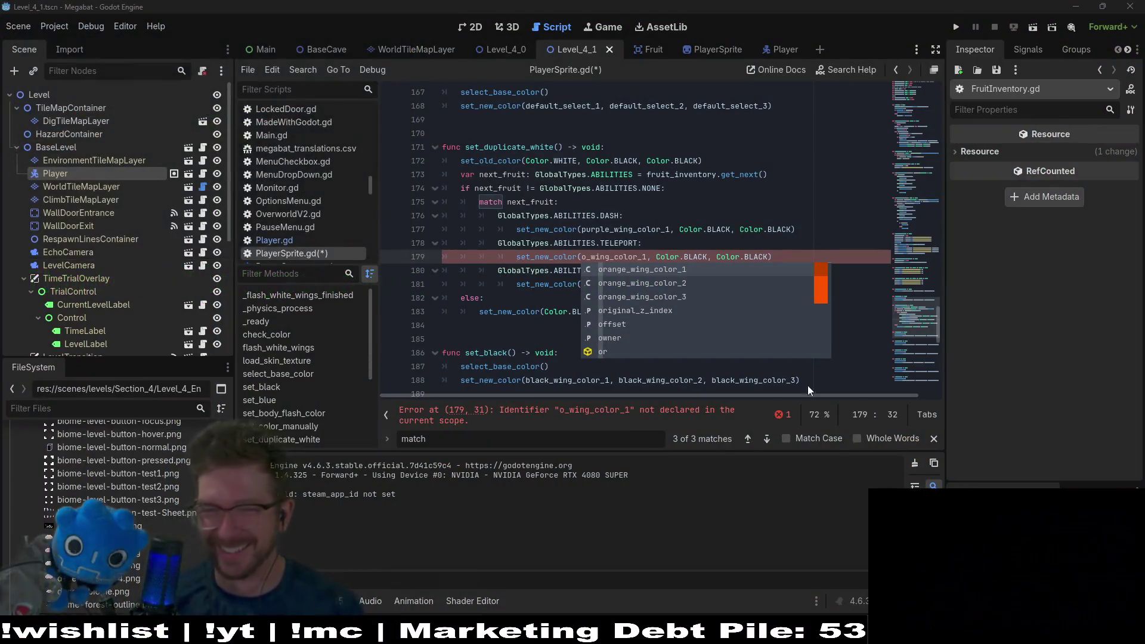
triple_click(587, 254)
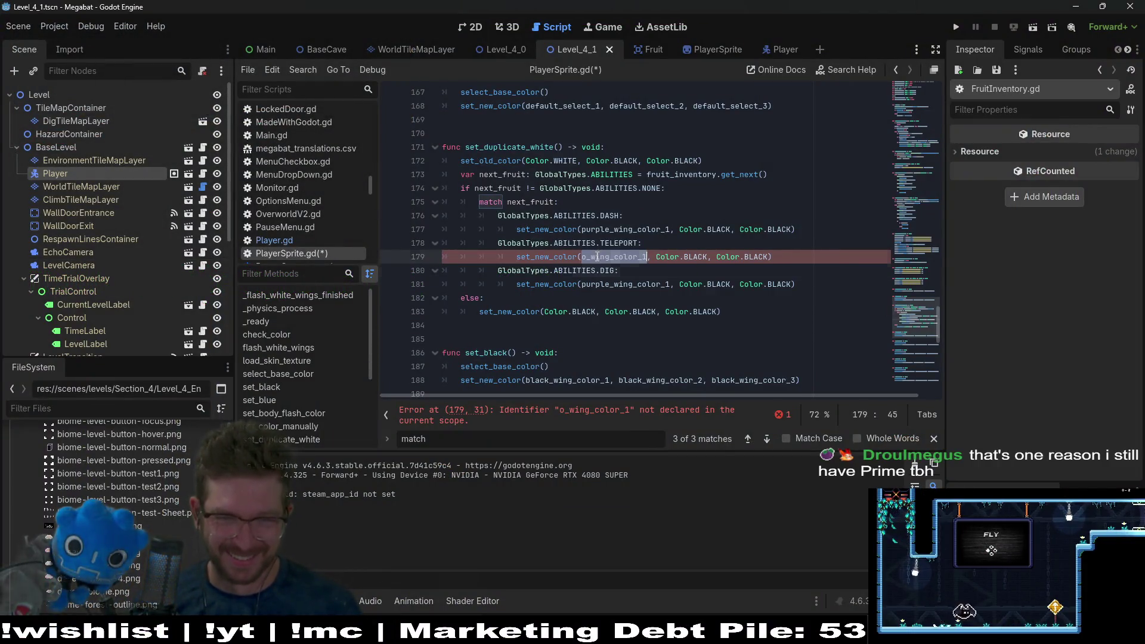
left_click_drag(915, 335, 905, 93)
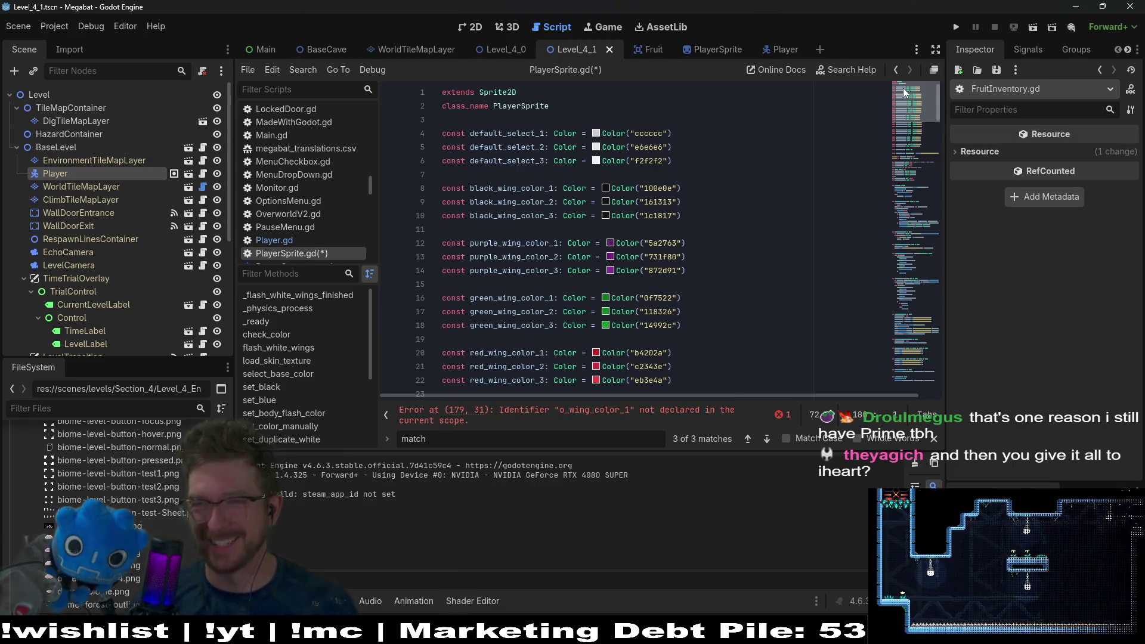
Step: Replace o_wing_color_1 on line 179 with the orange_wing_color_1 constant
left_click_drag(904, 104, 912, 133)
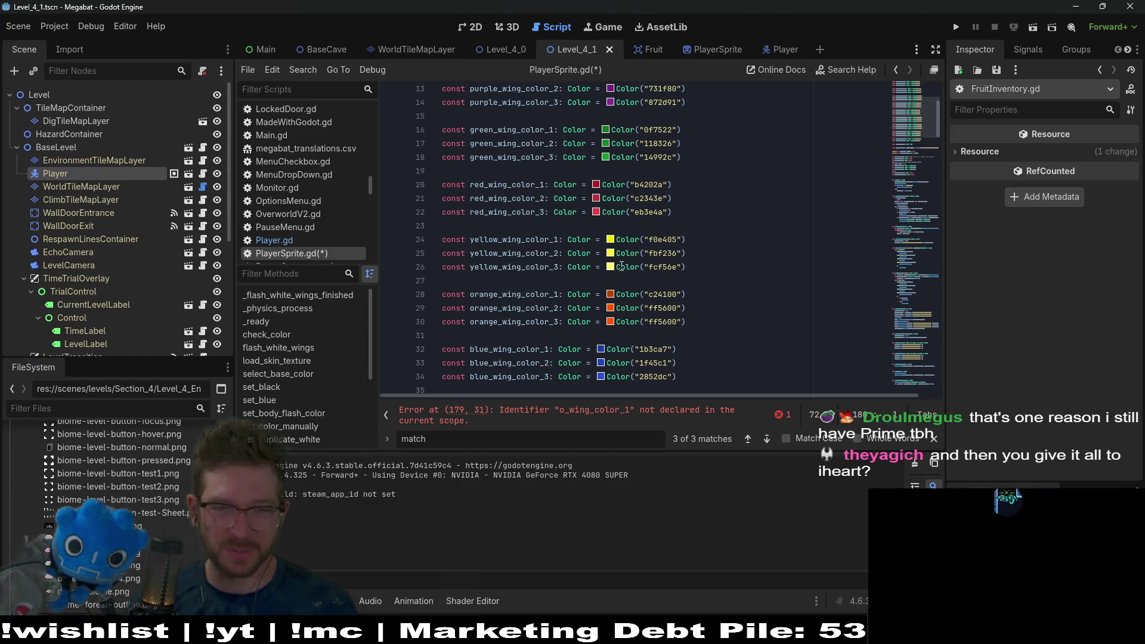
double_click(528, 295)
key("ctrl+c")
key("ctrl+f")
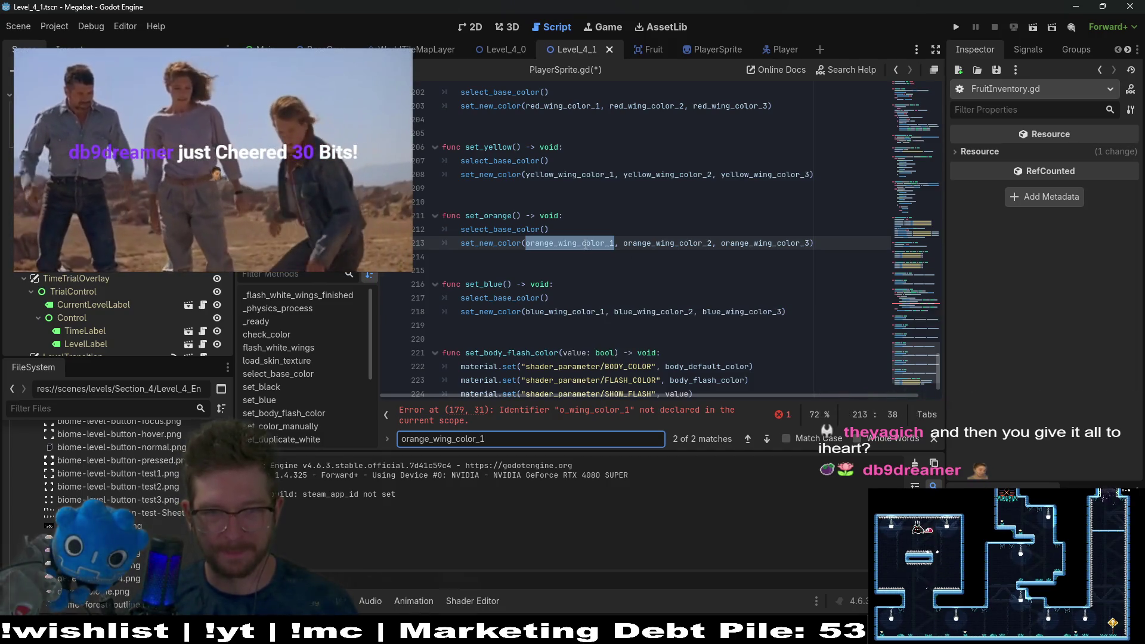
key("alt+Left")
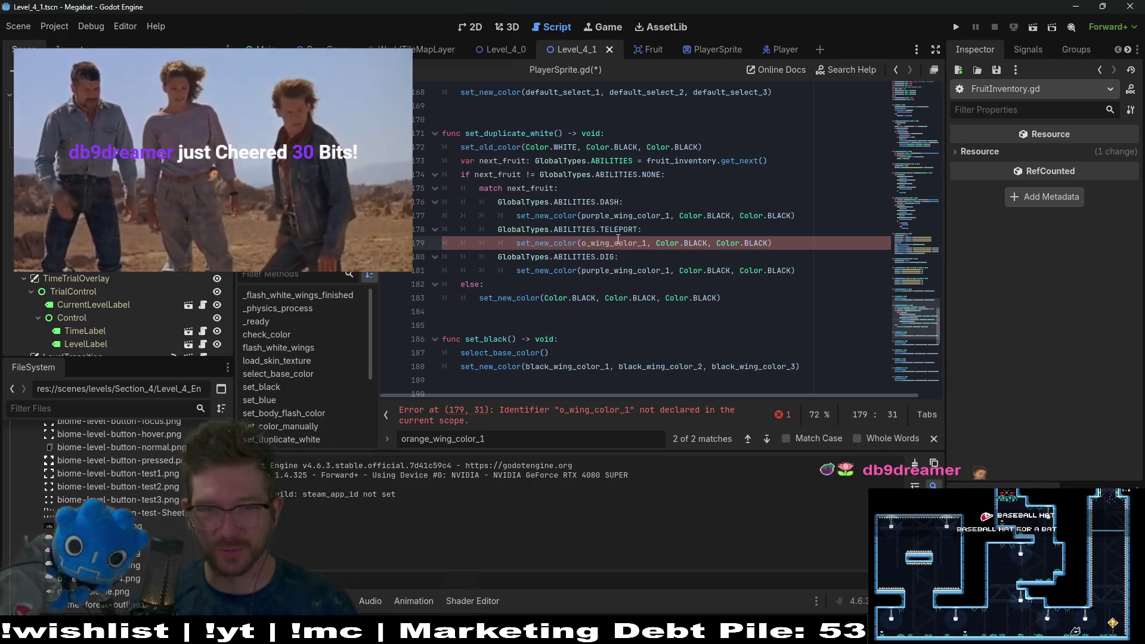
double_click(618, 241)
key("ctrl+v")
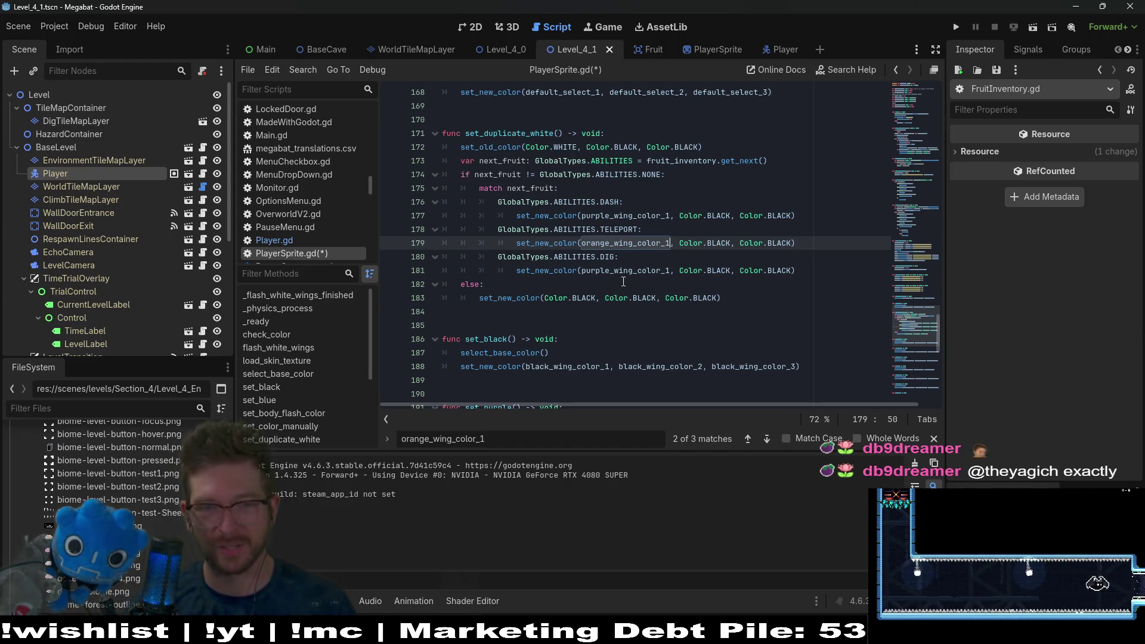
Step: Change line 181 to red_wing_color_1 and save PlayerSprite.gd
left_click(606, 270)
key("BackSpace")
key("BackSpace")
key("BackSpace")
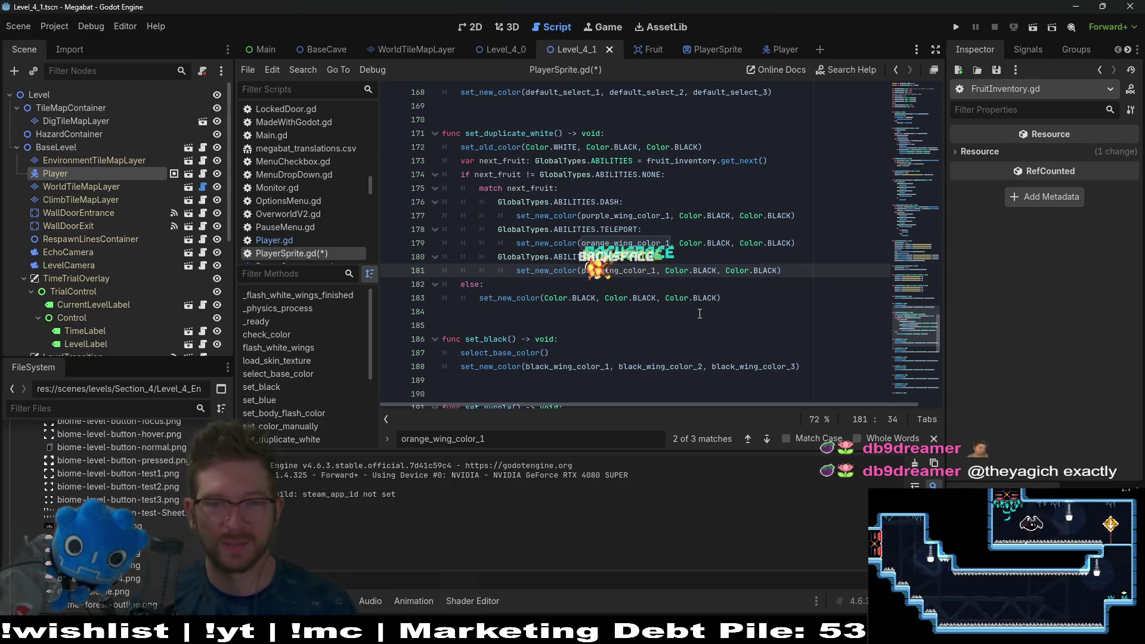
key("BackSpace")
type("red")
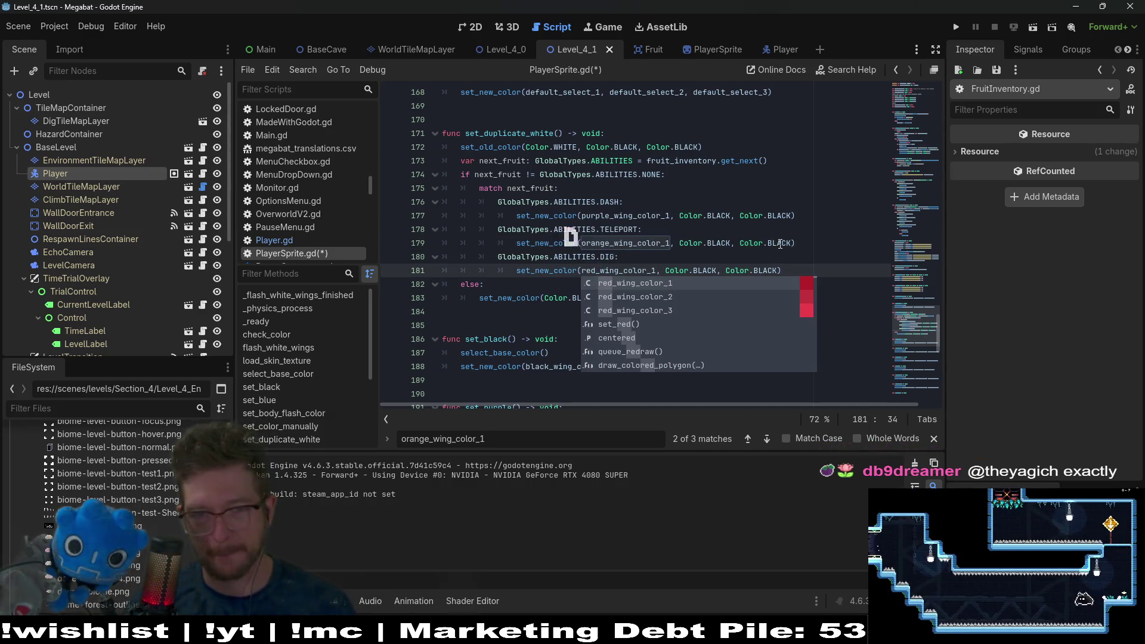
left_click(769, 243)
key("ctrl+s")
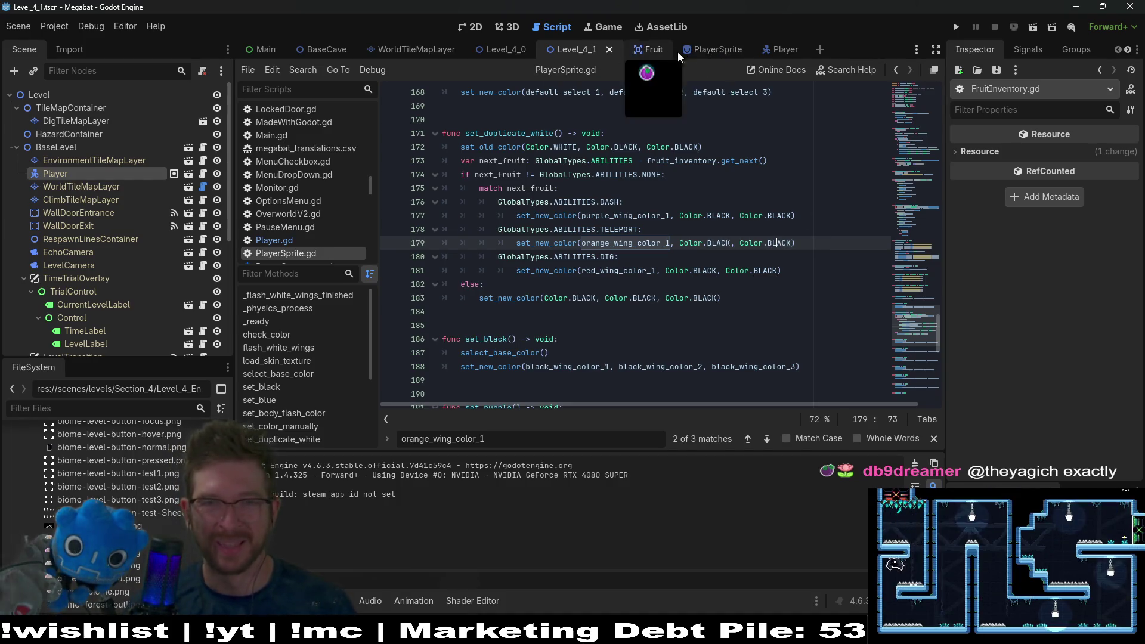
Step: Run the level scene and fly the bat up to grab the orange fruit
left_click(477, 27)
left_click(1032, 27)
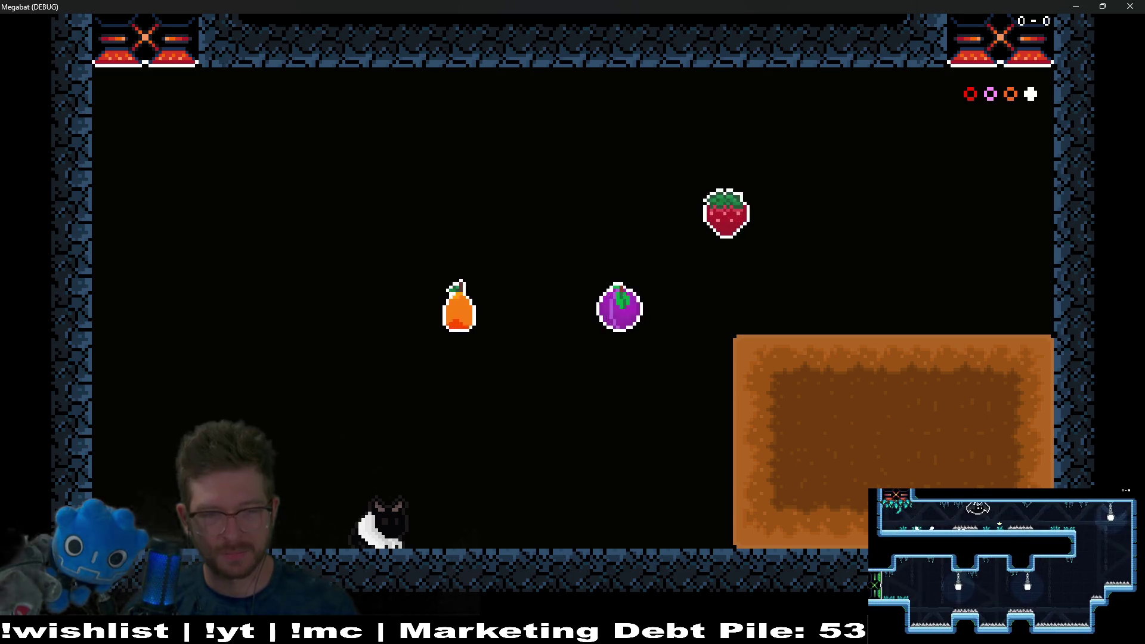
key("Right")
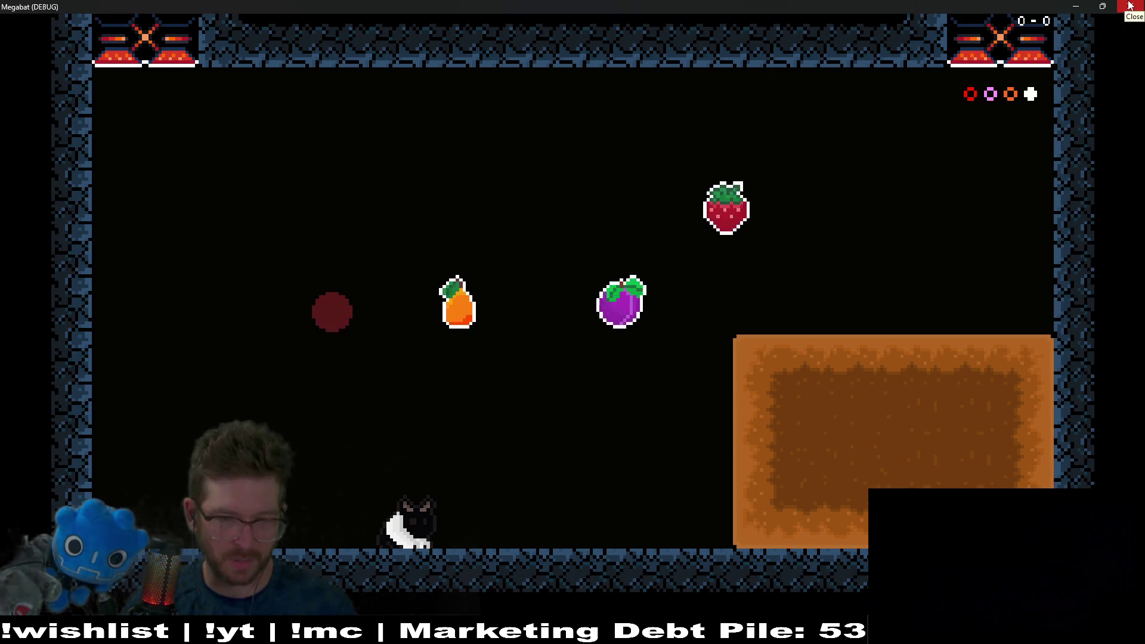
key("space")
key("Right")
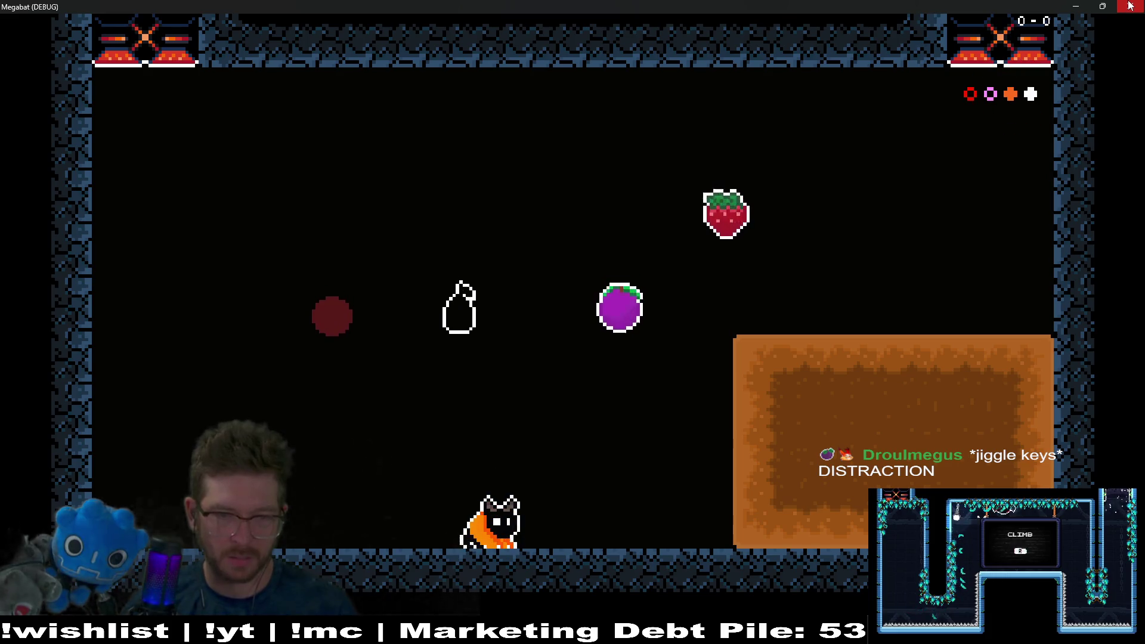
key("Left")
key("Right")
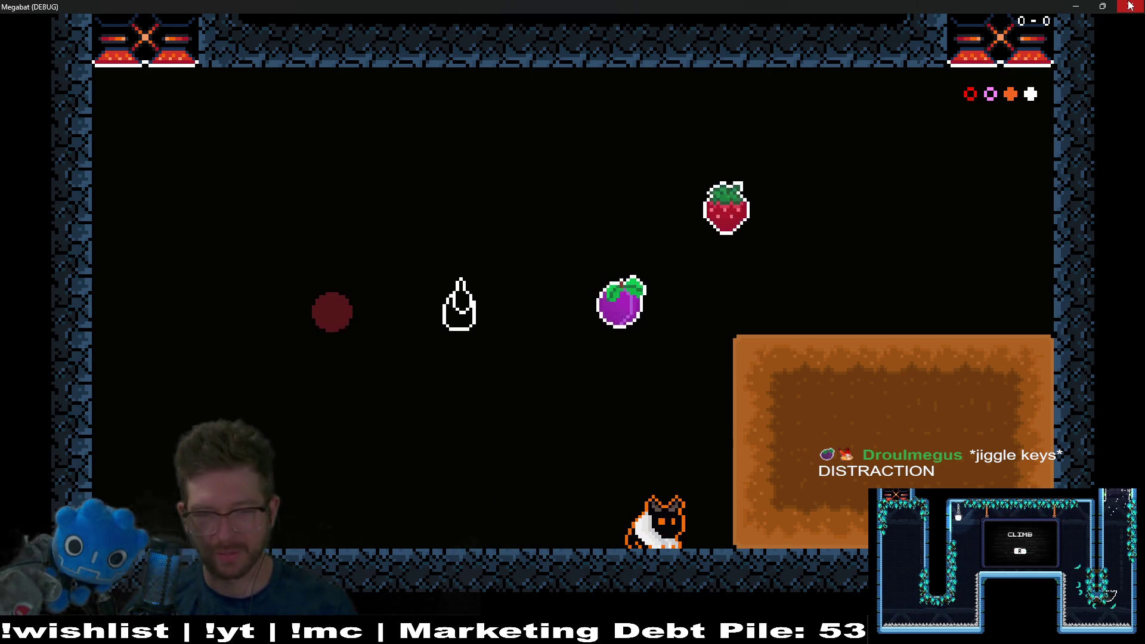
Step: Collect the purple fruit, pear, strawberry, plum and red fruit, dashing along the floor until the breakpoint hits
key("Left")
key("space")
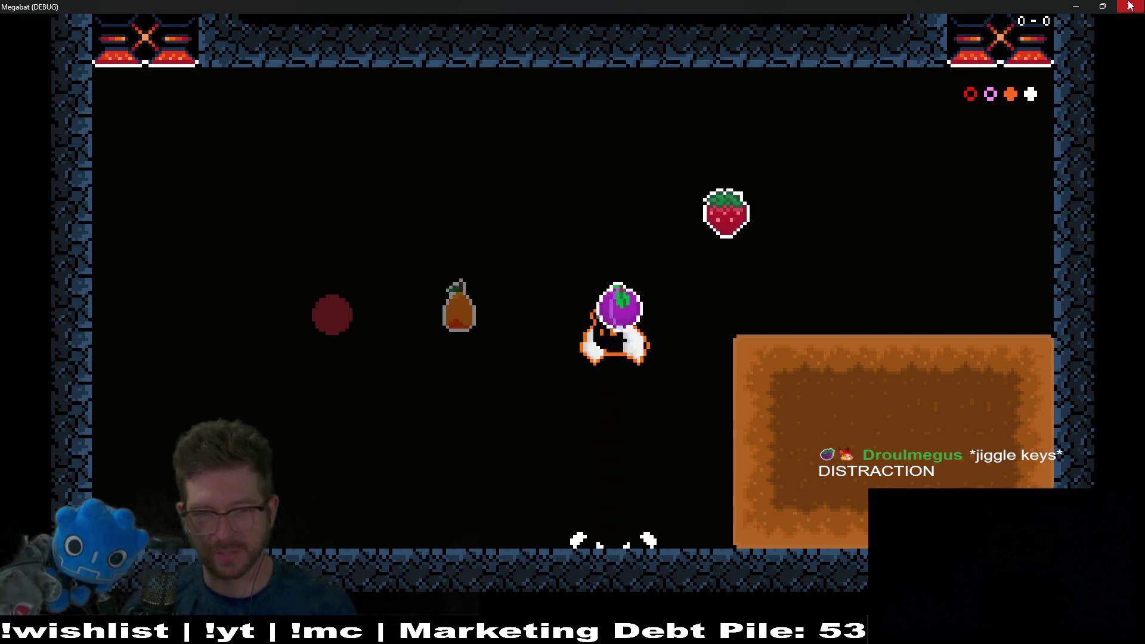
key("Left")
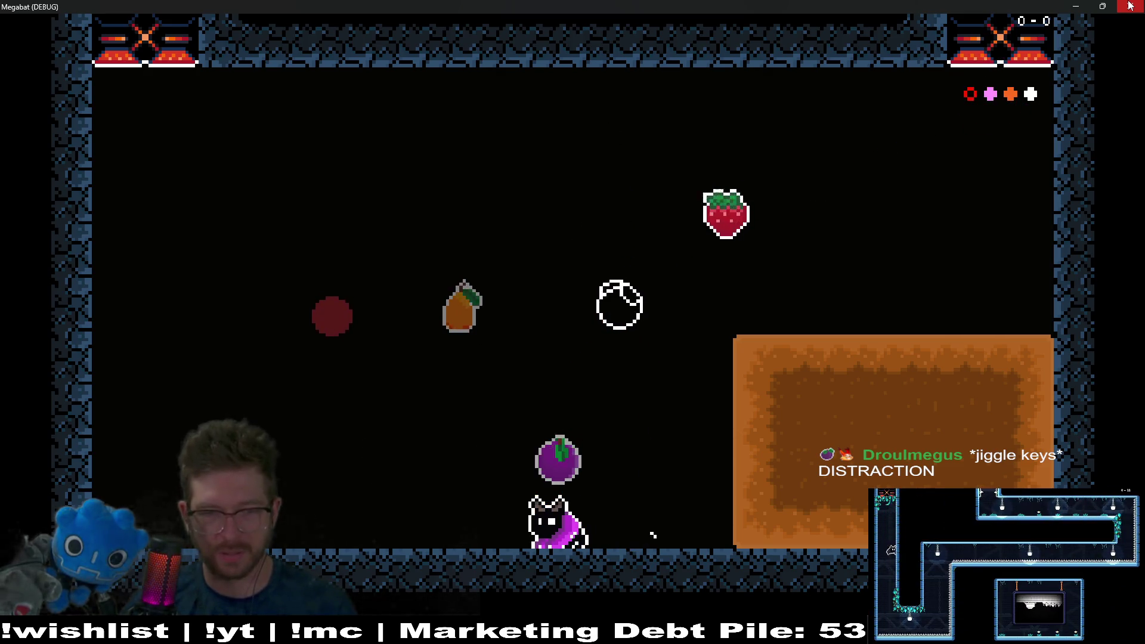
key("space")
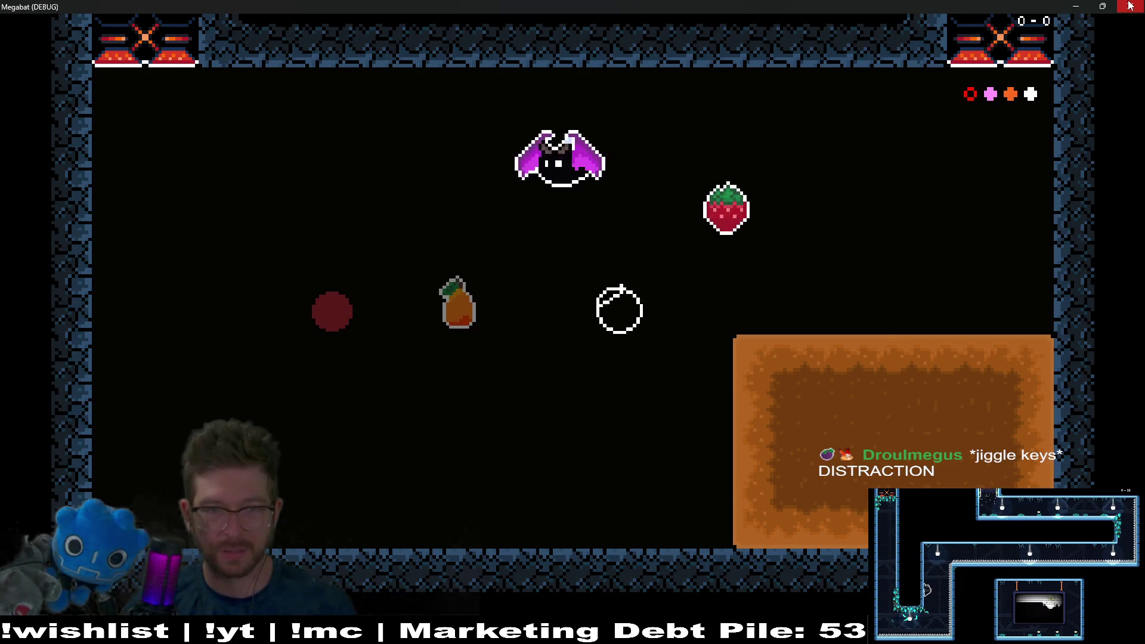
key("Right")
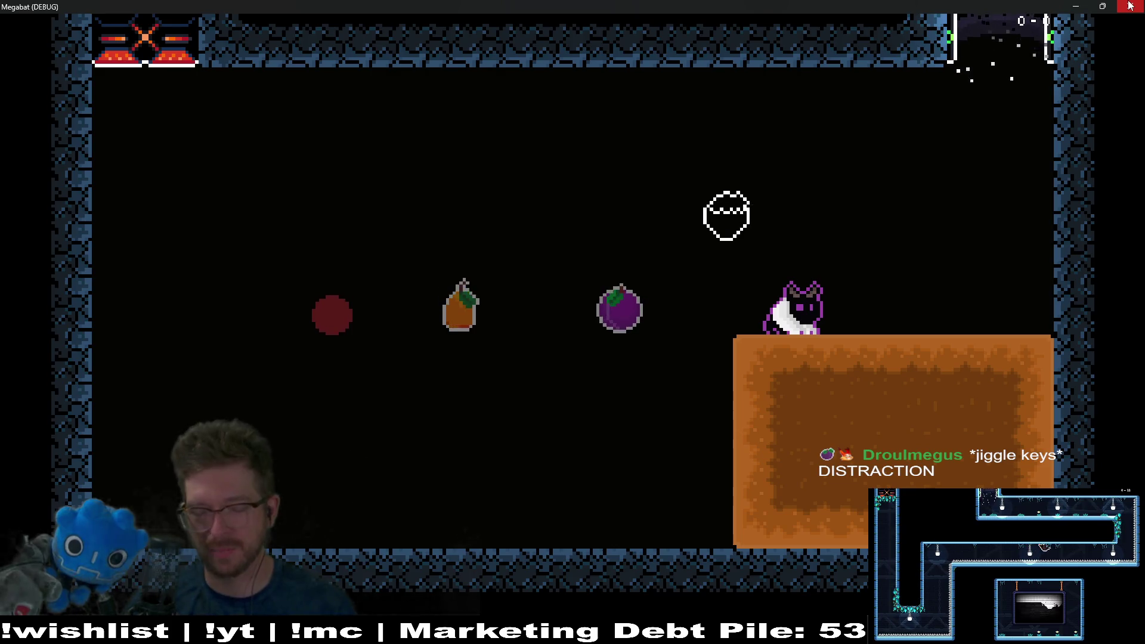
key("Left")
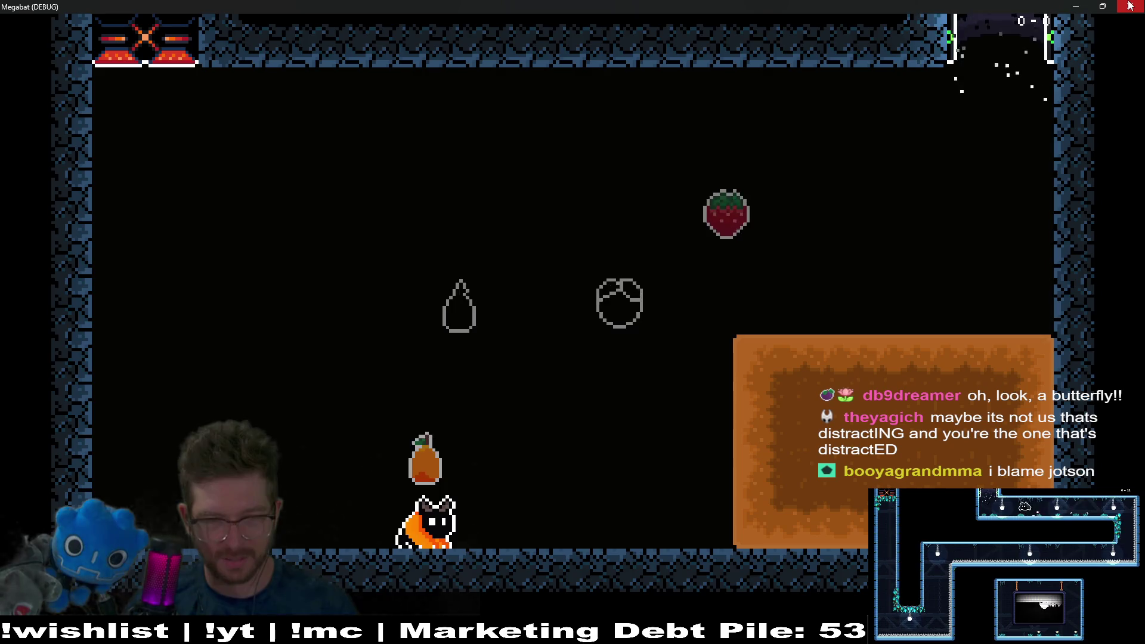
key("Right")
key("Left")
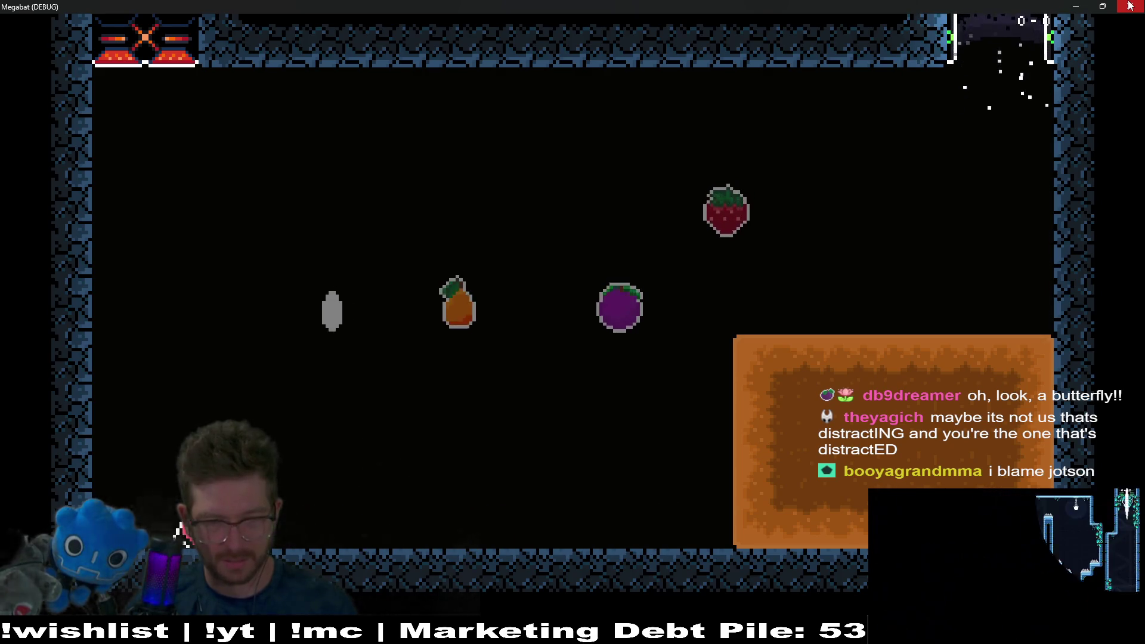
key("Right")
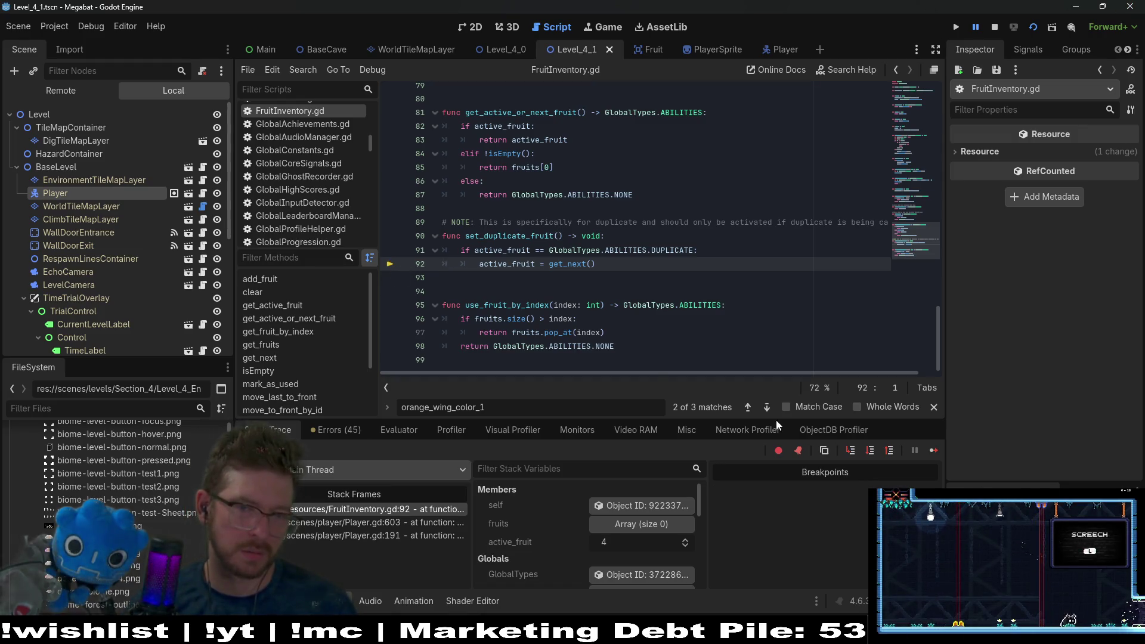
Step: Continue from the line-92 breakpoint, fly up to grab the red fruit, and close the debug game window
left_click(934, 450)
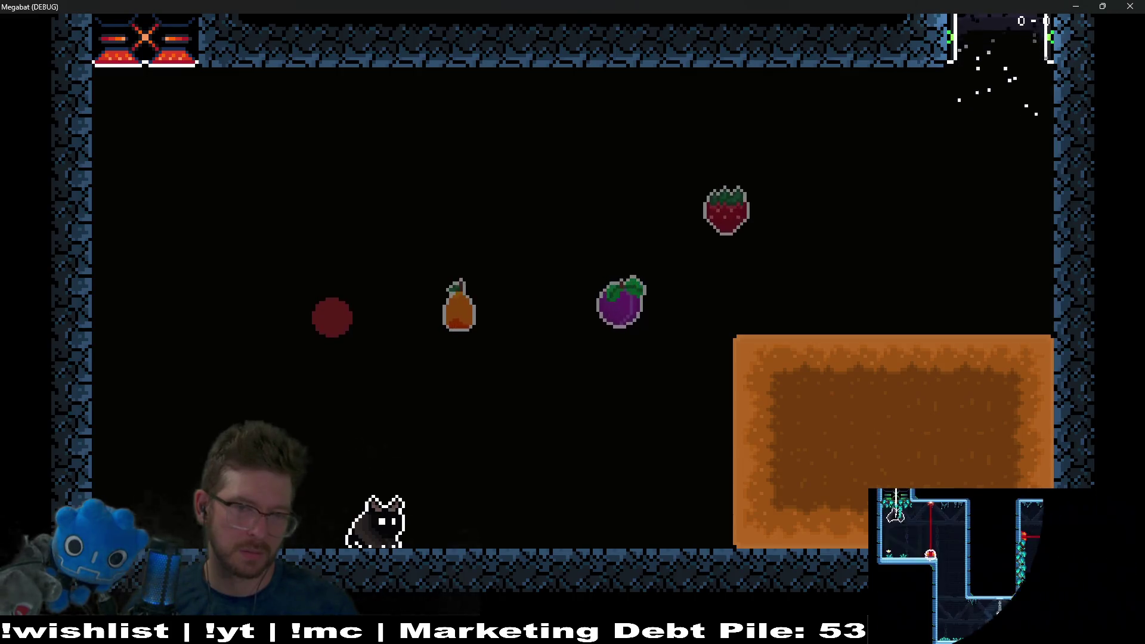
key("Right")
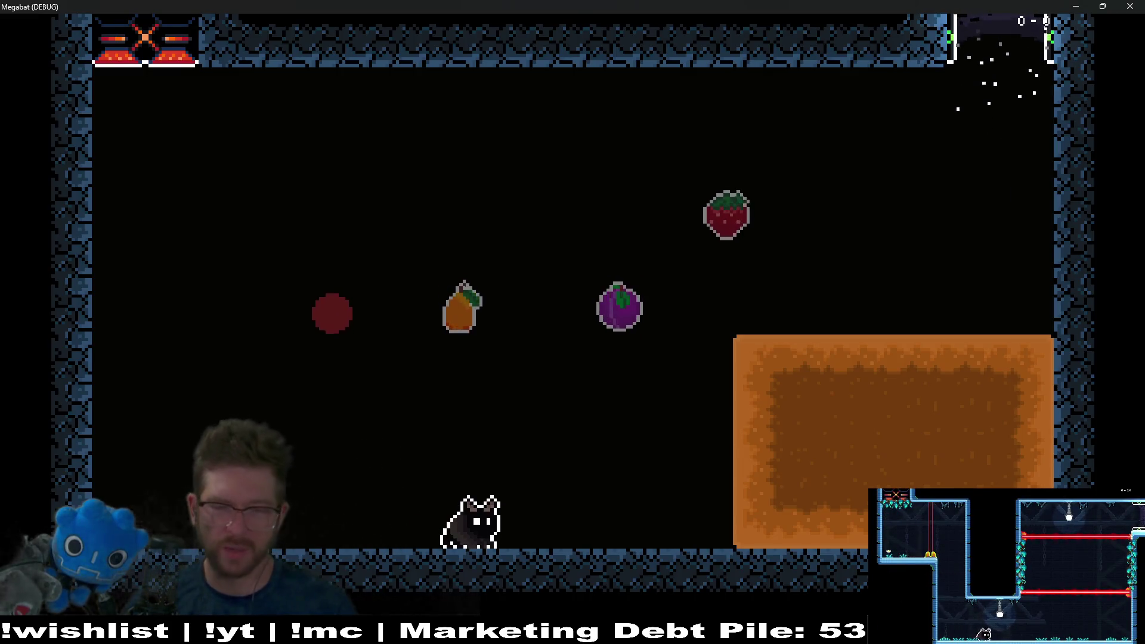
key("Left")
key("space")
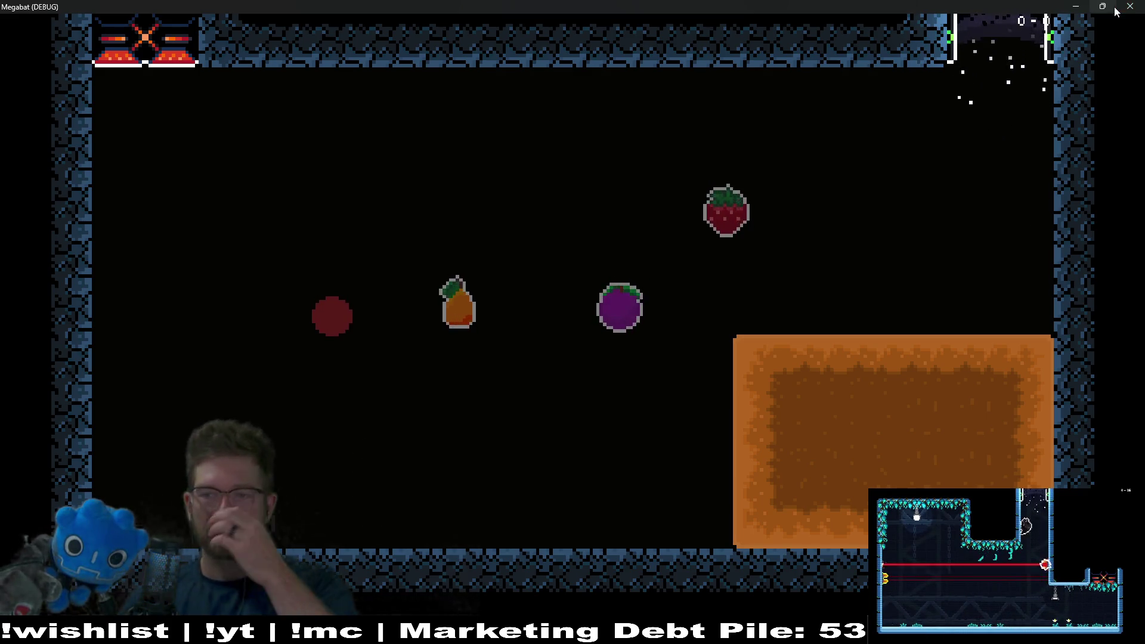
mouse_move(1116, 11)
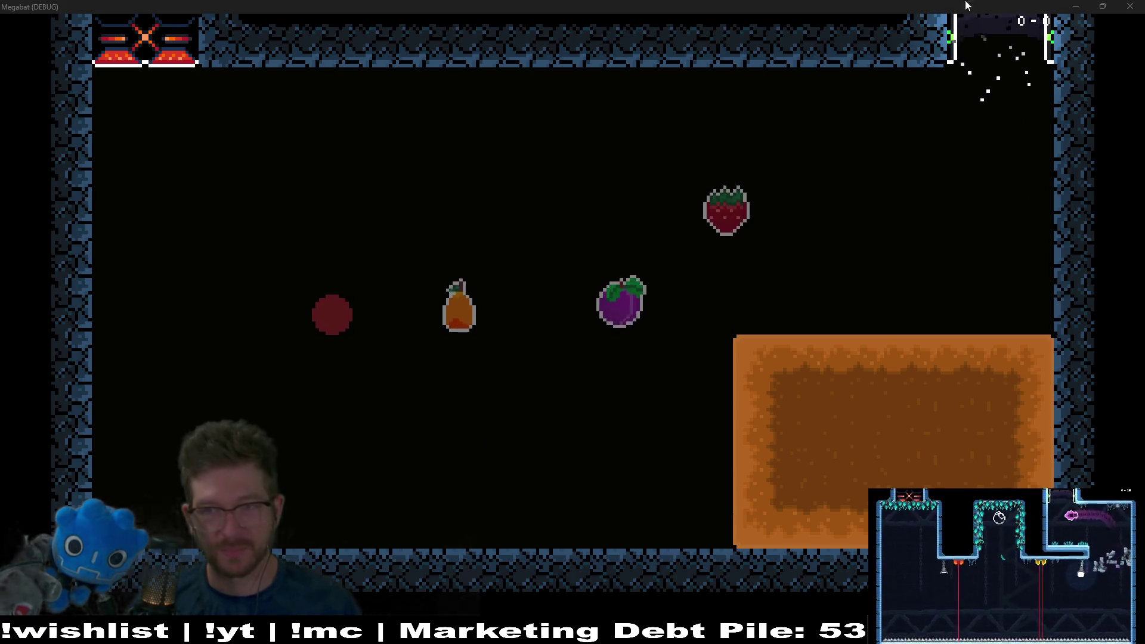
left_click(1120, 5)
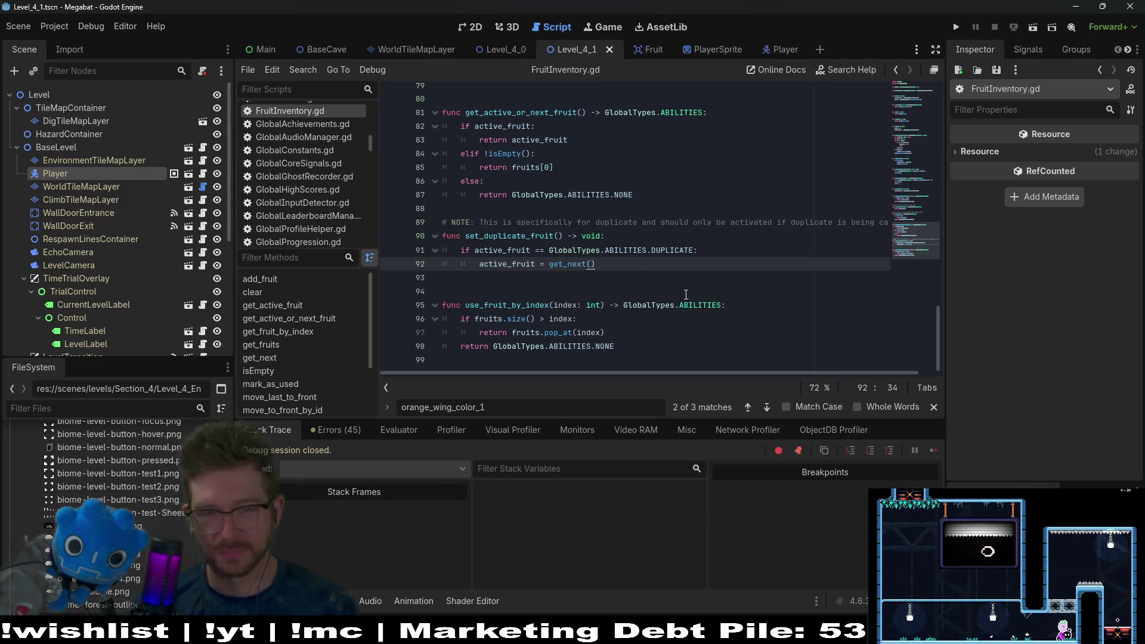
Step: Open the Player scene from FruitInventory.gd and bring up PlayerSprite.gd's set_duplicate_white
left_click(651, 291)
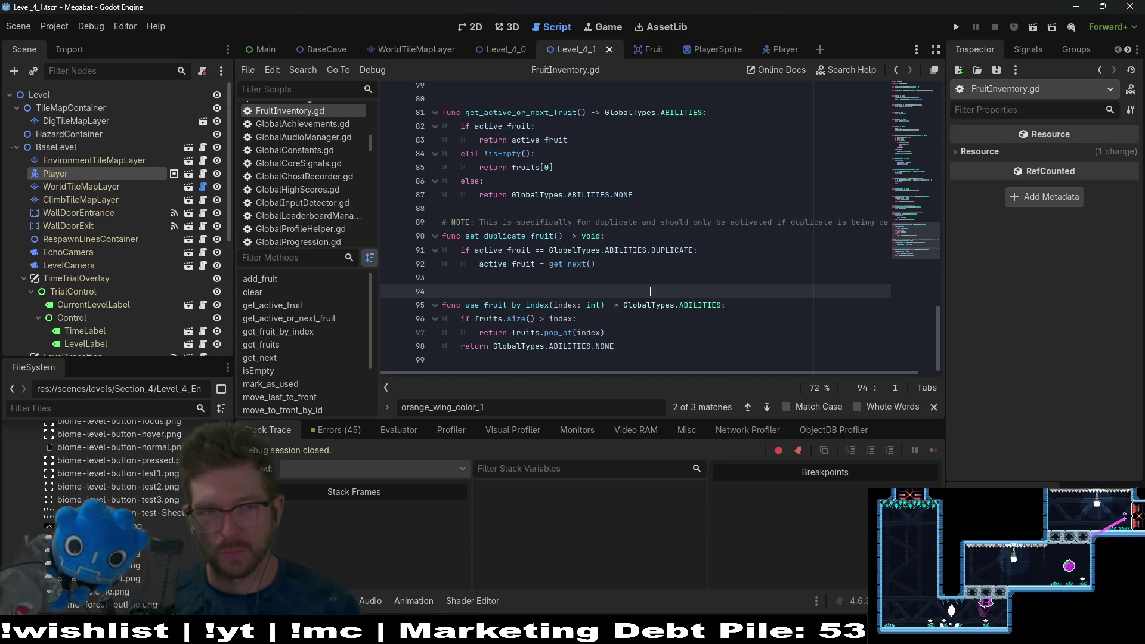
scroll(650, 291, "up", 14)
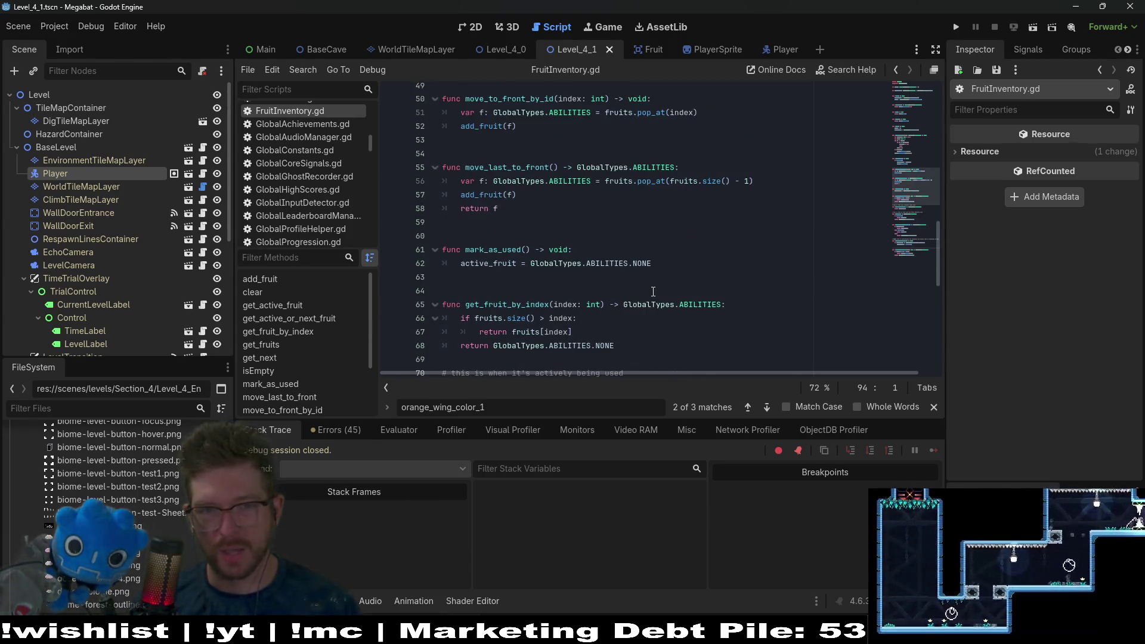
scroll(653, 292, "up", 12)
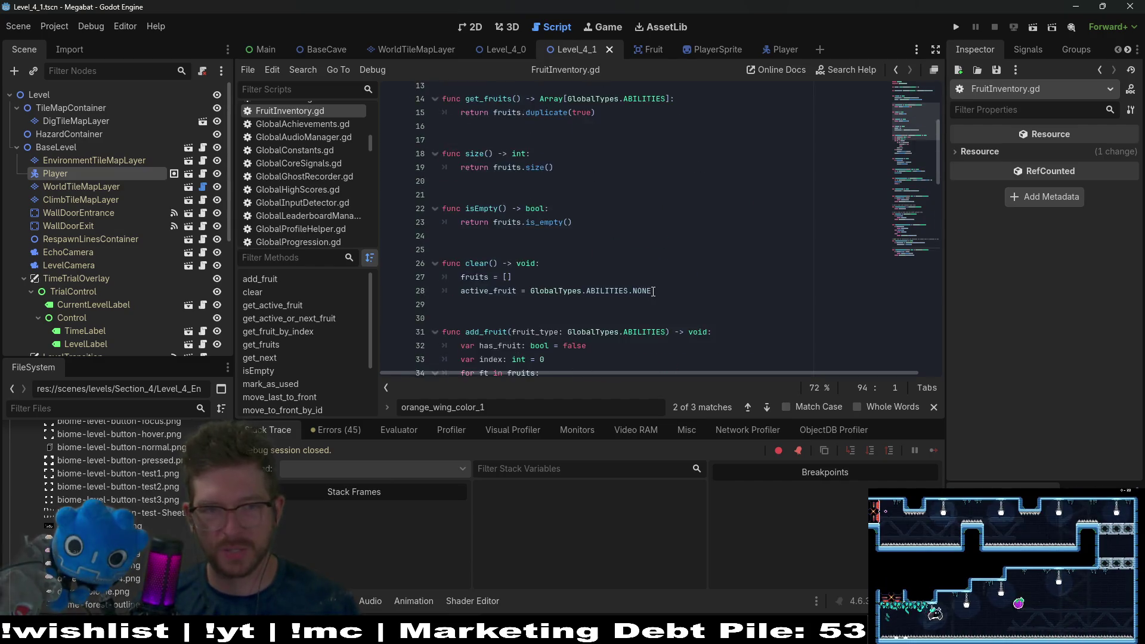
scroll(653, 291, "down", 20)
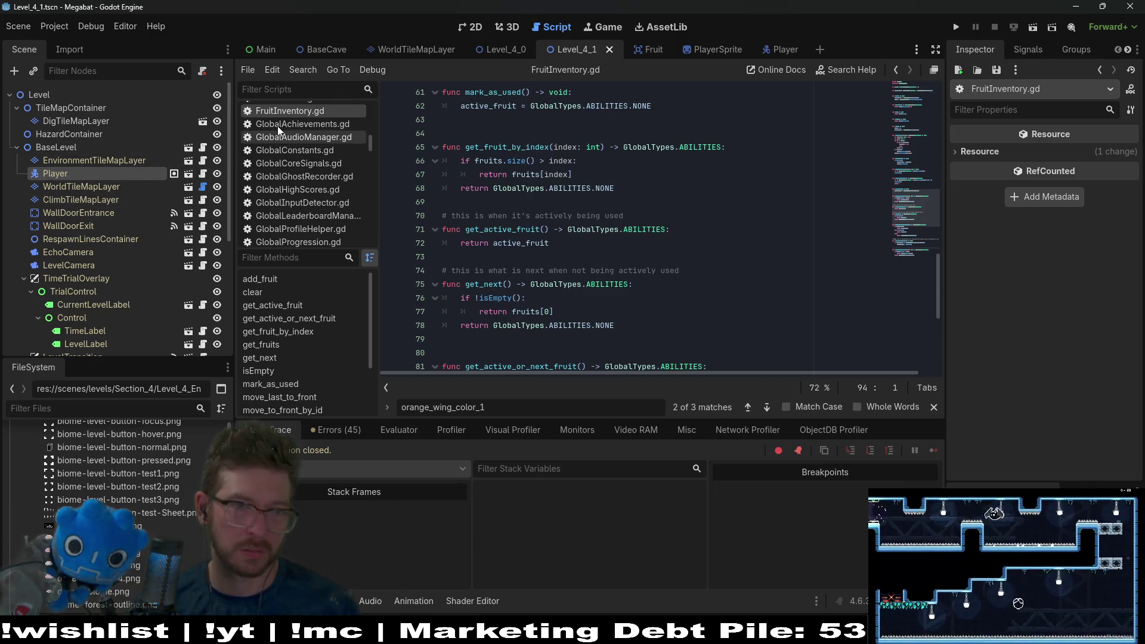
left_click(189, 174)
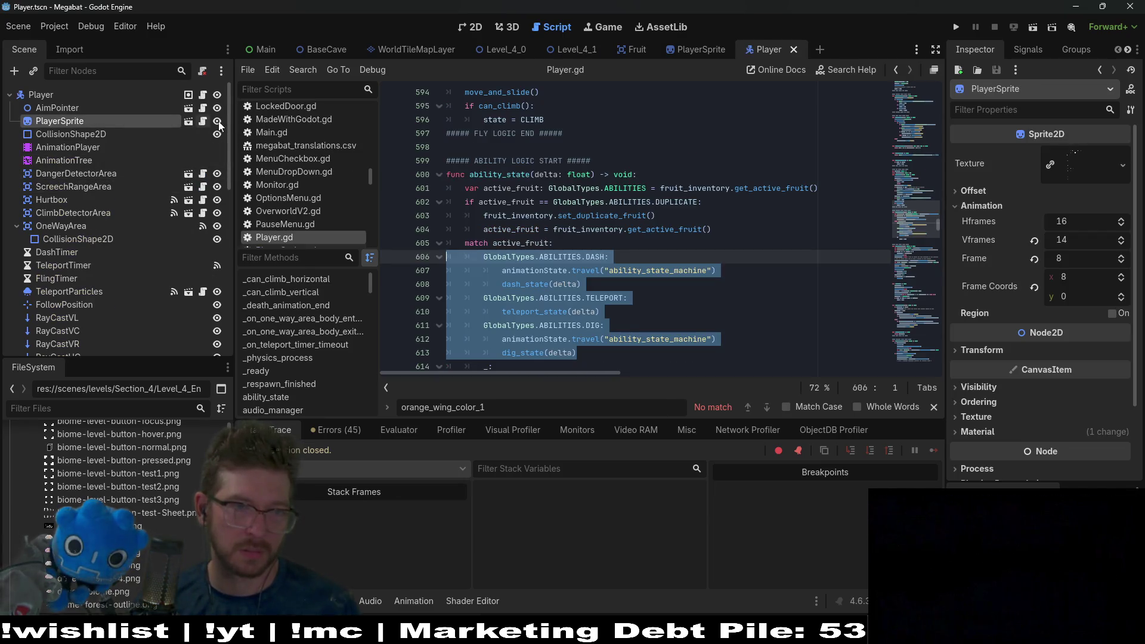
left_click(203, 121)
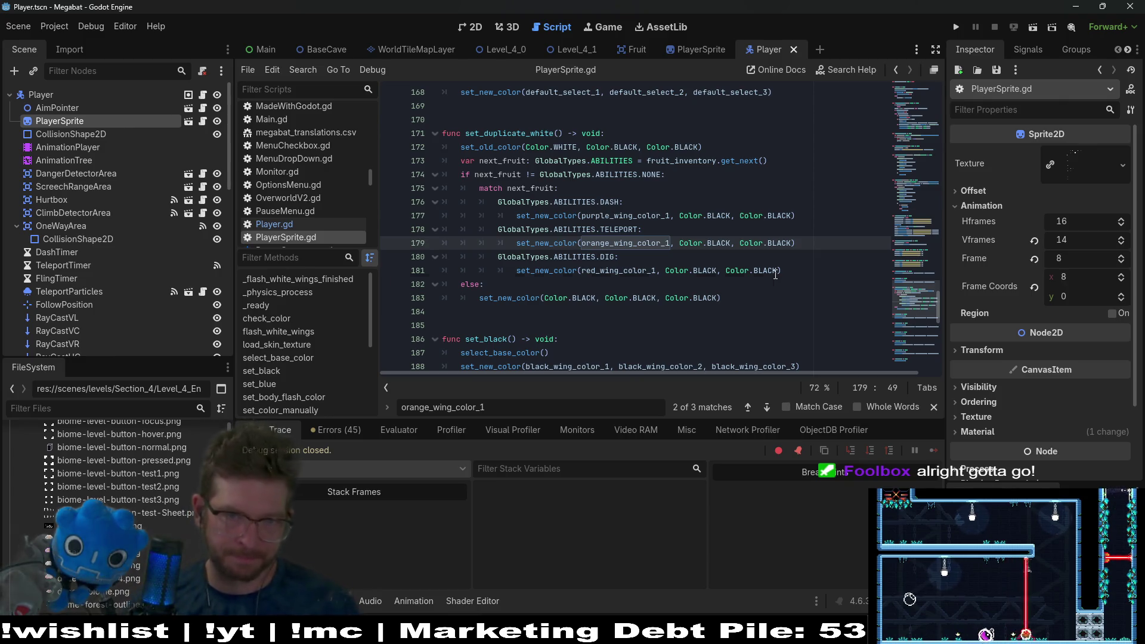
Step: Move the set_old_color line from the function start into the DASH case and copy it
mouse_move(775, 274)
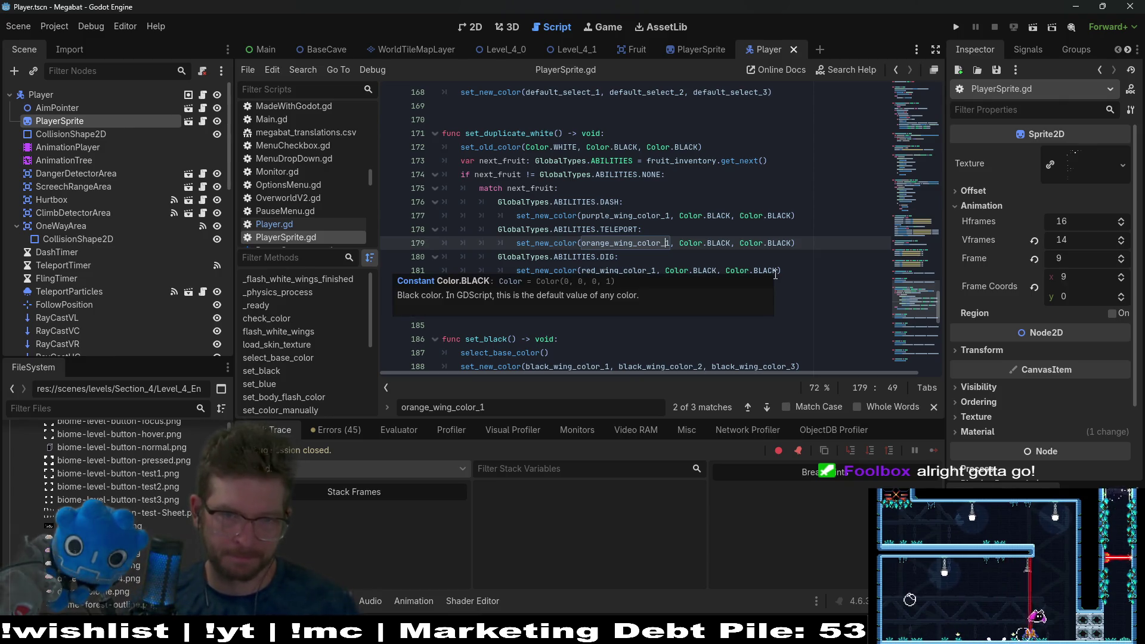
double_click(565, 147)
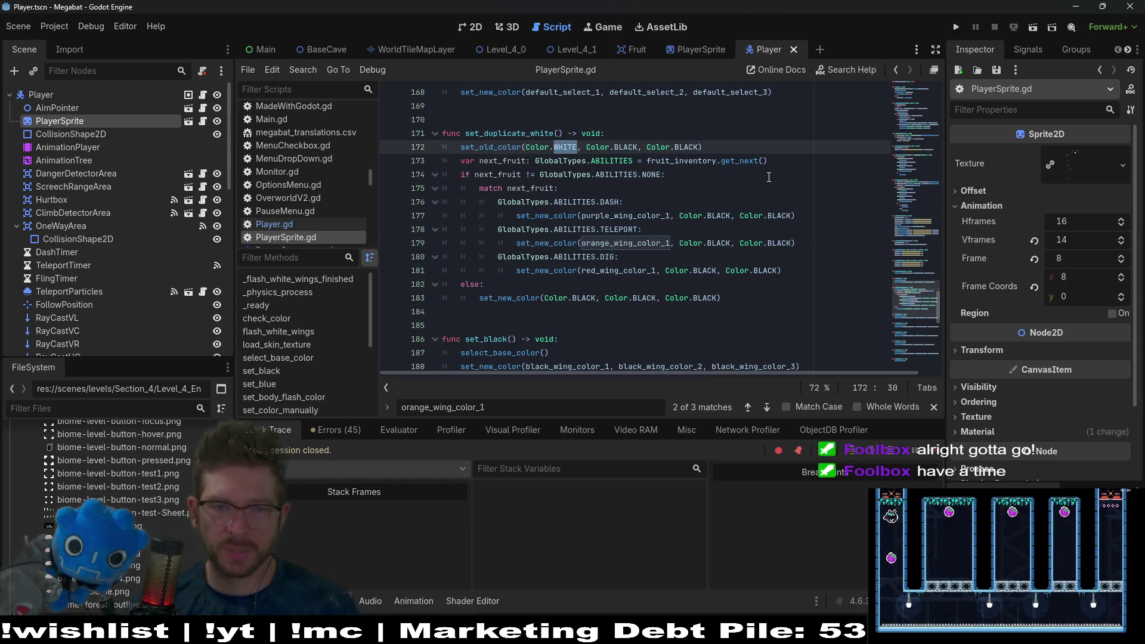
left_click_drag(716, 146, 716, 134)
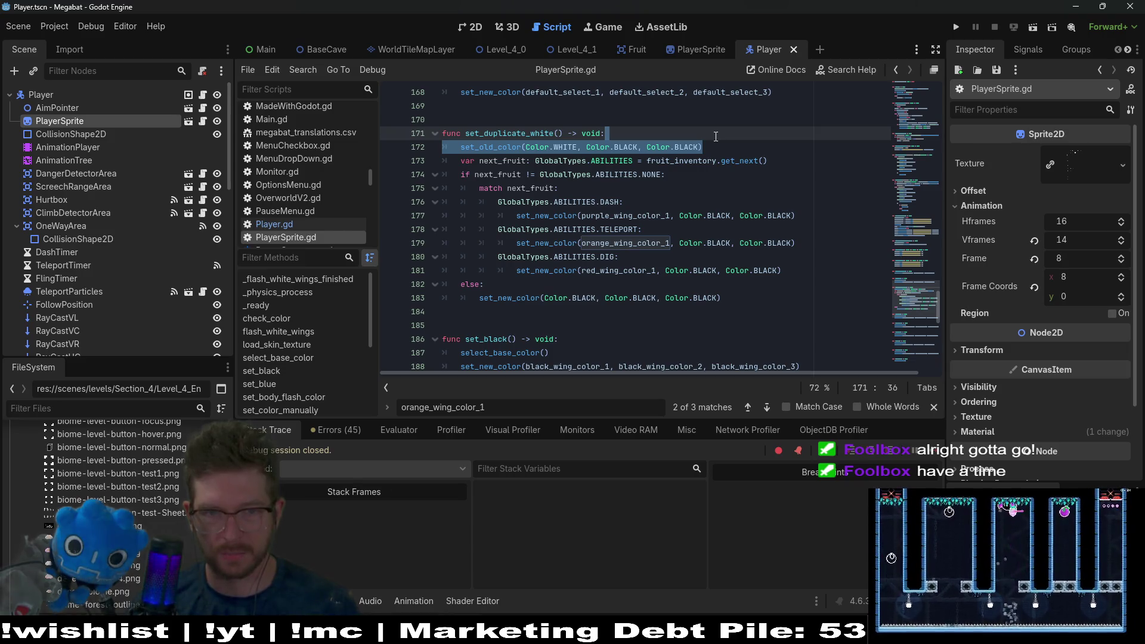
key("ctrl+x")
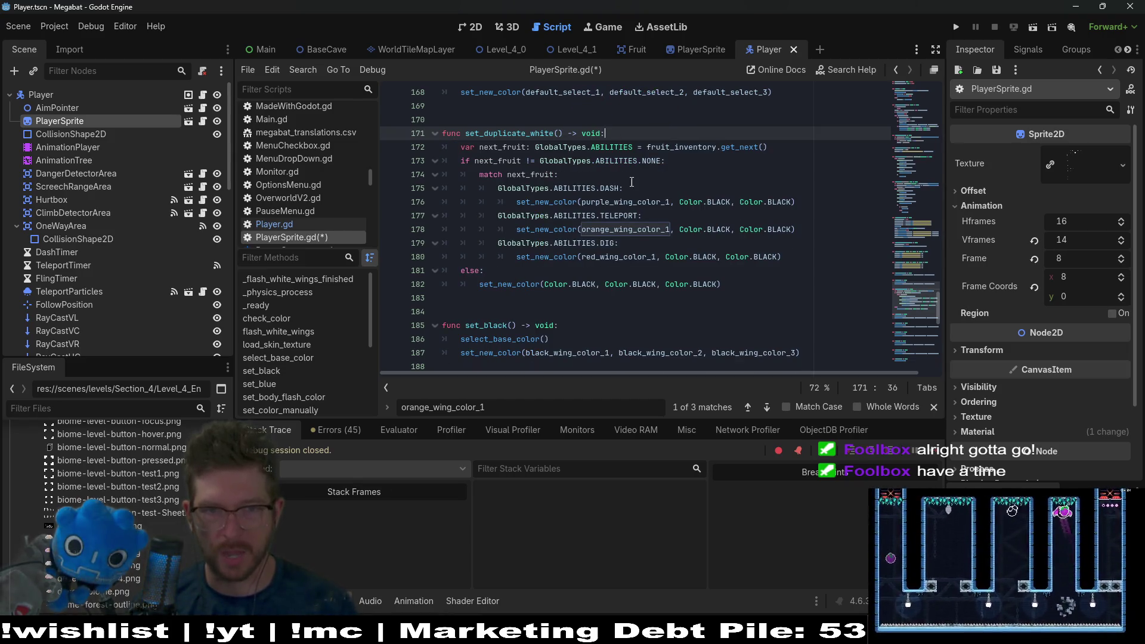
left_click(633, 188)
key("ctrl+v")
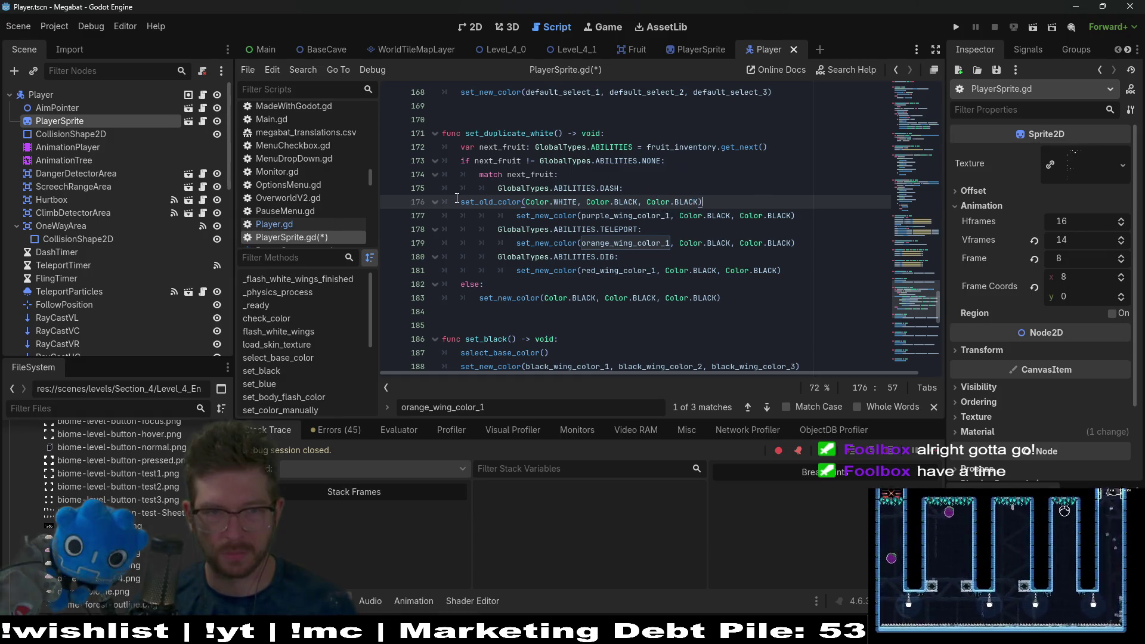
key("Home")
key("Tab")
key("Tab")
key("Tab")
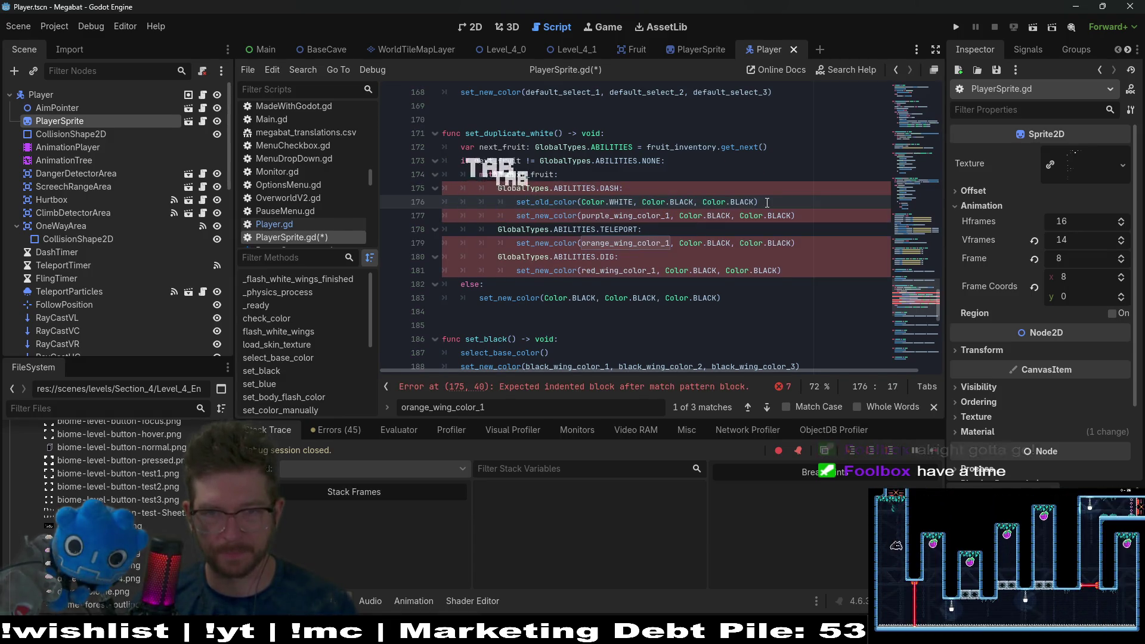
key("End")
key("shift+Up")
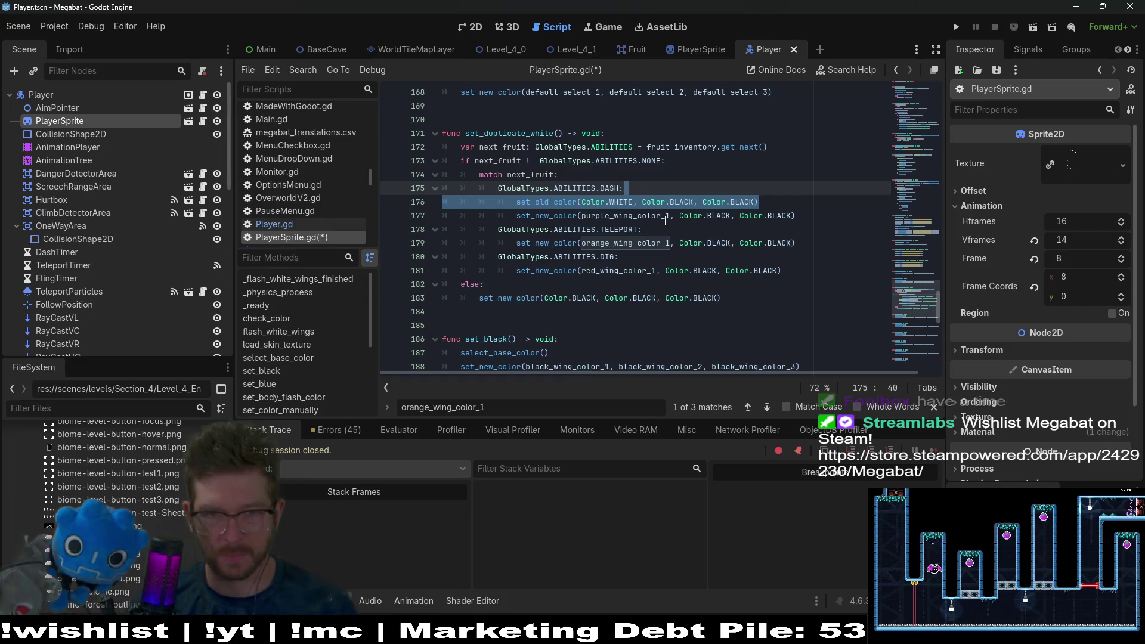
key("ctrl+c")
Step: Paste set_old_color under the TELEPORT, DIG and else cases, fix the else indent, and save
left_click(663, 230)
key("ctrl+v")
key("Down")
key("Down")
key("ctrl+v")
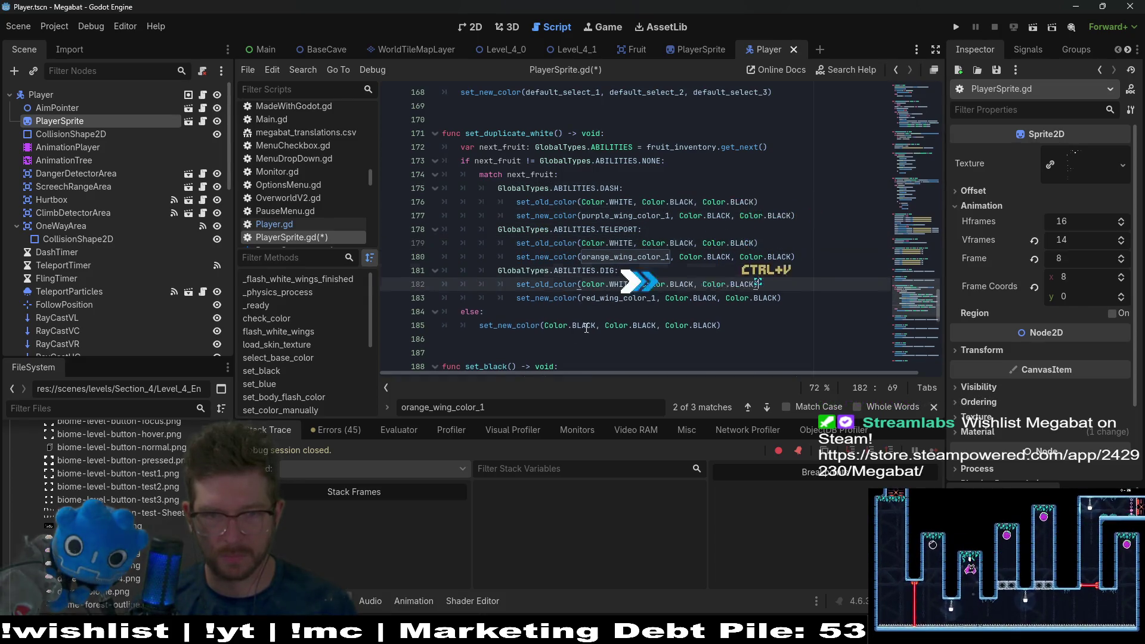
key("Down")
key("Down")
key("ctrl+v")
left_click(513, 325)
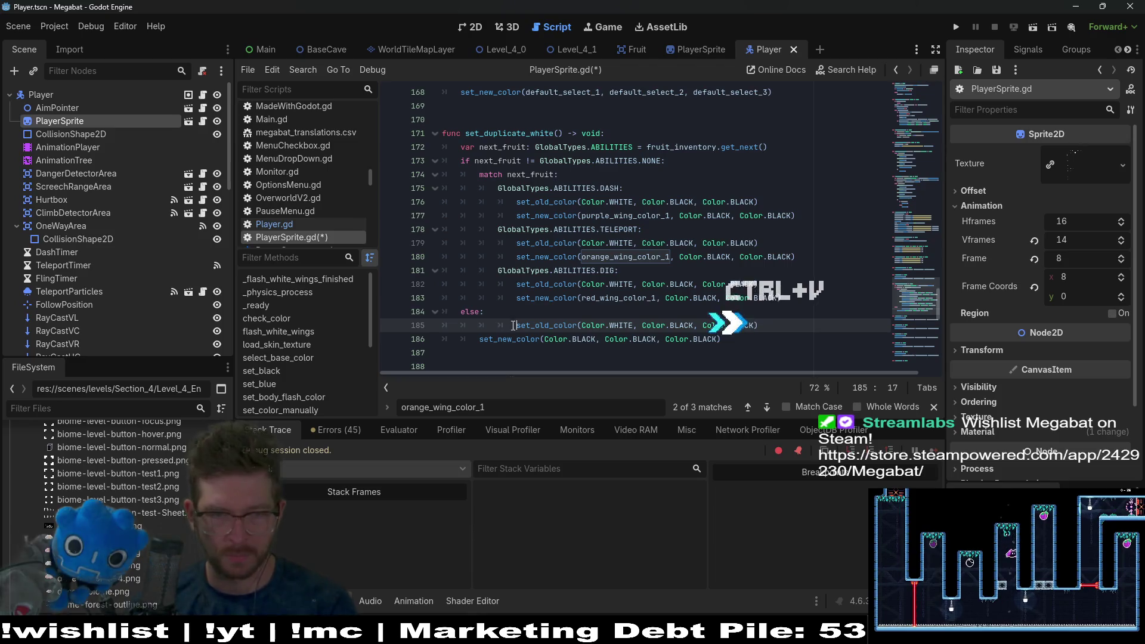
key("BackSpace")
key("BackSpace")
double_click(584, 339)
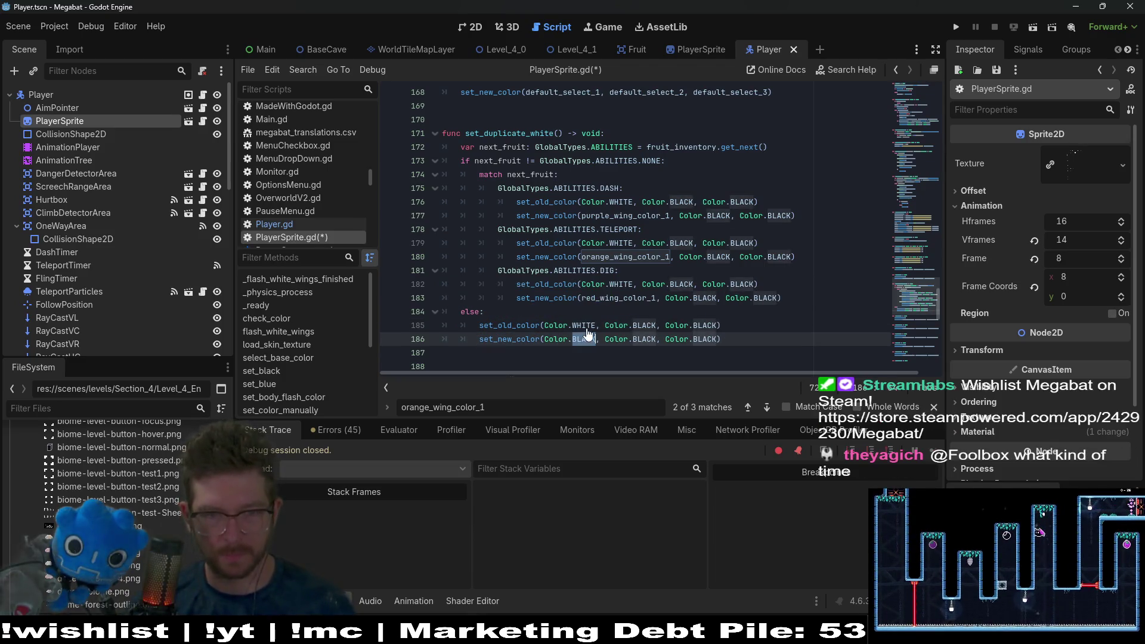
double_click(587, 325)
type("BLACK")
key("ctrl+s")
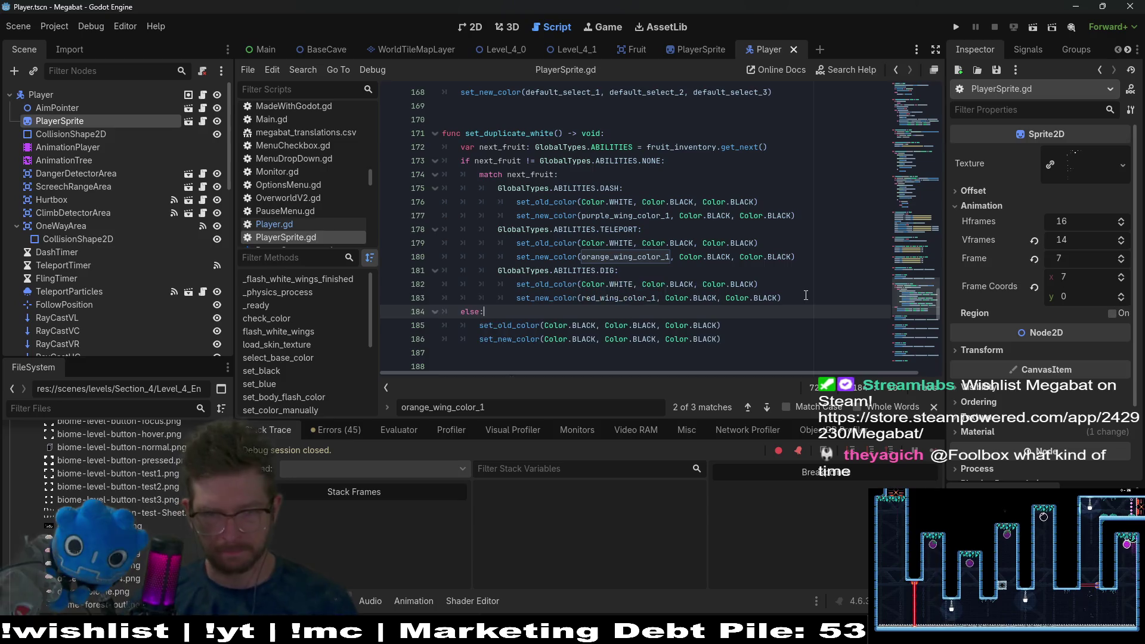
Step: Move the DIG case's set_old_color under match next_fruit, delete the DASH and TELEPORT copies, and save
left_click(798, 293)
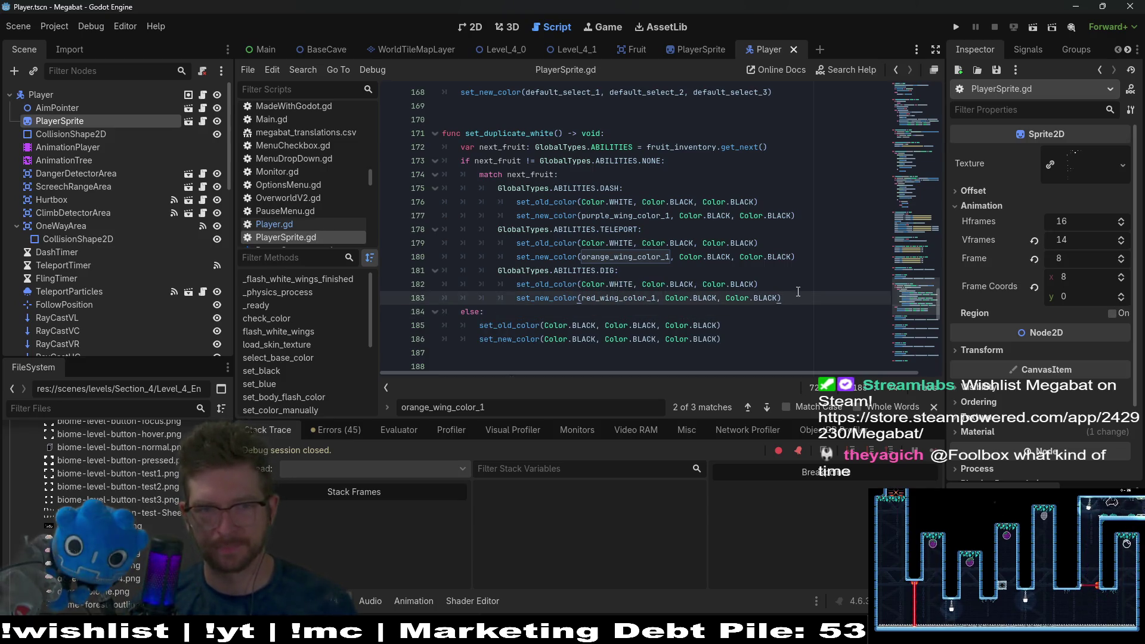
left_click_drag(770, 285, 770, 276)
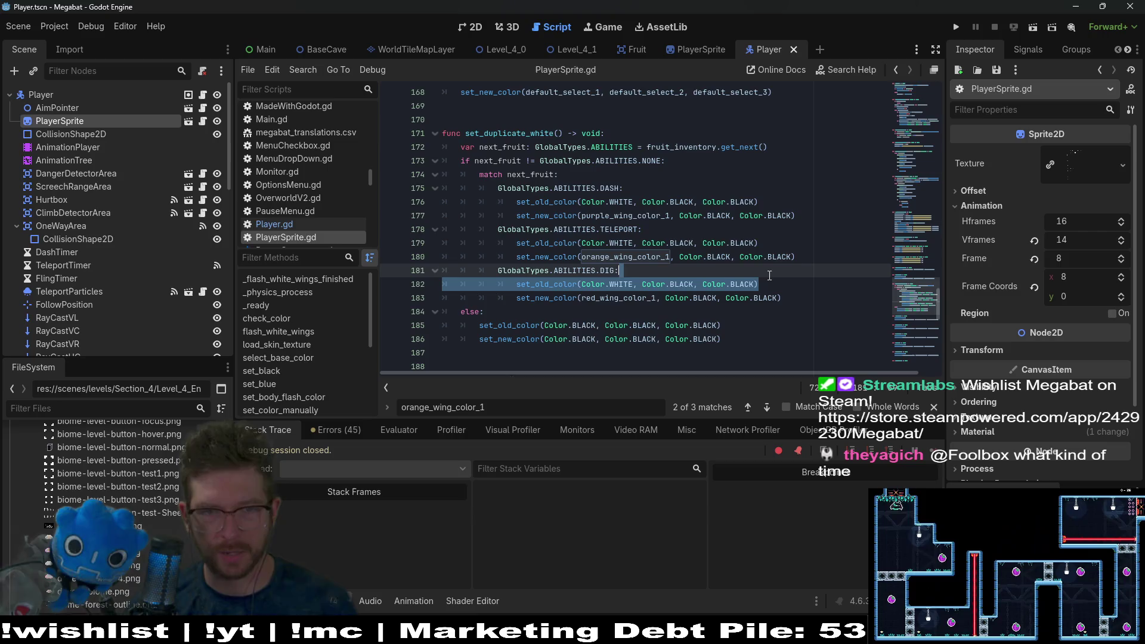
mouse_move(635, 216)
key("ctrl+x")
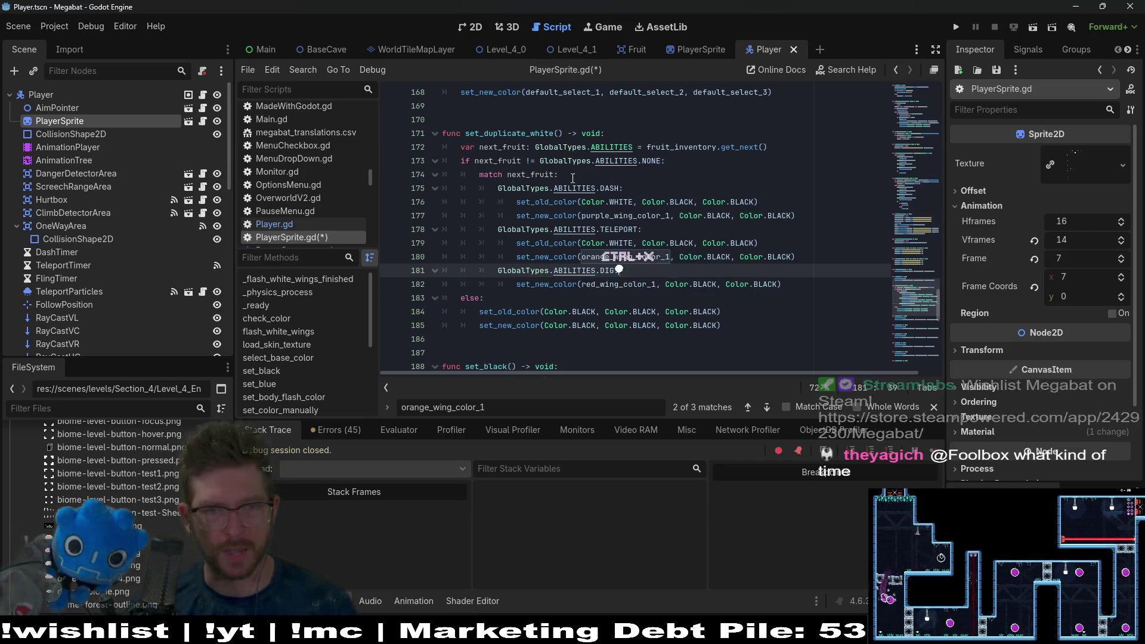
left_click(564, 175)
key("ctrl+v")
left_click(516, 188)
key("BackSpace")
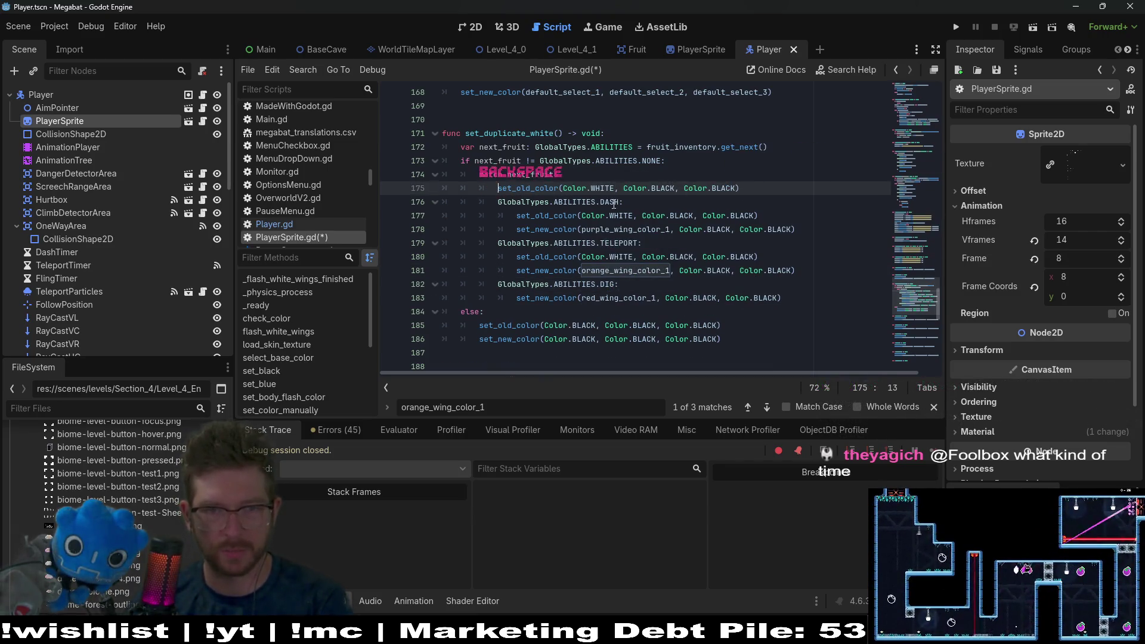
mouse_move(758, 215)
left_mouse_down()
mouse_move(761, 202)
mouse_move(761, 229)
left_mouse_up()
key("BackSpace")
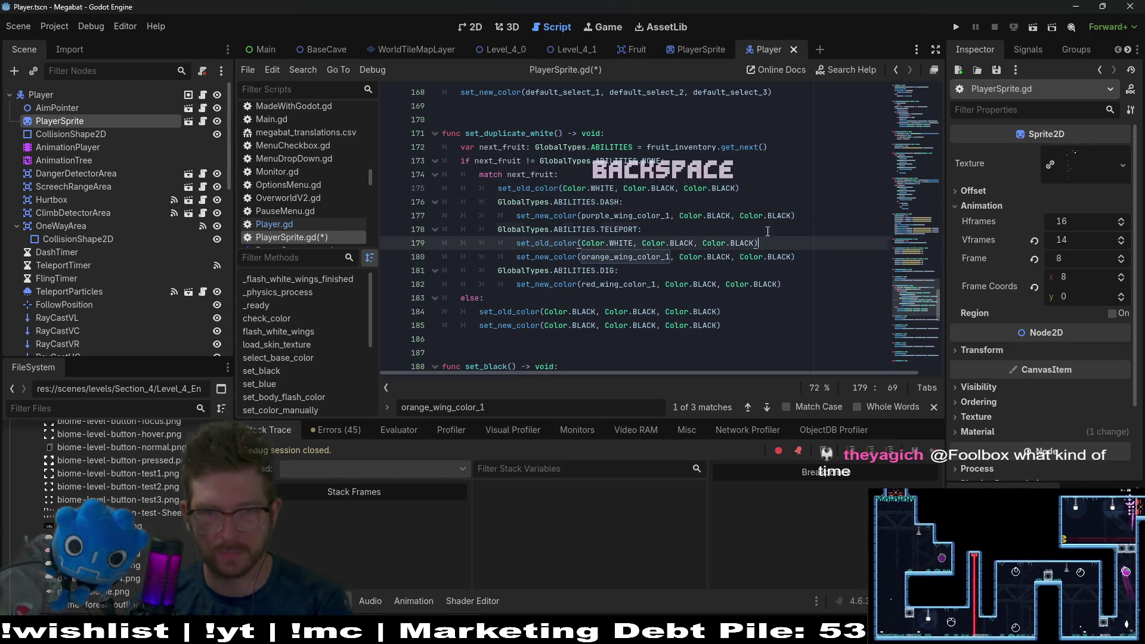
key("BackSpace")
key("ctrl+s")
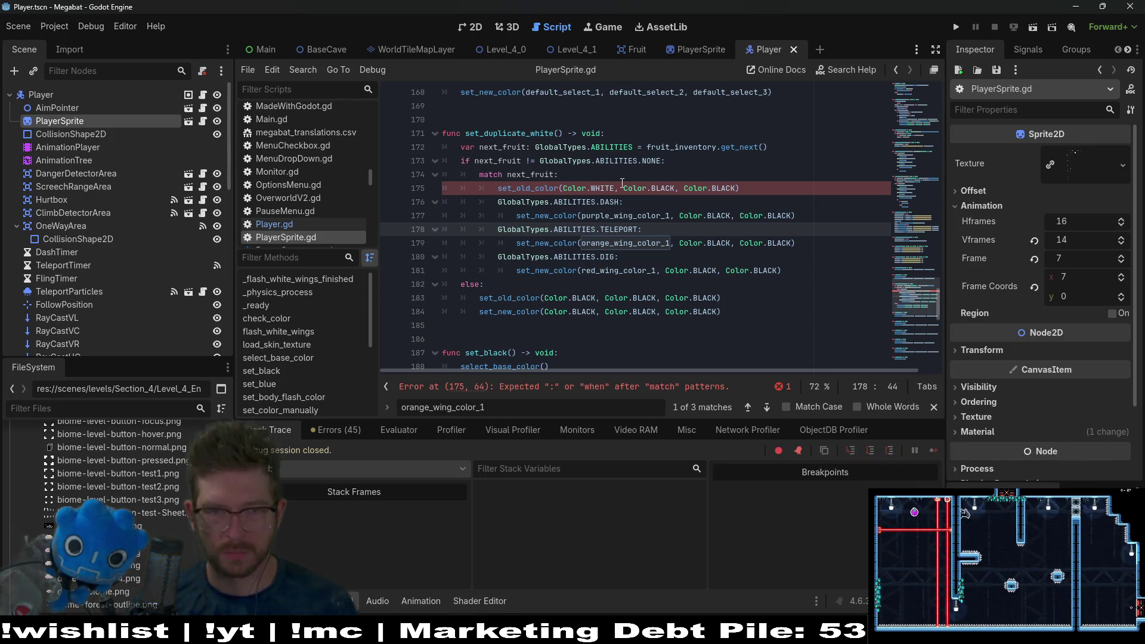
Step: Move set_old_color above match next_fruit, align it, save, and run Level_4_1
left_click(777, 187)
key("ctrl+x")
left_click(513, 174)
key("ctrl+v")
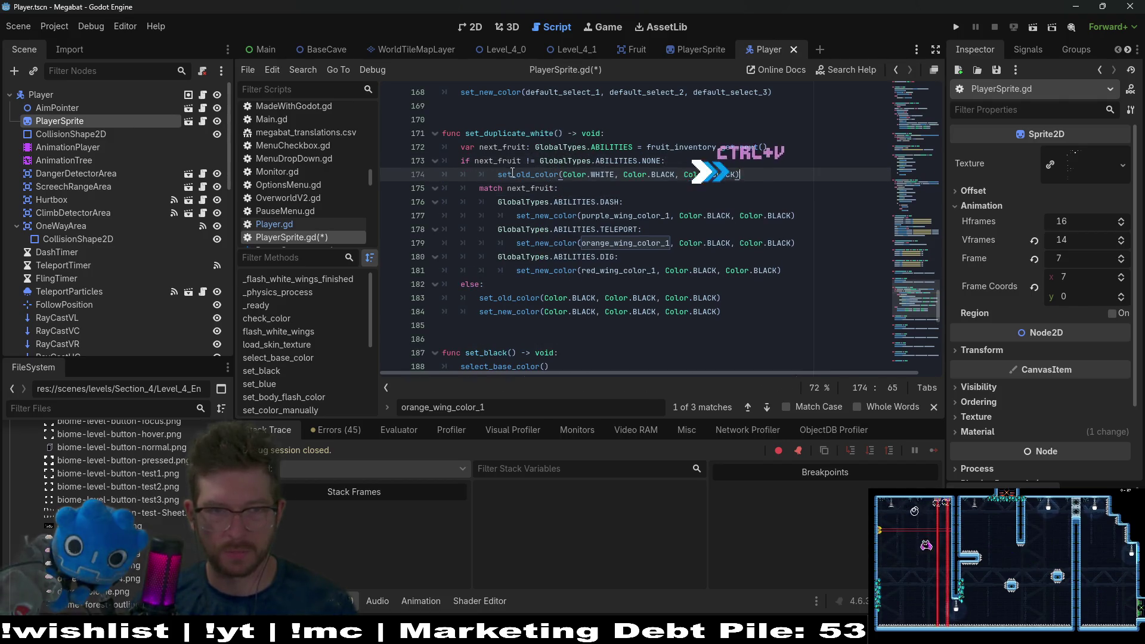
key("Home")
key("BackSpace")
key("ctrl+s")
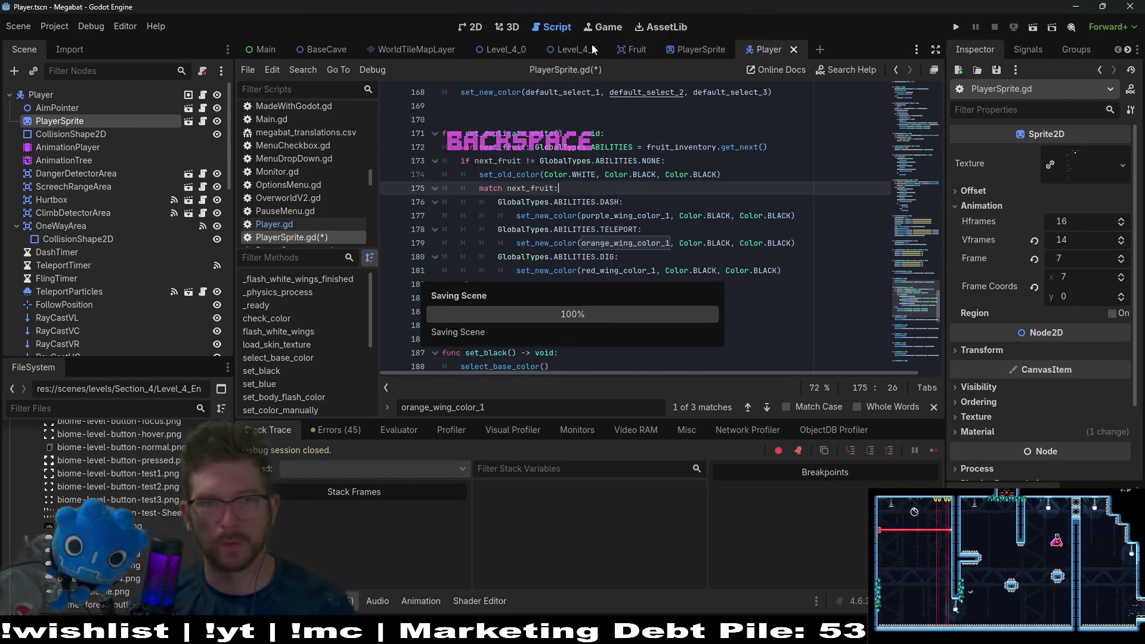
left_click(592, 45)
left_click(1028, 26)
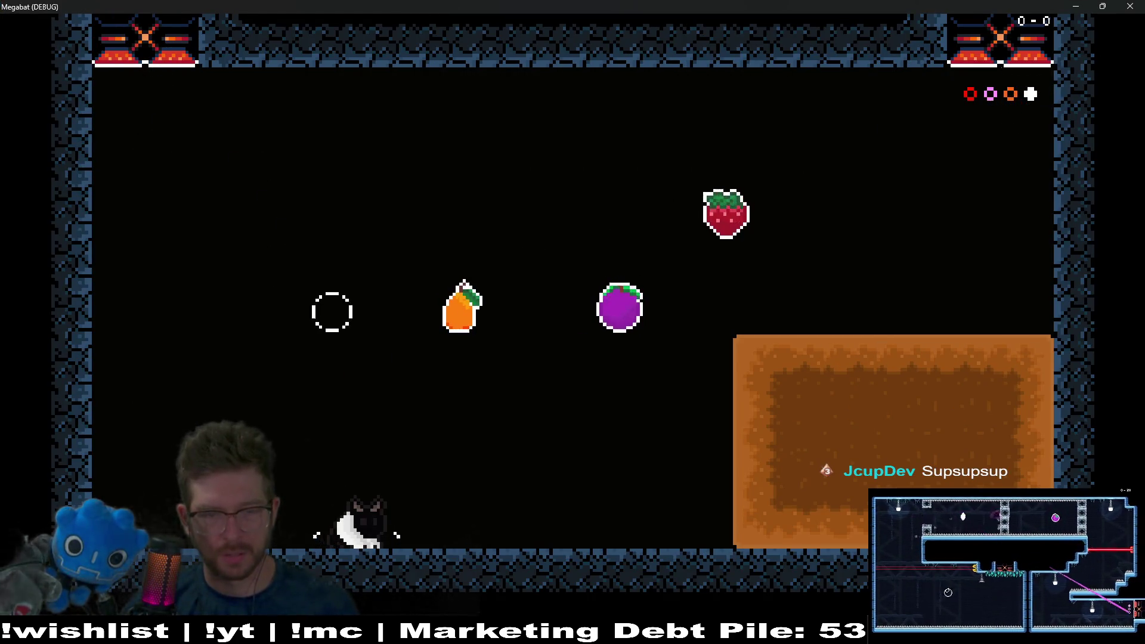
Step: Walk the bat right to check its wing colours, then close the game with F8
key("Right")
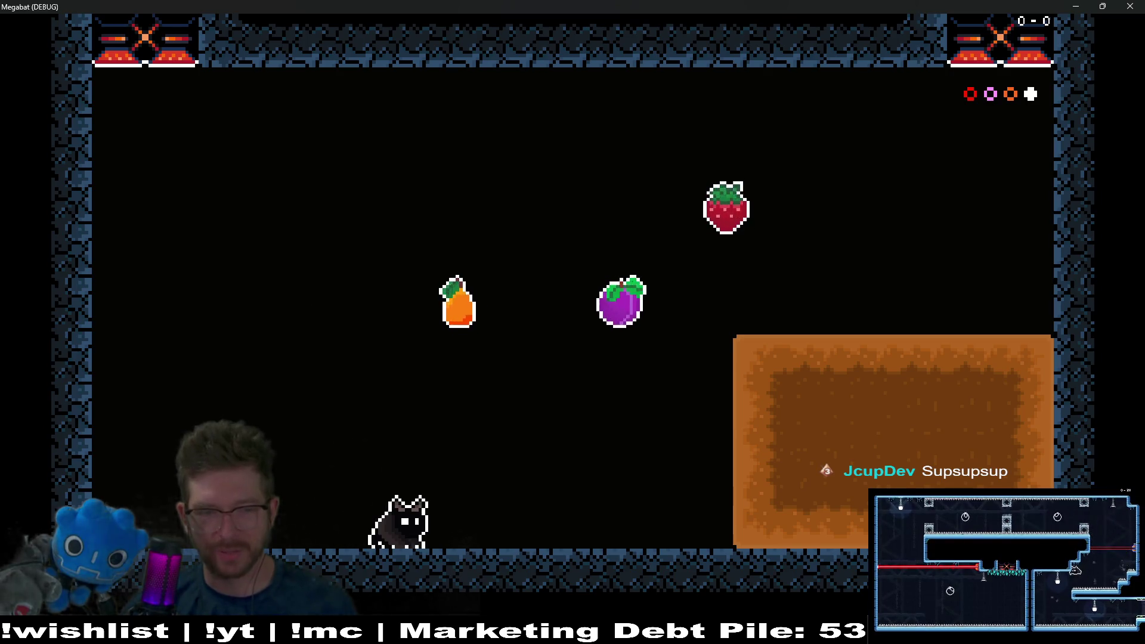
key("F8")
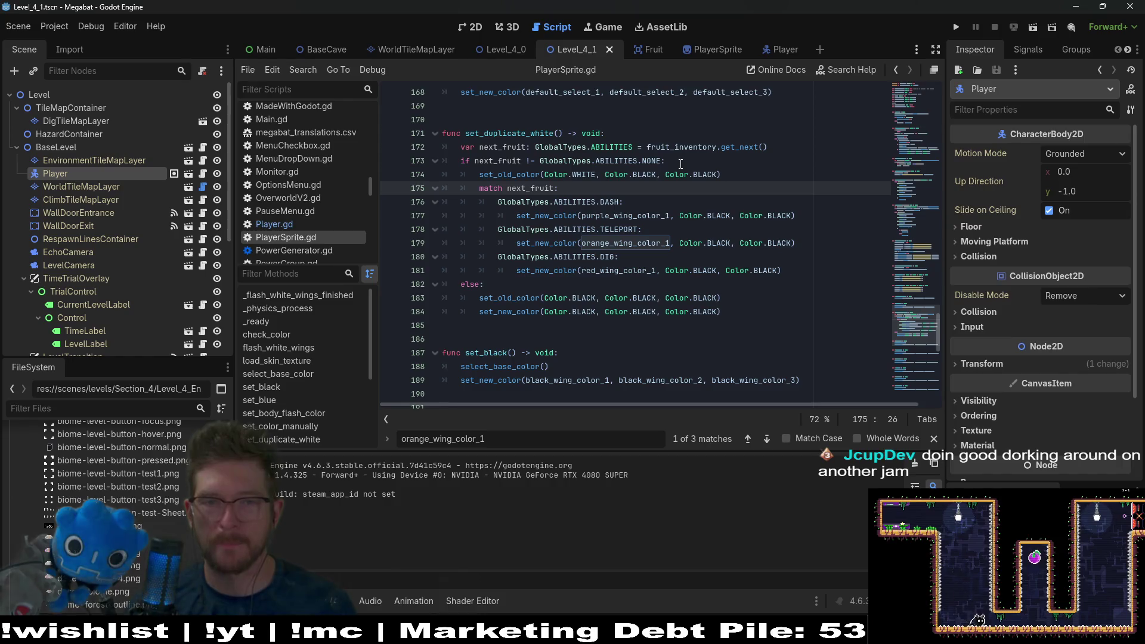
Step: Append '|| next_fruit != GlobalTypes.ABILITIES.DUPLICATE' to line 173's if, save, and run the level
double_click(743, 146)
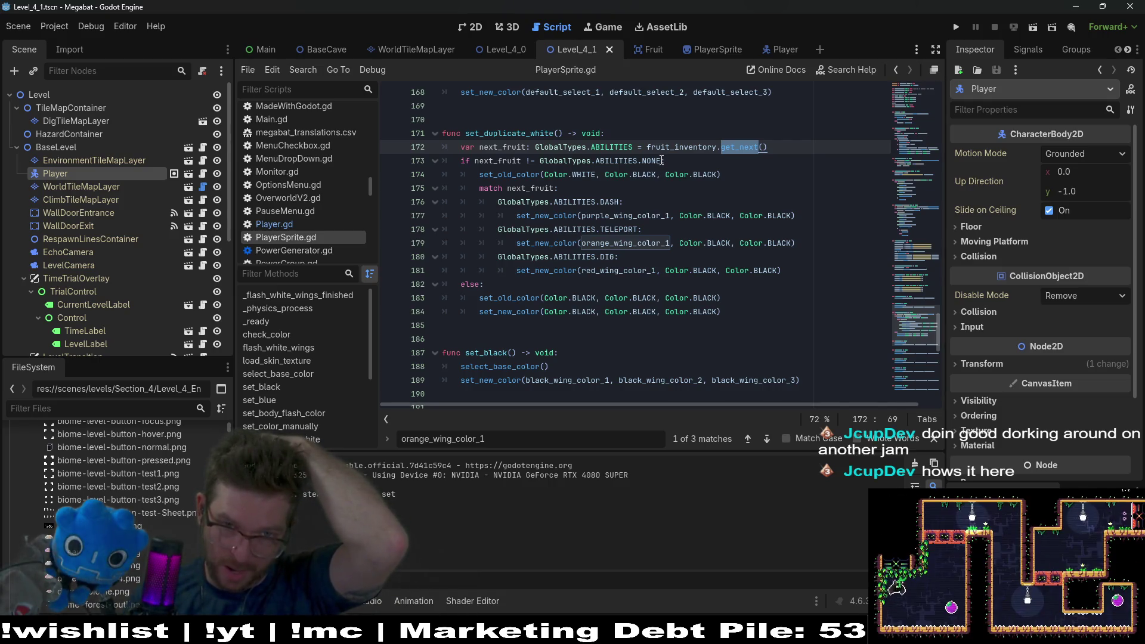
left_click(658, 160)
key("End")
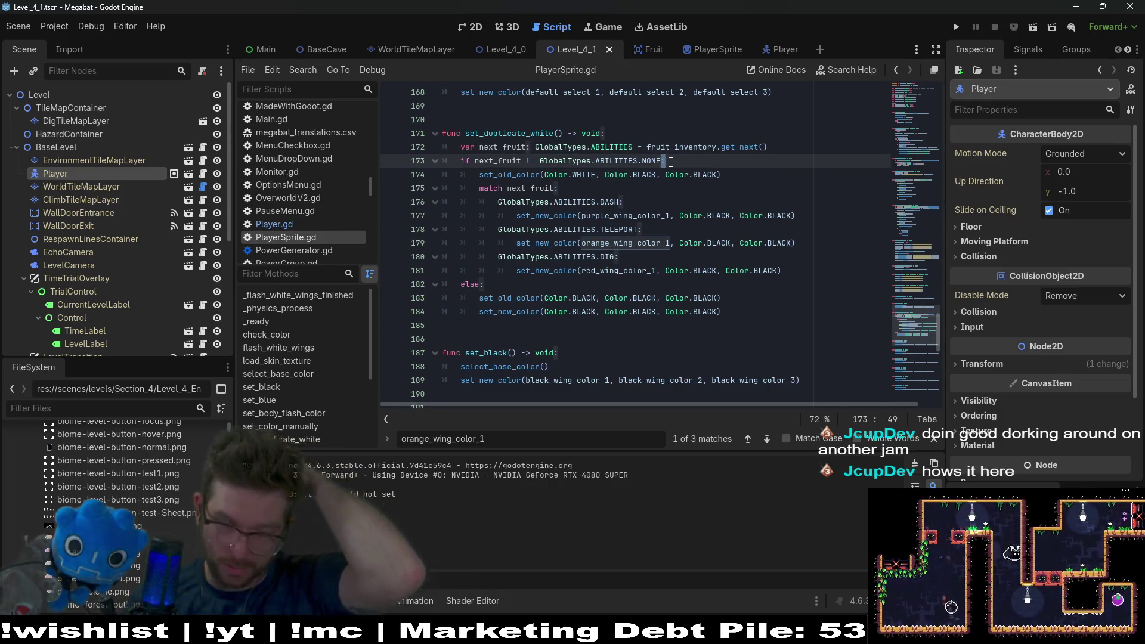
left_click_drag(662, 161, 475, 163)
key("Right")
type("||")
key("ctrl+v")
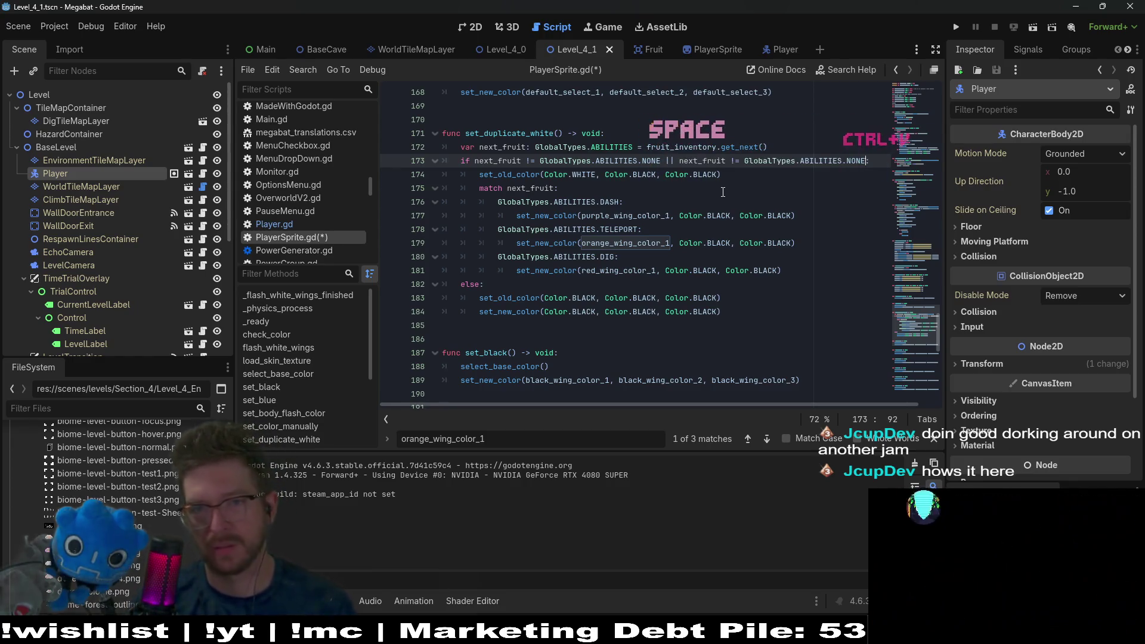
key("BackSpace")
key("BackSpace")
key("BackSpace")
type("DU")
key("Return")
key("ctrl+s")
left_click(1032, 34)
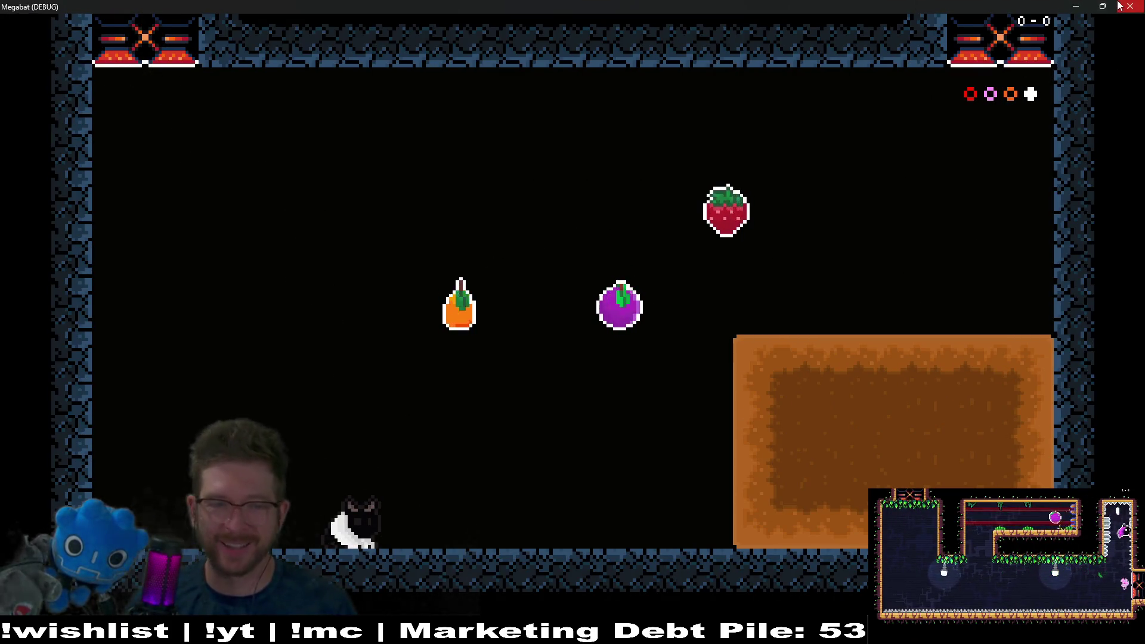
Step: Close the game, change the || on line 173 to &&, and save the script
key("F8")
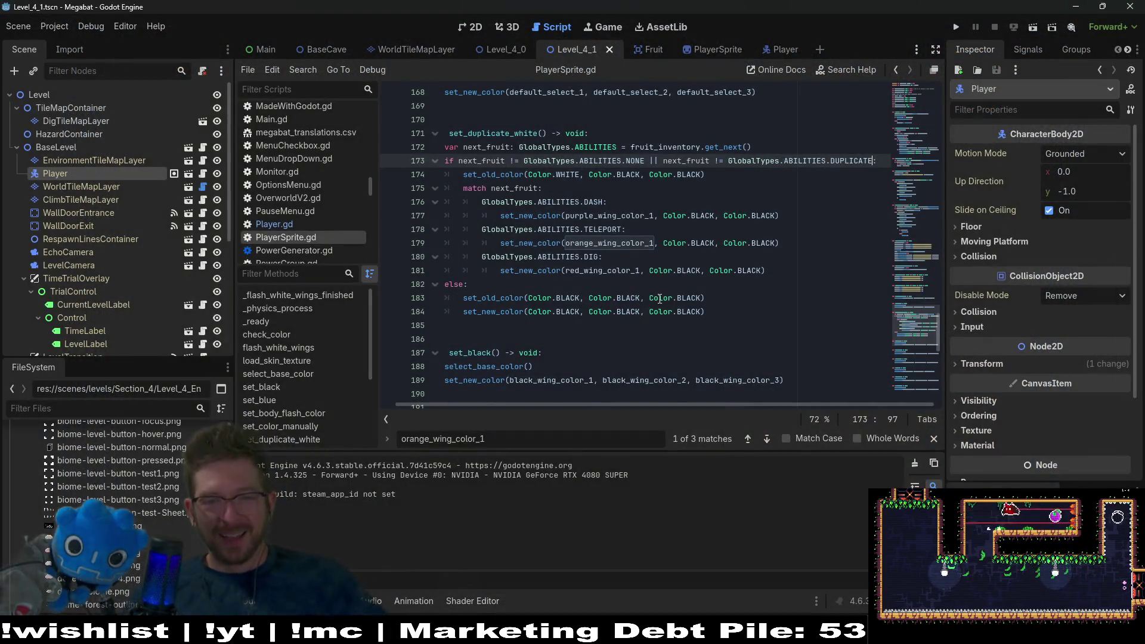
mouse_move(660, 295)
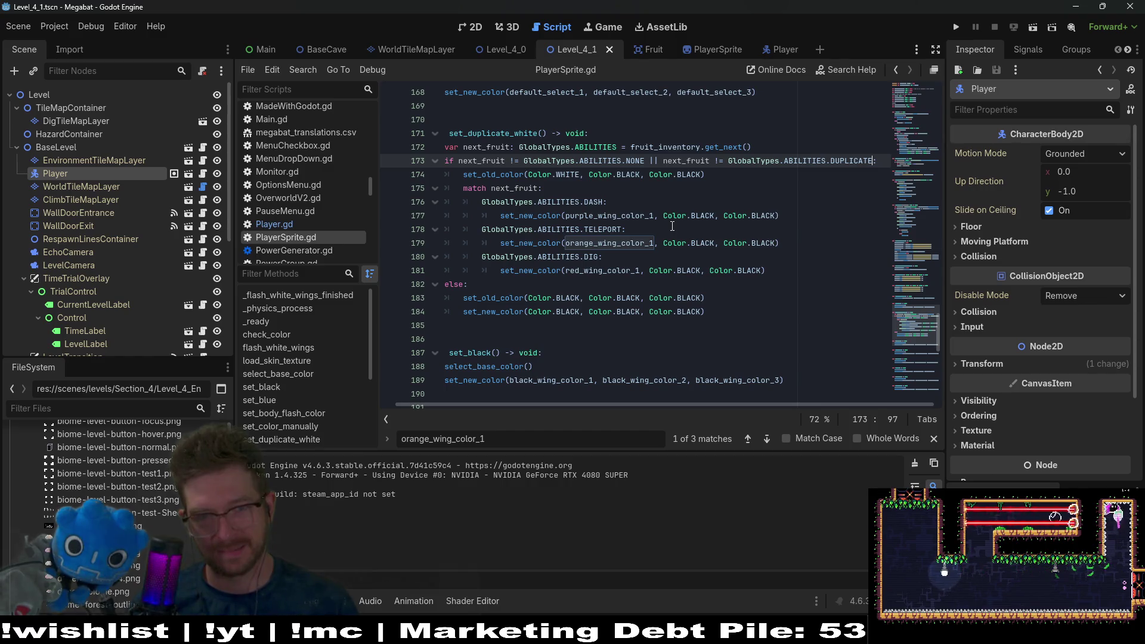
mouse_move(531, 161)
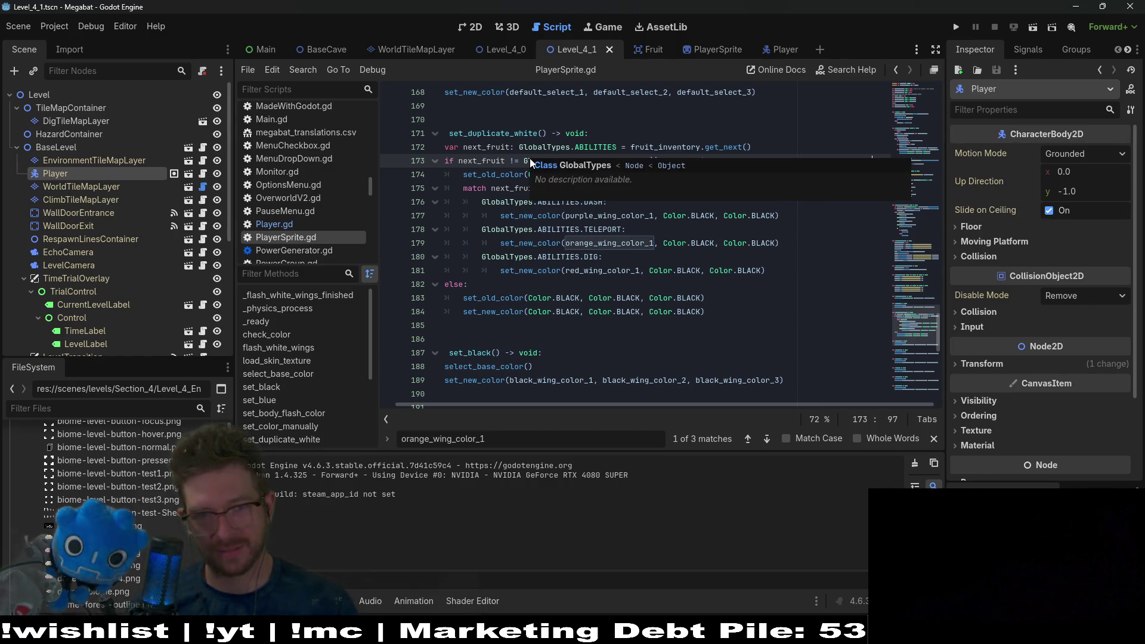
left_click(647, 111)
left_click(671, 161)
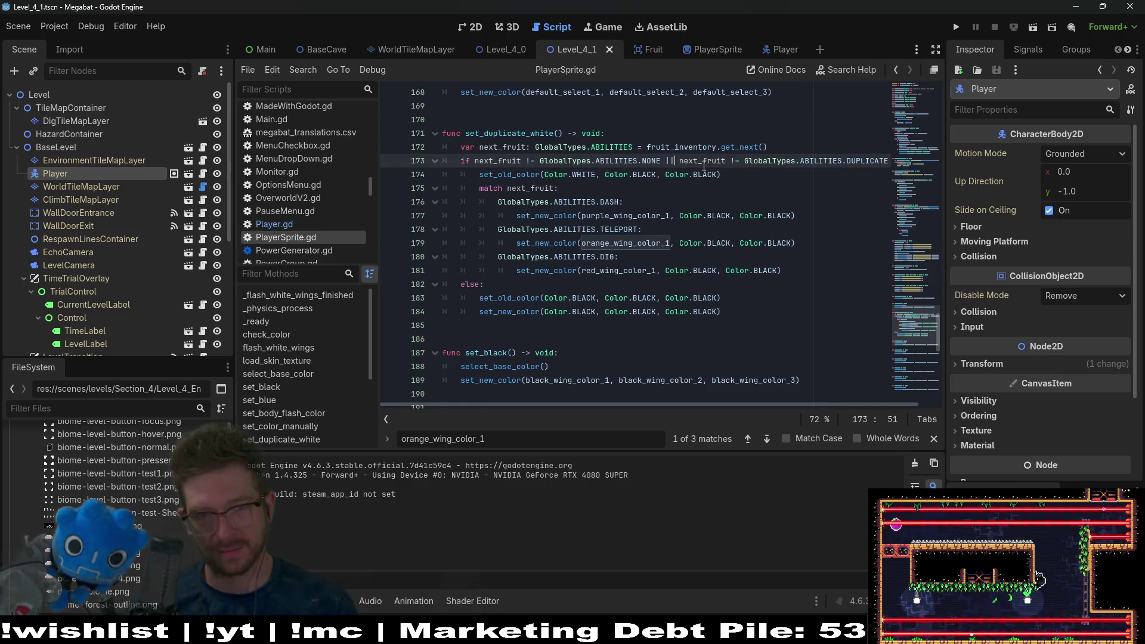
mouse_move(719, 175)
key("BackSpace")
key("BackSpace")
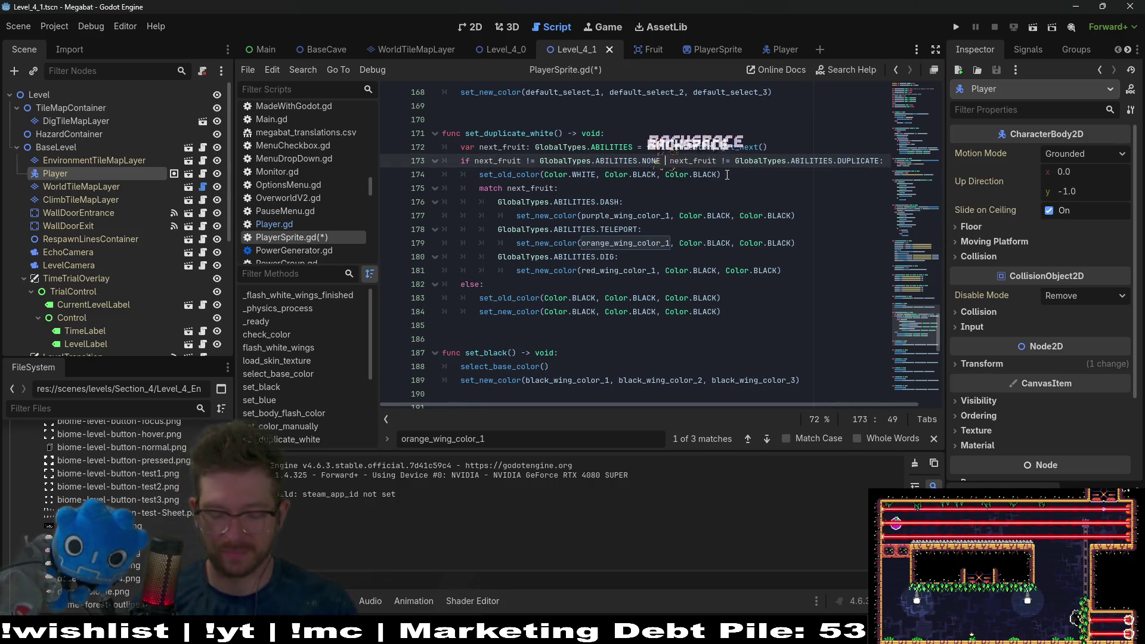
type("&&")
key("ctrl+s")
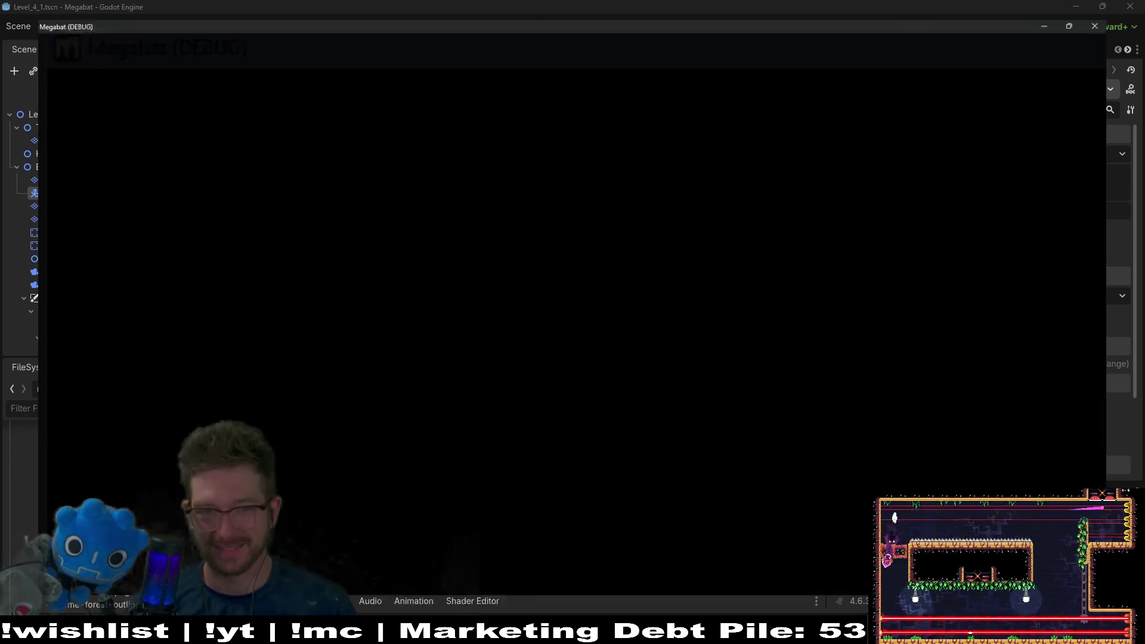
Step: Fly the bat to collect the orange, walk it left and right to check the wings, then close the game
key("Right")
key("space")
key("Right")
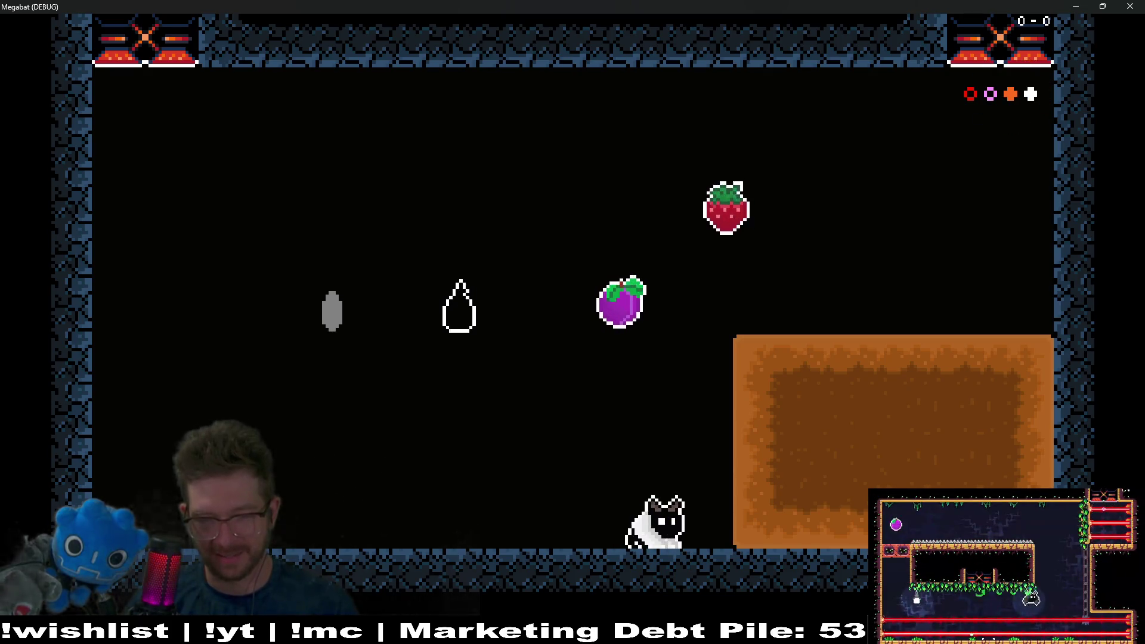
key("Left")
key("Right")
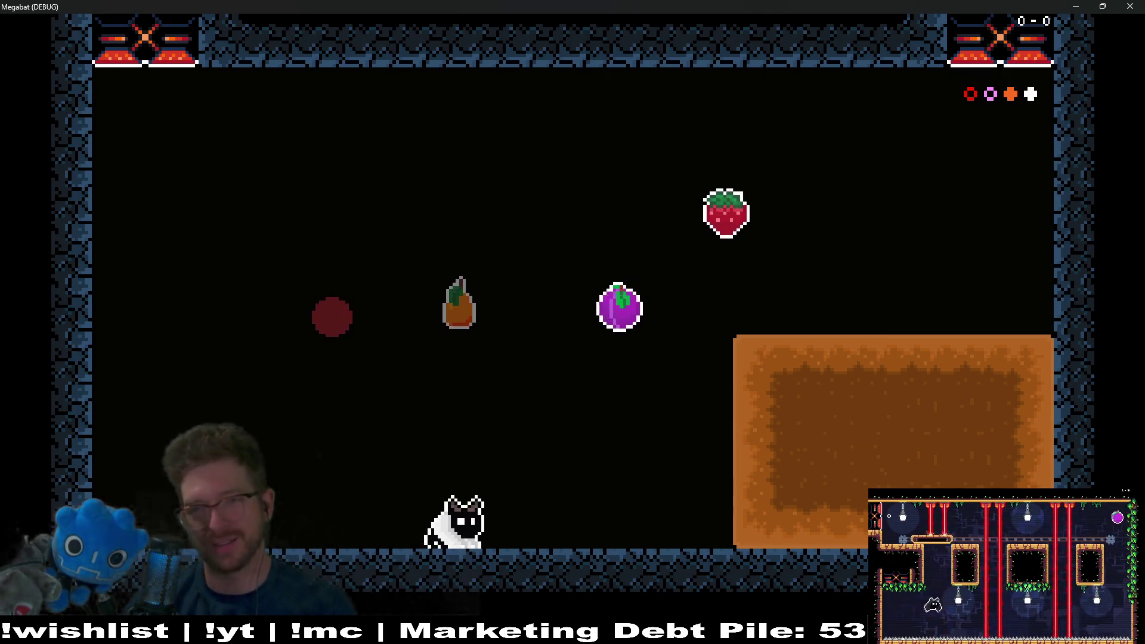
key("Right")
key("space")
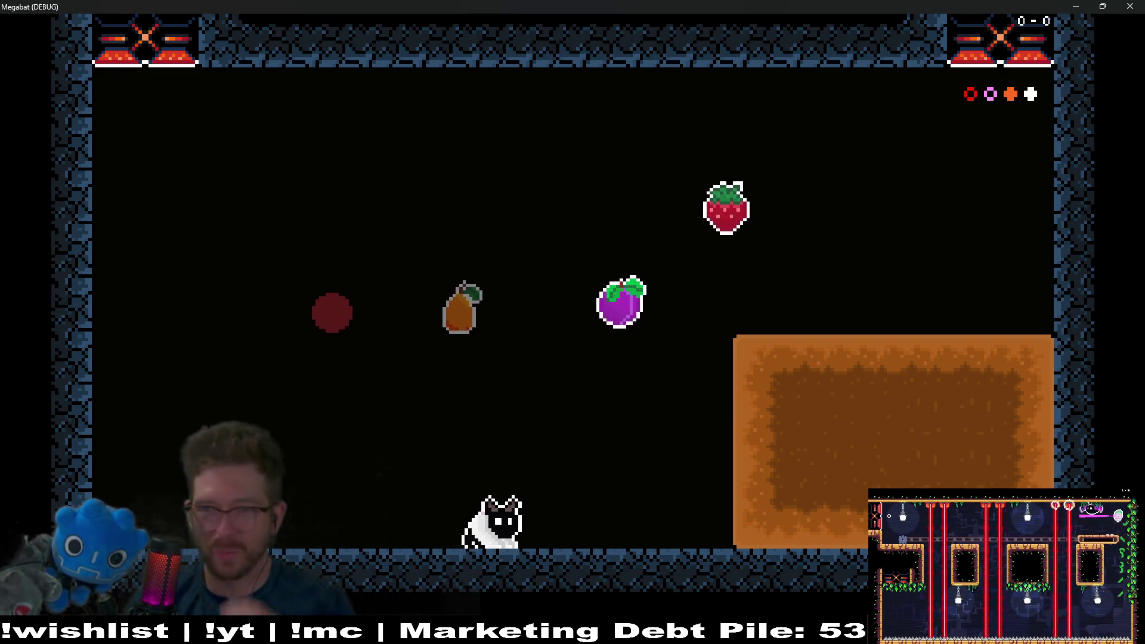
key("alt+F4")
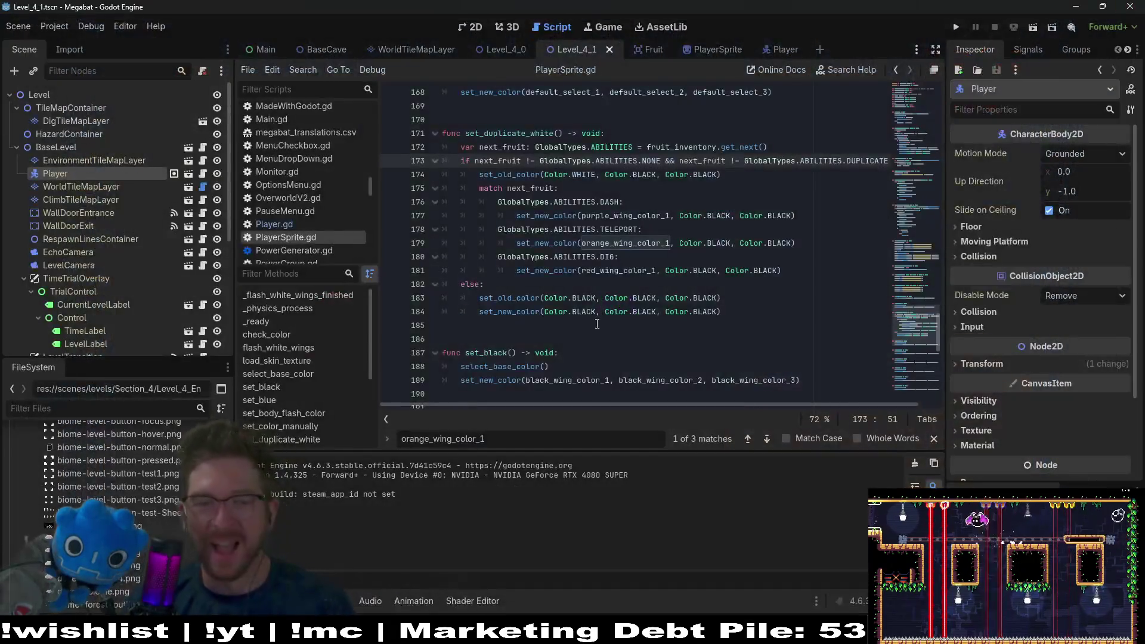
Step: Add print(next_fruit) below the get_next lookup on line 172, save, and run the game
double_click(748, 147)
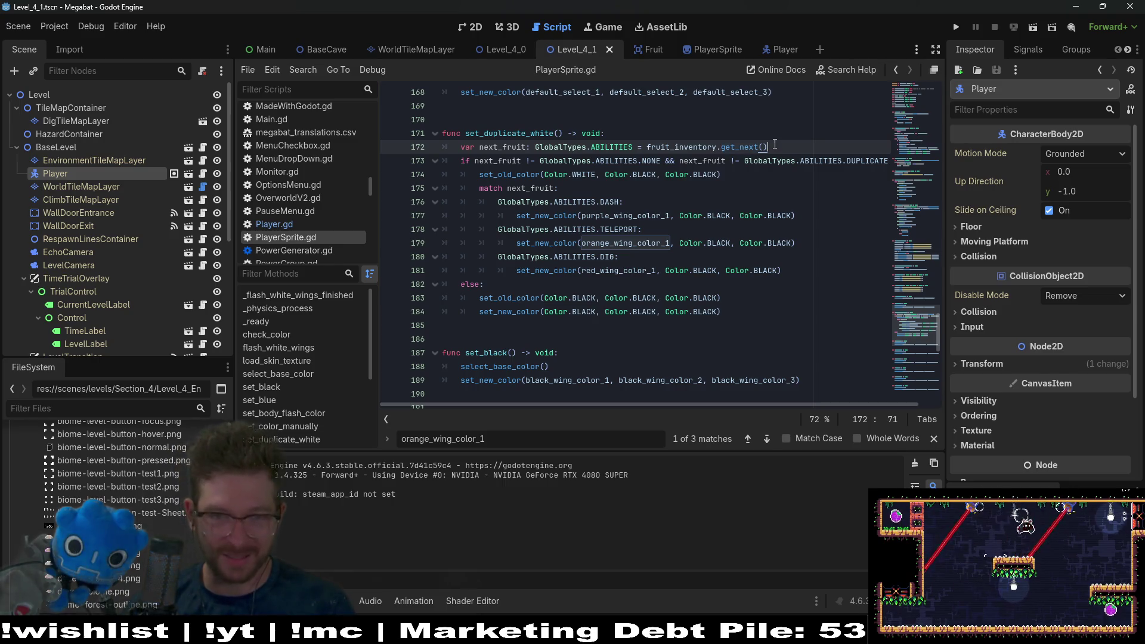
key("Return")
type("print(n")
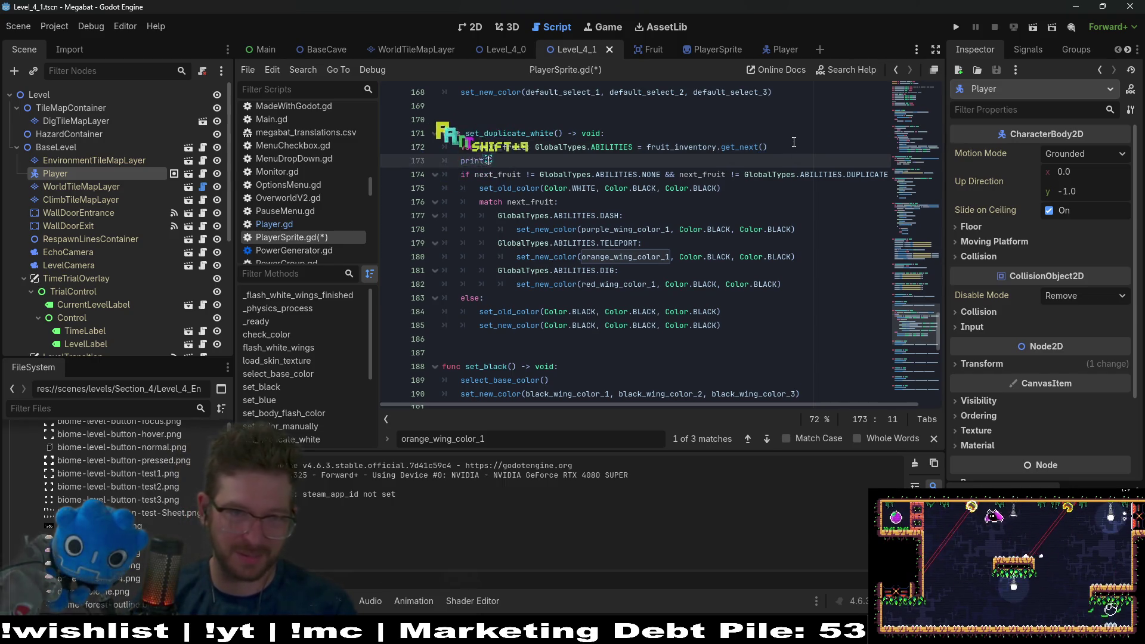
type("ext_fruit")
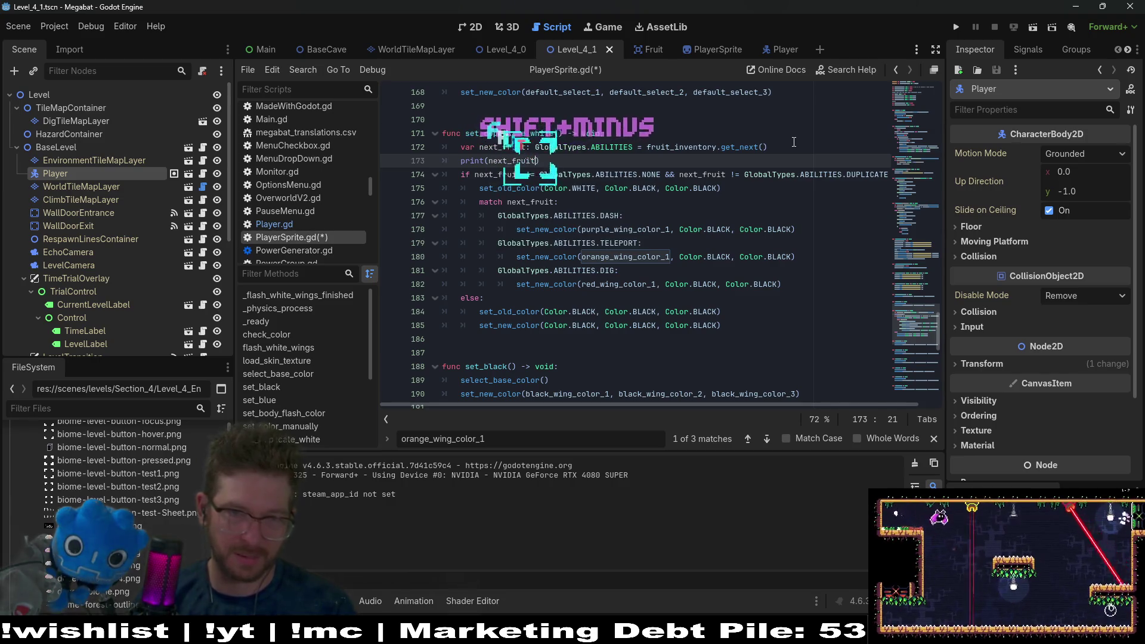
key("ctrl+s")
left_click(1037, 28)
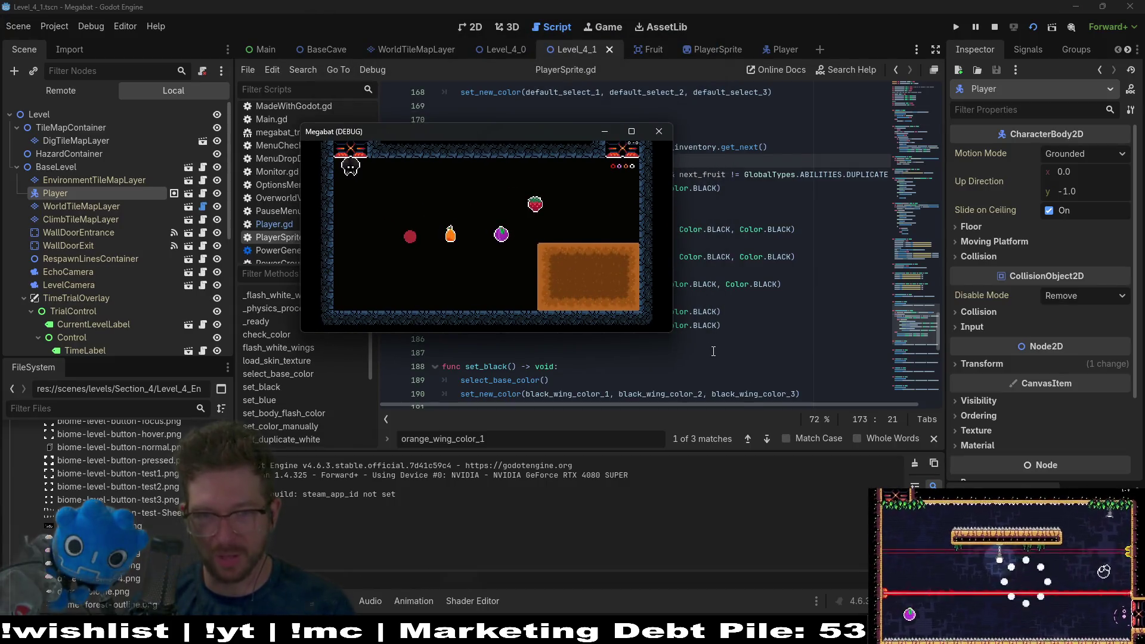
Step: Enlarge the Megabat window, eat the red apple and orange fruit, then close the game
left_click_drag(673, 337, 836, 410)
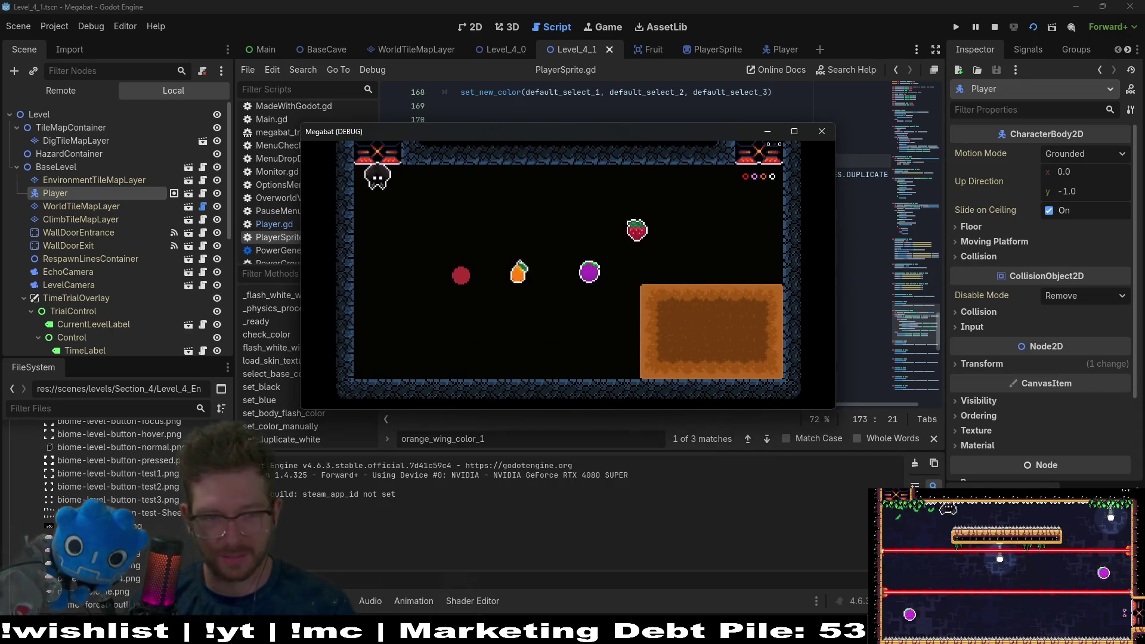
key("Right")
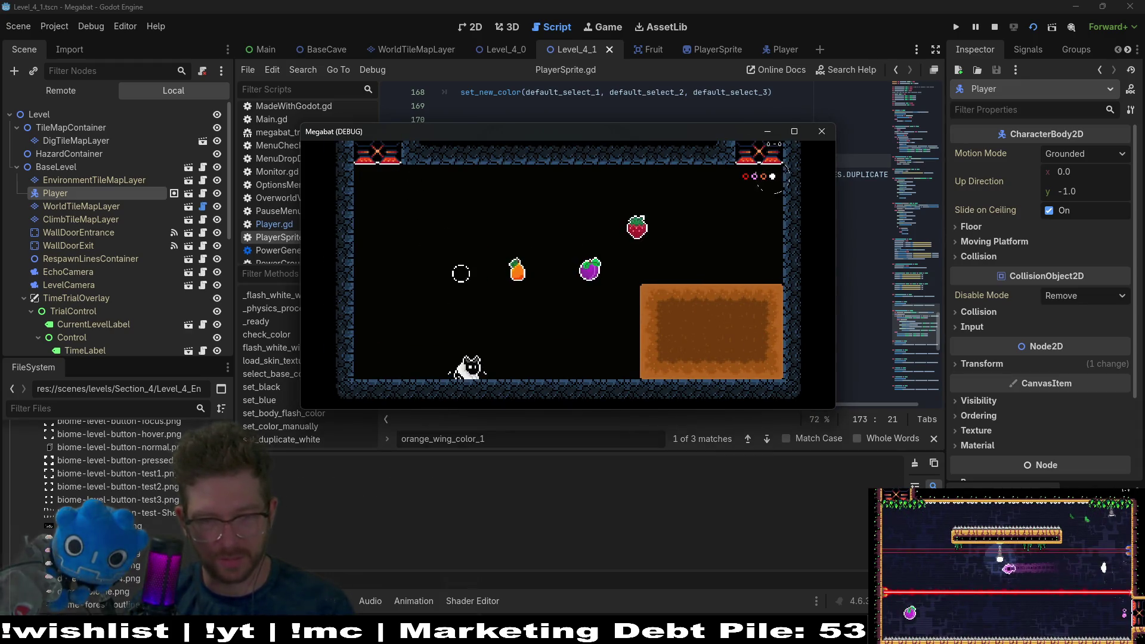
key("Right")
key("space")
key("Right")
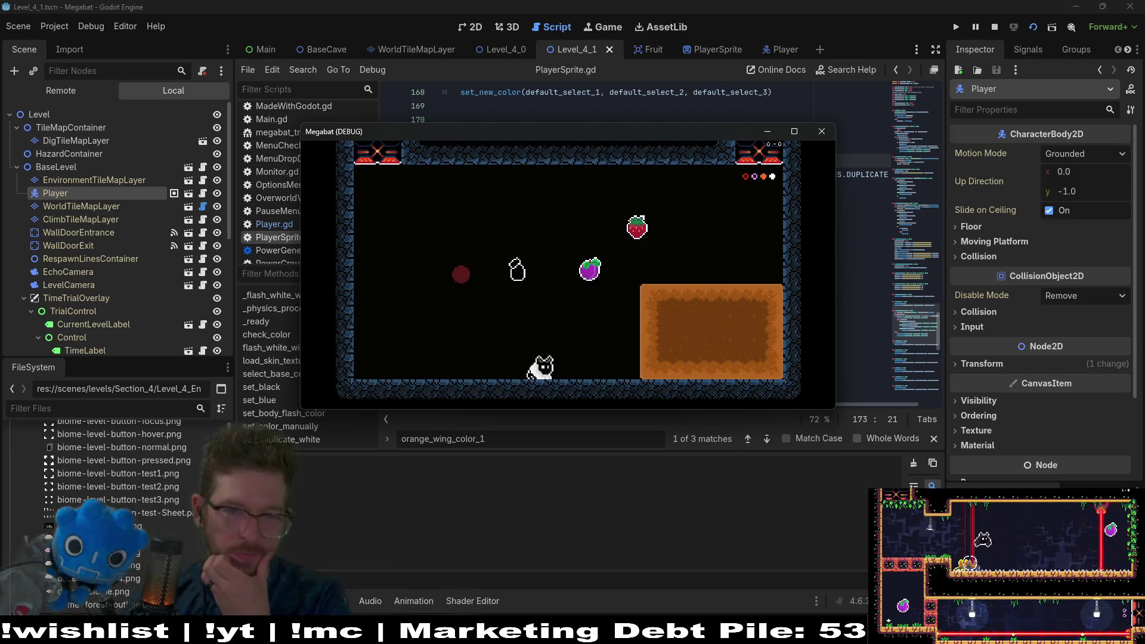
left_click(821, 131)
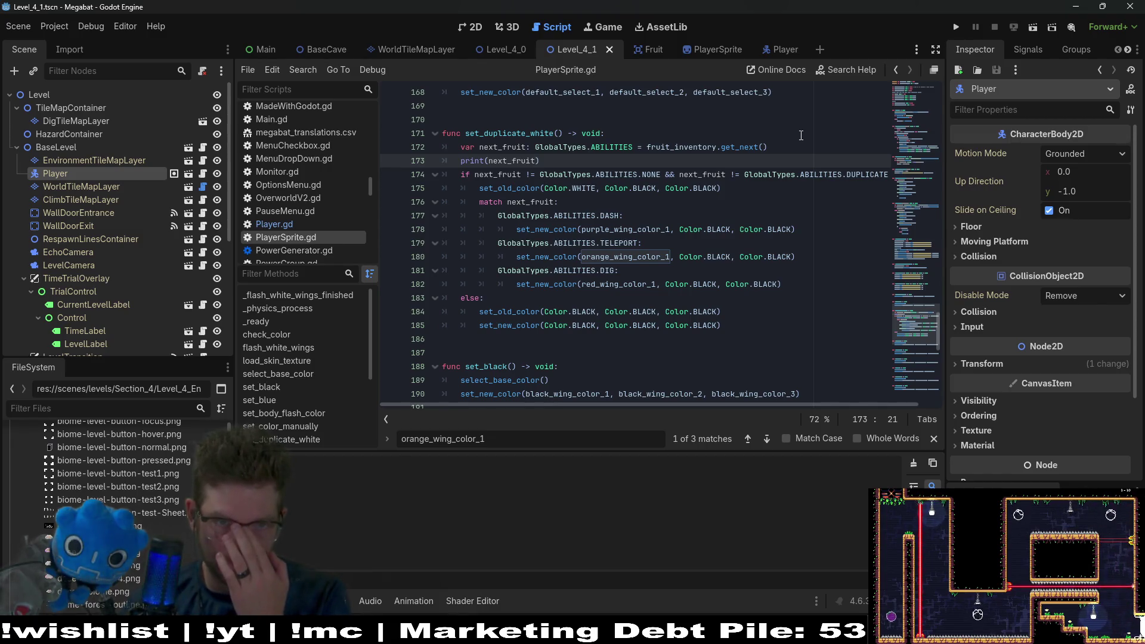
Step: Delete the print(next_fruit) debug line on line 173
left_click_drag(754, 156, 789, 149)
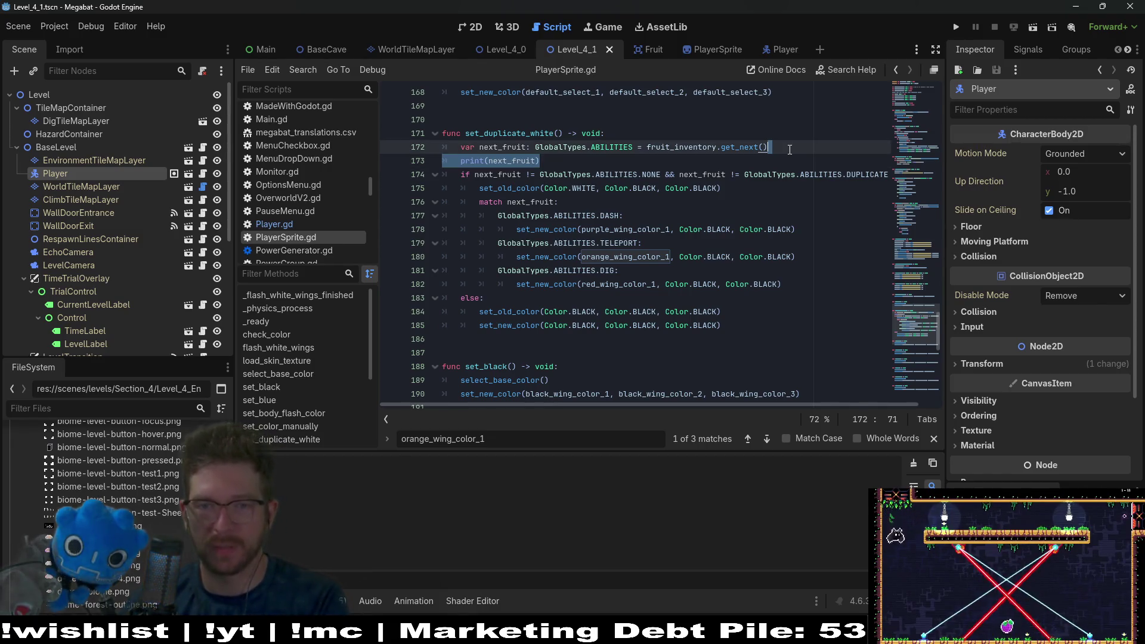
key("BackSpace")
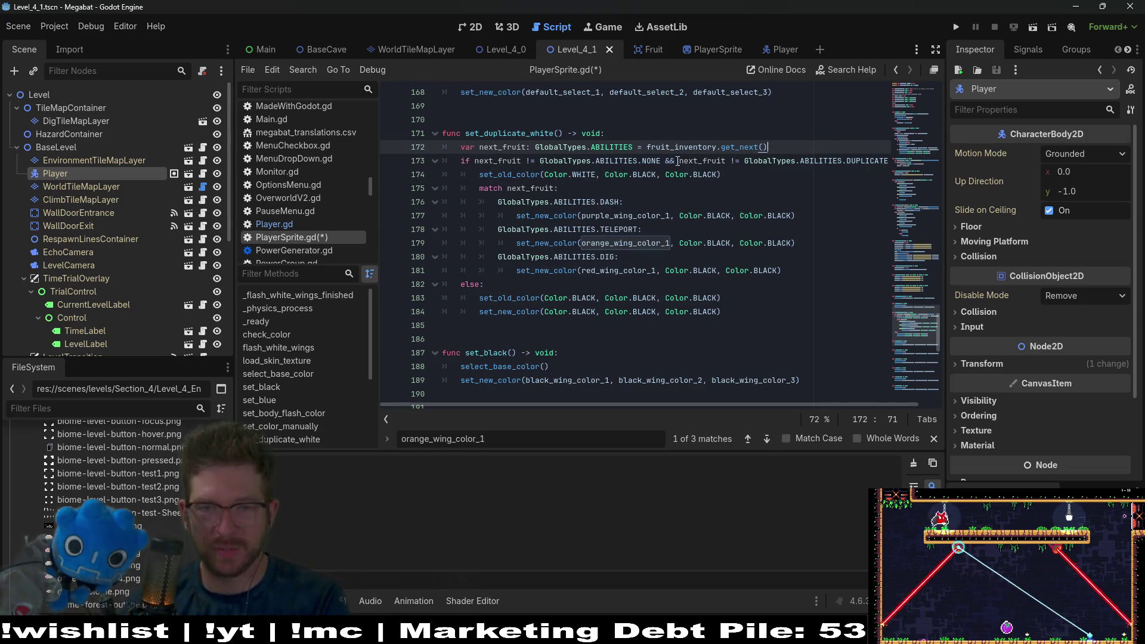
Step: Remove the NONE && clause and change != to == so the condition checks DUPLICATE only, then save
left_click_drag(681, 161, 474, 161)
key("BackSpace")
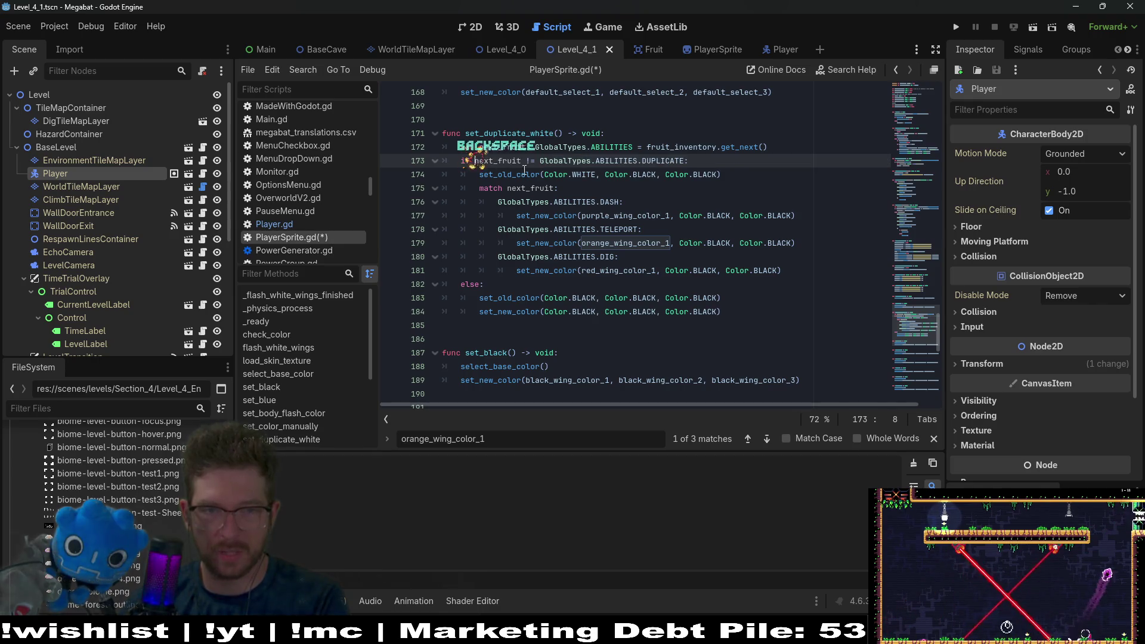
left_click(534, 161)
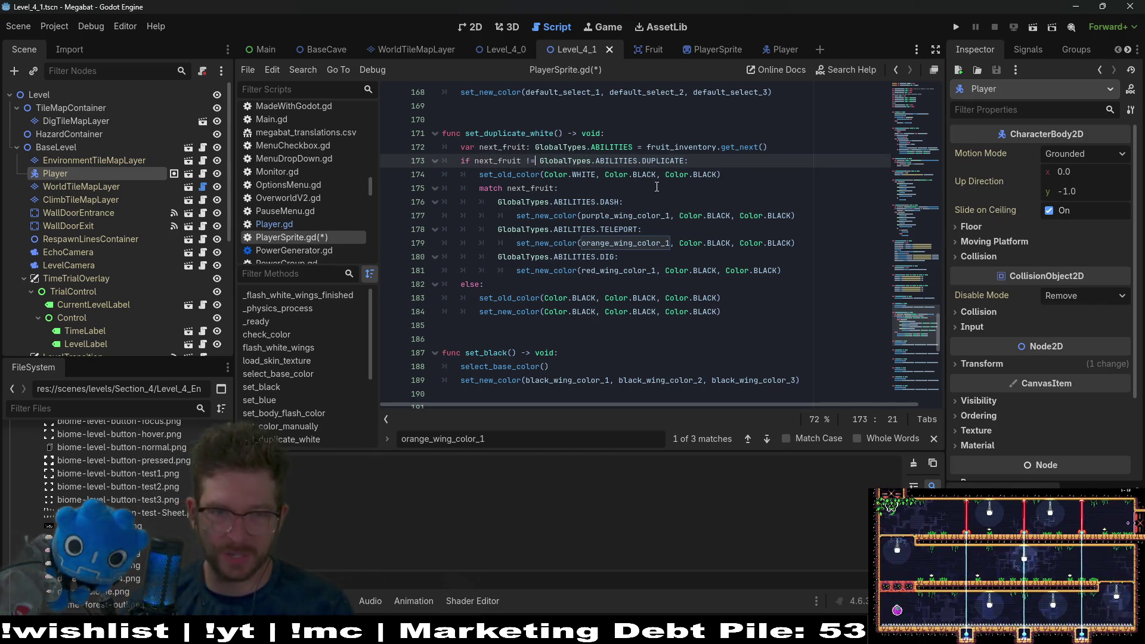
key("BackSpace")
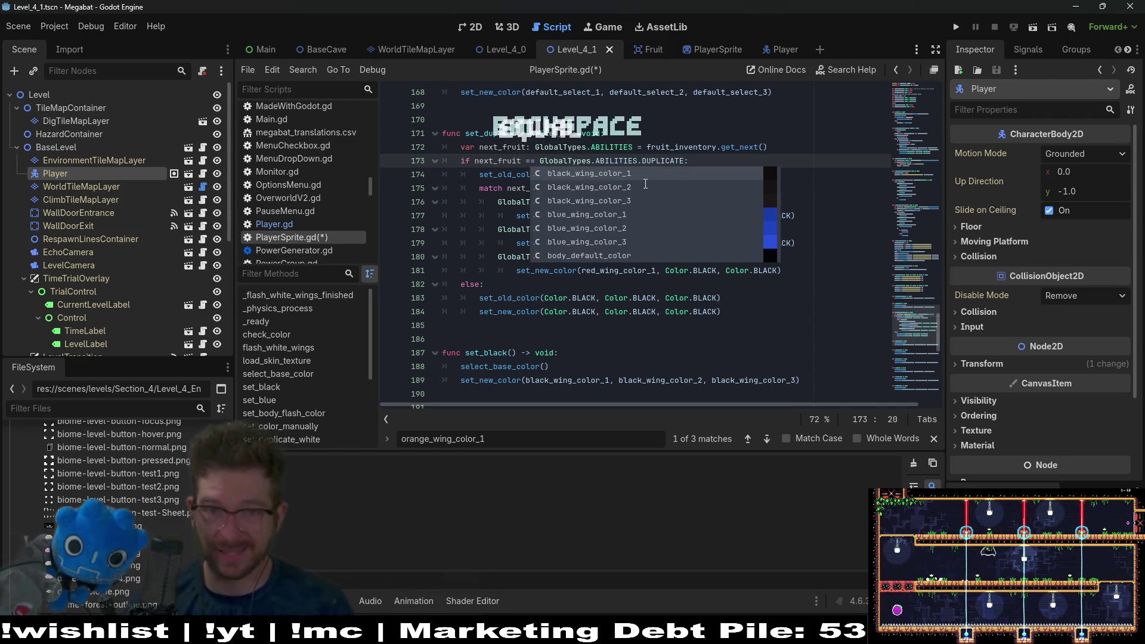
type("=")
key("ctrl+s")
left_click(704, 155)
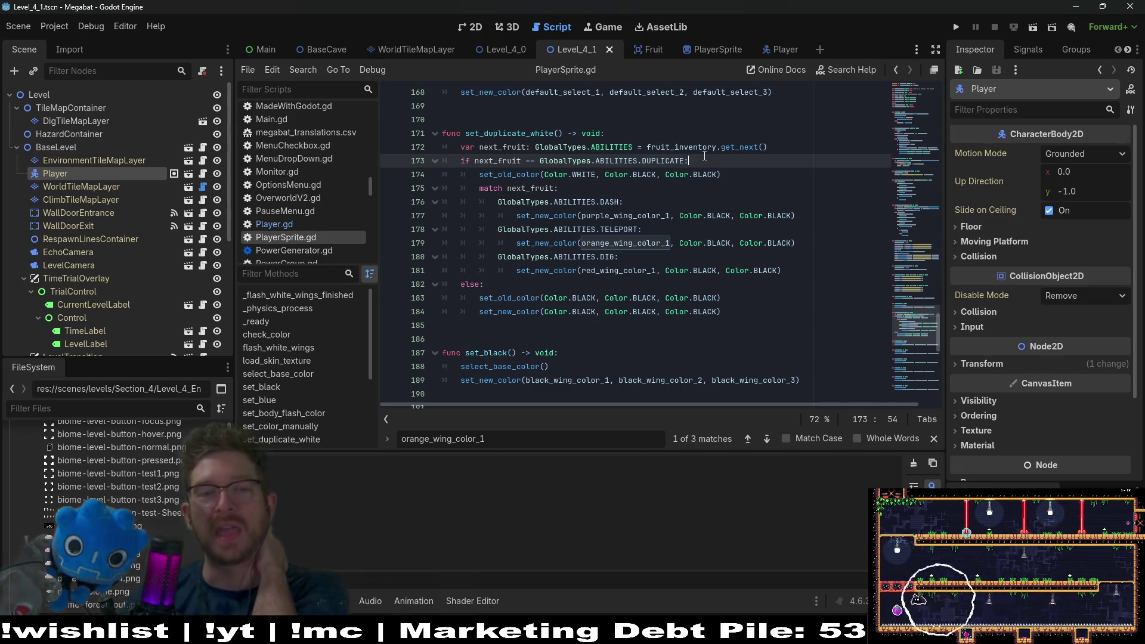
Step: Highlight next_fruit's uses and jump to the get_next definition in FruitInventory.gd
double_click(531, 188)
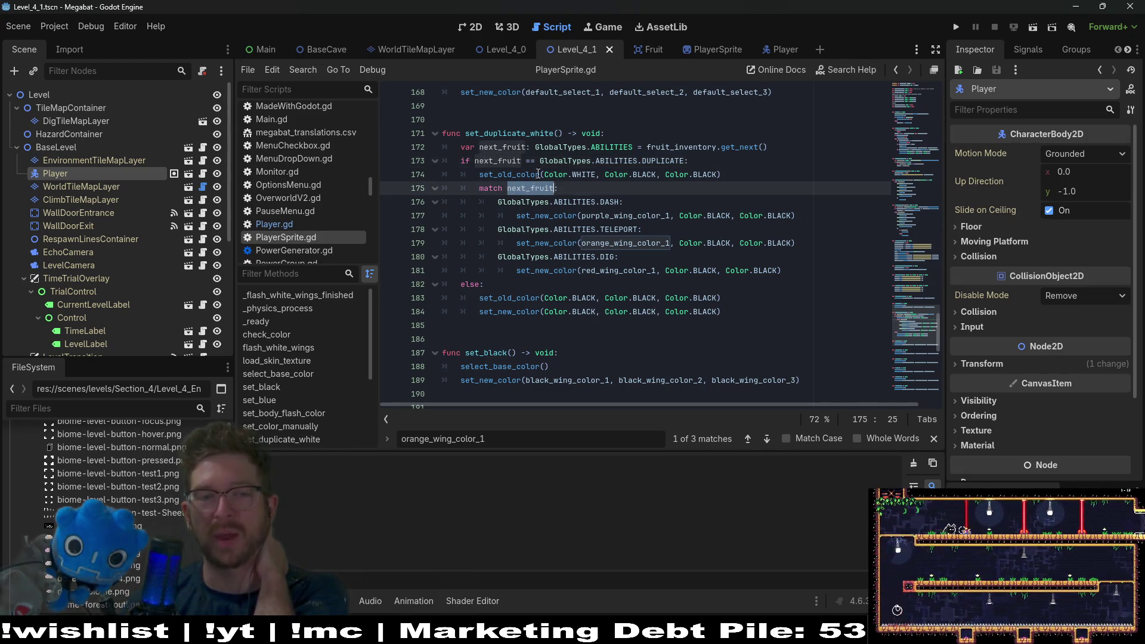
double_click(731, 147)
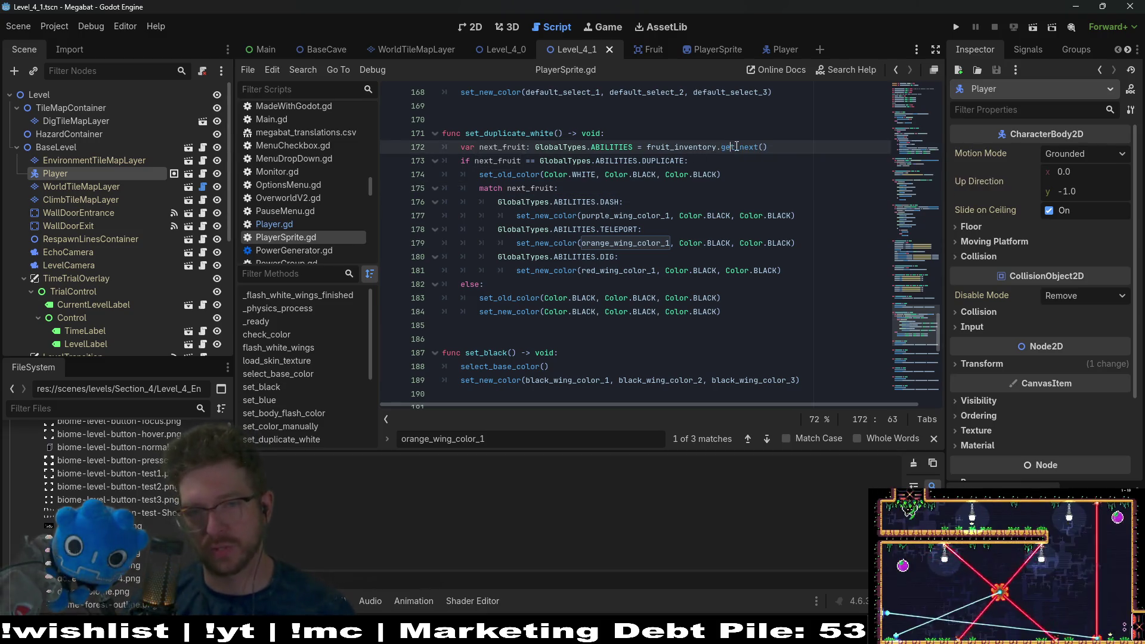
left_click(738, 146, "ctrl")
scroll(637, 200, "up", 4)
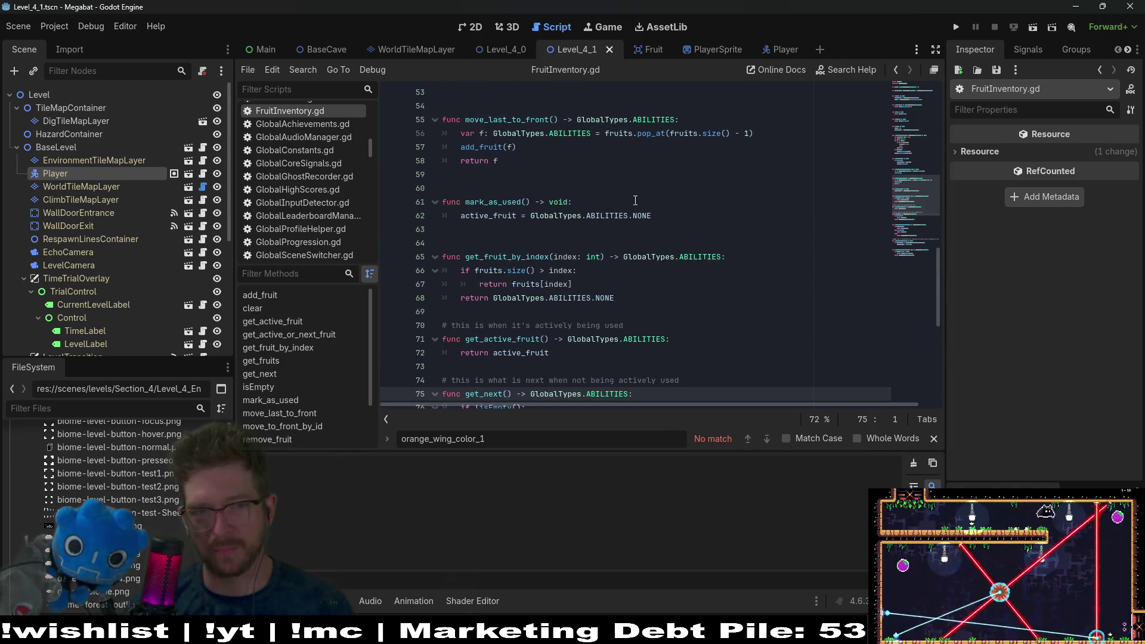
scroll(635, 200, "up", 17)
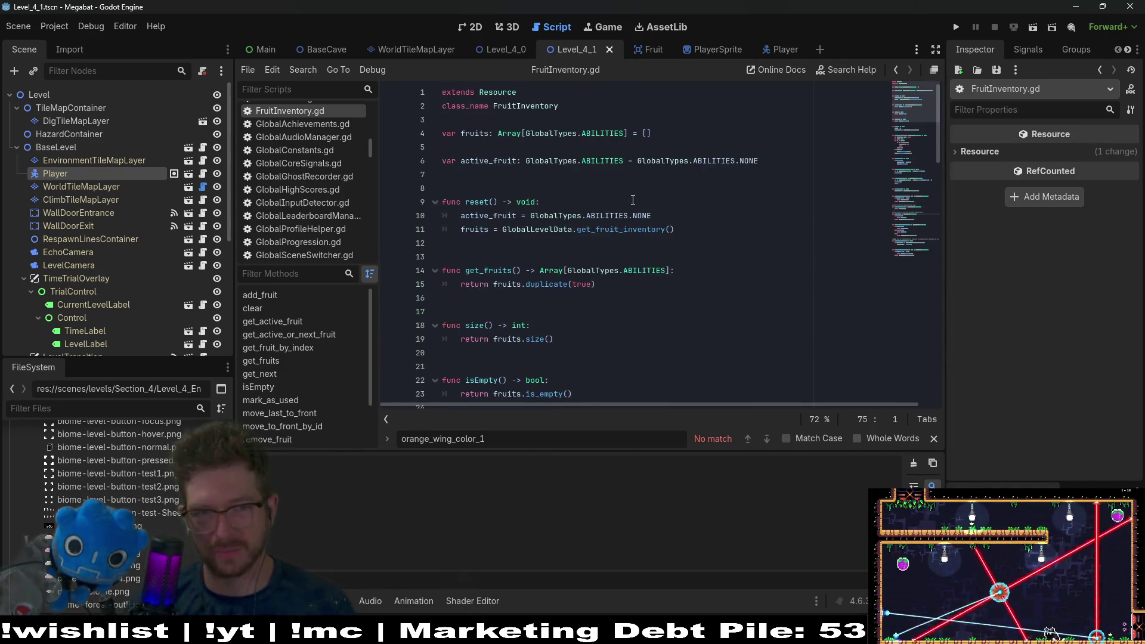
double_click(481, 133)
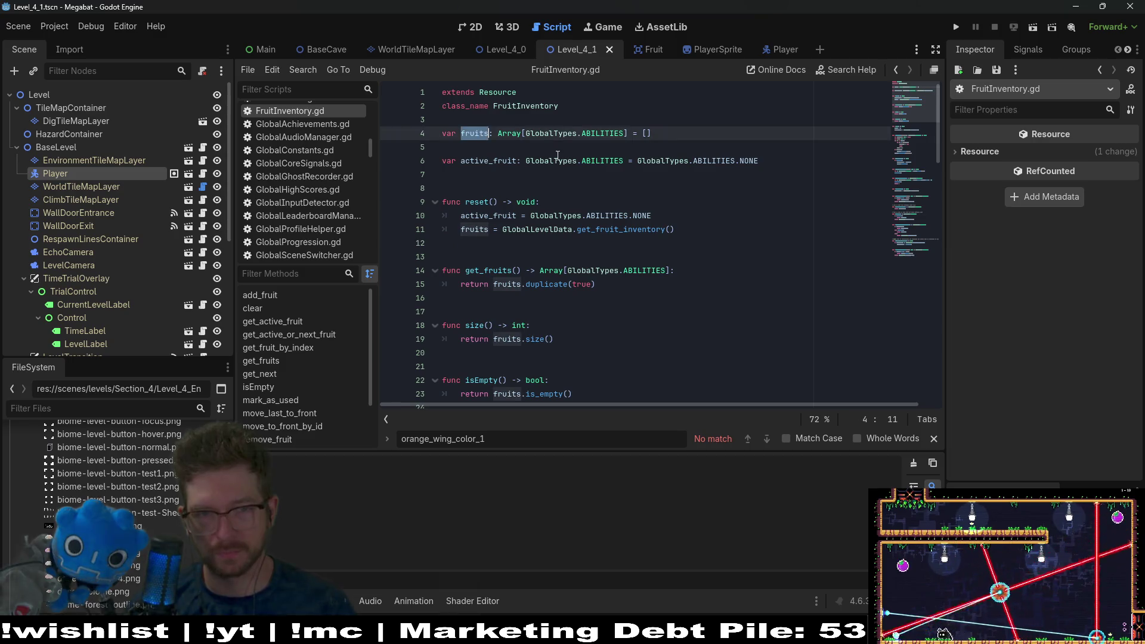
scroll(640, 198, "down", 1)
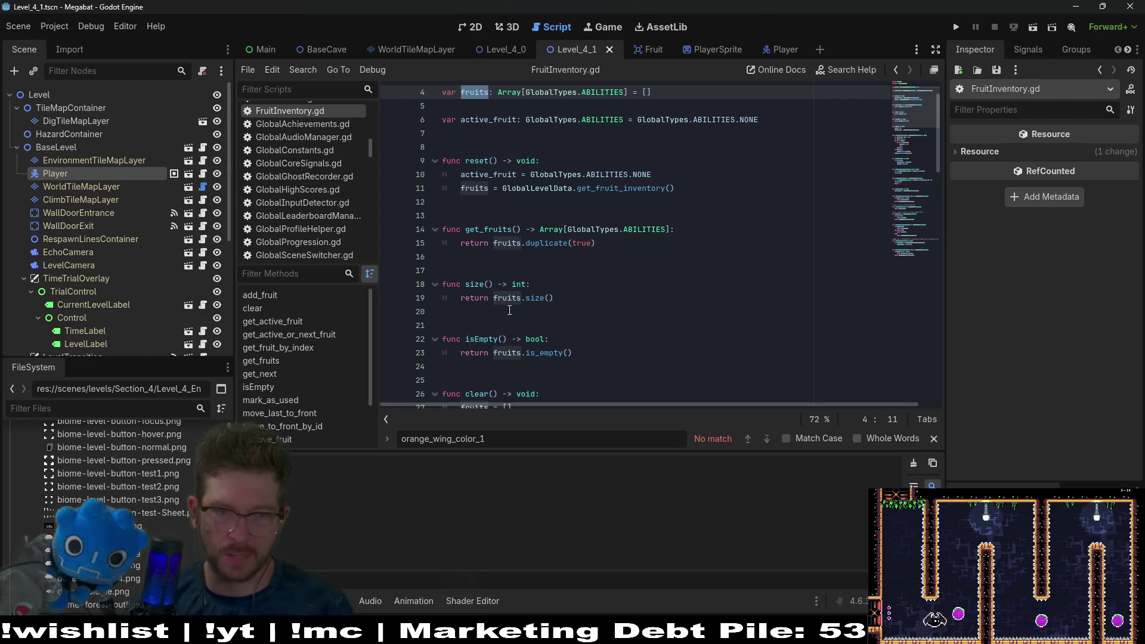
left_click(489, 284)
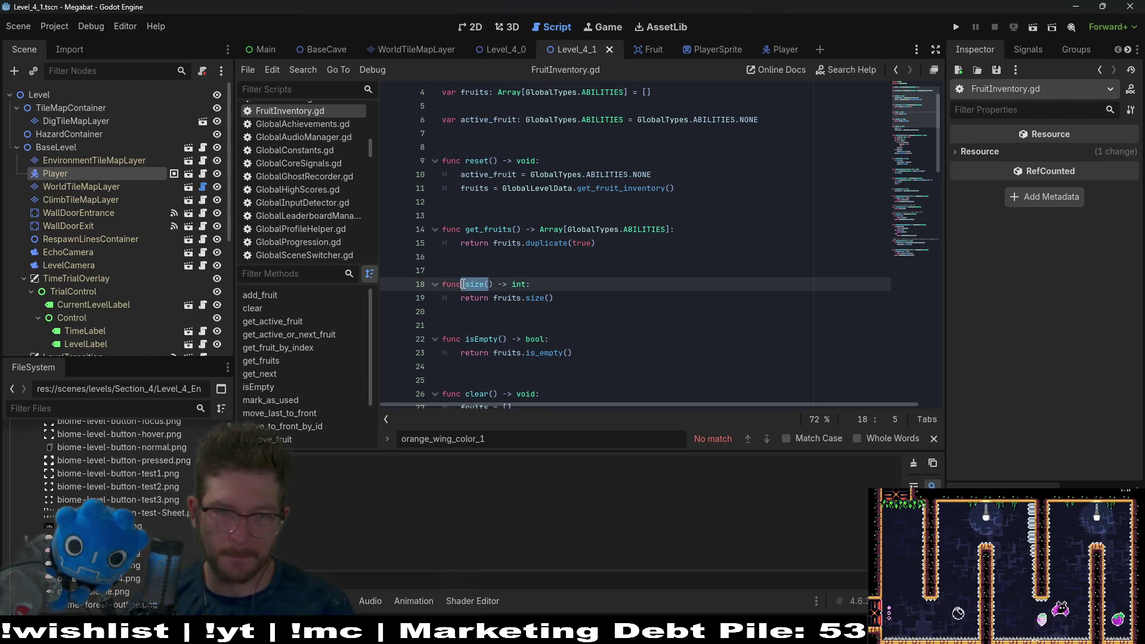
scroll(537, 280, "down", 9)
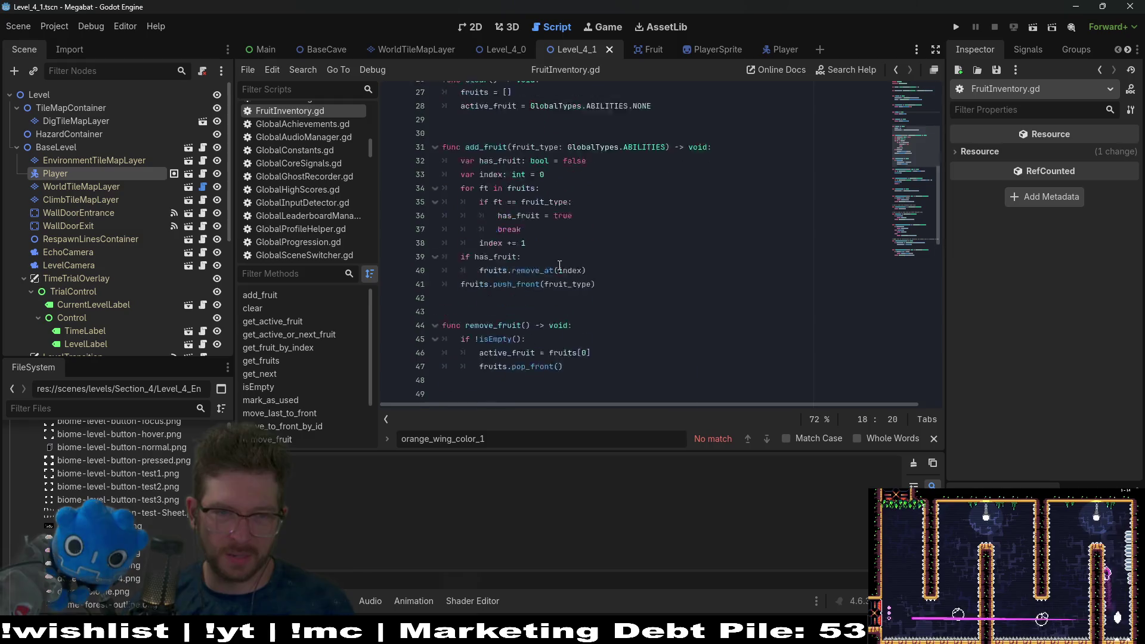
scroll(597, 256, "down", 3)
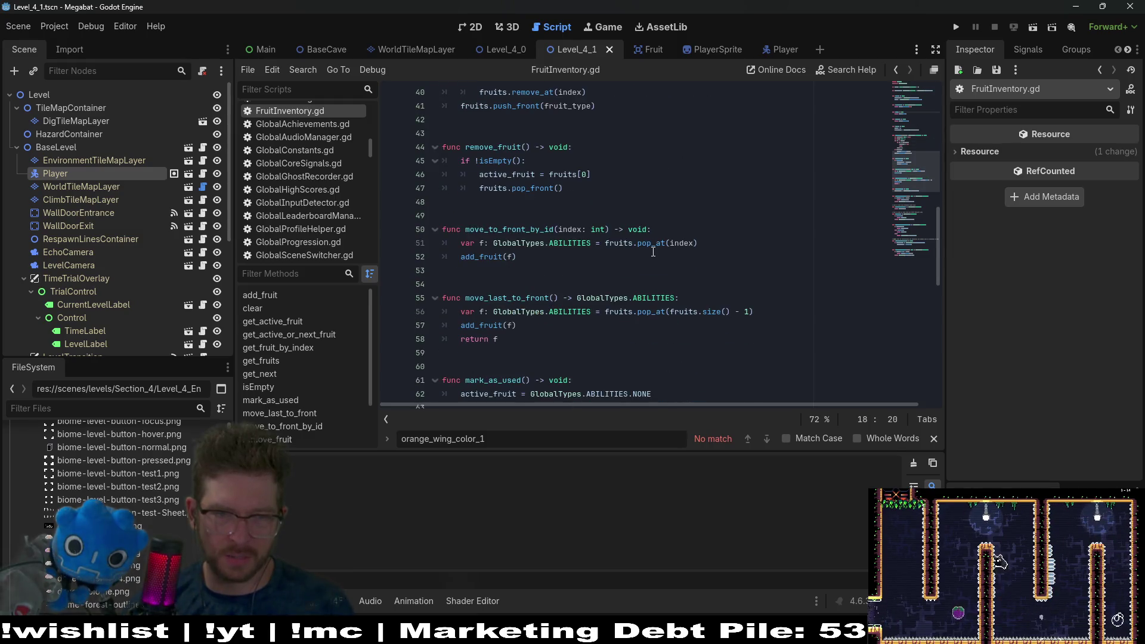
scroll(654, 251, "down", 4)
scroll(653, 252, "down", 5)
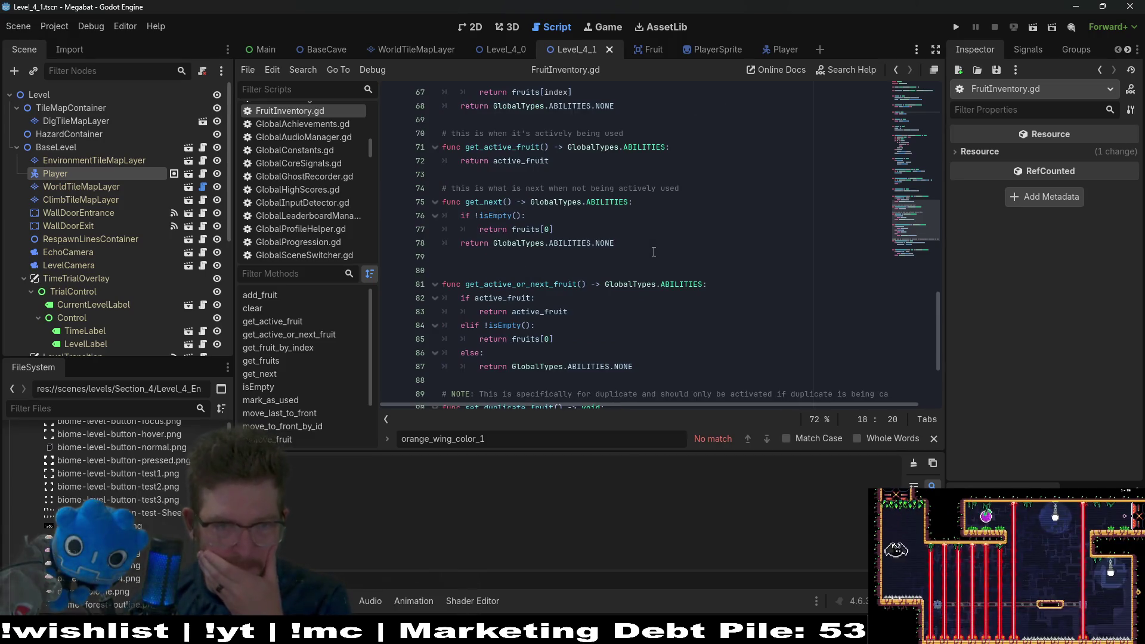
left_click_drag(654, 244, 424, 201)
key("ctrl+c")
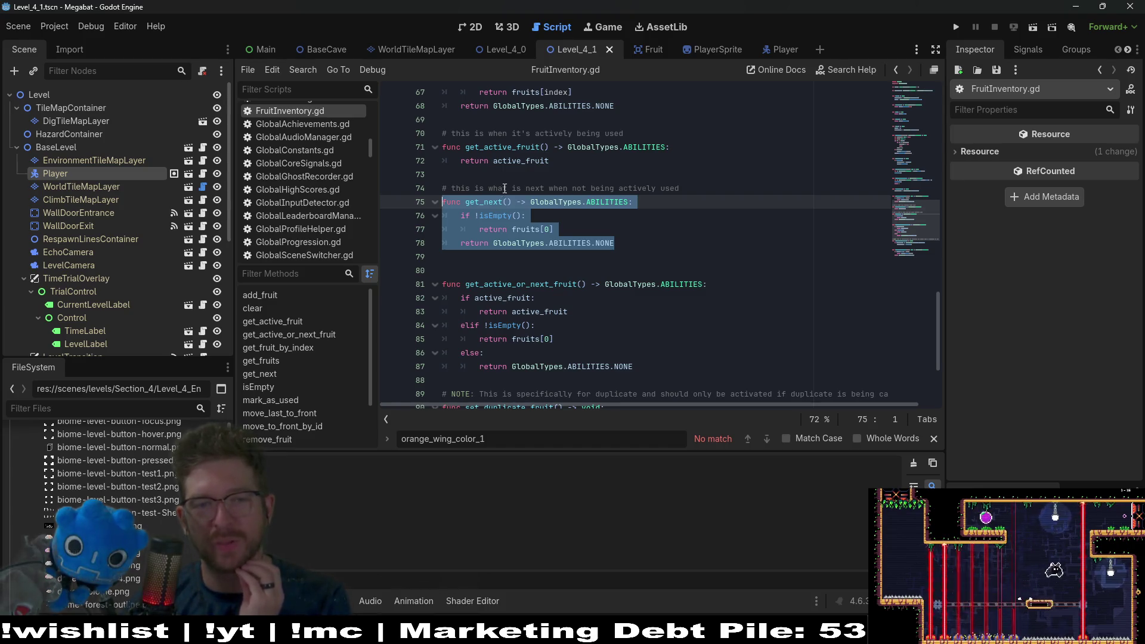
scroll(692, 214, "down", 3)
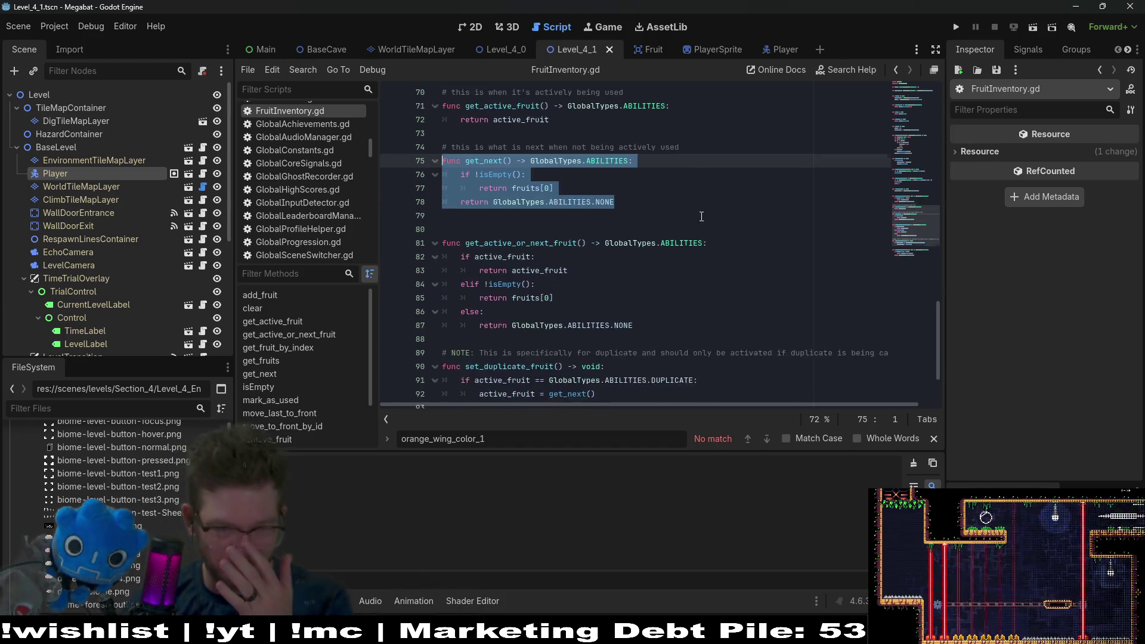
scroll(699, 217, "down", 1)
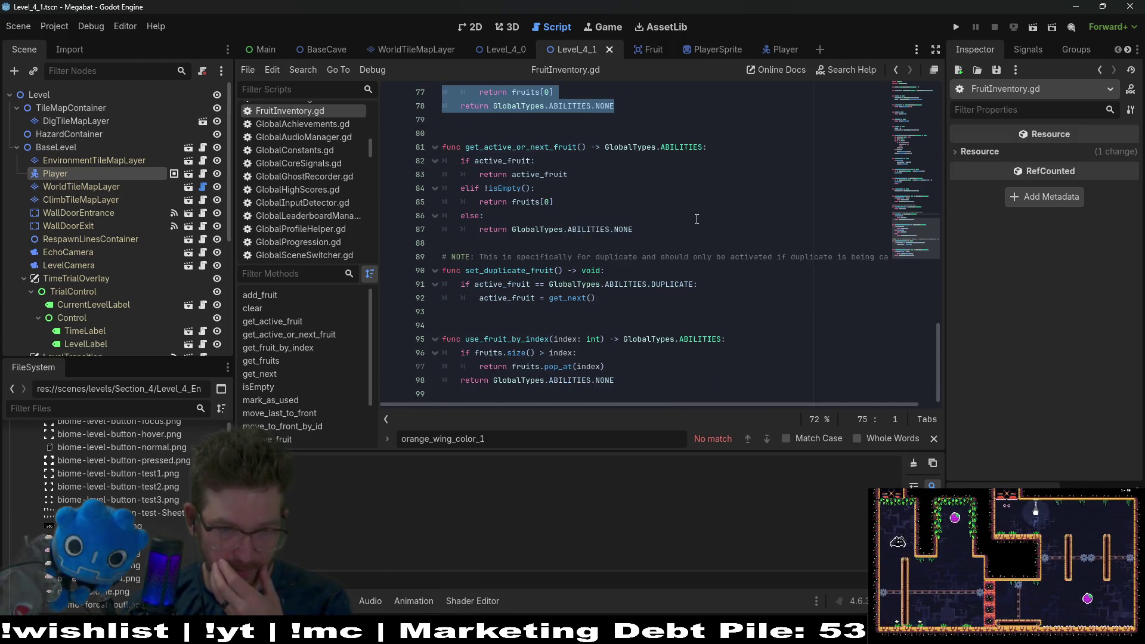
left_click(513, 339)
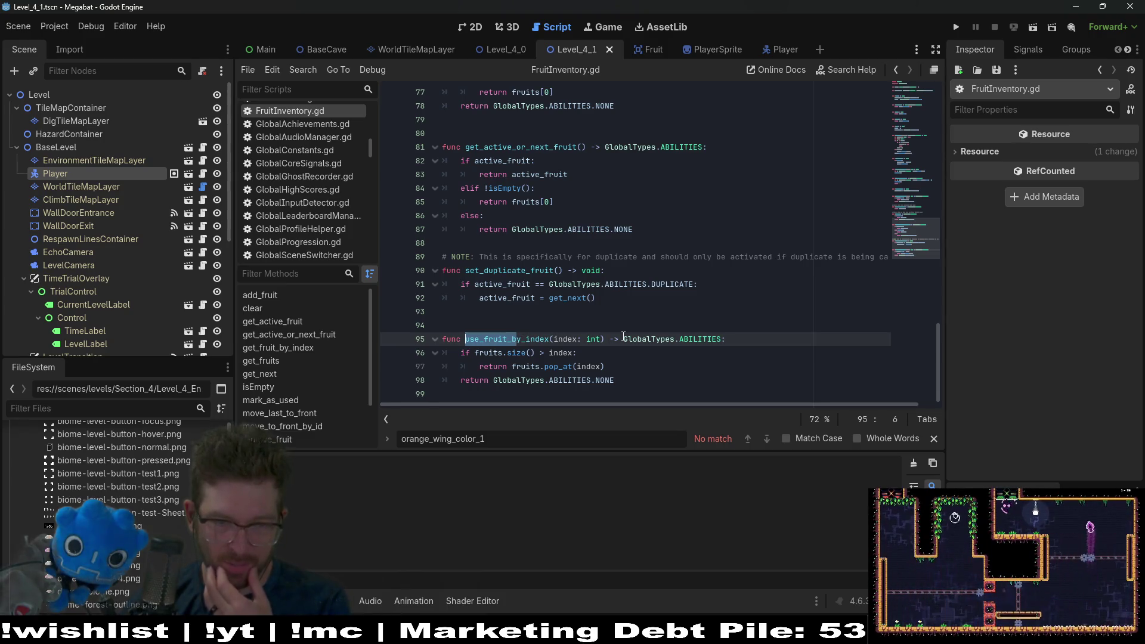
double_click(515, 339)
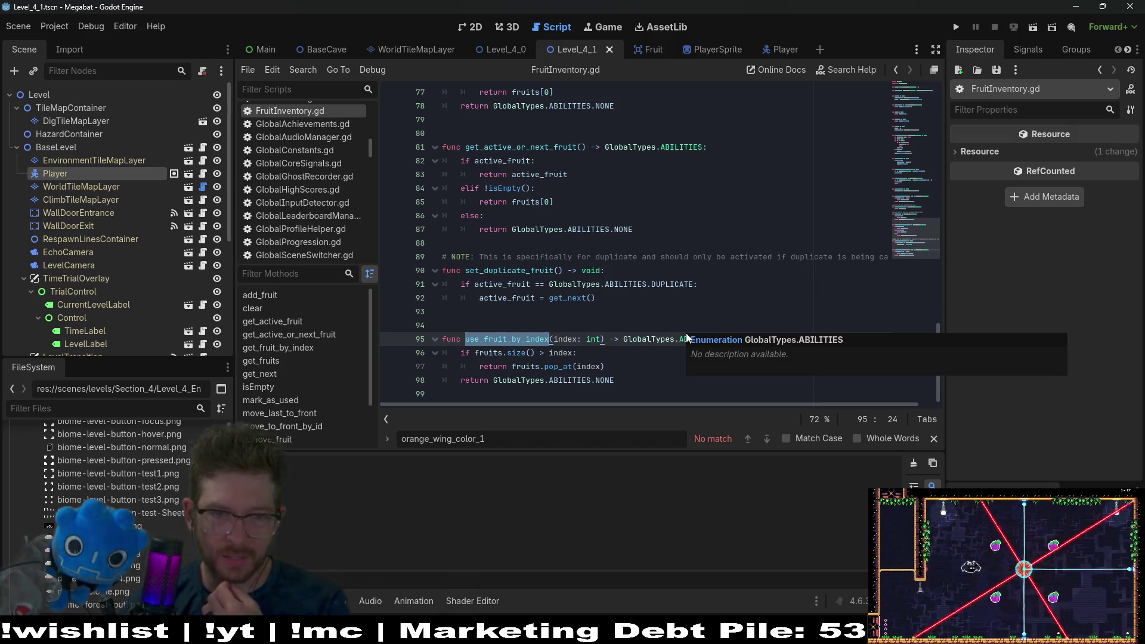
scroll(602, 303, "up", 3)
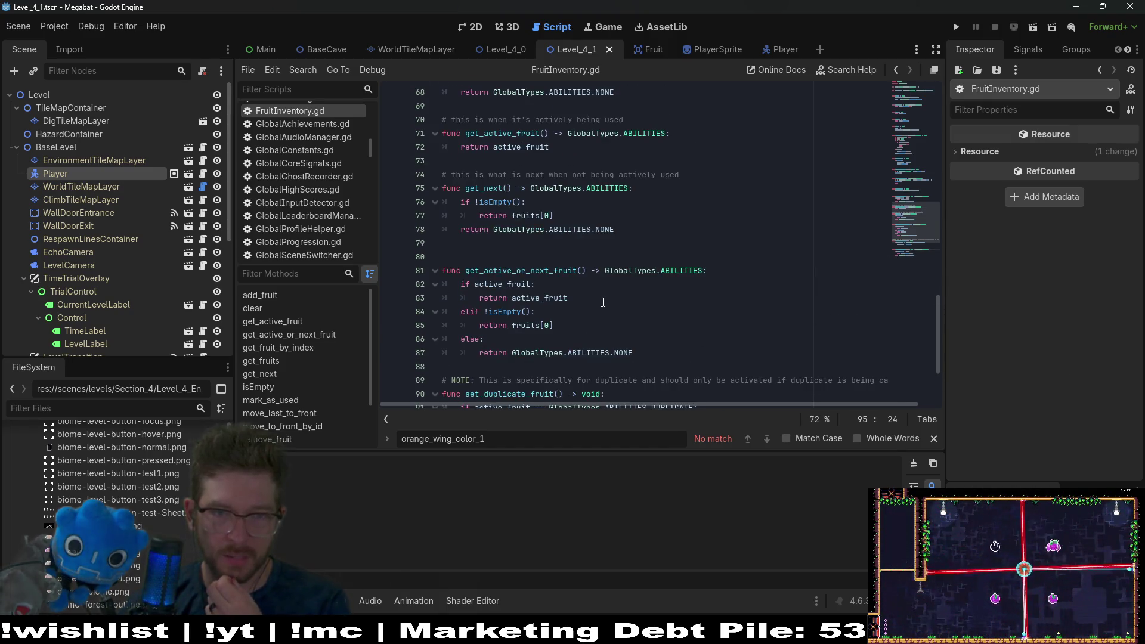
scroll(605, 302, "down", 3)
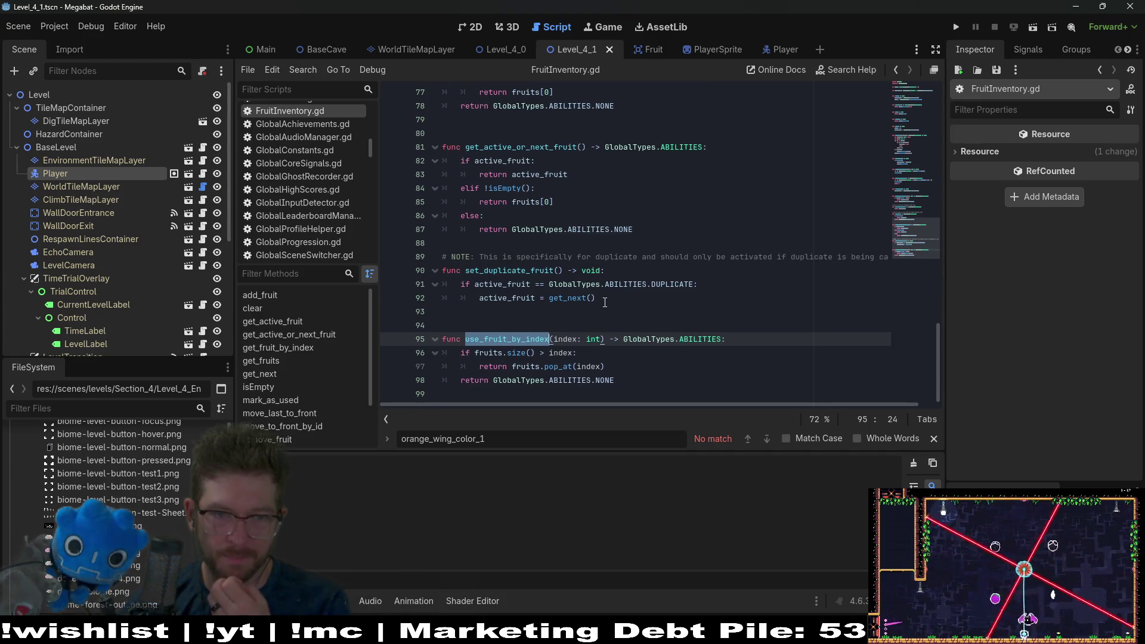
scroll(605, 303, "up", 2)
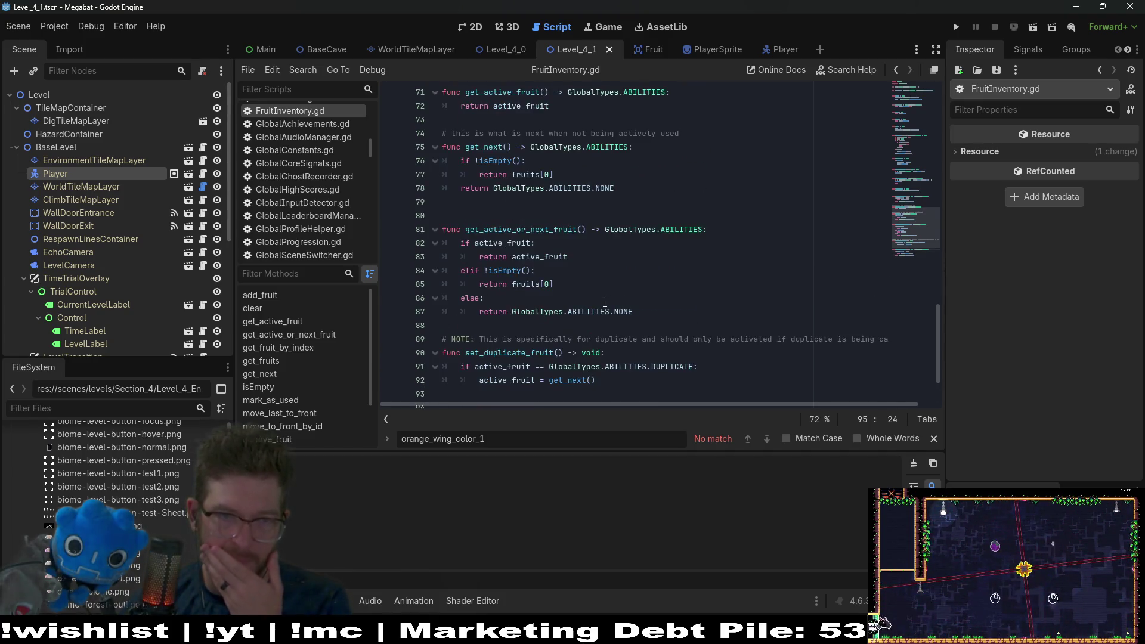
left_click(524, 207)
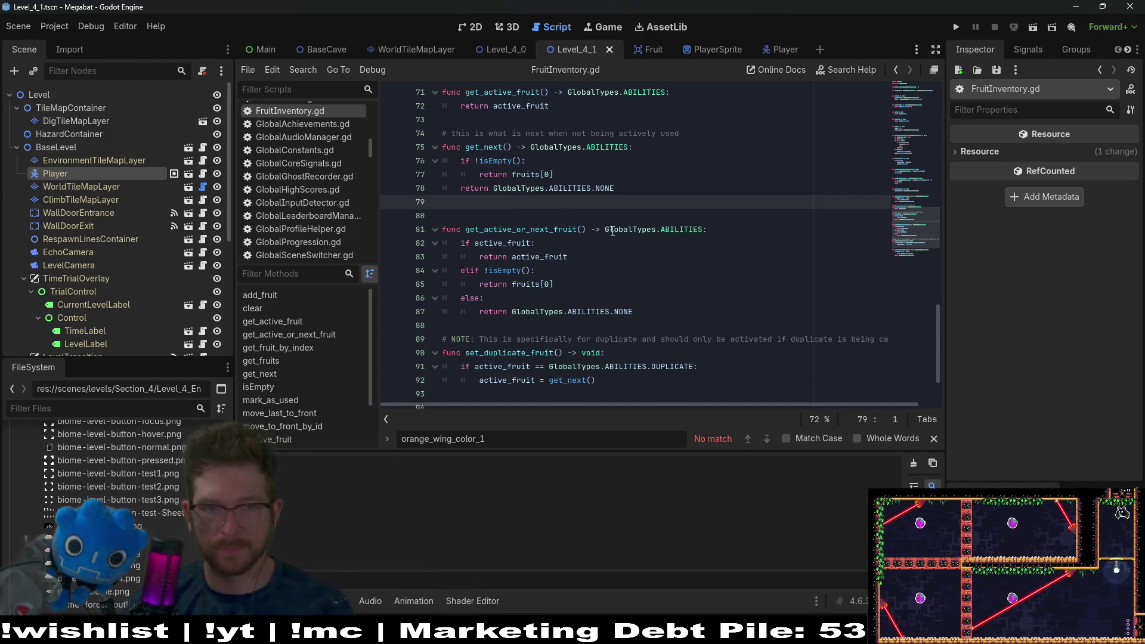
Step: Copy the get_next function and paste a duplicate below it with a blank line between
key("shift+Up")
key("shift+Up")
key("shift+Up")
key("Down")
key("Down")
key("Down")
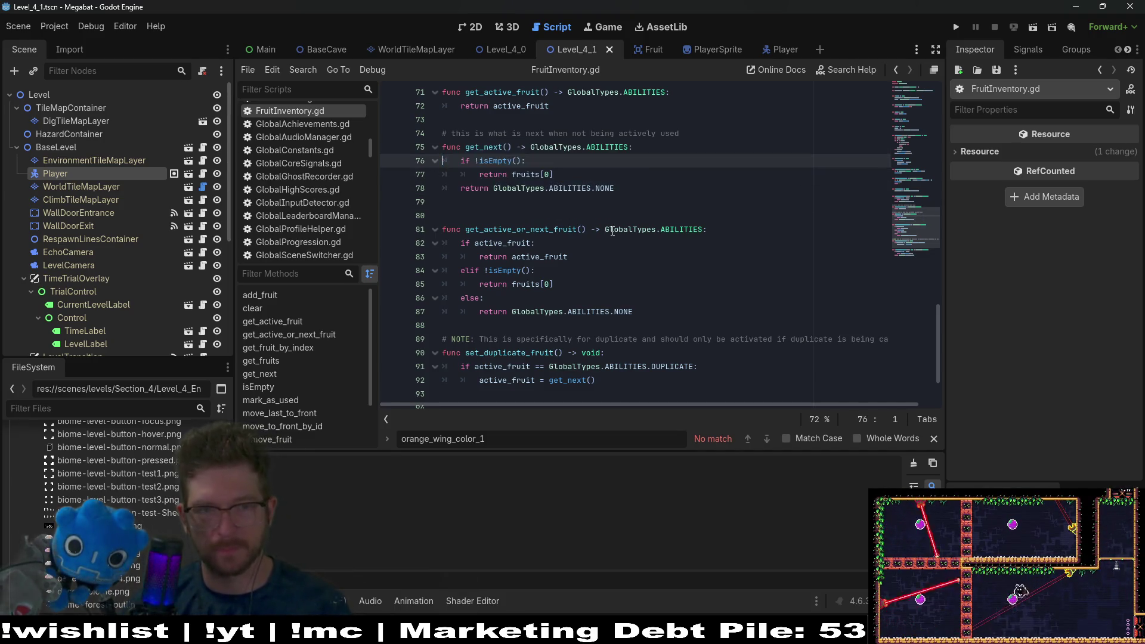
key("Down")
key("Return")
key("Return")
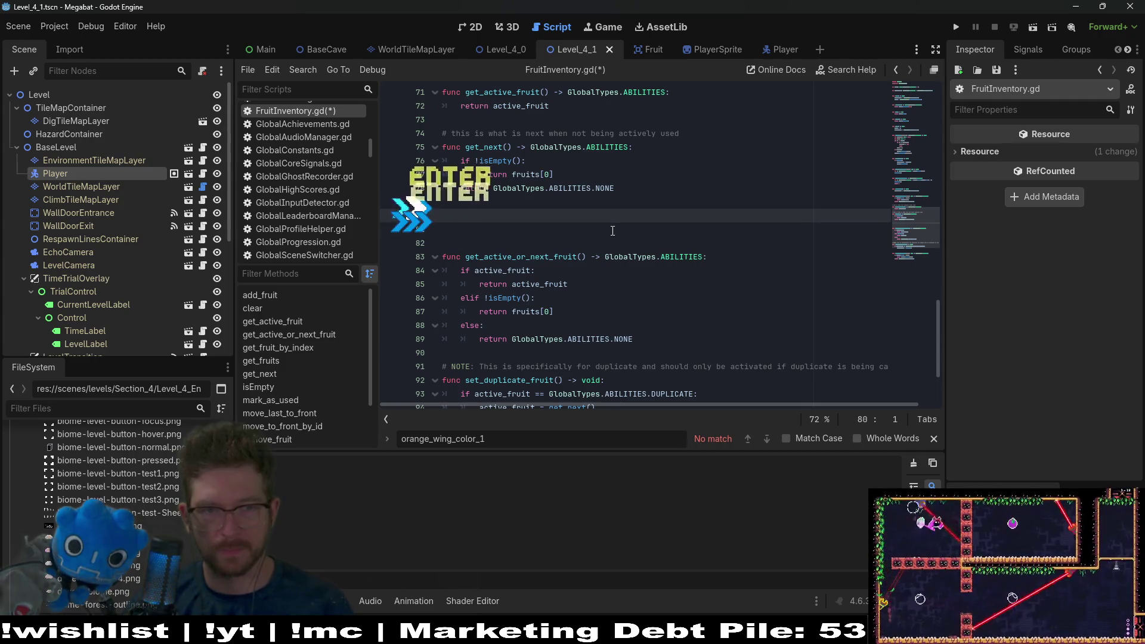
key("ctrl+v")
key("Up")
key("Up")
key("Up")
key("Return")
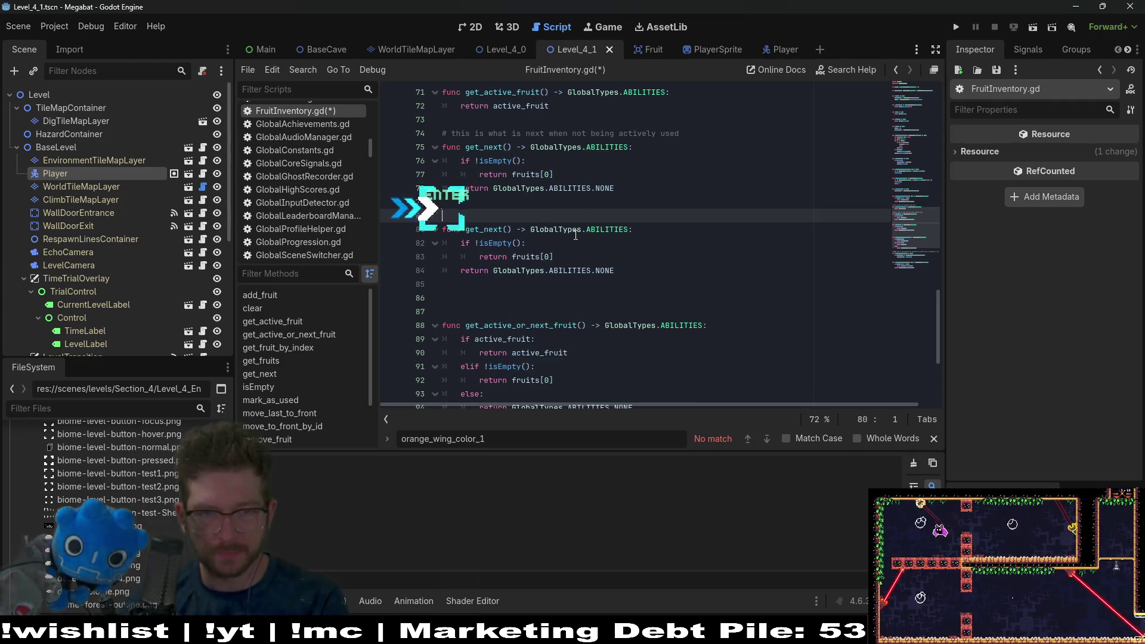
key("Down")
key("ctrl+Right")
key("ctrl+Right")
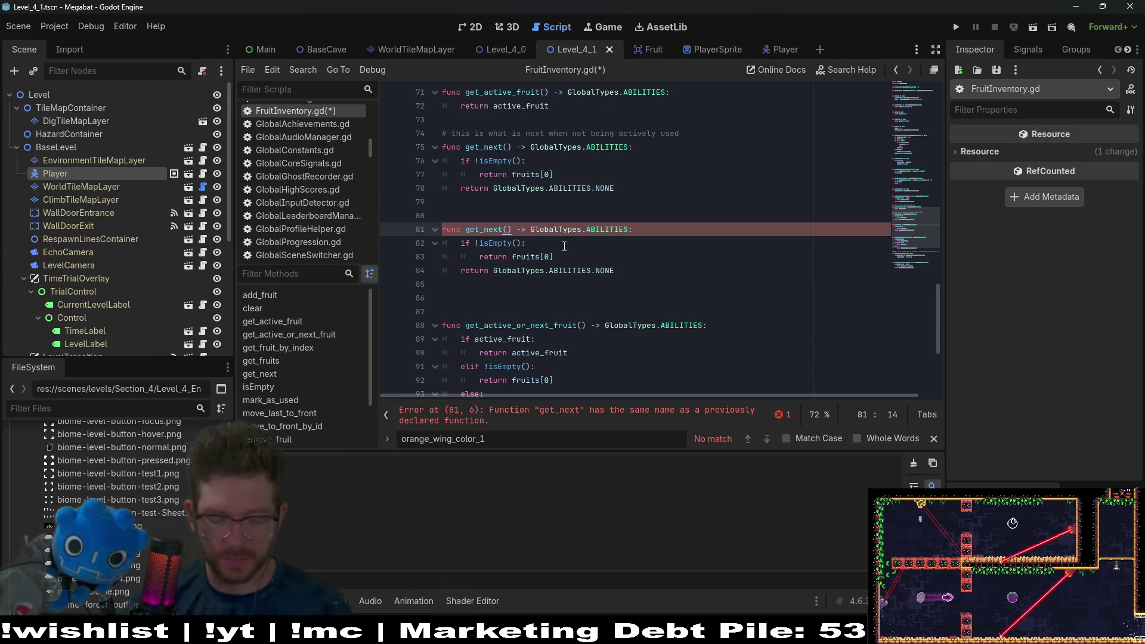
Step: Rename the pasted copy to get_fruit_by_index
type("_Frui")
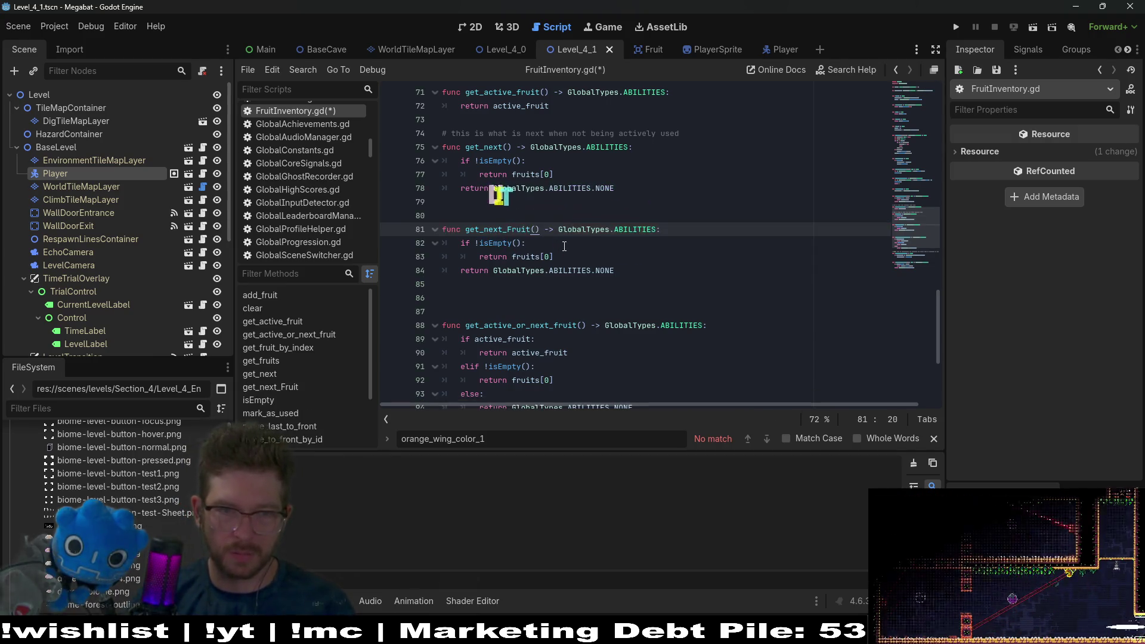
key("BackSpace")
key("BackSpace")
key("BackSpace")
type("fruit_")
key("BackSpace")
key("BackSpace")
key("BackSpace")
type("_by_index")
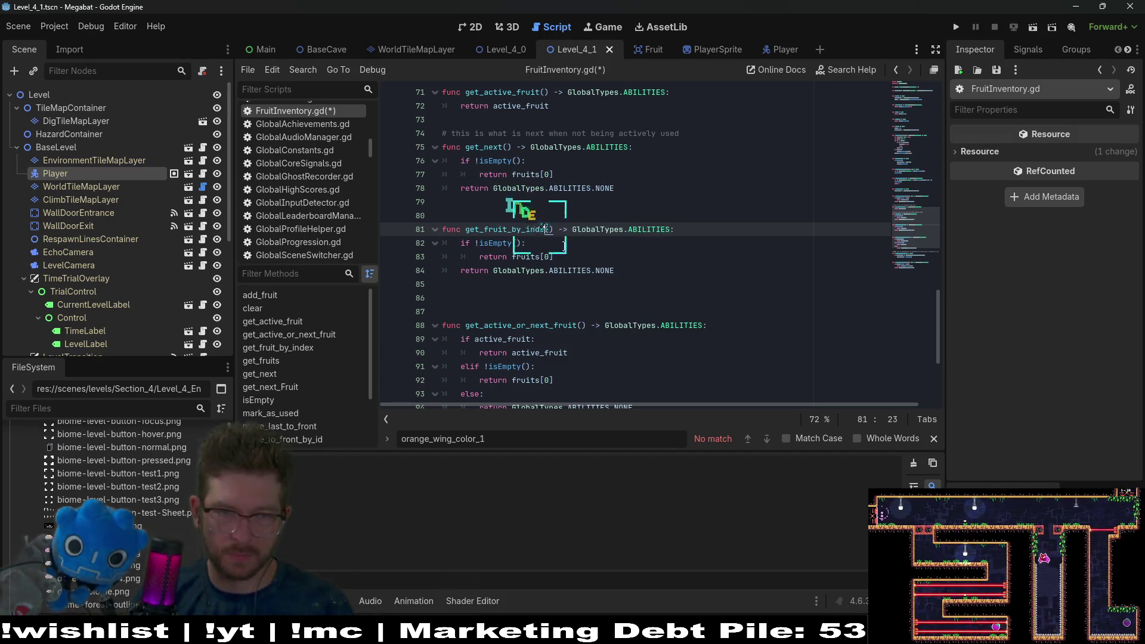
key("BackSpace")
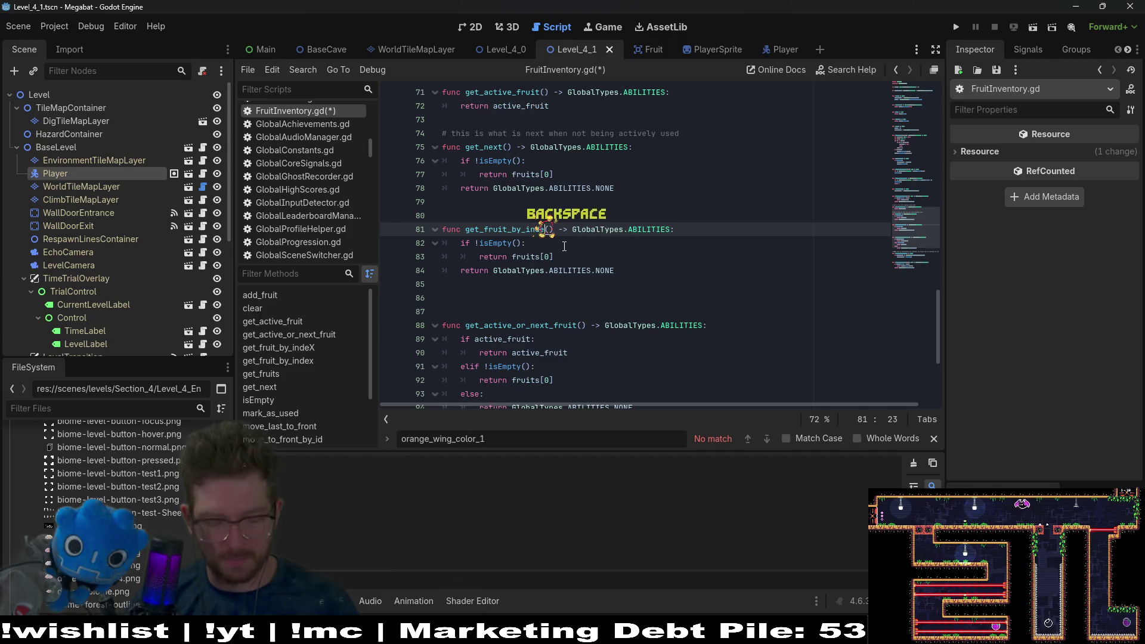
type("X")
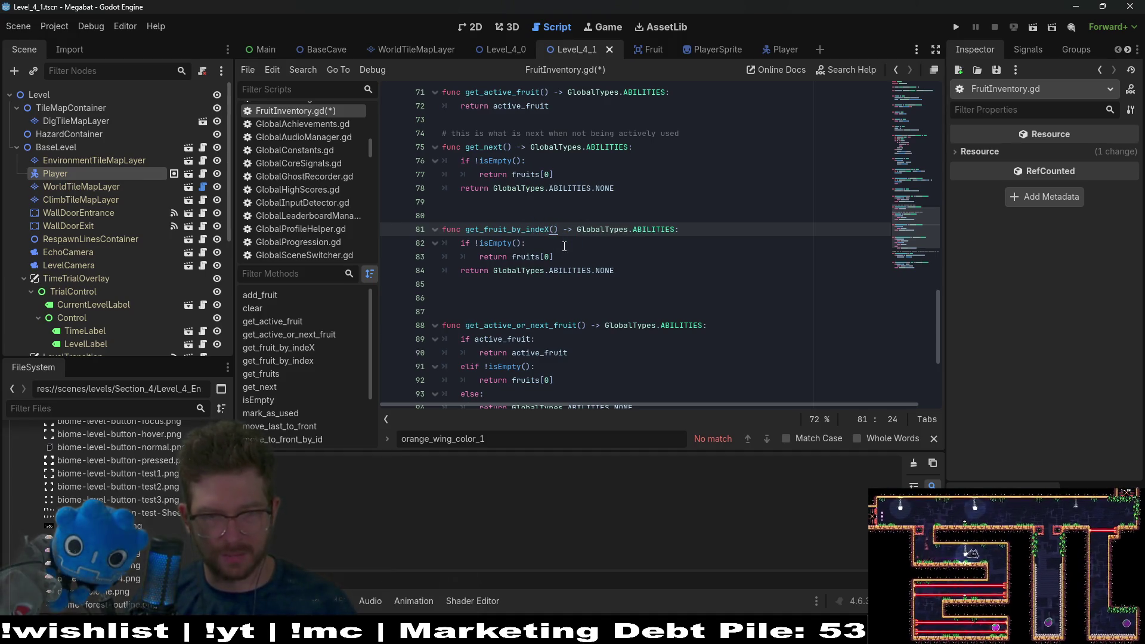
key("BackSpace")
type("x")
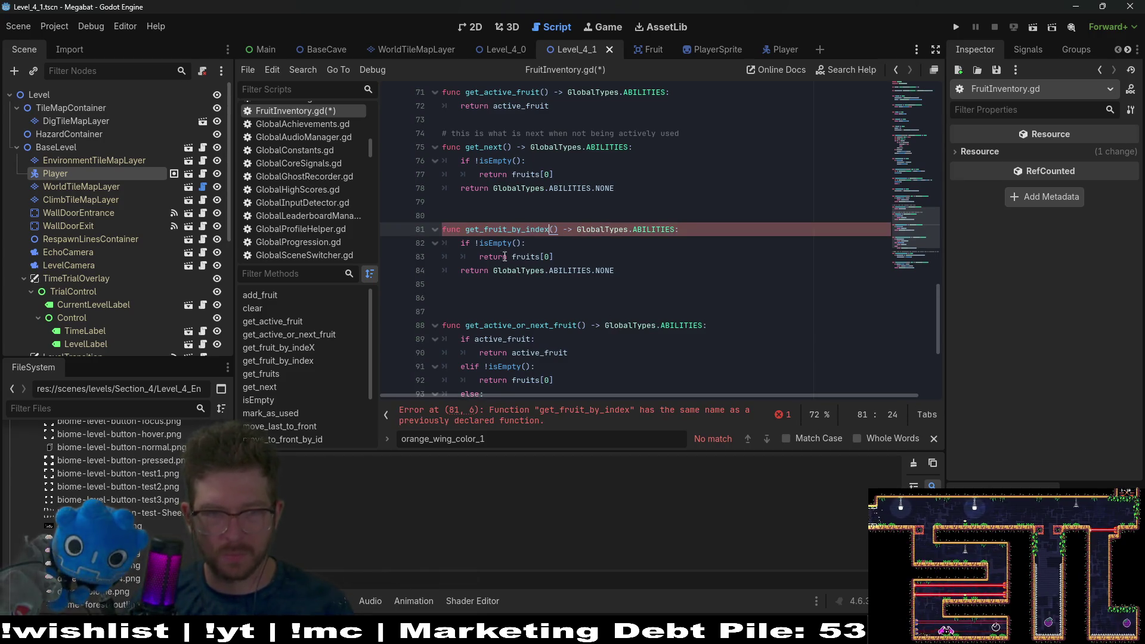
Step: Search for get_fruit_by_index, delete the drafted duplicate, keep the existing line-65 version, and save
key("ctrl+f")
key("Return")
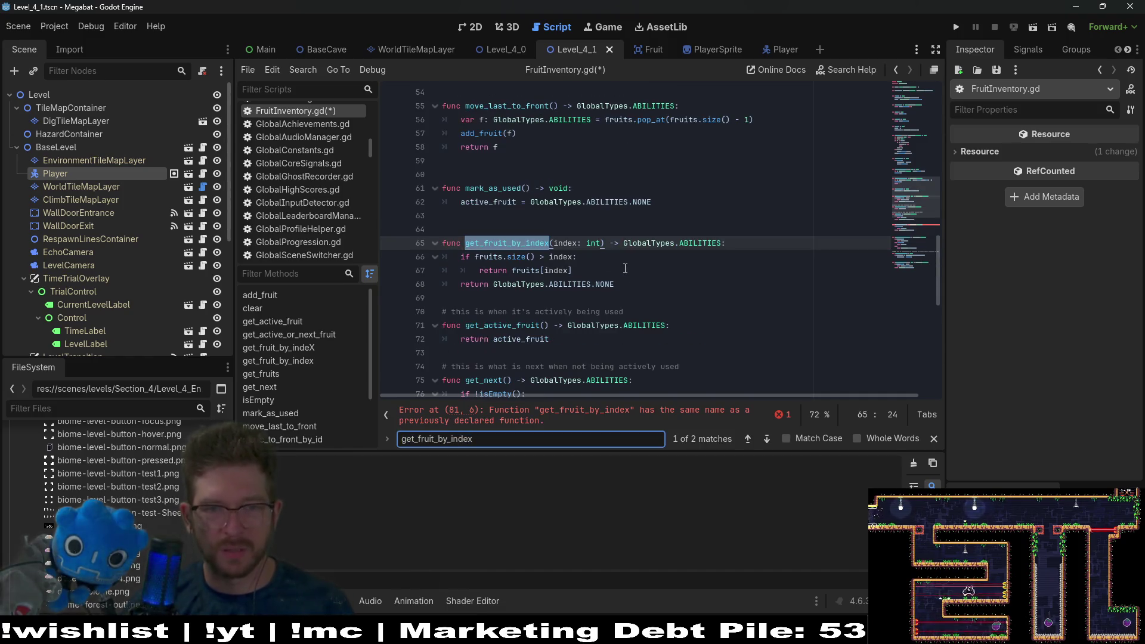
key("Return")
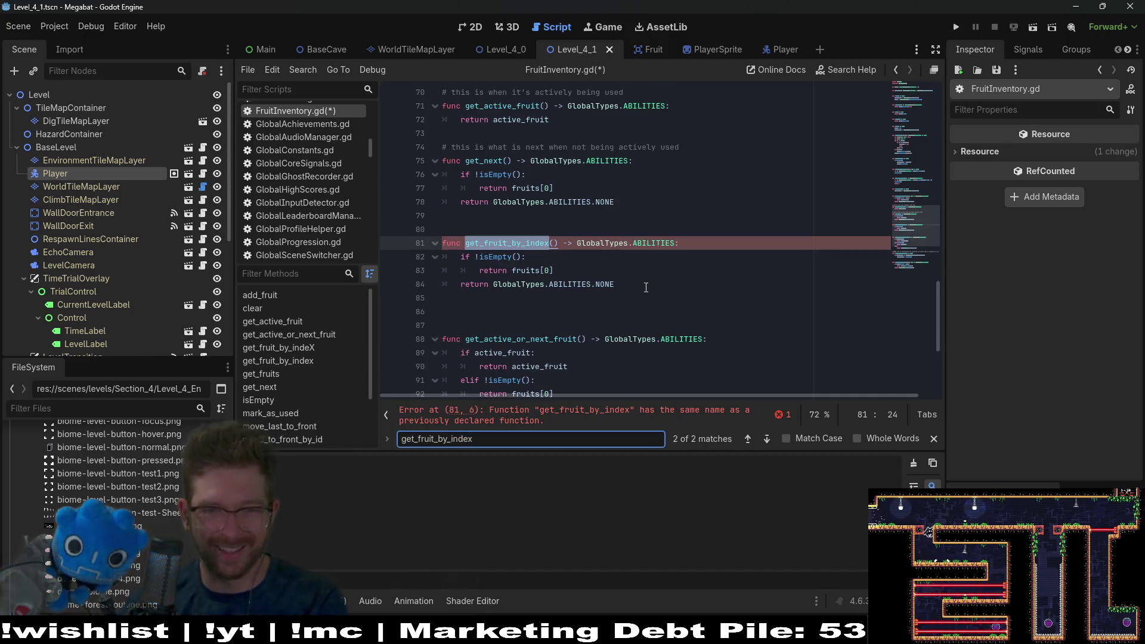
left_click(647, 287, "shift")
key("BackSpace")
key("BackSpace")
key("BackSpace")
key("Delete")
key("Delete")
key("Delete")
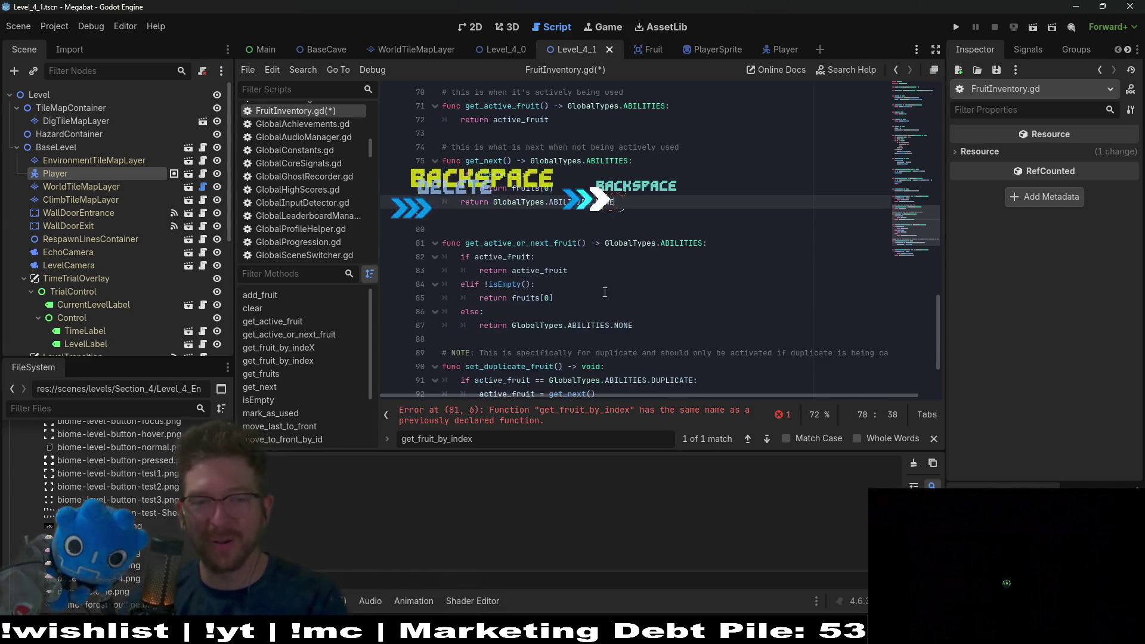
scroll(539, 406, "up", 4)
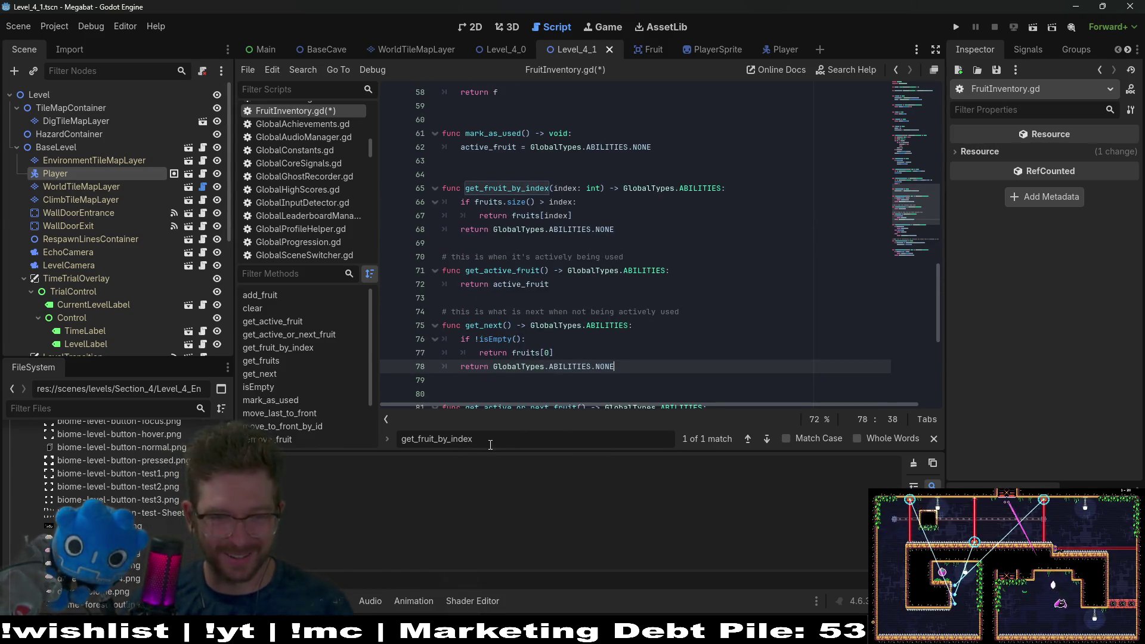
key("Return")
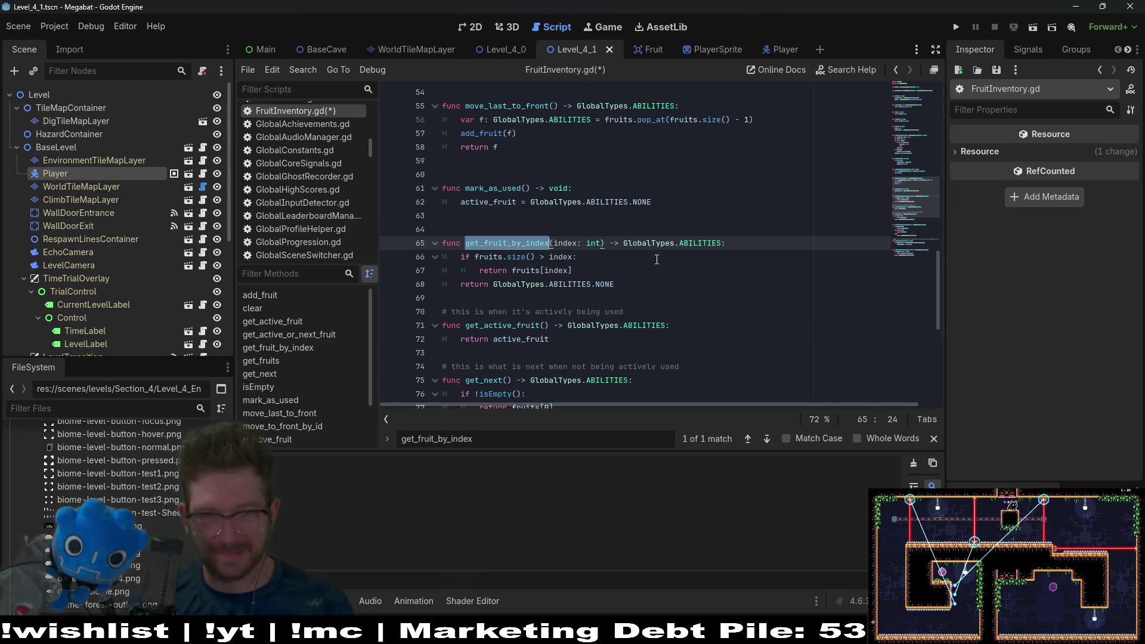
left_click(545, 257)
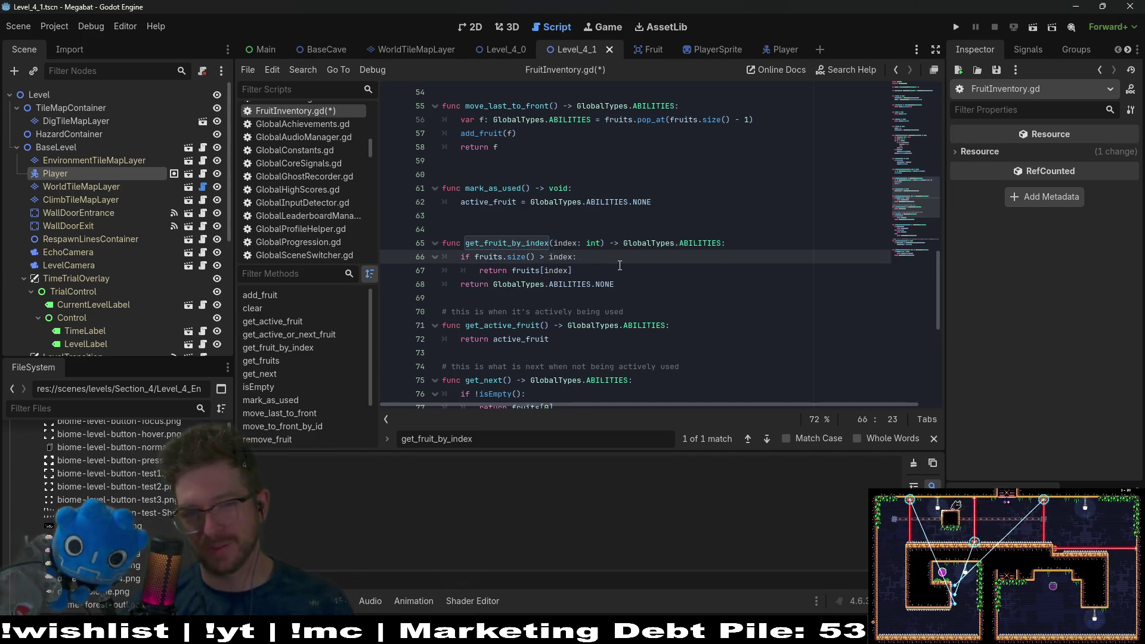
double_click(502, 243)
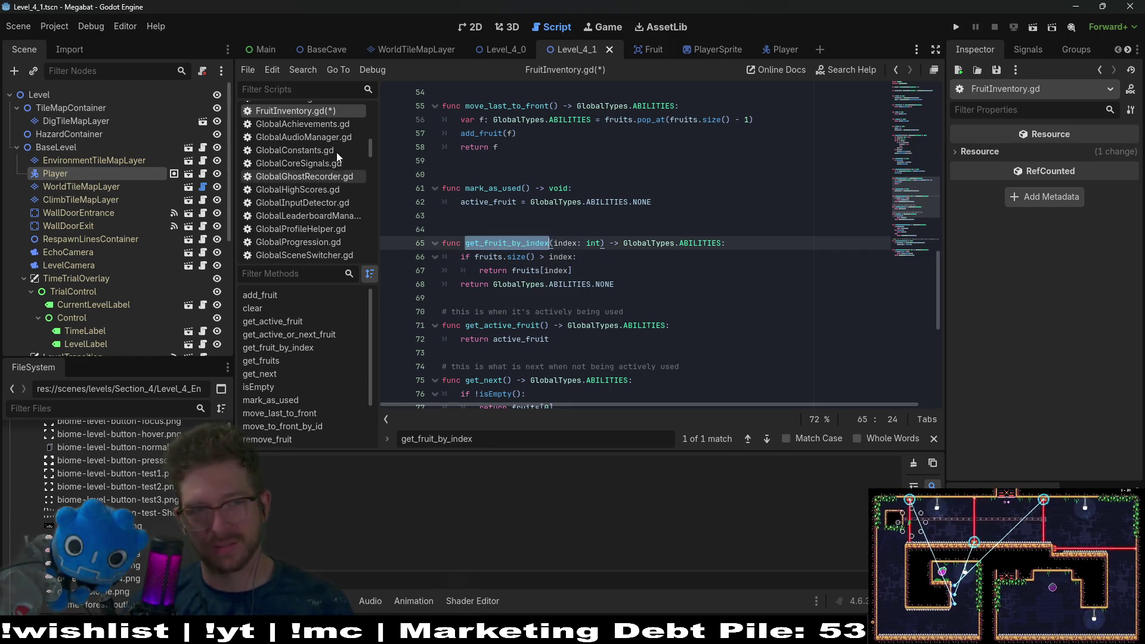
key("ctrl+s")
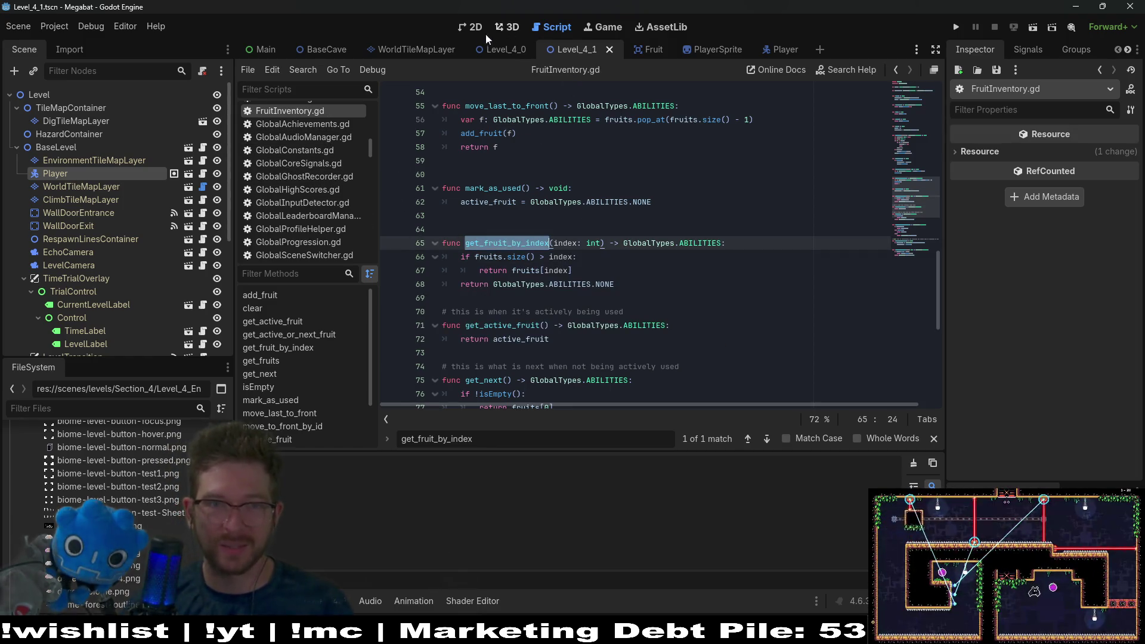
Step: Switch to the 2D view and open the Player scene's PlayerSprite.gd at set_duplicate_white
left_click(467, 27)
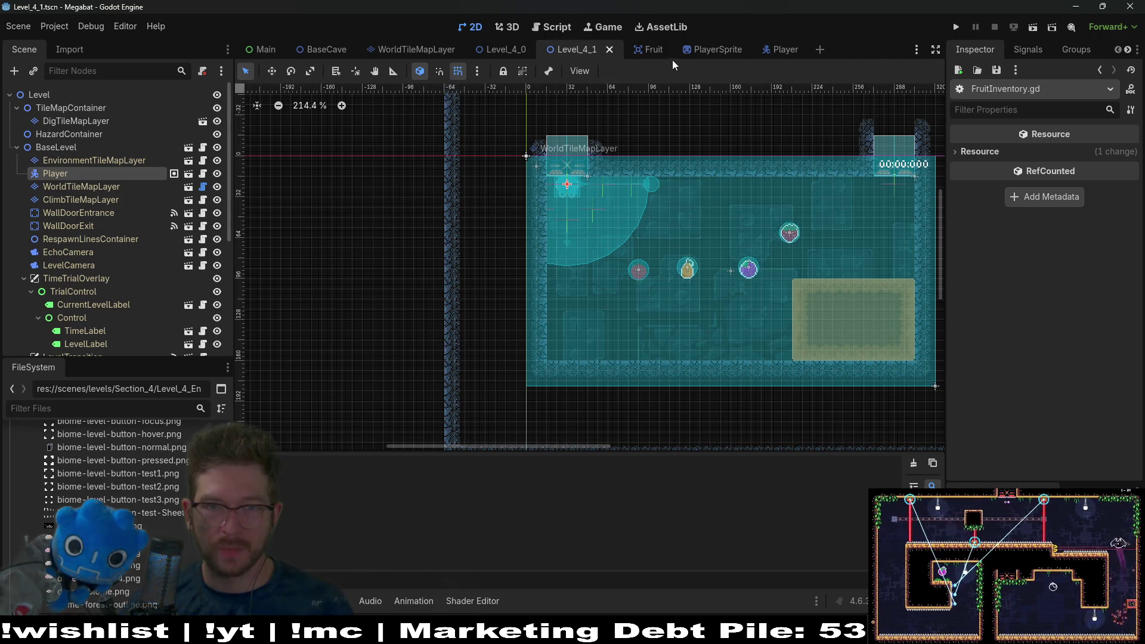
left_click(202, 174)
left_click(571, 281)
left_click(585, 243)
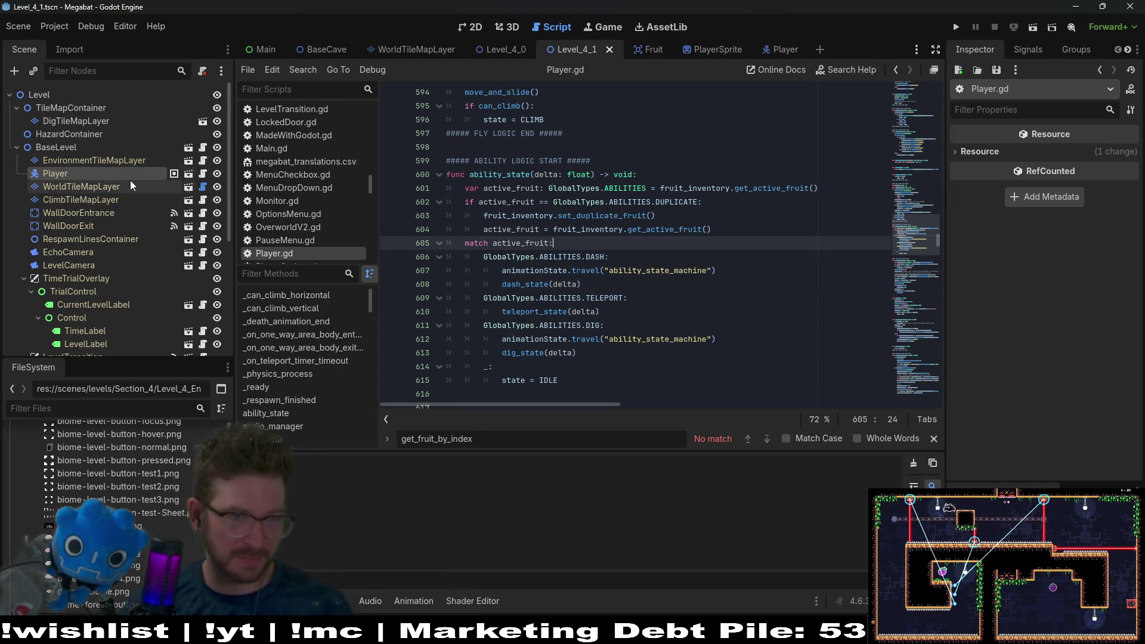
left_click(173, 173)
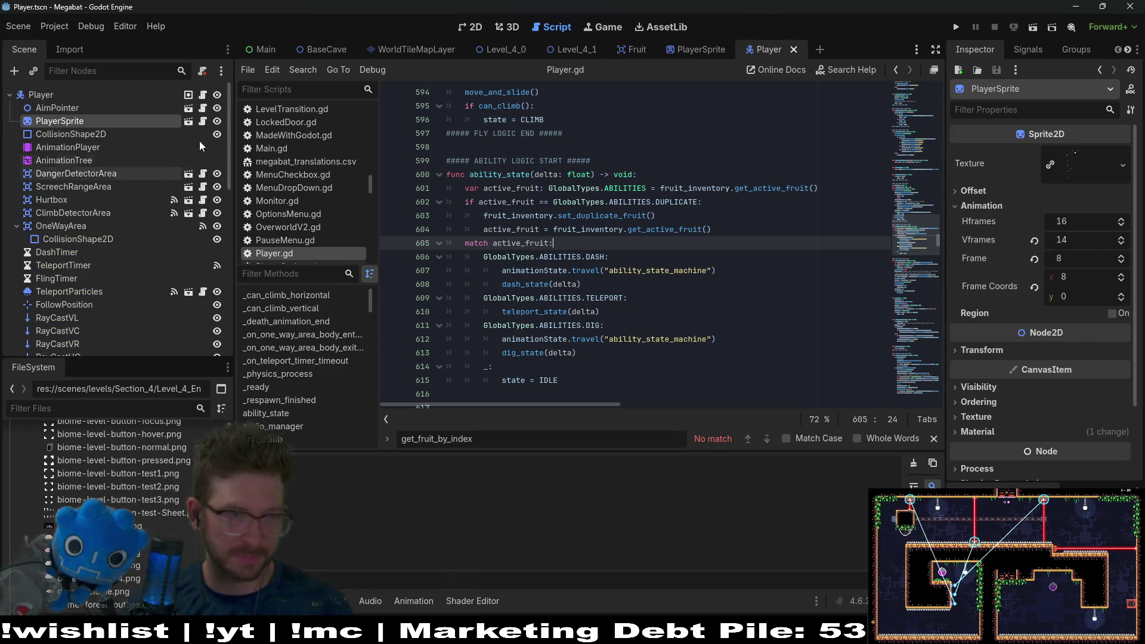
left_click(203, 121)
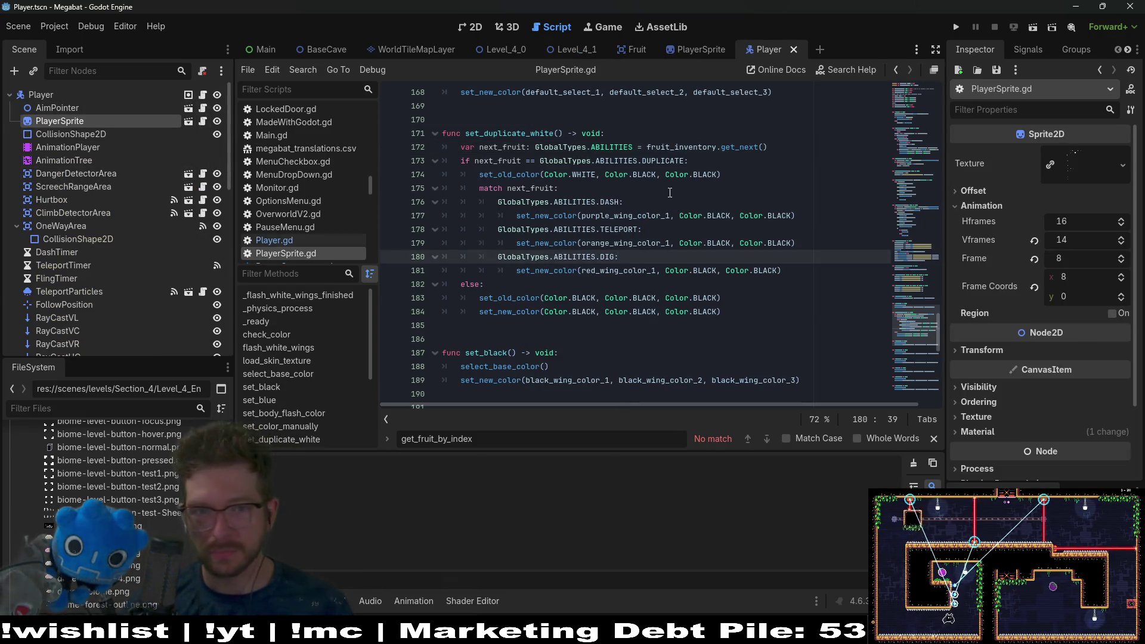
left_click(769, 194)
scroll(755, 186, "up", 2)
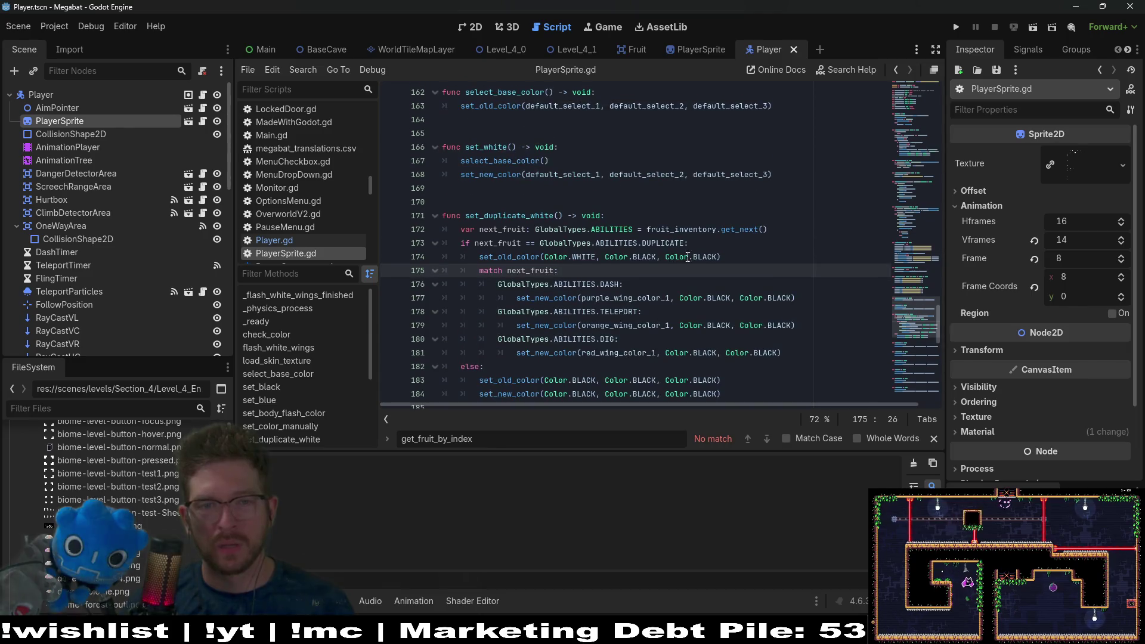
left_click(722, 241)
double_click(514, 231)
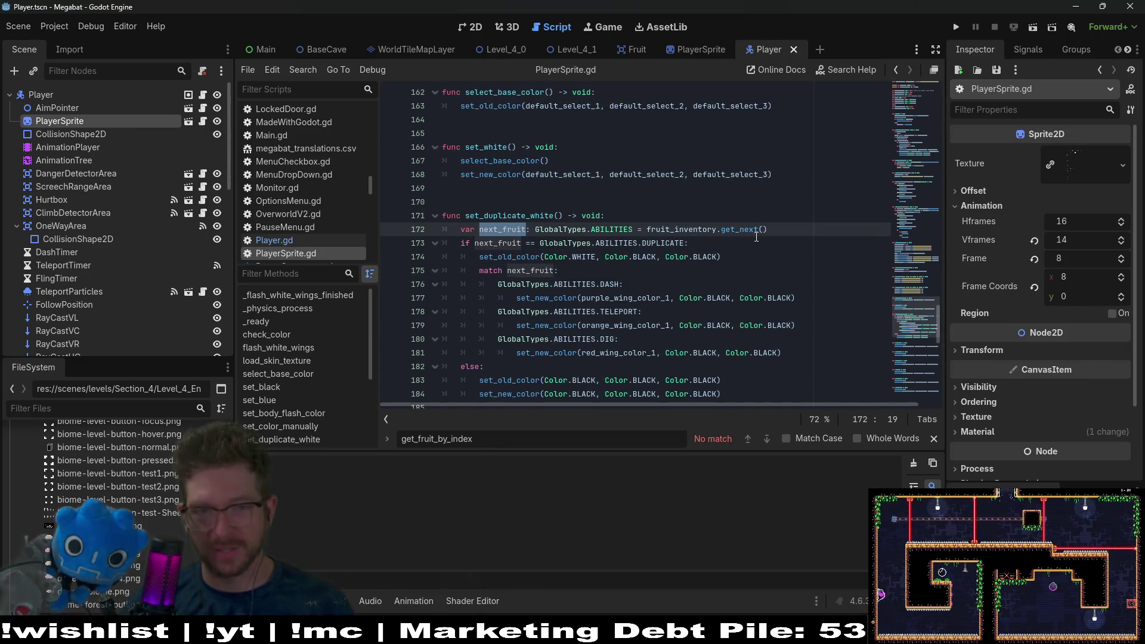
Step: Open a new line after the next_fruit declaration and begin typing var second_fruit: GlobalTypes
left_click(692, 243)
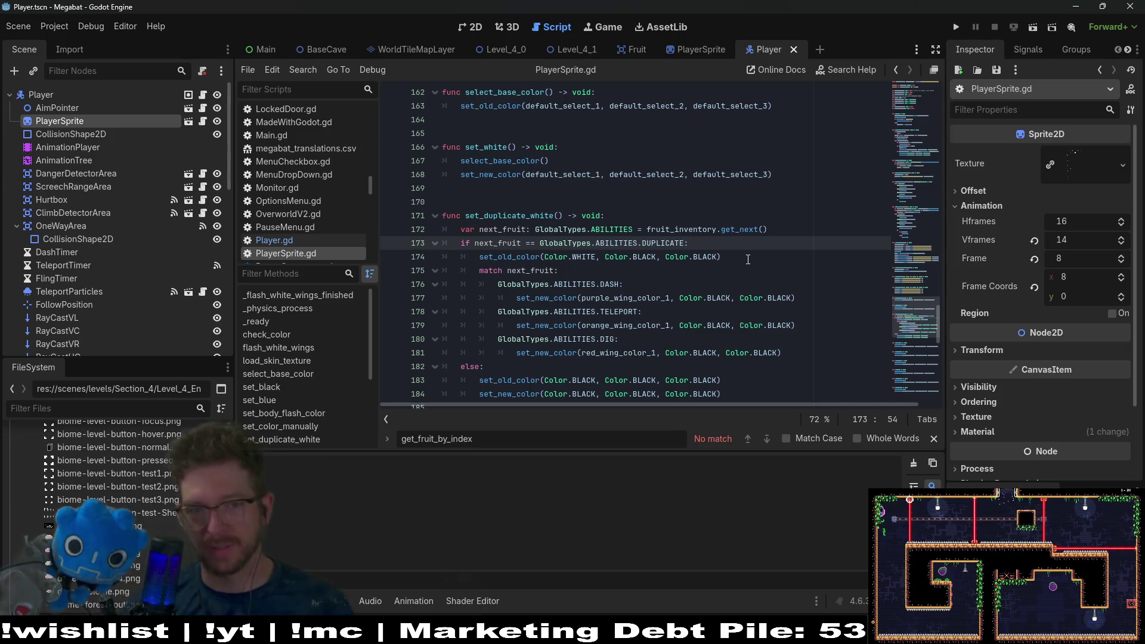
key("Return")
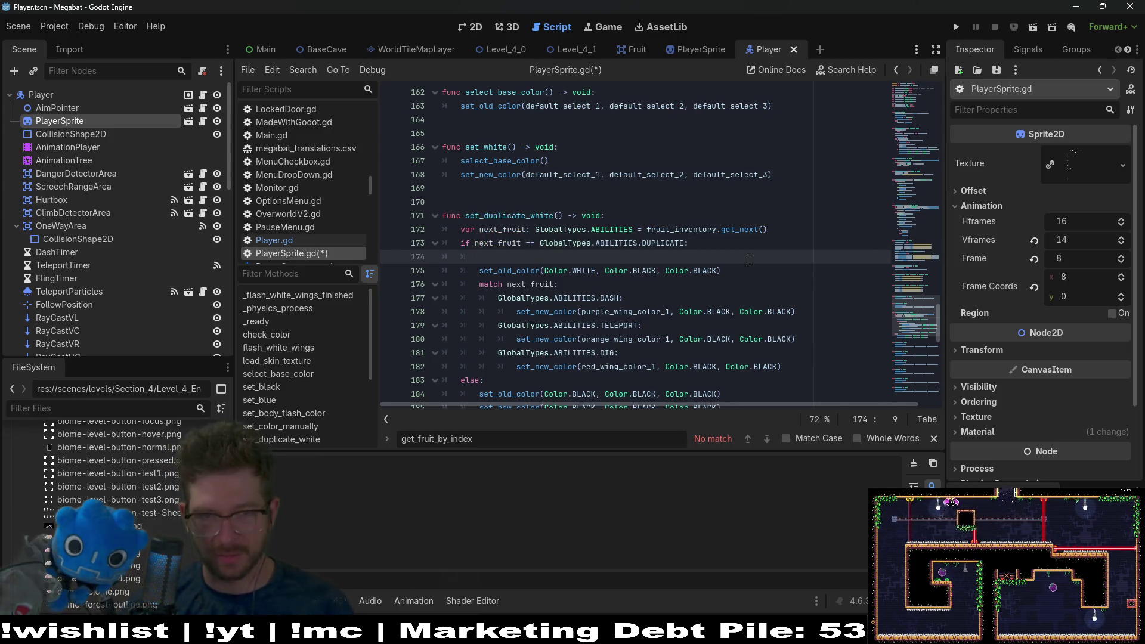
key("ctrl+z")
left_click(782, 229)
key("Return")
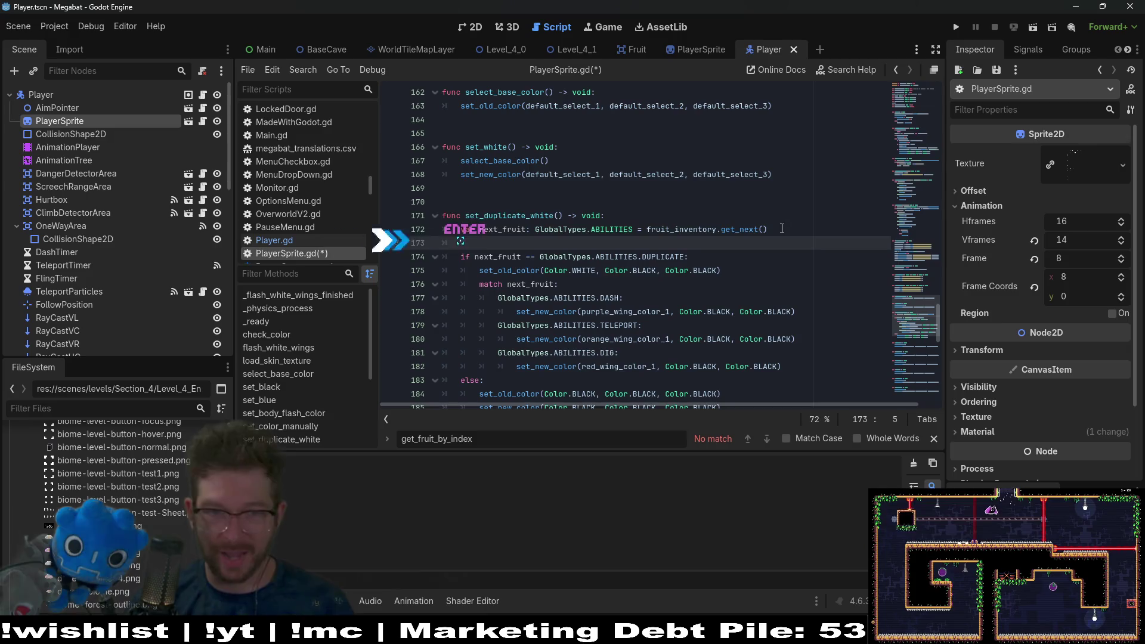
key("space")
key("space")
type("var")
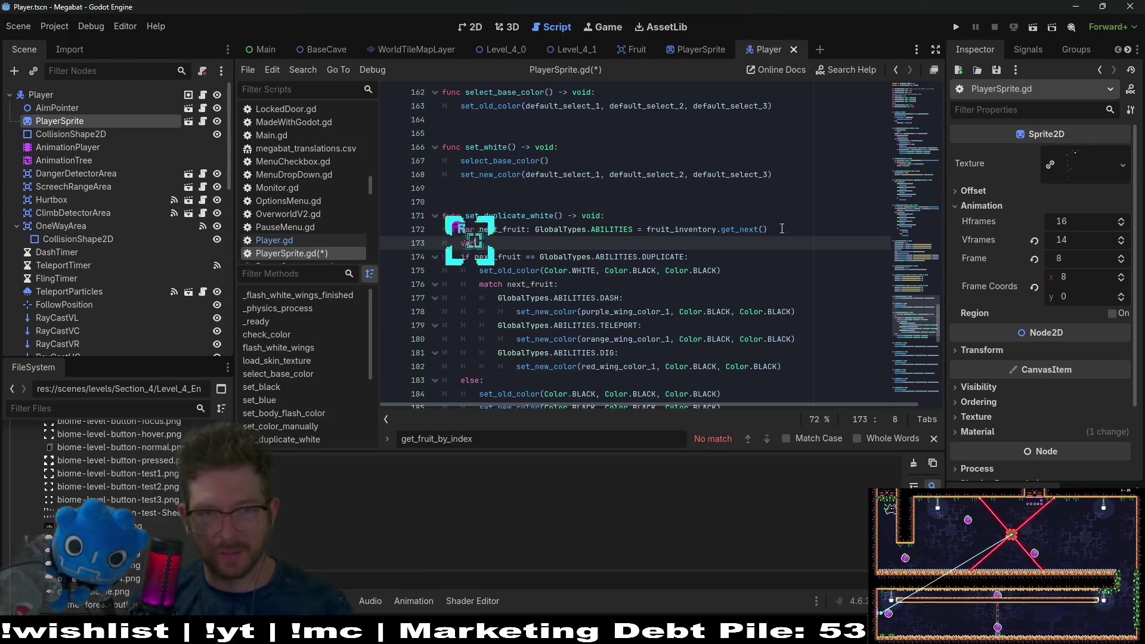
key("BackSpace")
key("BackSpace")
type("var_")
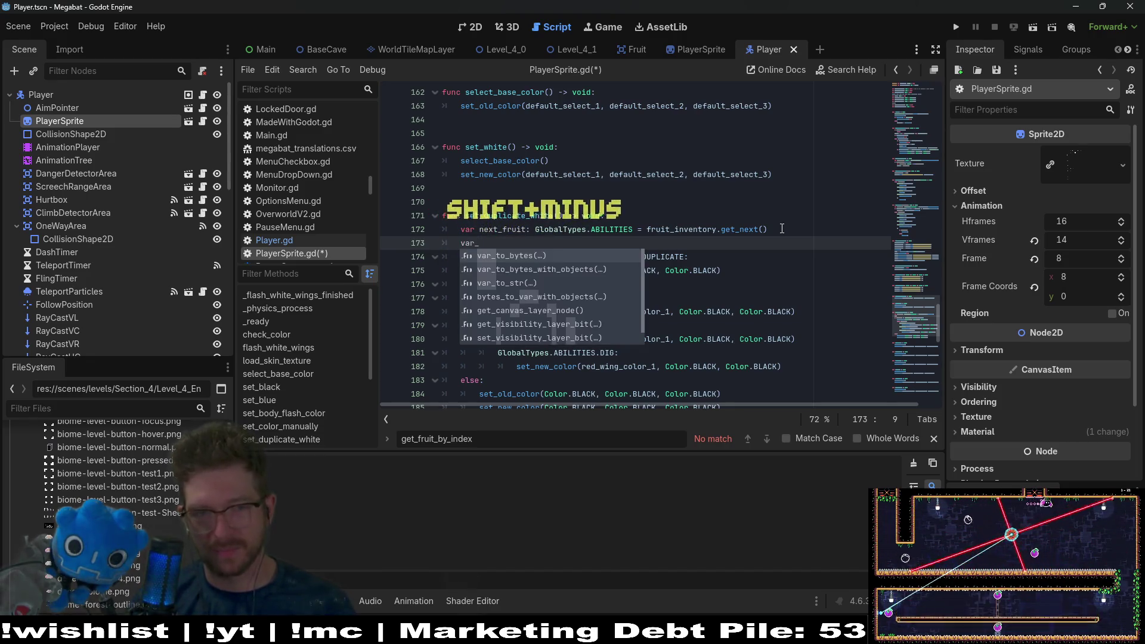
key("BackSpace")
type("sec")
key("BackSpace")
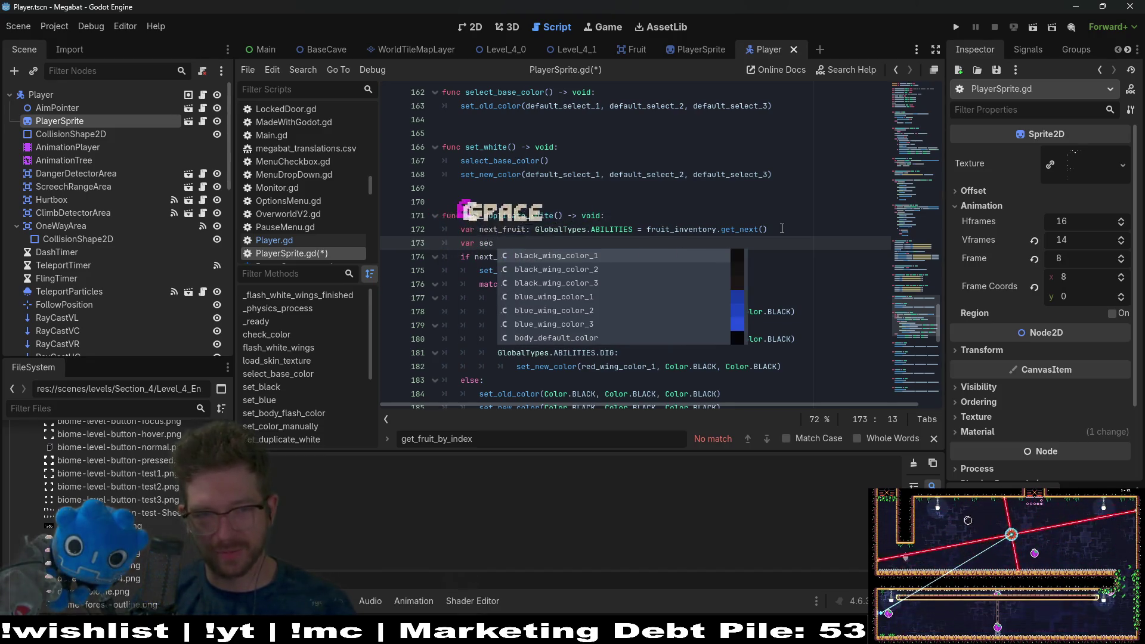
type("ond_fruit: GlobalTypes.")
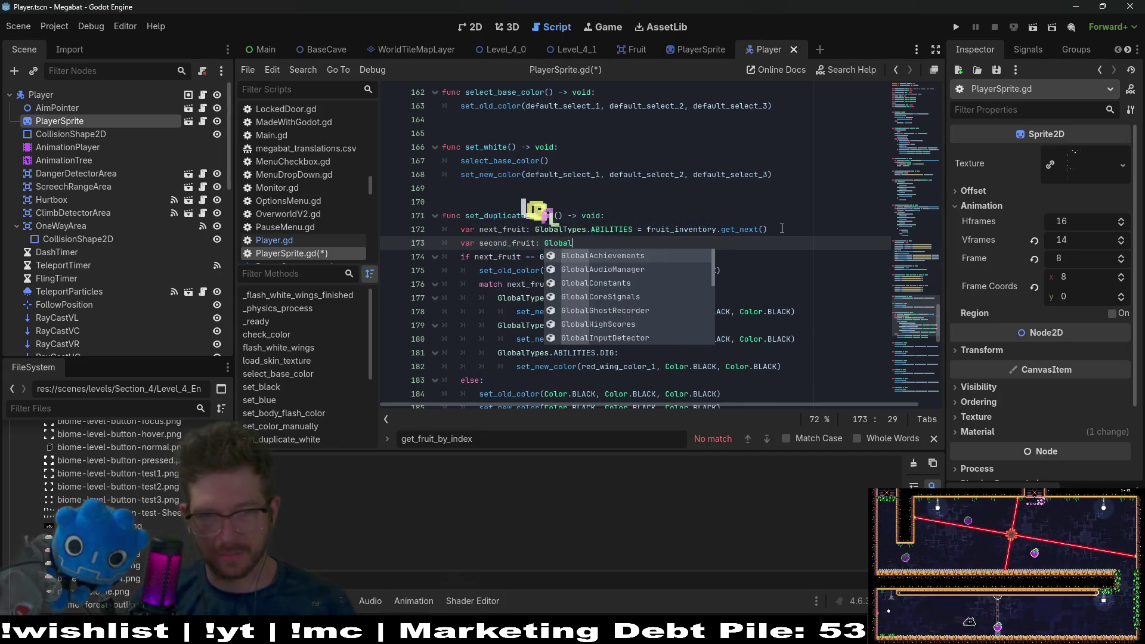
Step: Complete the declaration as GlobalTypes.ABILITIES = fruit_inventory.get_fruit_by_index(1)
key("Return")
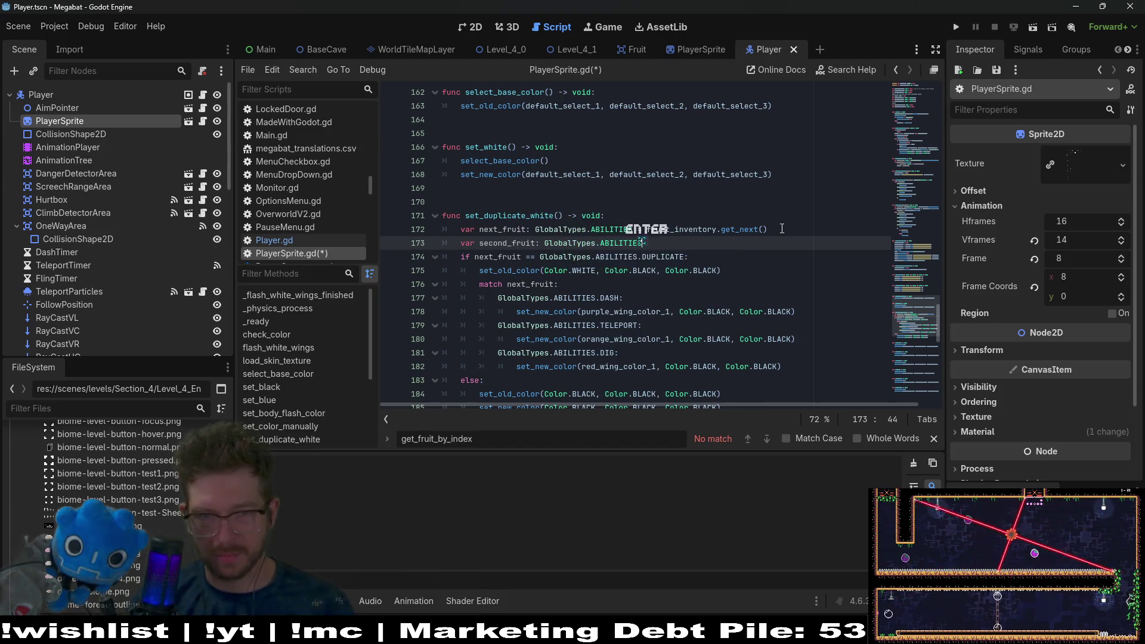
type(".")
key("BackSpace")
type("=")
key("ctrl+v")
key("ctrl+z")
type("ruit_")
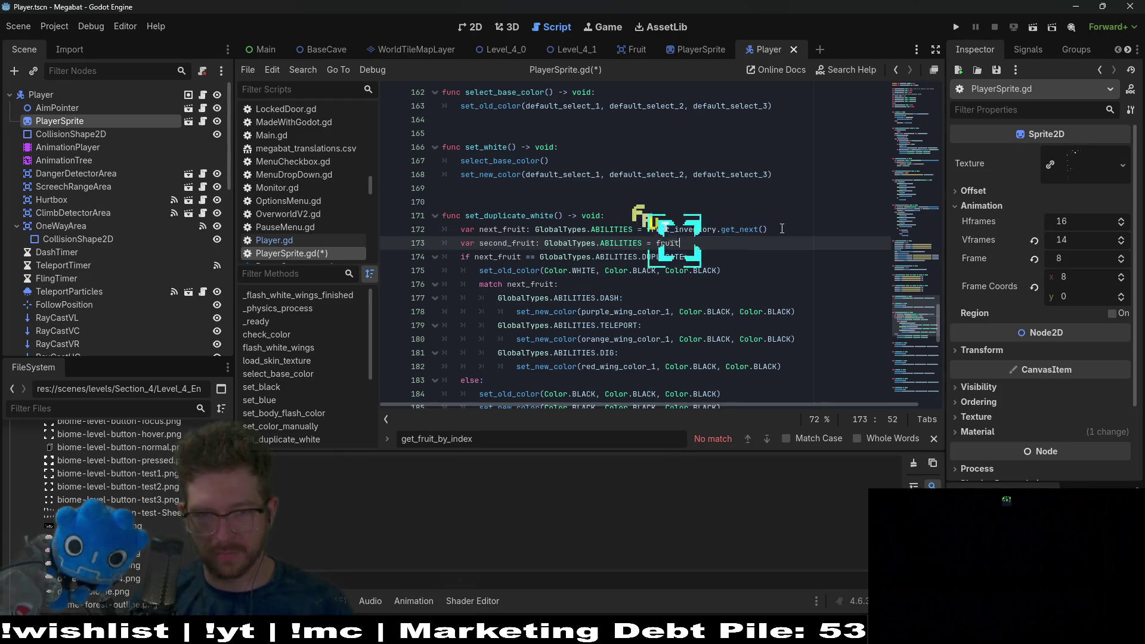
key("Return")
type(".")
type("get_fruit_by_index")
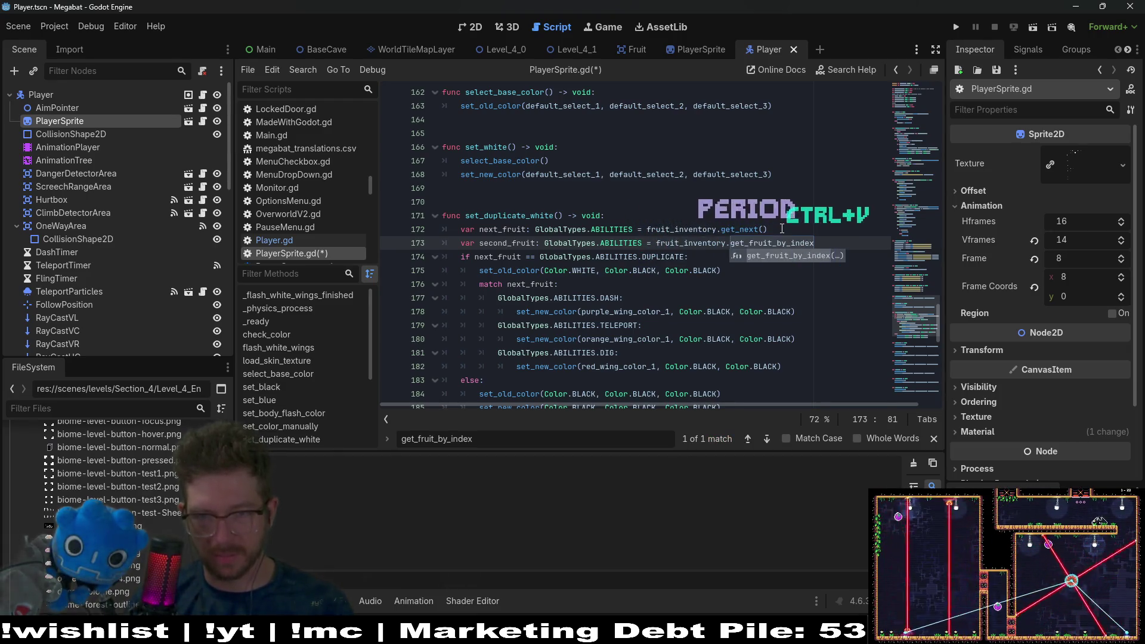
type("(1")
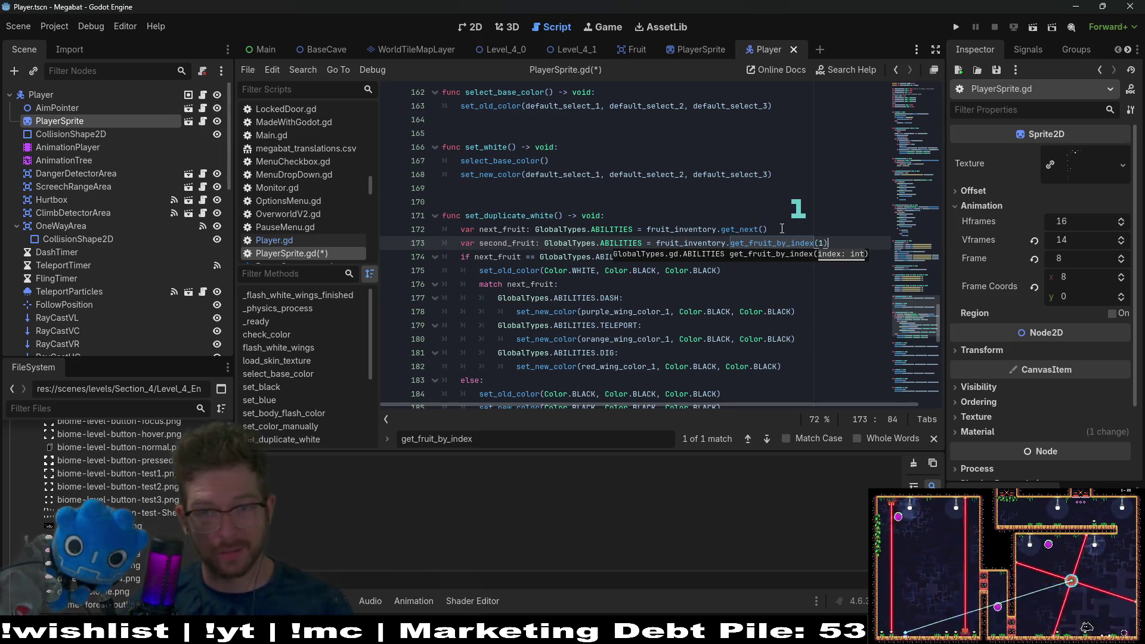
type(")")
double_click(504, 243)
key("ctrl+c")
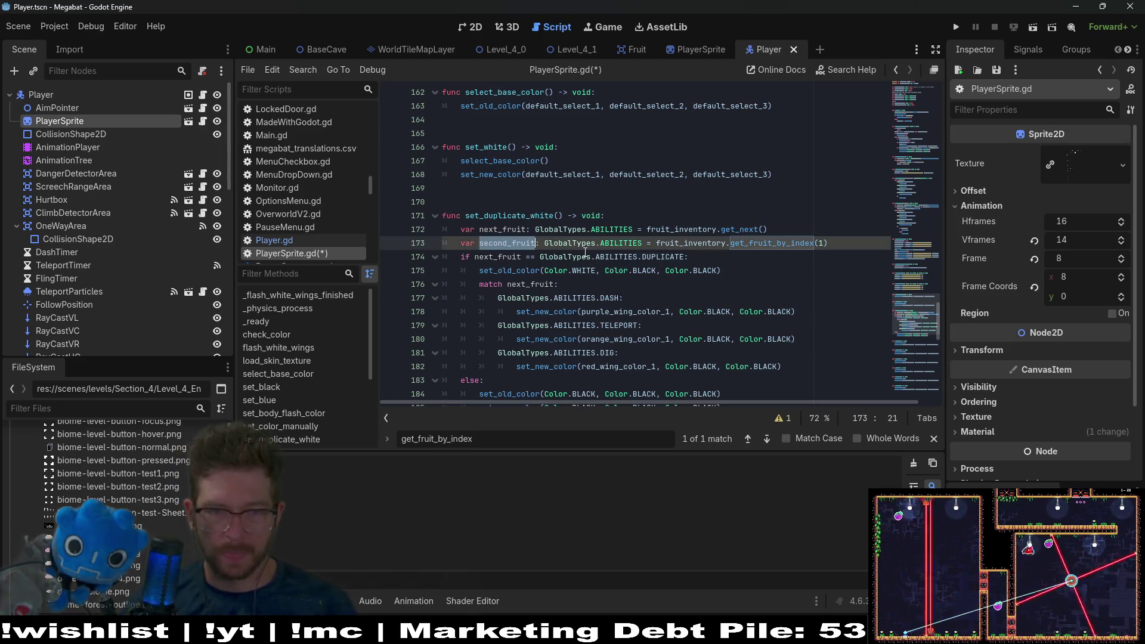
Step: Append && second_fruit != GlobalTypes.ABILITIES.NONE to the if condition on line 174
left_click(686, 258)
type("&&")
key("ctrl+v")
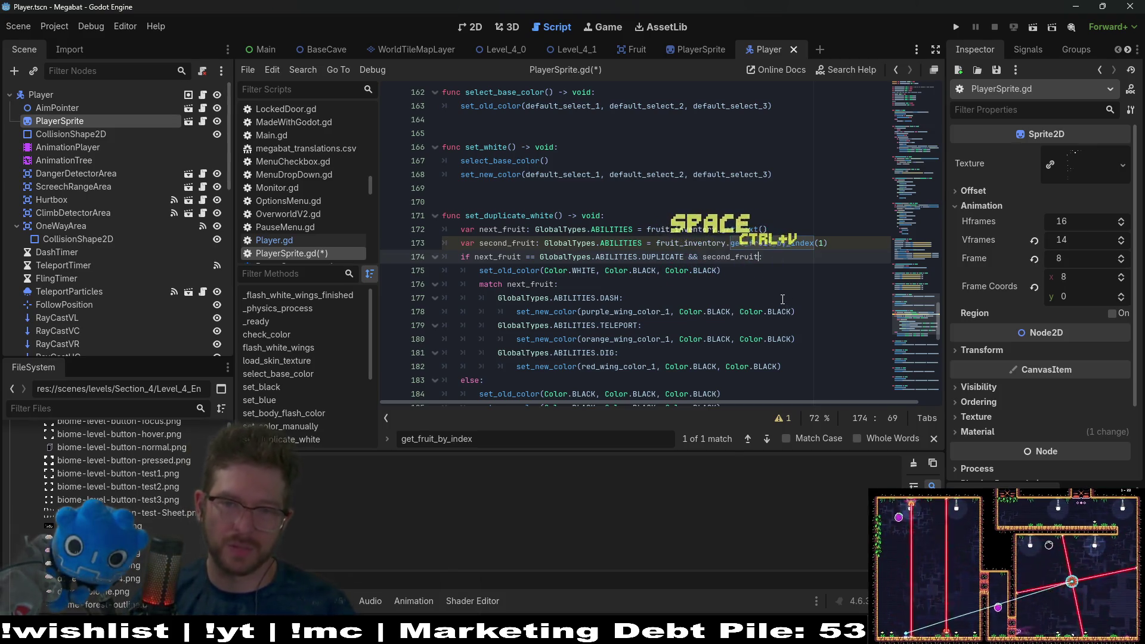
type("!= ")
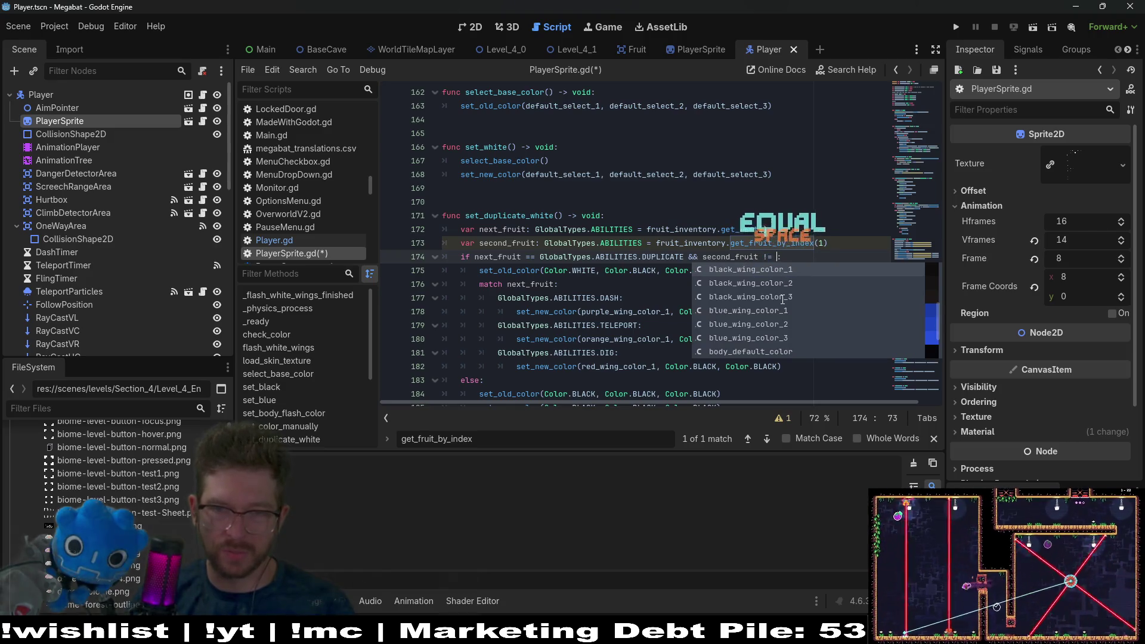
type("se")
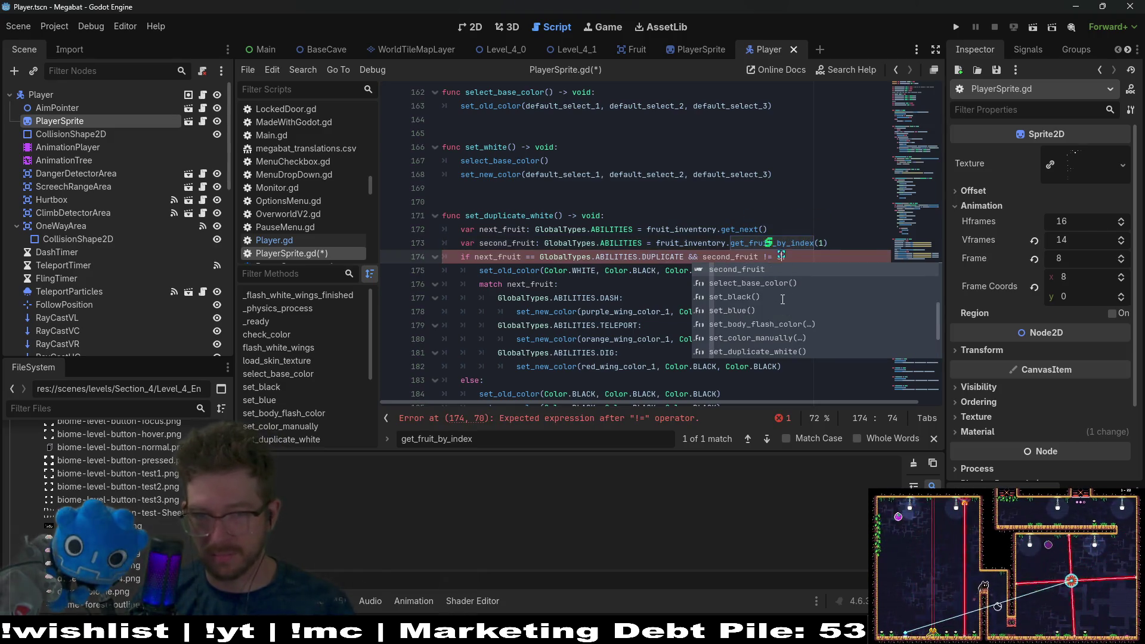
key("BackSpace")
key("BackSpace")
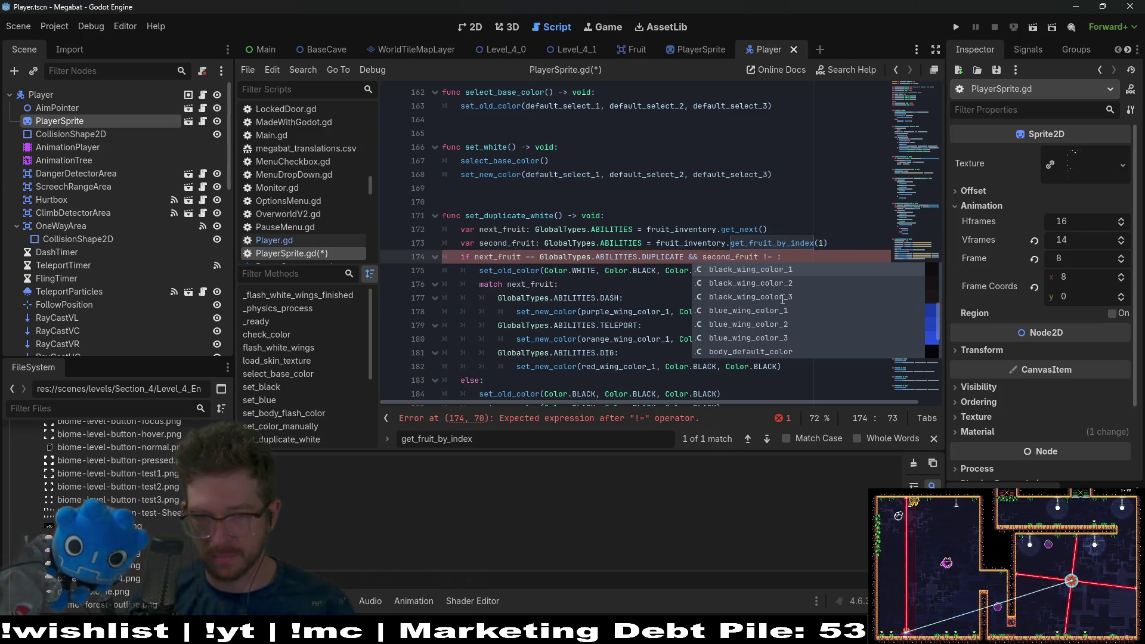
type("GlobalTypes.")
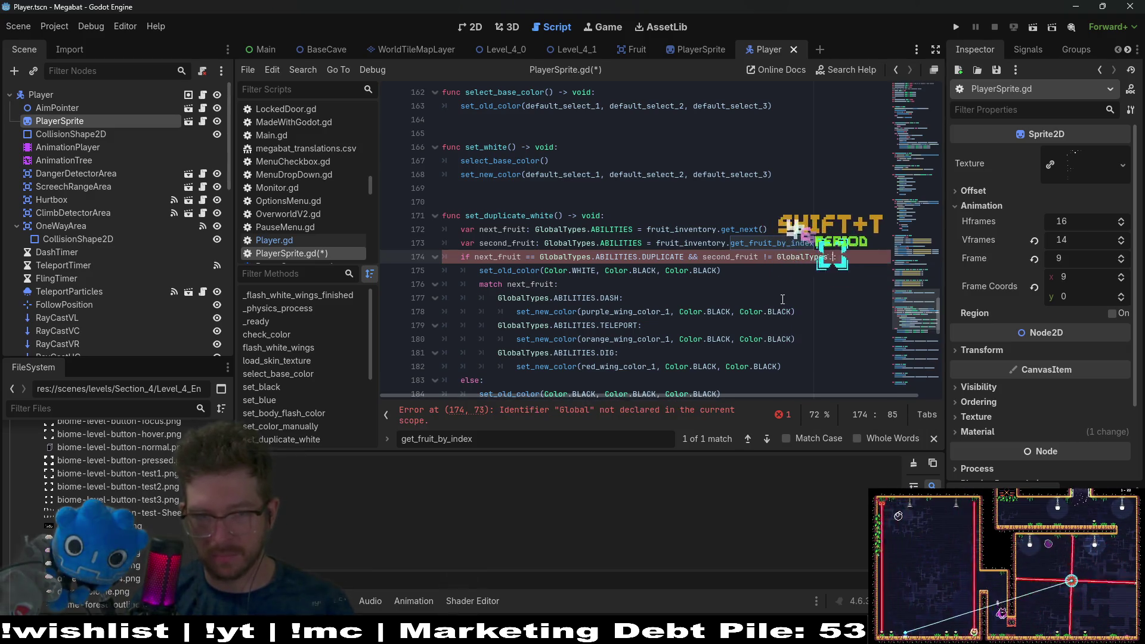
key("Return")
type(".A")
key("Return")
type(".ABILITIES.")
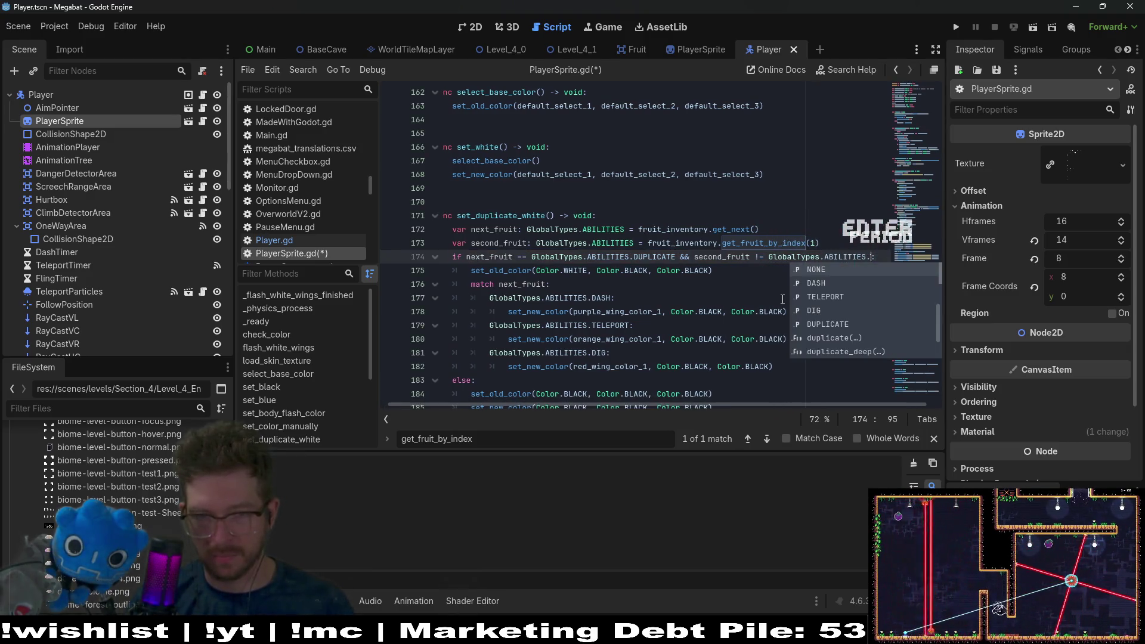
key("Return")
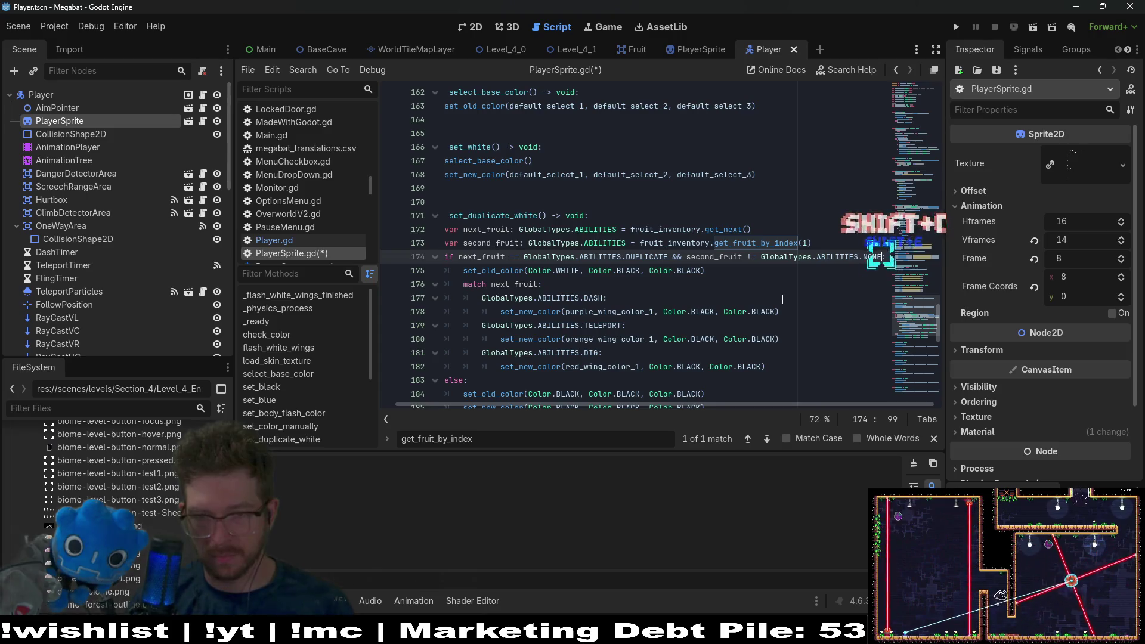
Step: Replace next_fruit with second_fruit in the match statement, then save and run with F5
double_click(727, 256)
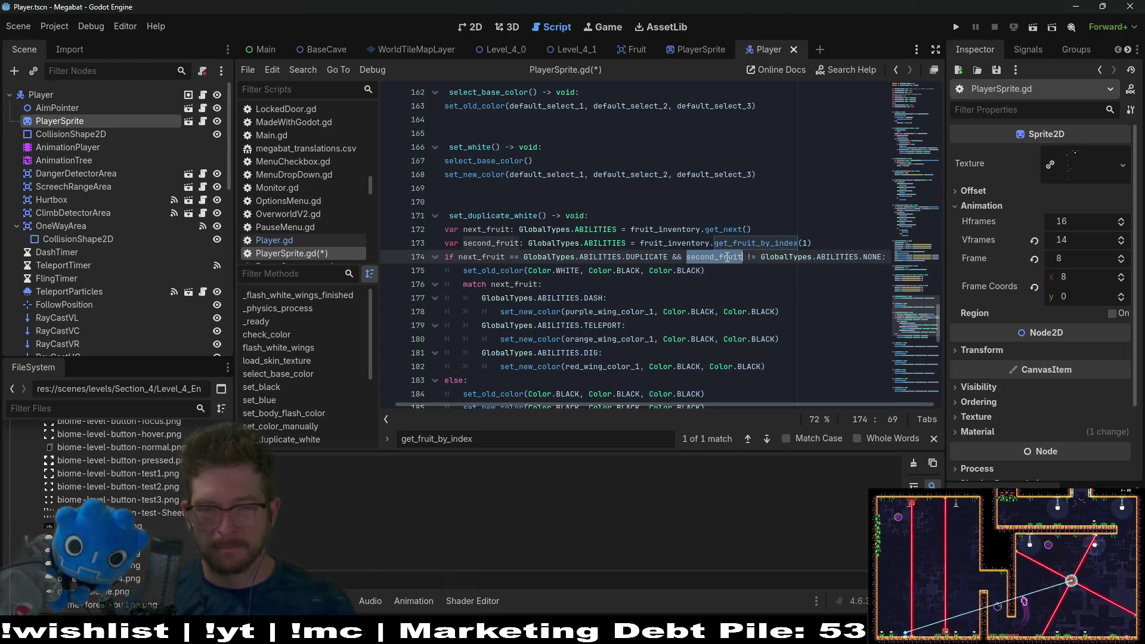
double_click(513, 284)
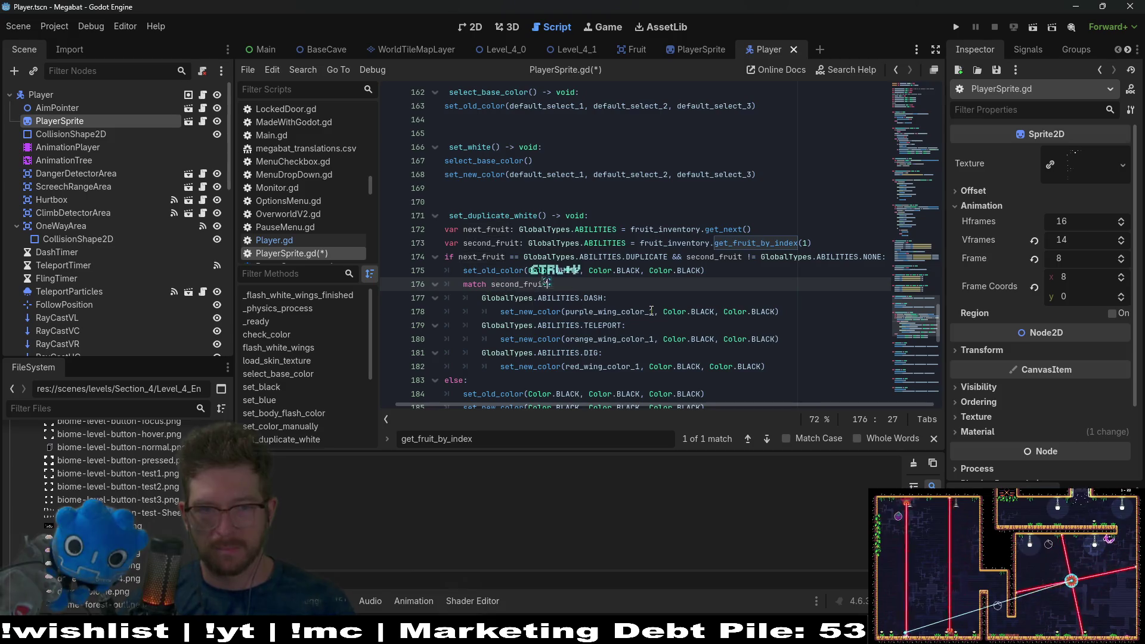
key("ctrl+v")
left_click(655, 293)
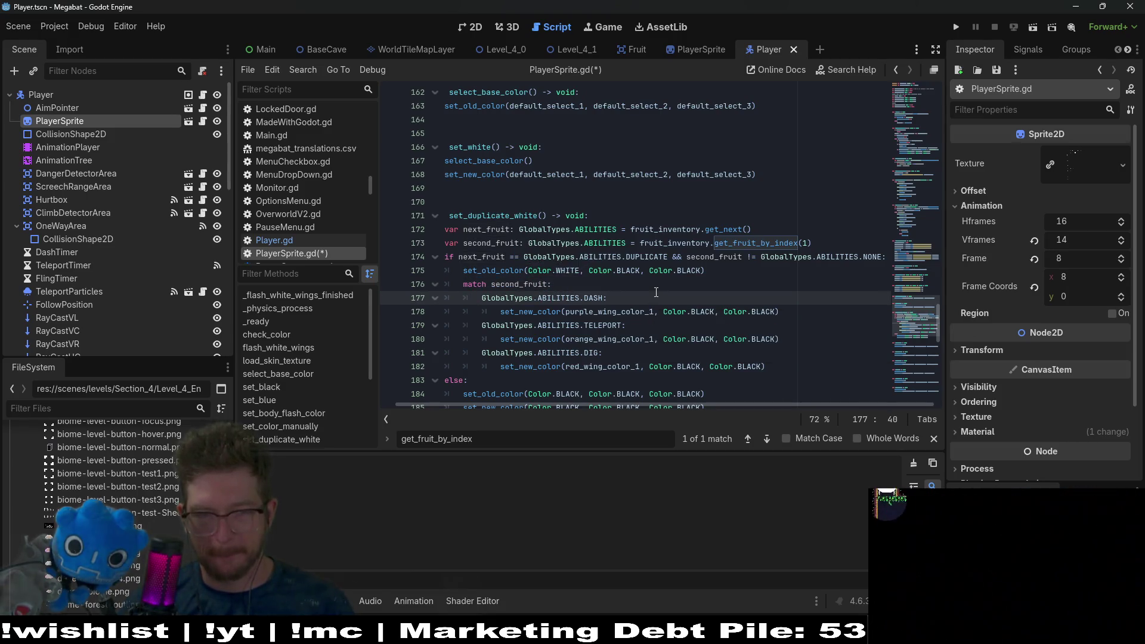
scroll(671, 274, "down", 1)
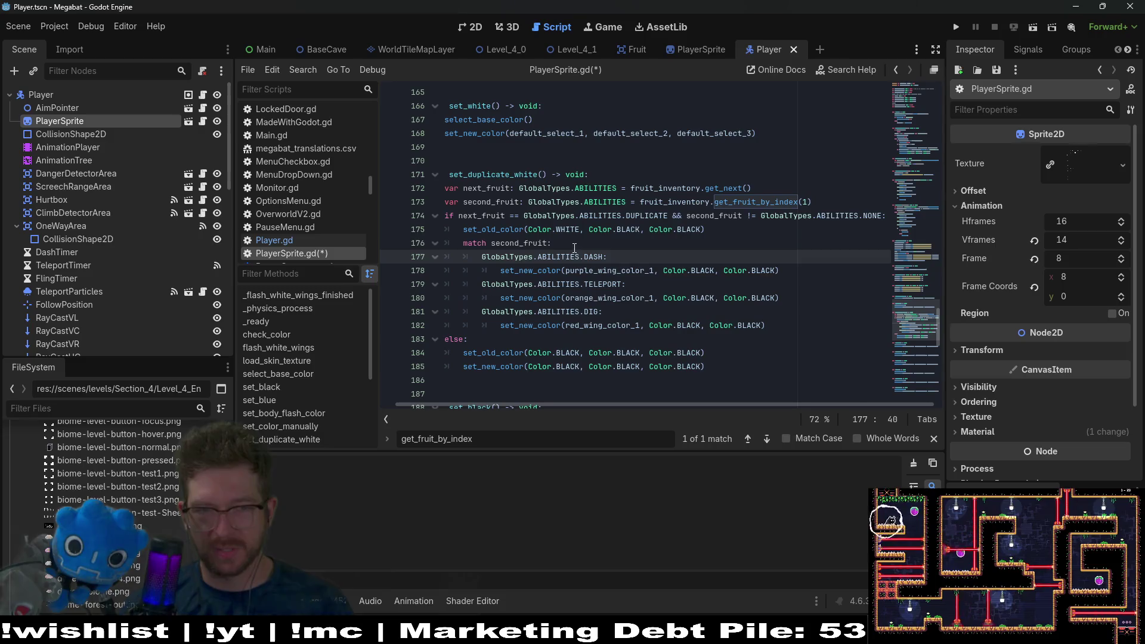
left_click(572, 246)
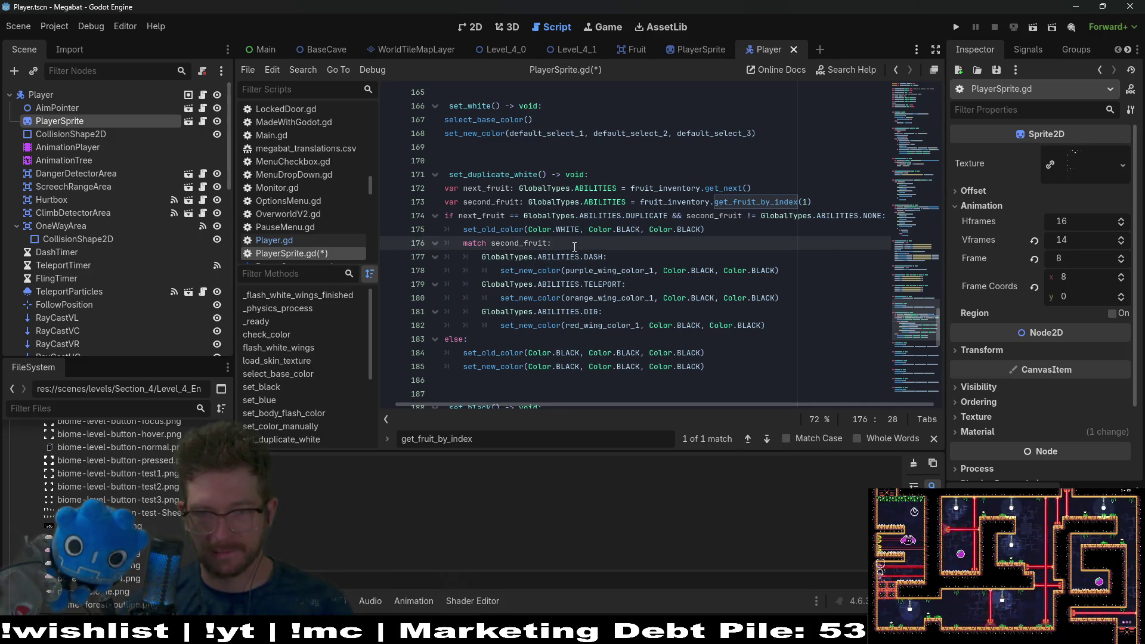
key("F5")
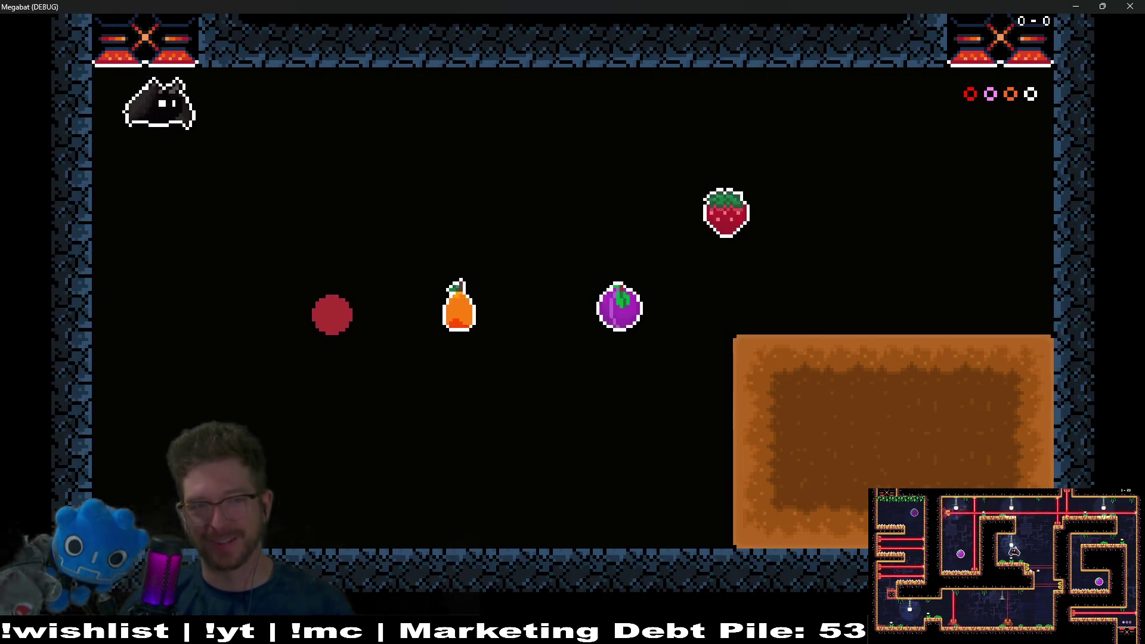
Step: Fly the bat across the test room, collecting the strawberry, orange and plum
key("Right")
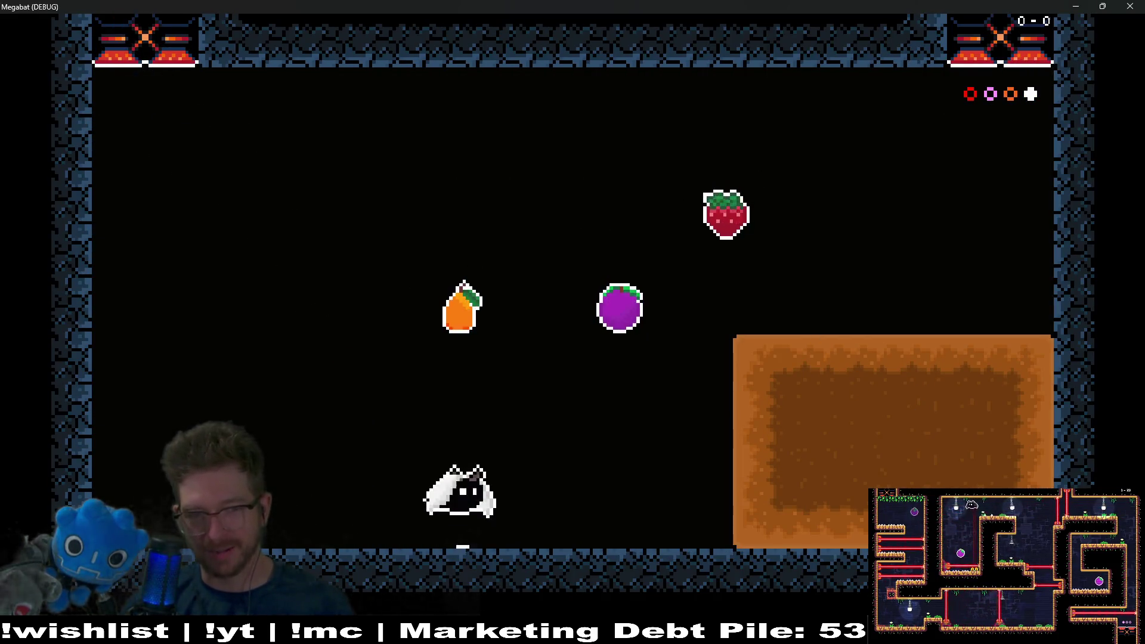
key("Down")
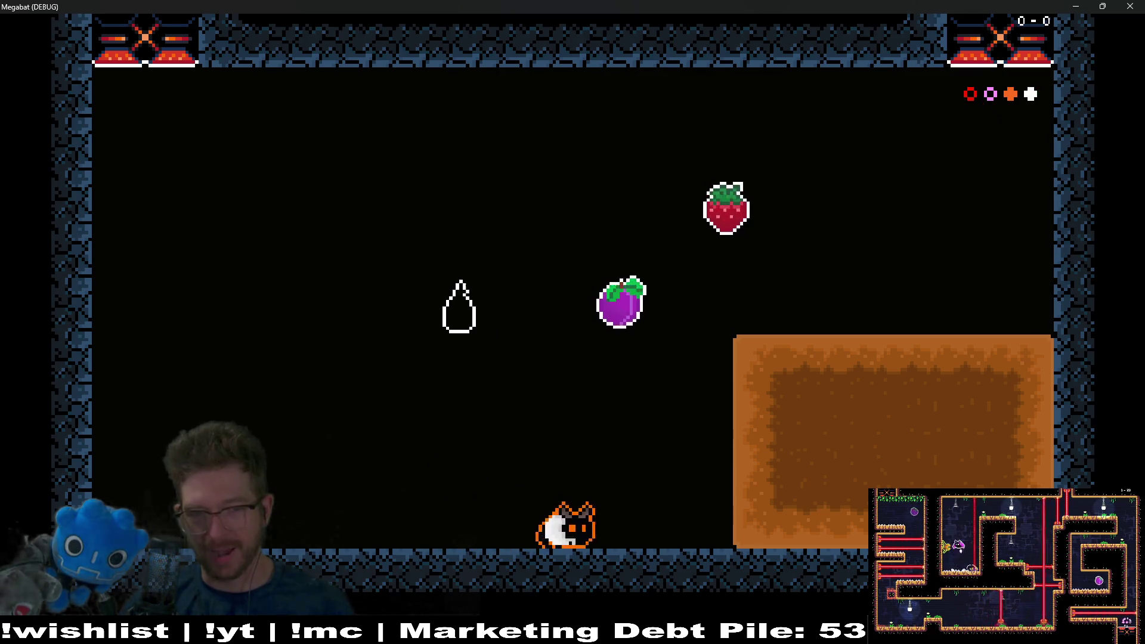
key("Down")
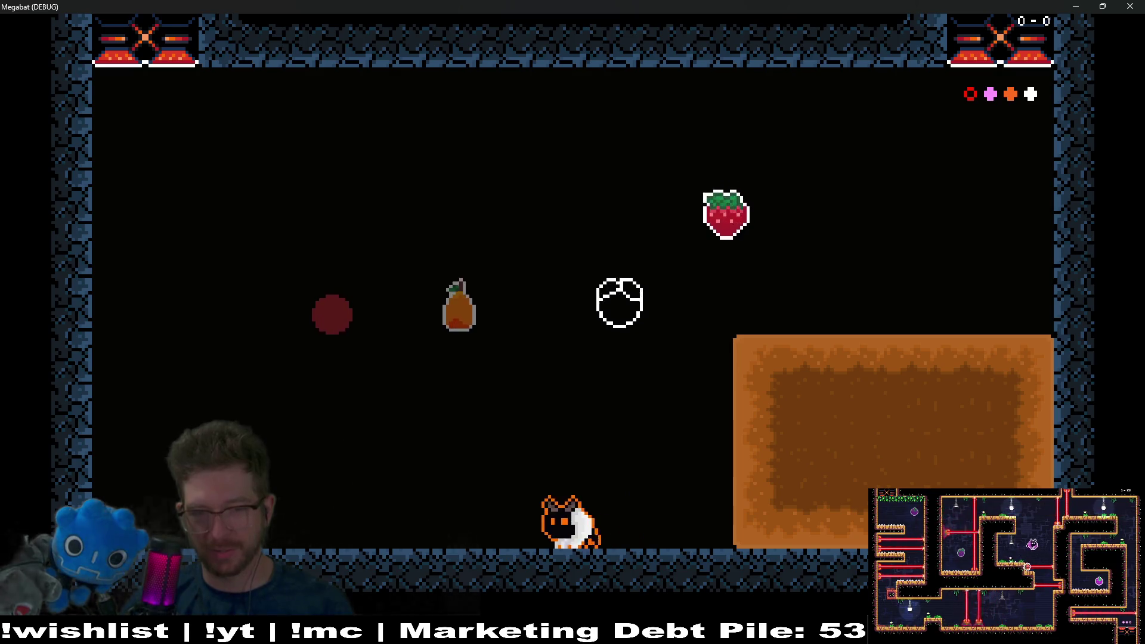
key("Left")
key("Right")
key("Left")
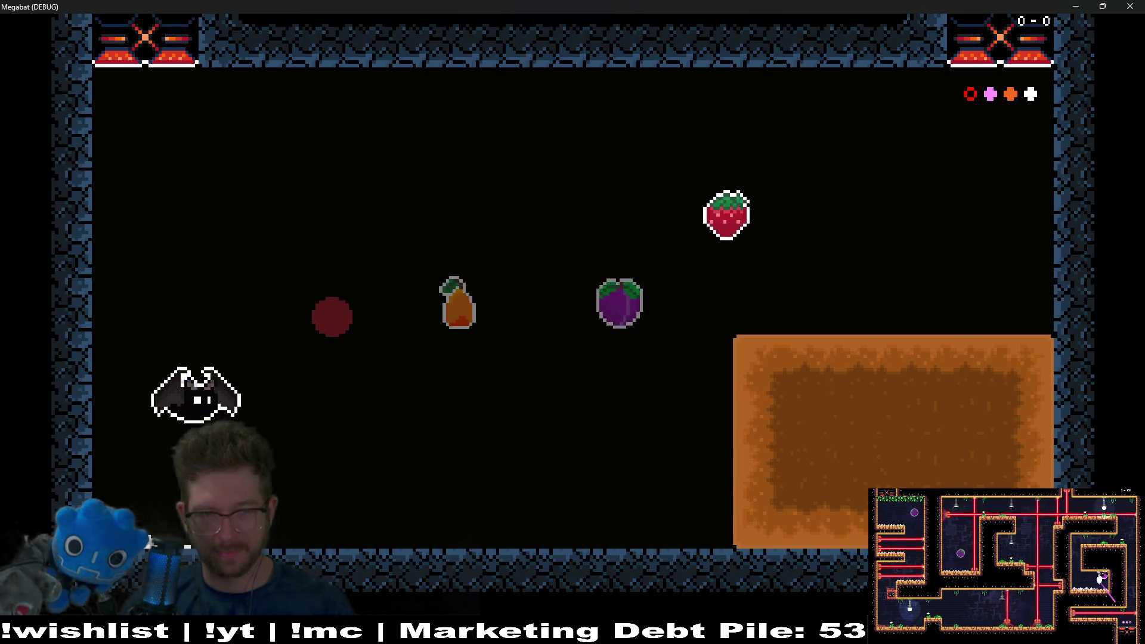
key("Right")
key("Up")
key("Left")
key("Down")
key("Right")
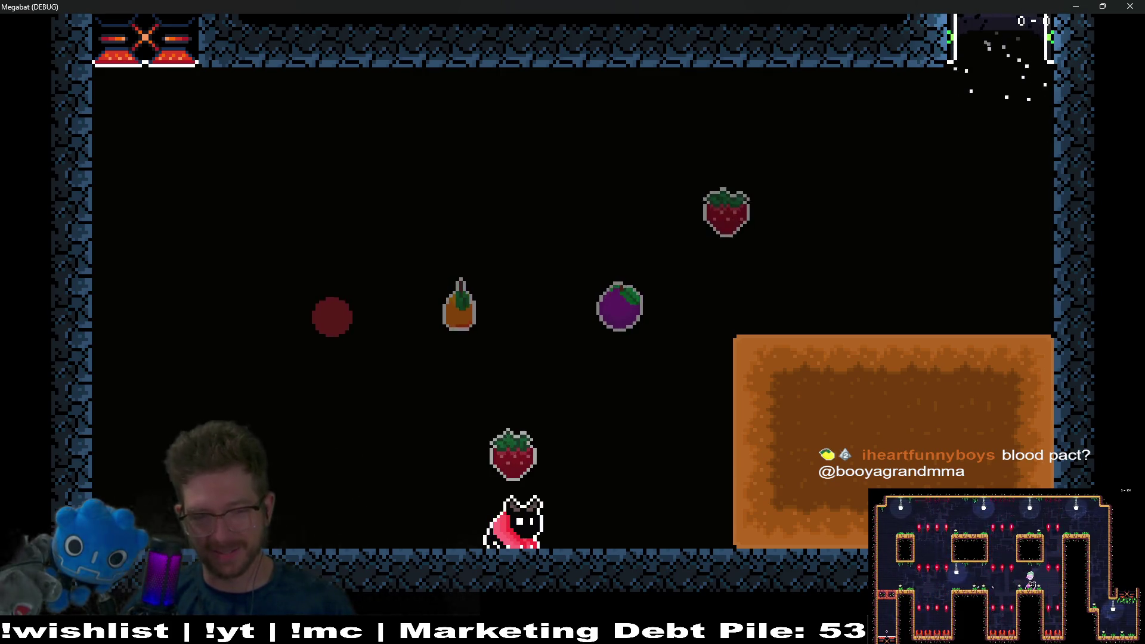
Step: Swoop around the orange block and through the fruit row, watching the wing colour change
key("Right")
key("space")
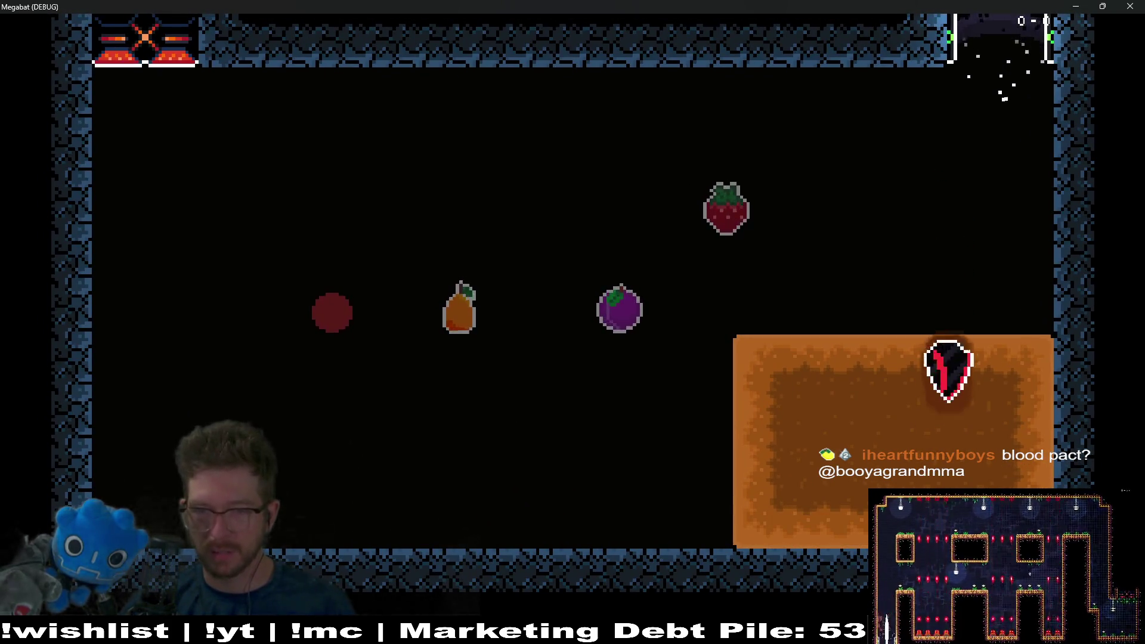
key("Left")
key("space")
key("Right")
key("Down")
key("Right")
key("space")
key("Left")
key("Left")
key("space")
key("Down")
key("space")
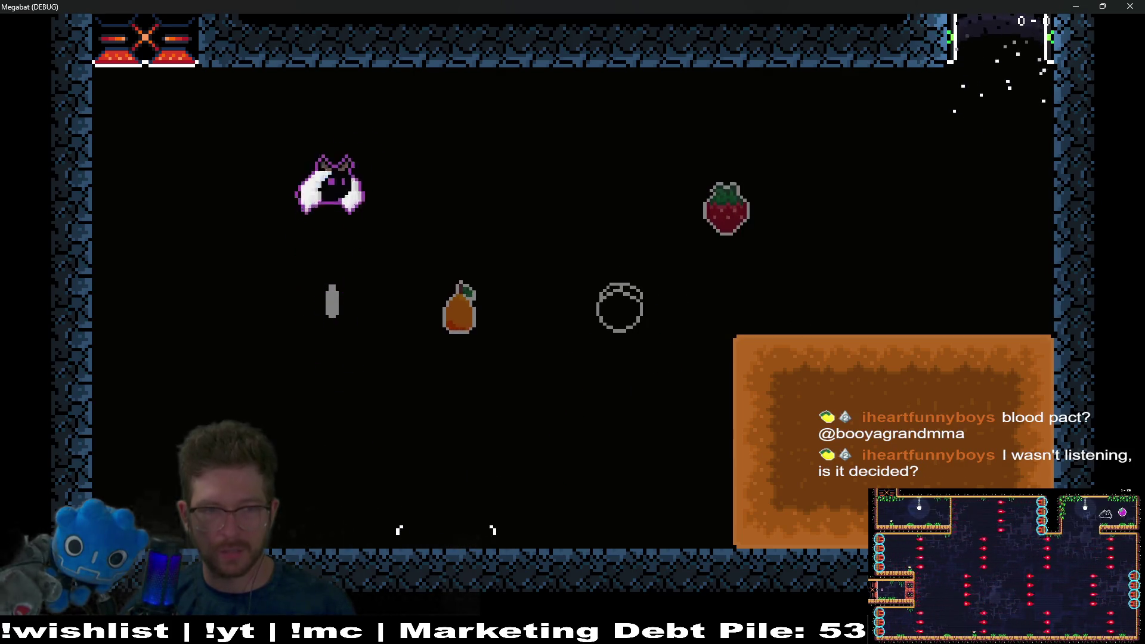
key("Right")
key("Down")
key("Left")
key("space")
key("Right")
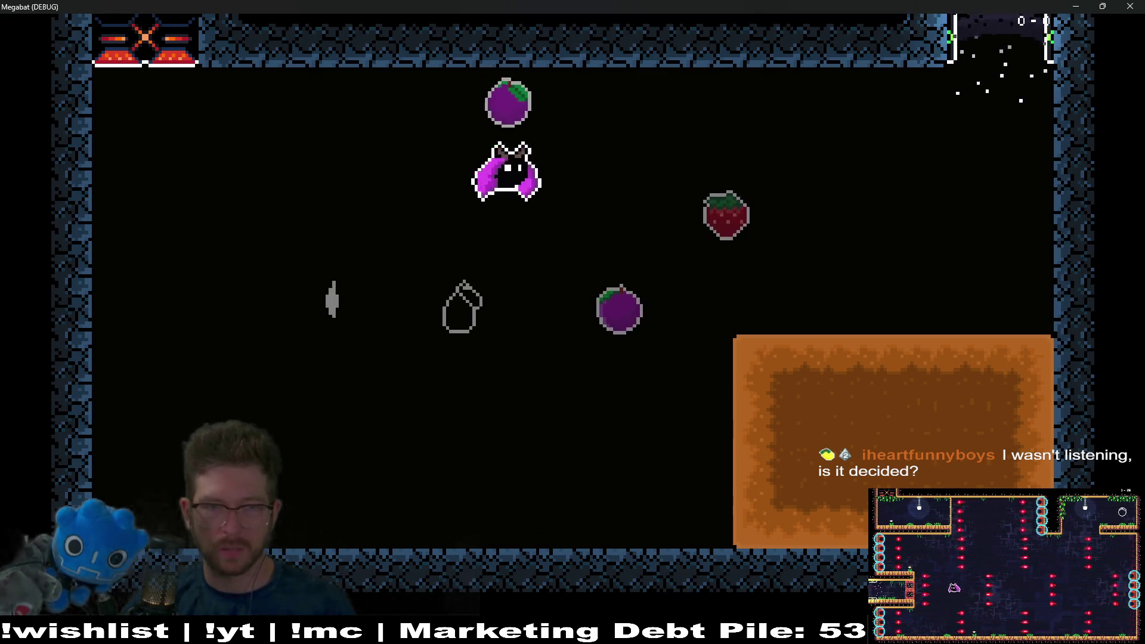
key("Down")
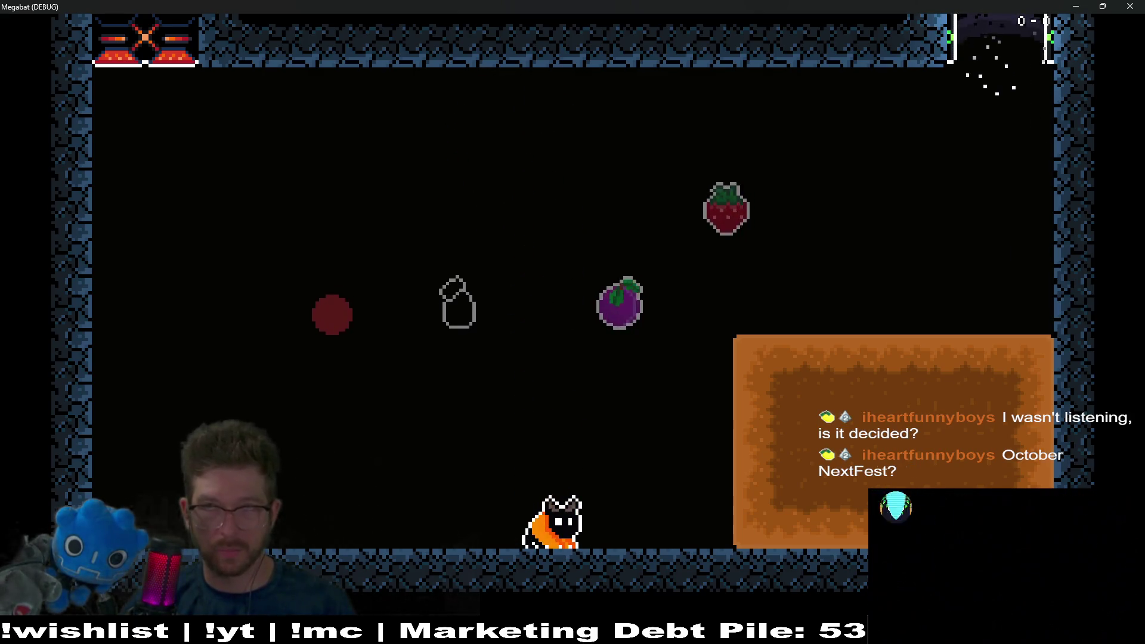
Step: Fly up toward the strawberry, land on the orange platform, then close the game window
key("space")
key("Down")
key("Left")
key("space")
key("Down")
key("Right")
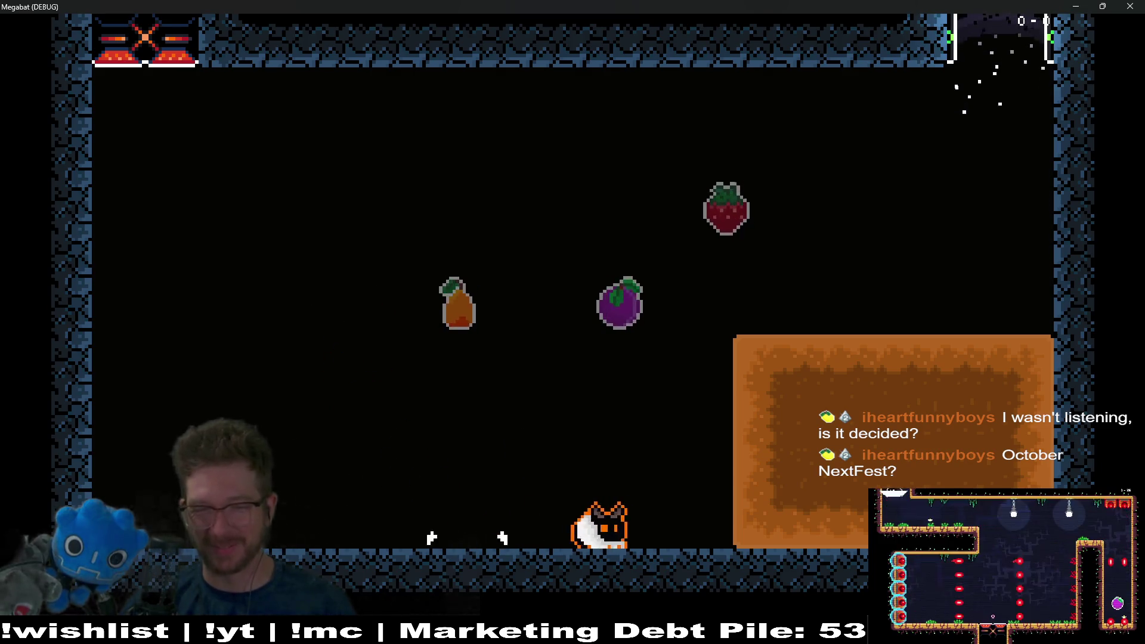
key("Down")
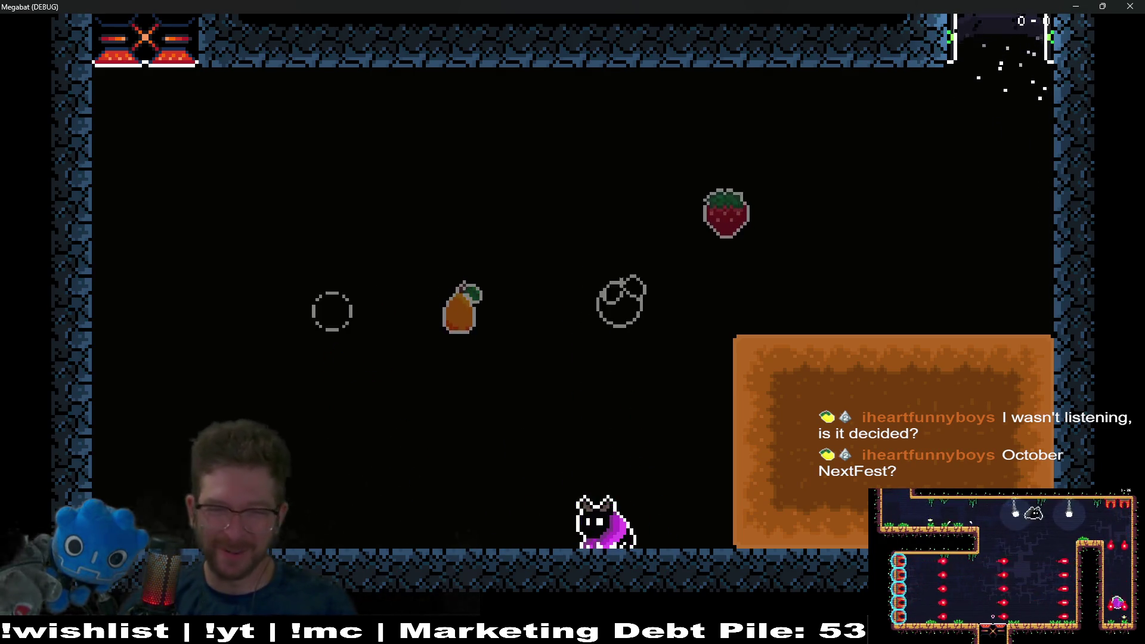
key("space")
key("Right")
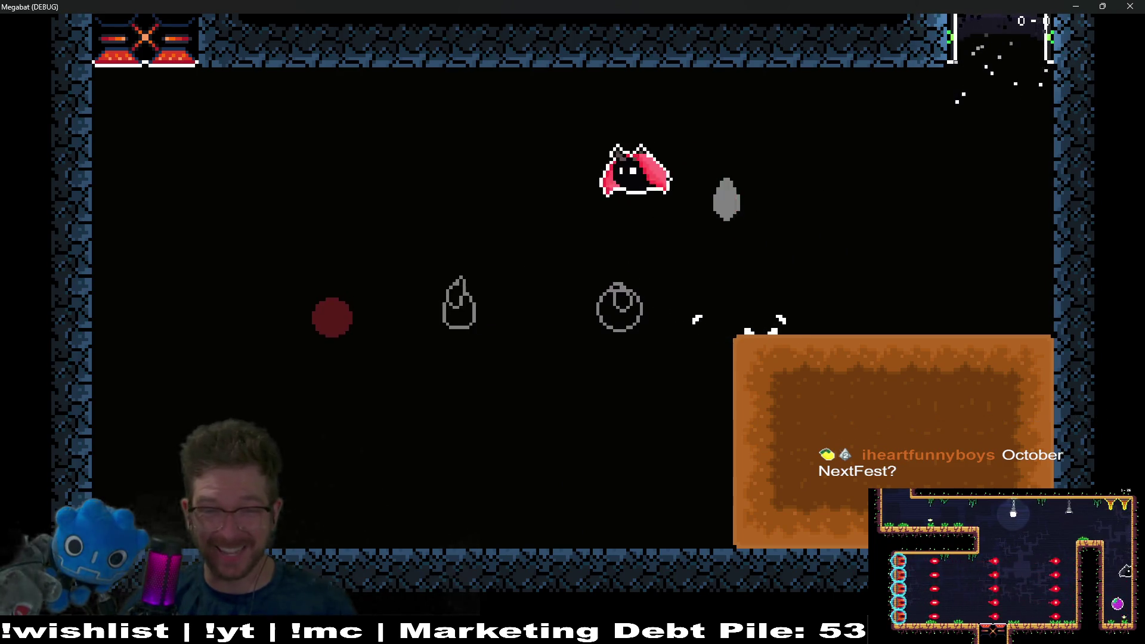
key("space")
key("Left")
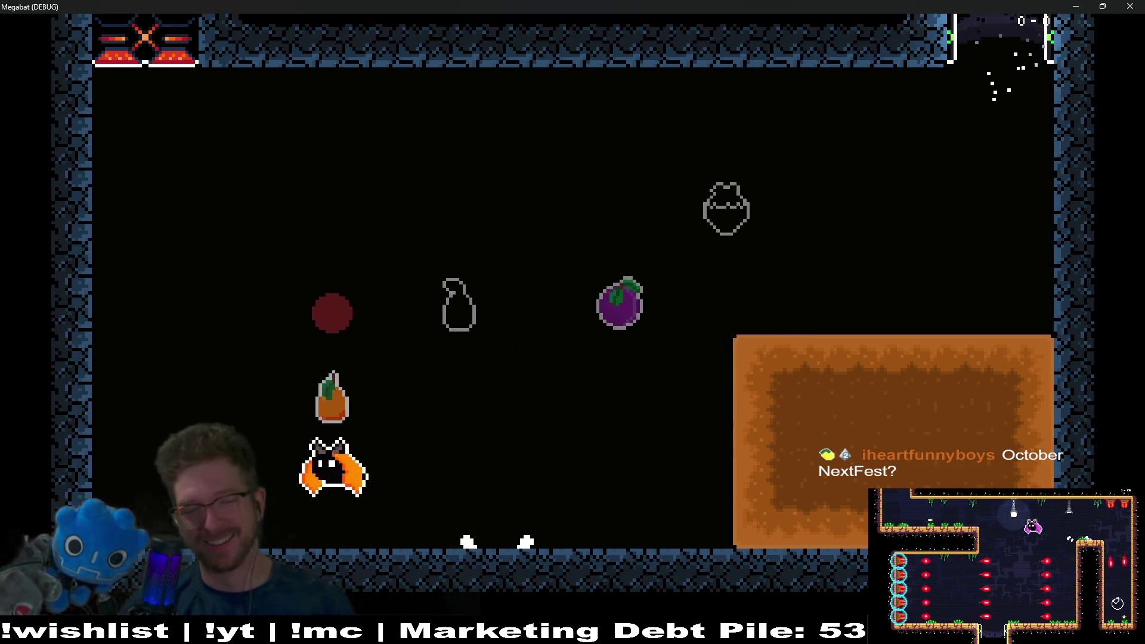
key("Right")
key("space")
key("Right")
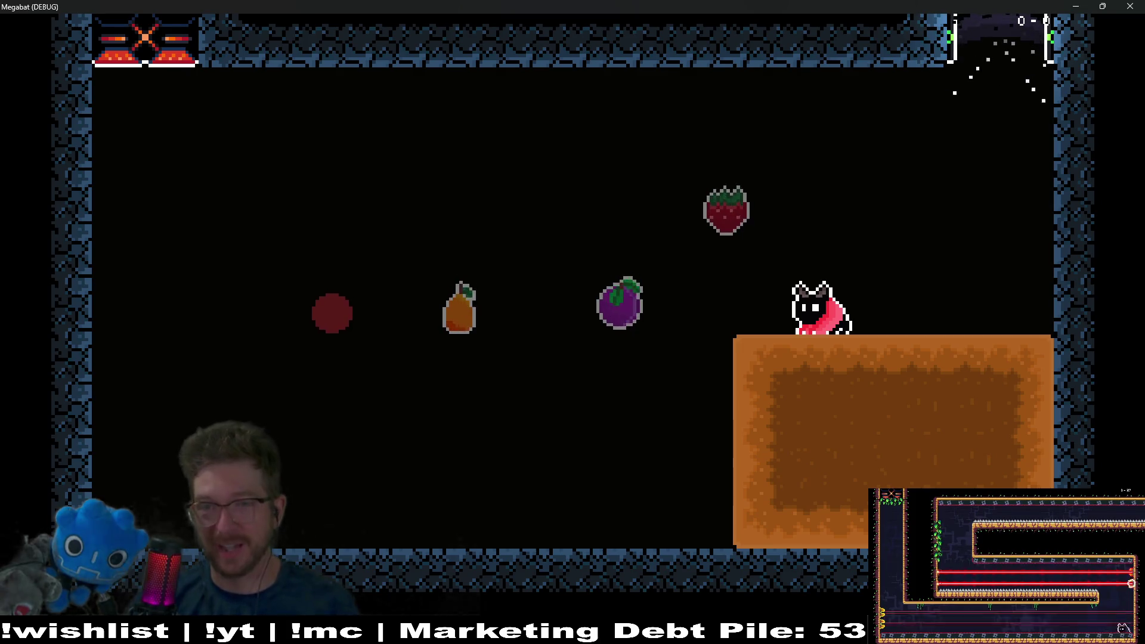
left_click(1120, 7)
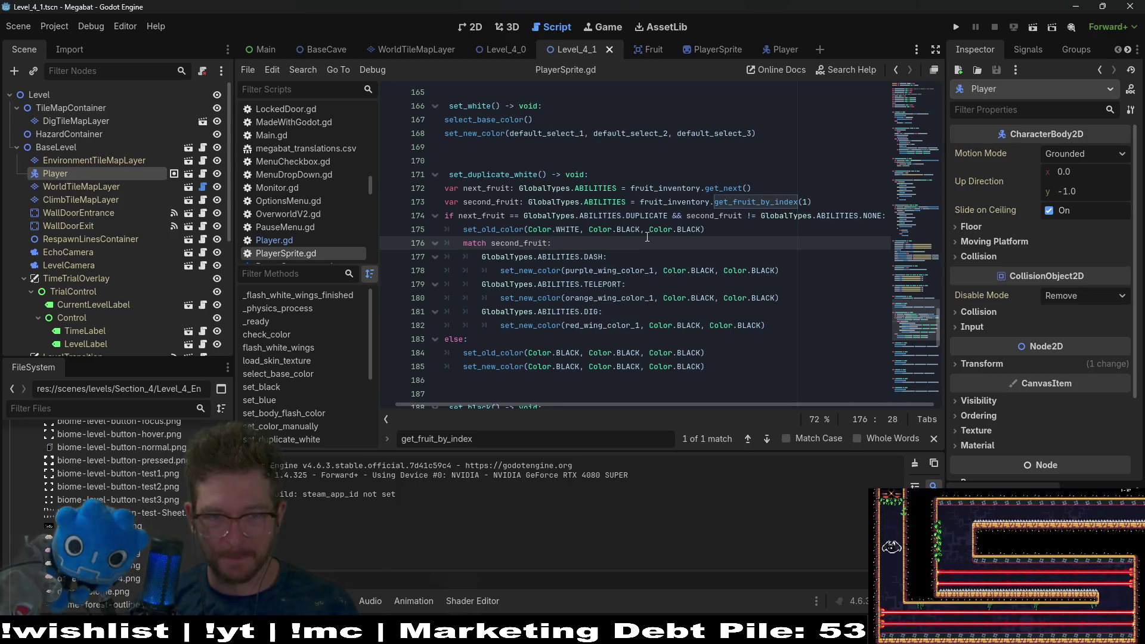
Step: Add a '# NOTE: This is temporary' comment above set_duplicate_white and save PlayerSprite.gd
left_click(720, 226)
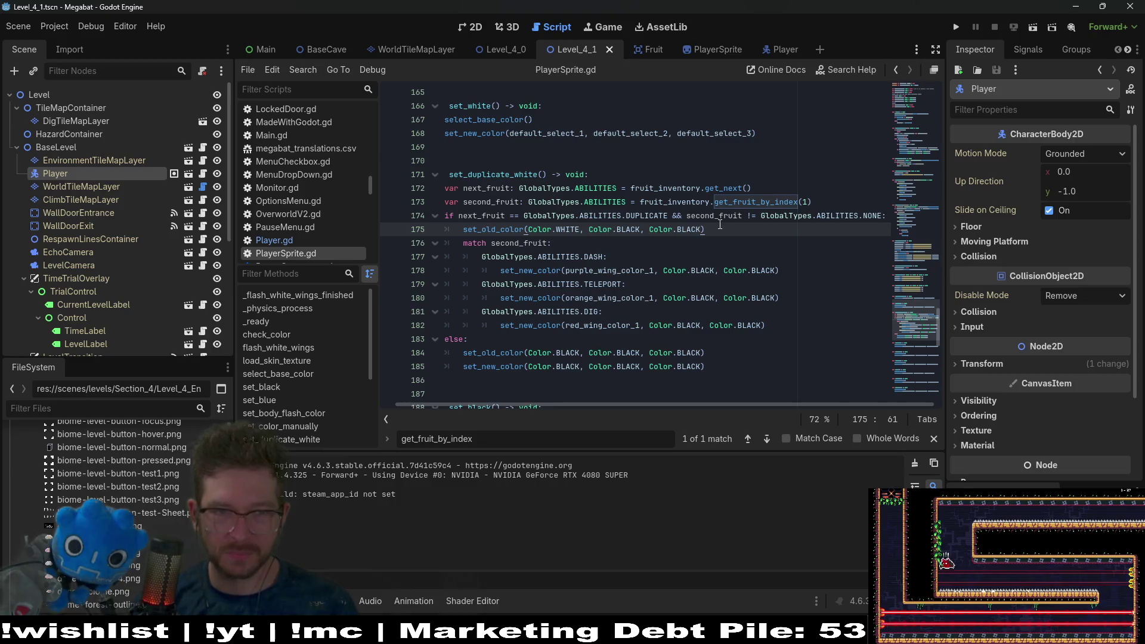
left_click(602, 174)
key("Return")
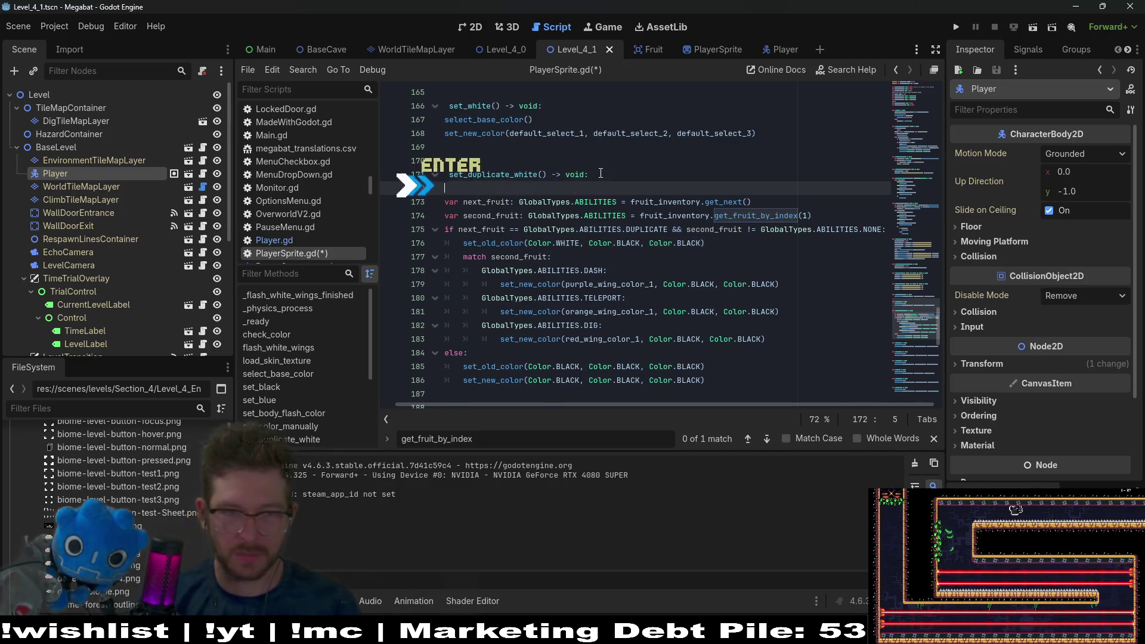
key("BackSpace")
key("BackSpace")
key("Return")
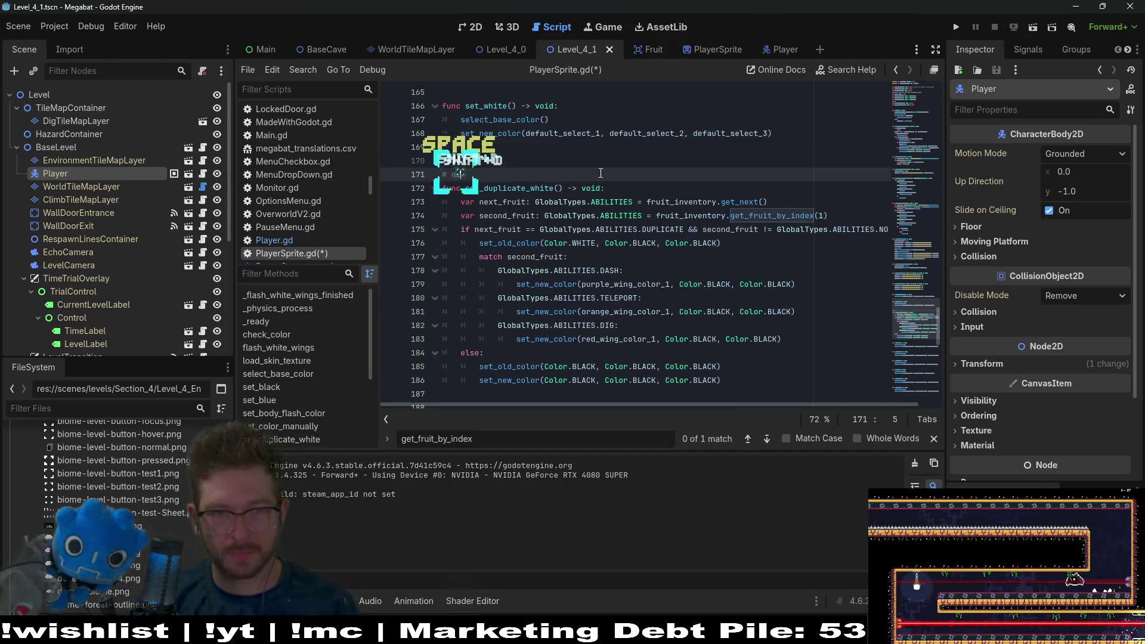
type("TE: ")
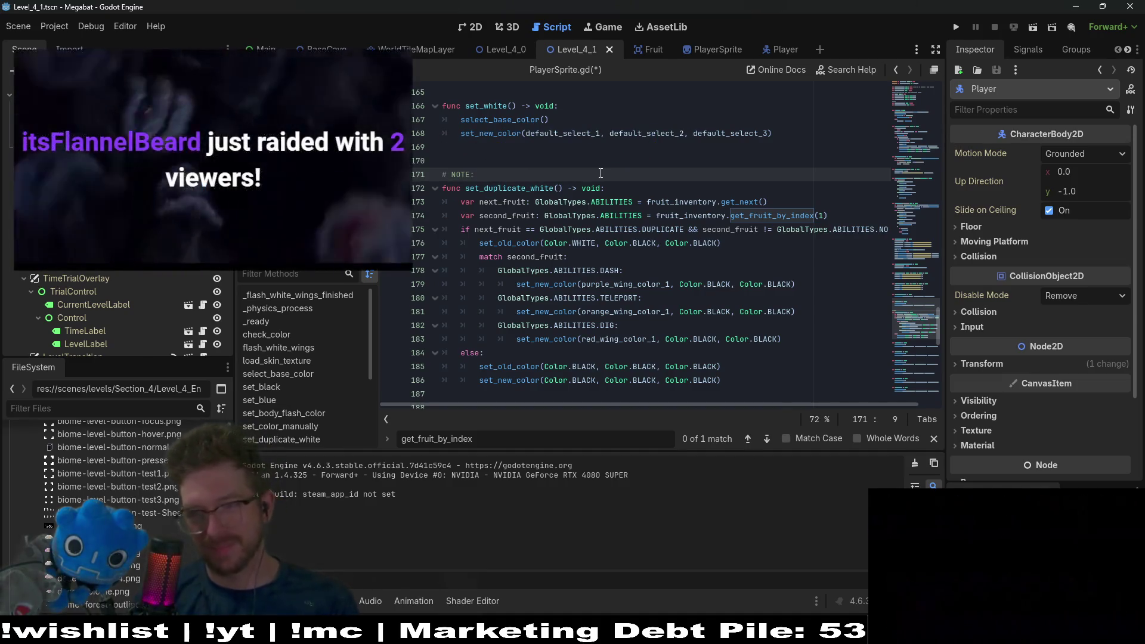
type("T")
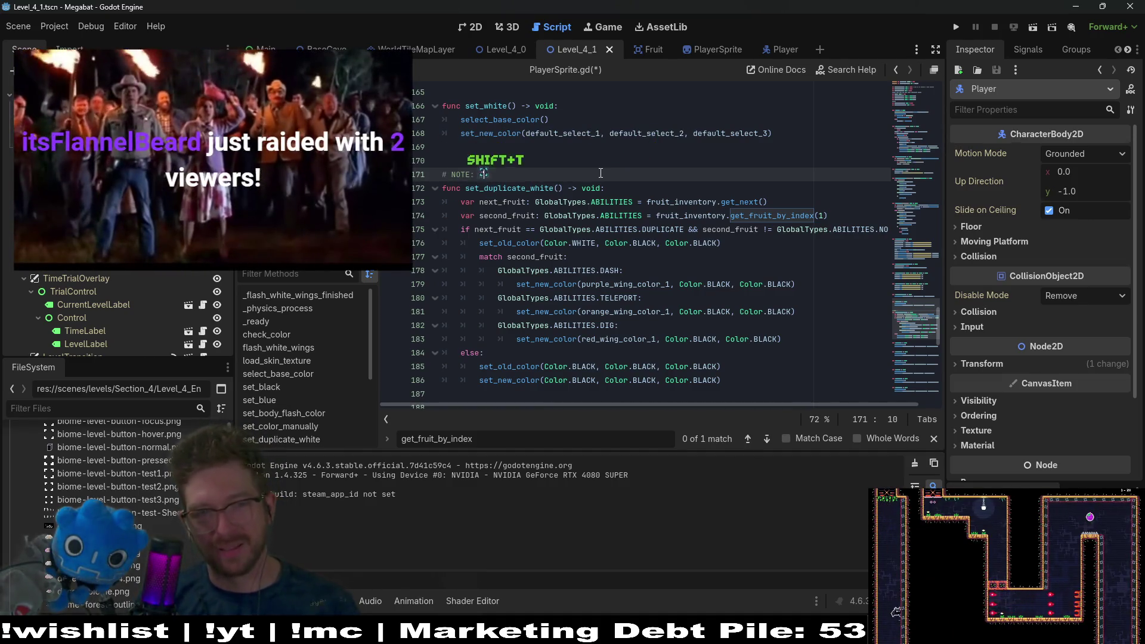
type("his i")
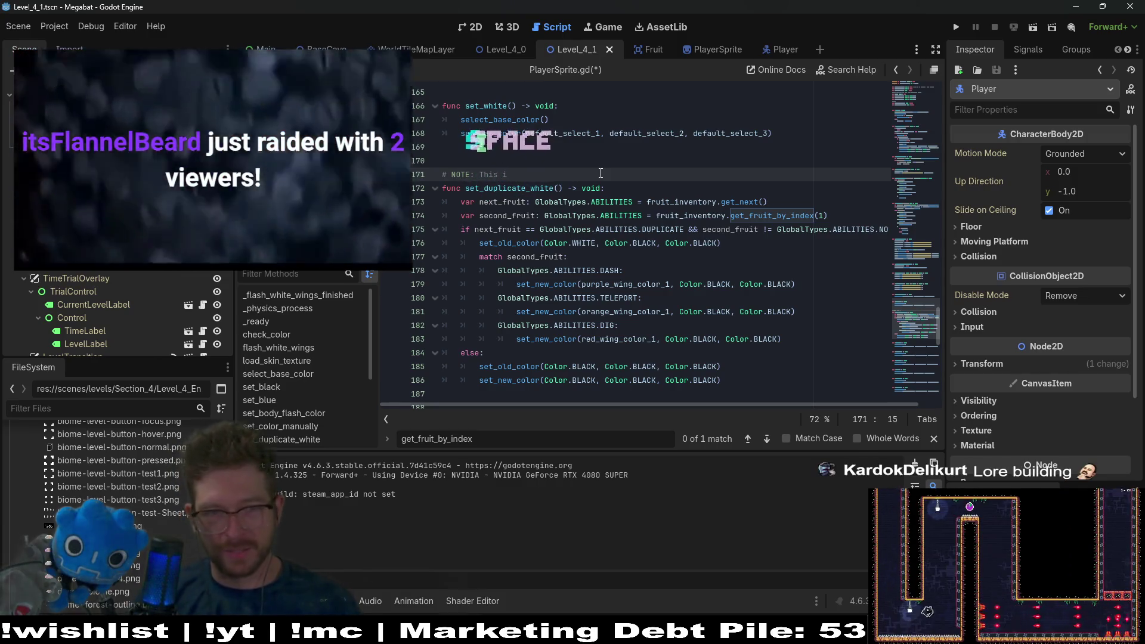
type("s tem")
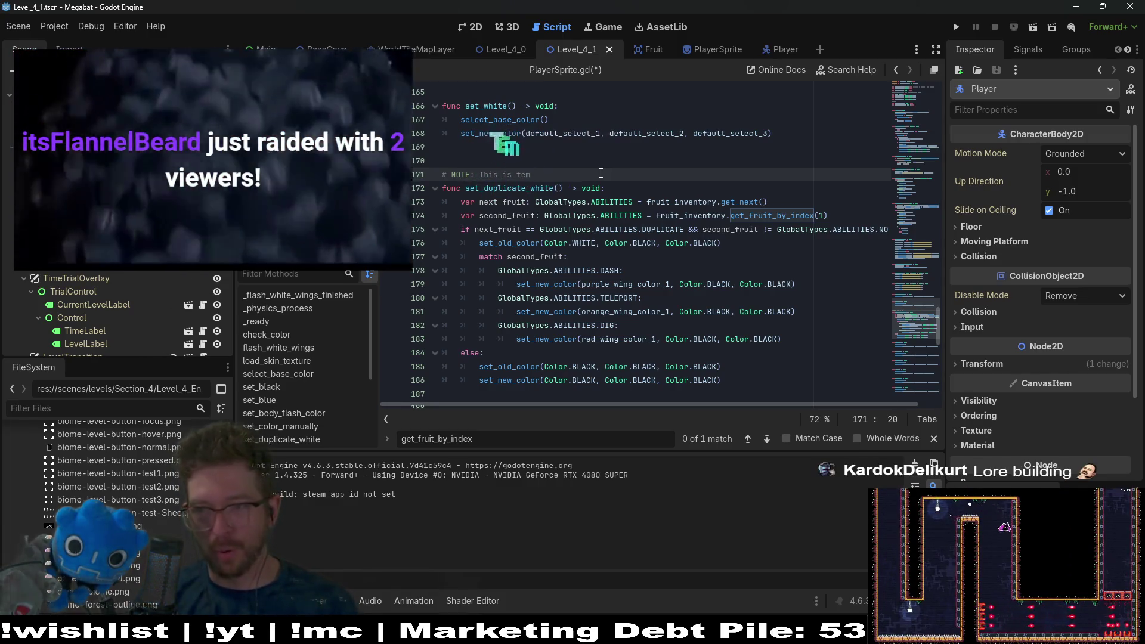
type("porar")
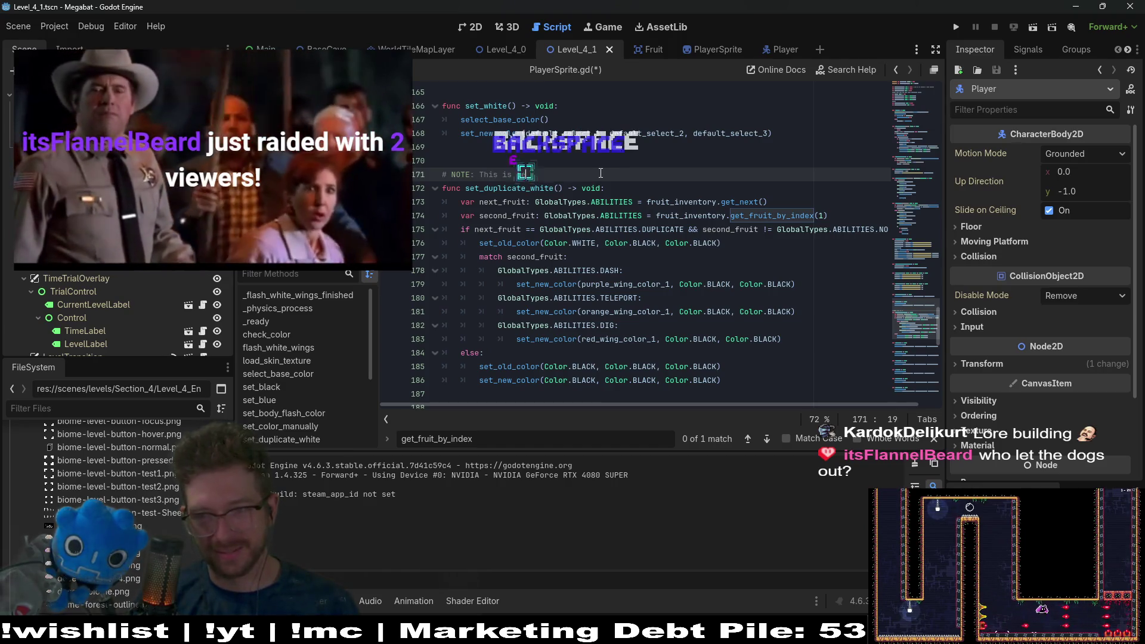
type("y")
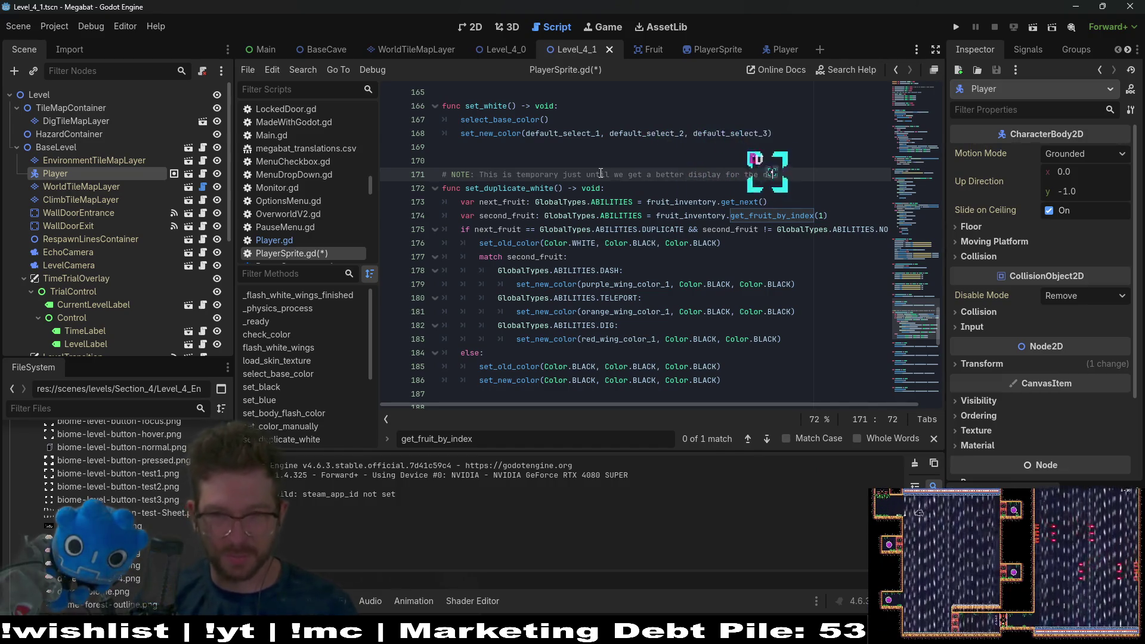
type("plicated fruit")
key("ctrl+s")
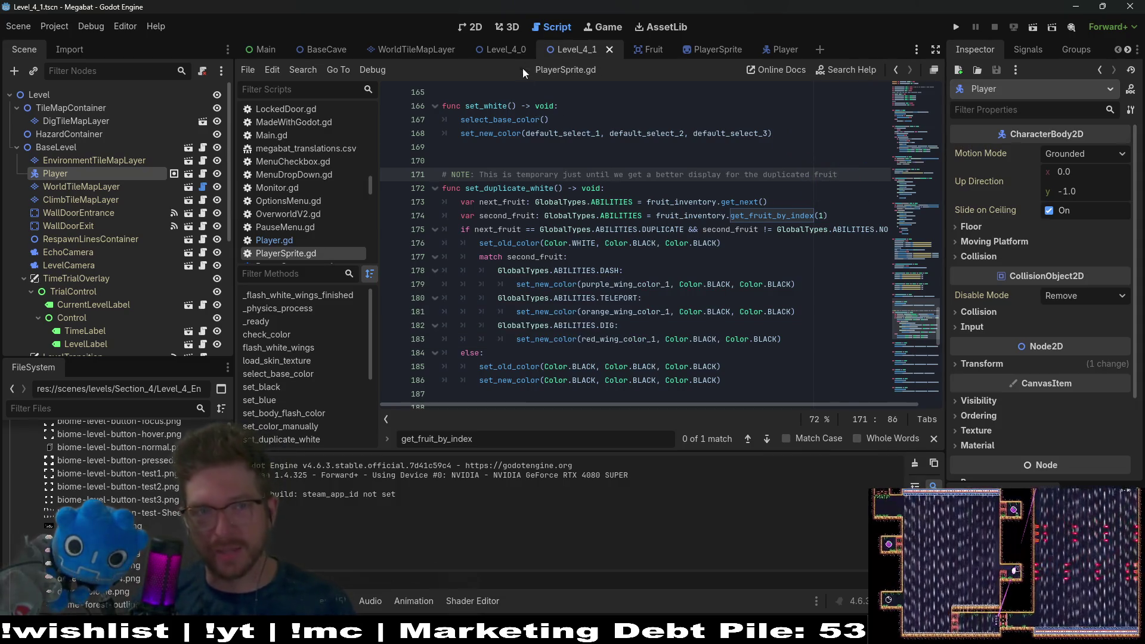
left_click(464, 27)
Step: Run the project, pick the first save profile, open the forest world and start level 2-2
left_click(954, 30)
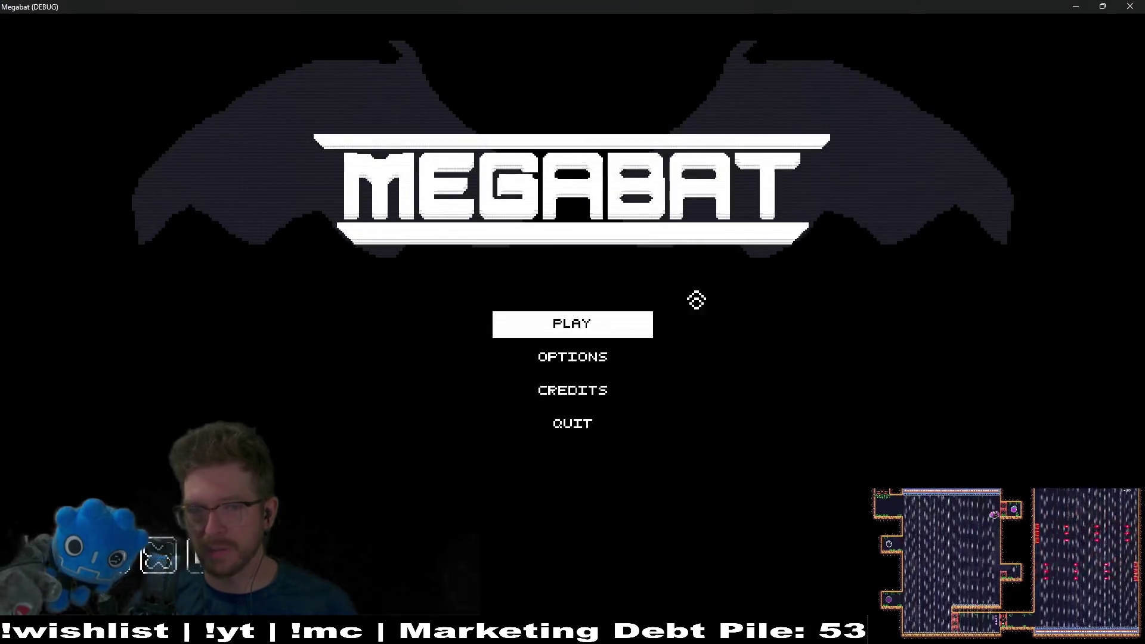
left_click(605, 333)
left_click(614, 192)
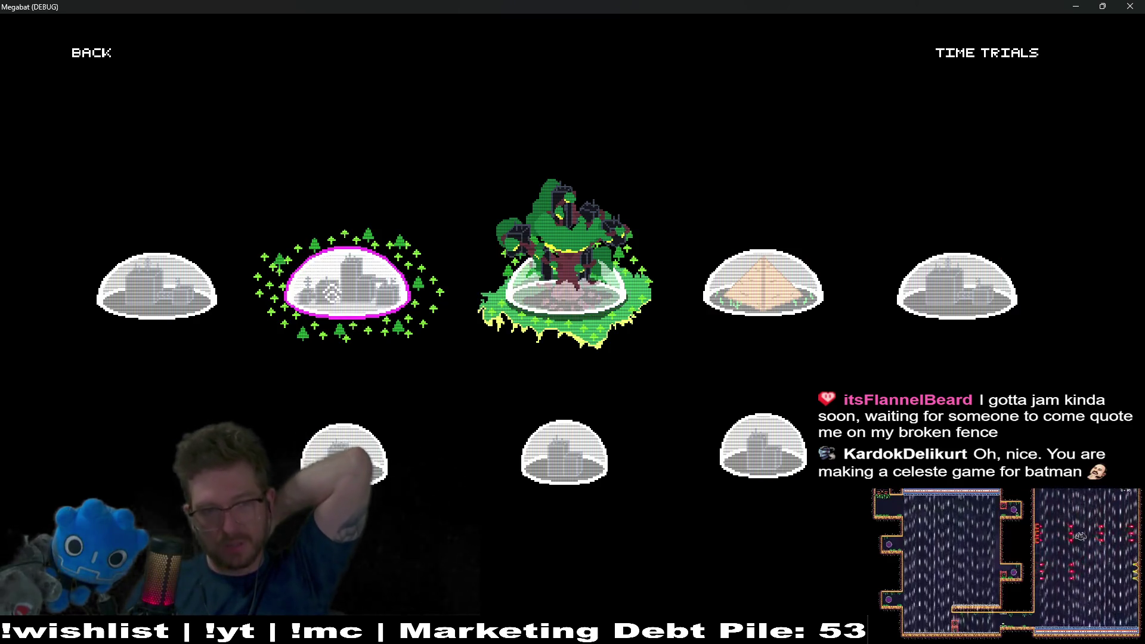
left_click(549, 301)
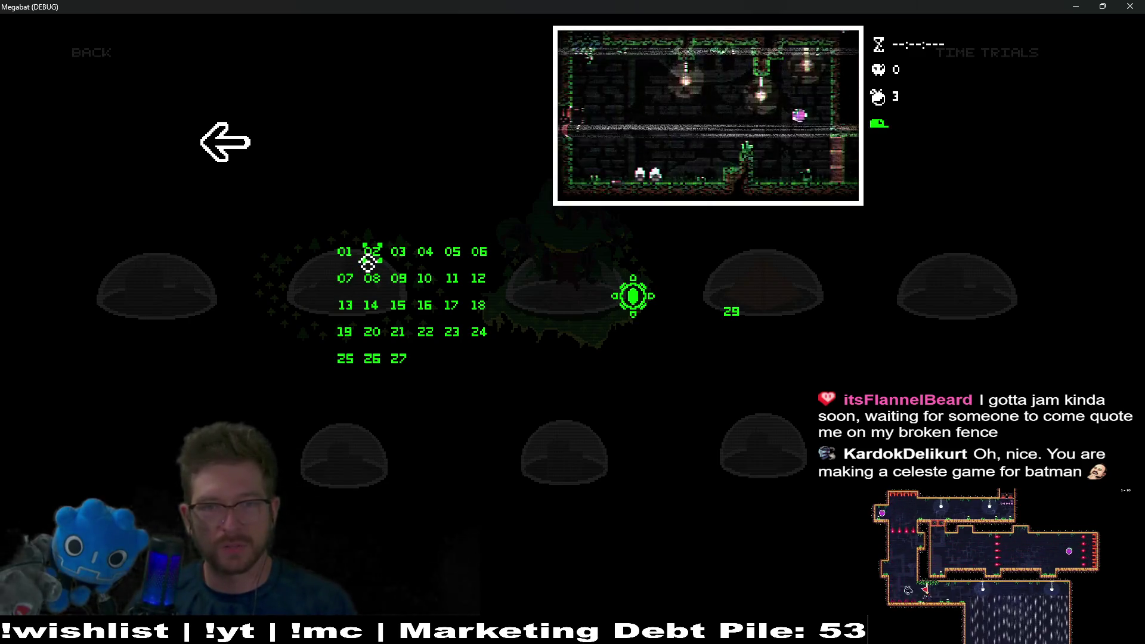
key("Return")
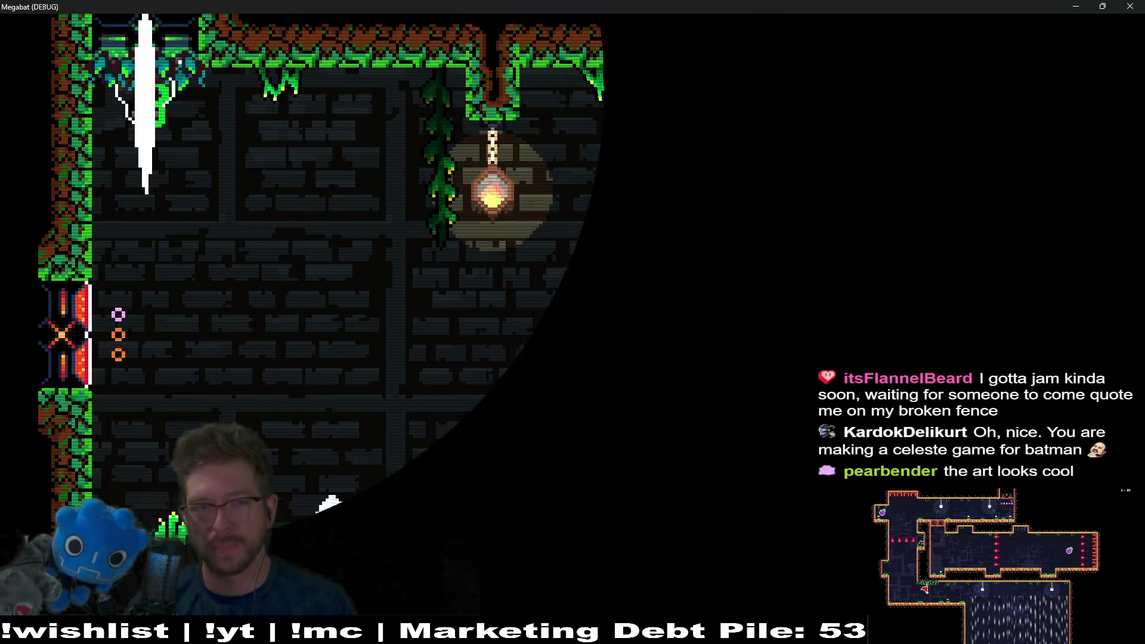
Step: Collect the plum and the pear, then land on the upper-left ledge
key("Right")
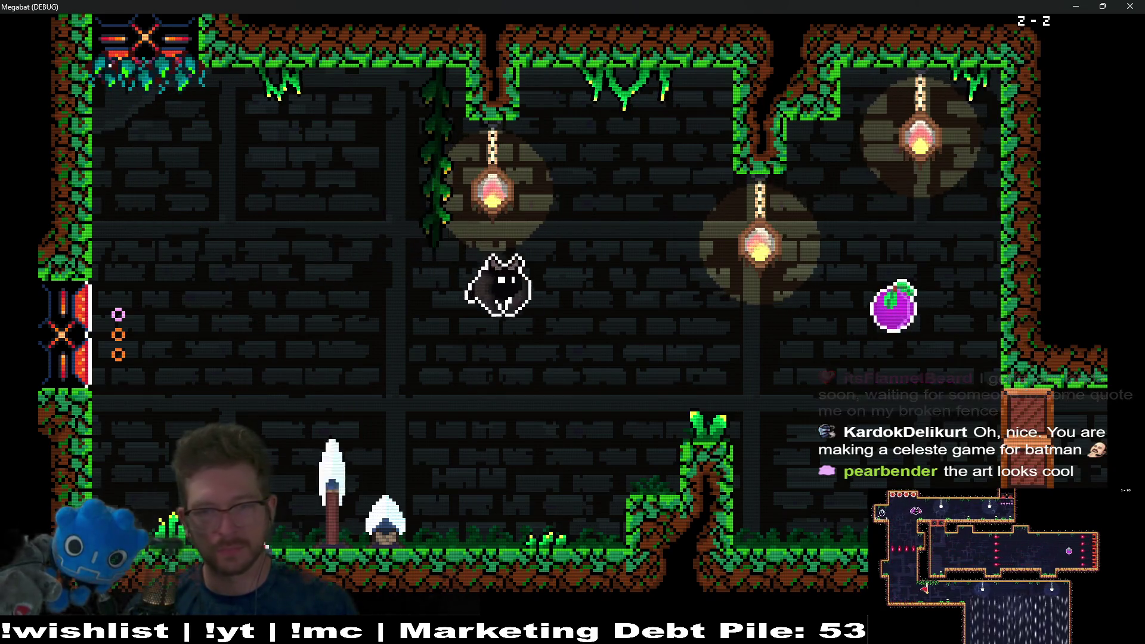
key("Right")
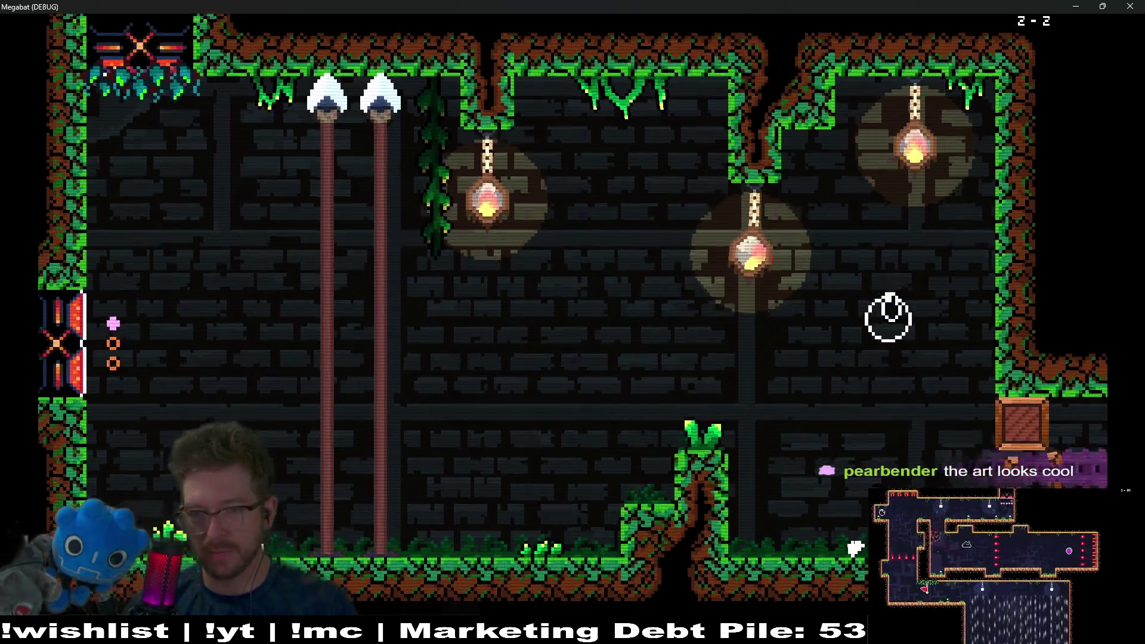
key("Down")
key("Left")
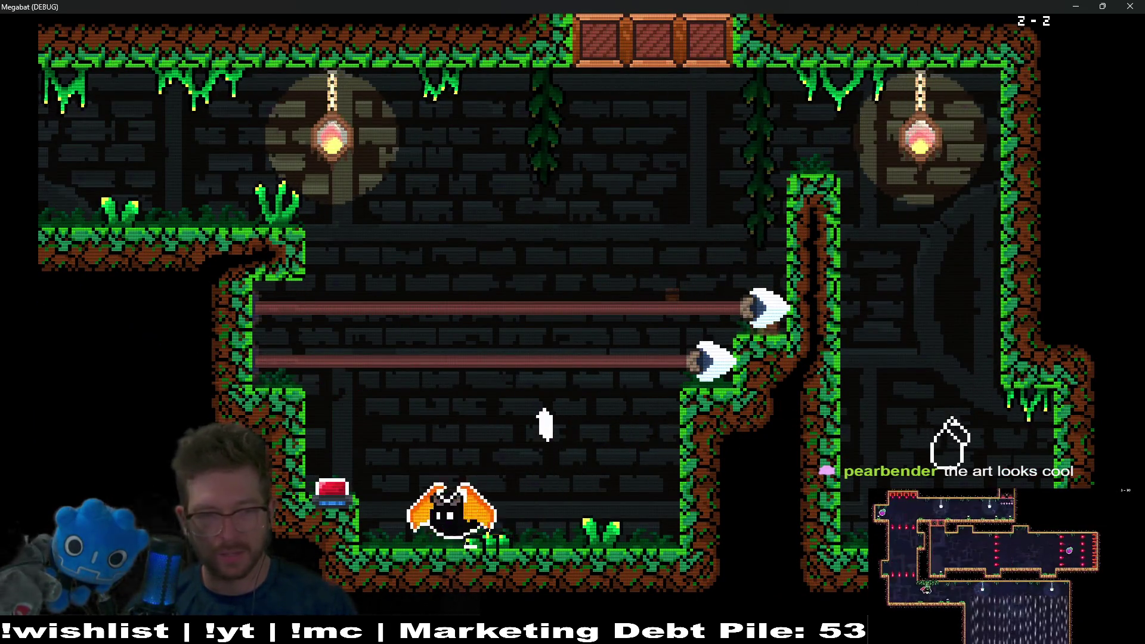
key("Up")
key("Left")
Step: Equip the purple witch hat through the pause menu's Hats option and resume play
key("Escape")
key("Down")
key("Down")
key("Down")
key("Return")
key("Right")
key("Right")
key("Right")
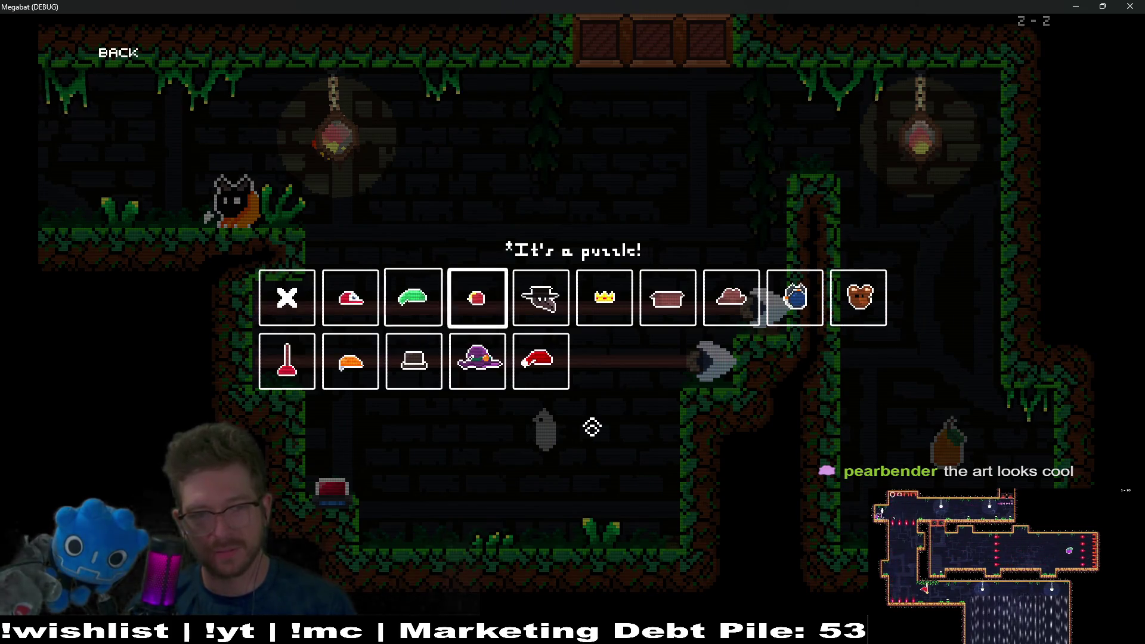
key("Down")
key("Escape")
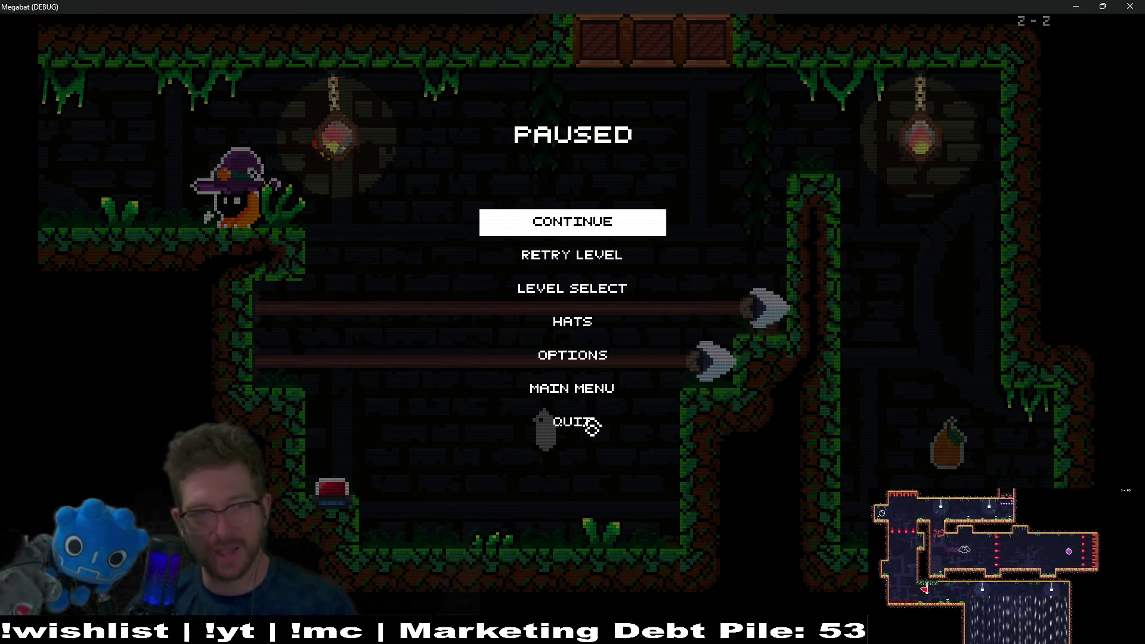
key("Return")
Step: Fly out the left exit, down to the lower floor and up to the upper platform
key("Left")
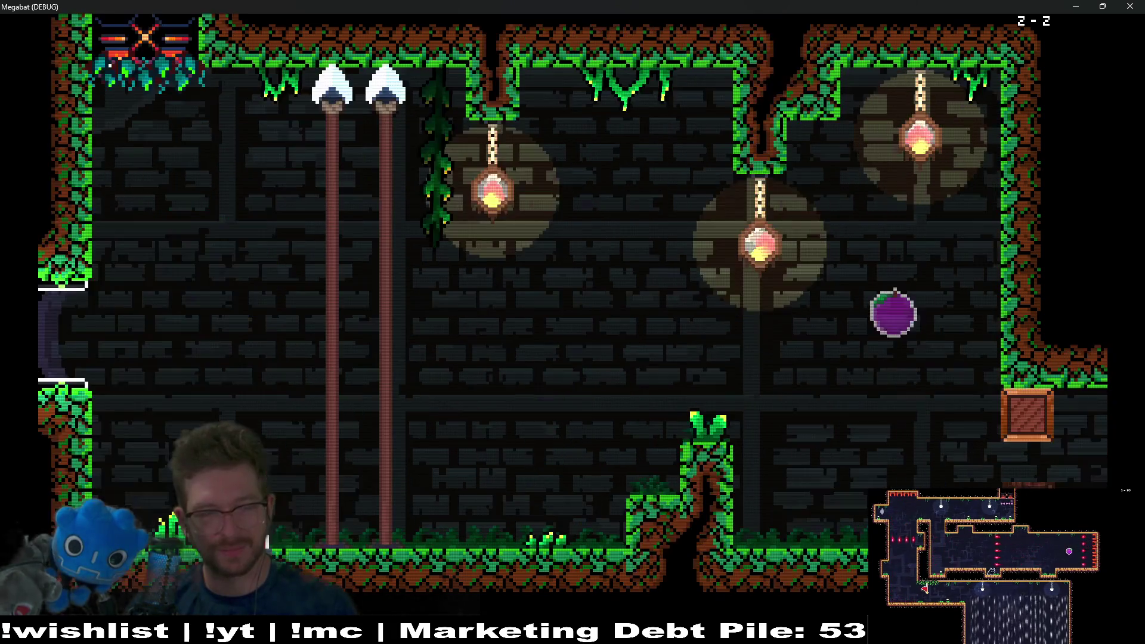
key("space")
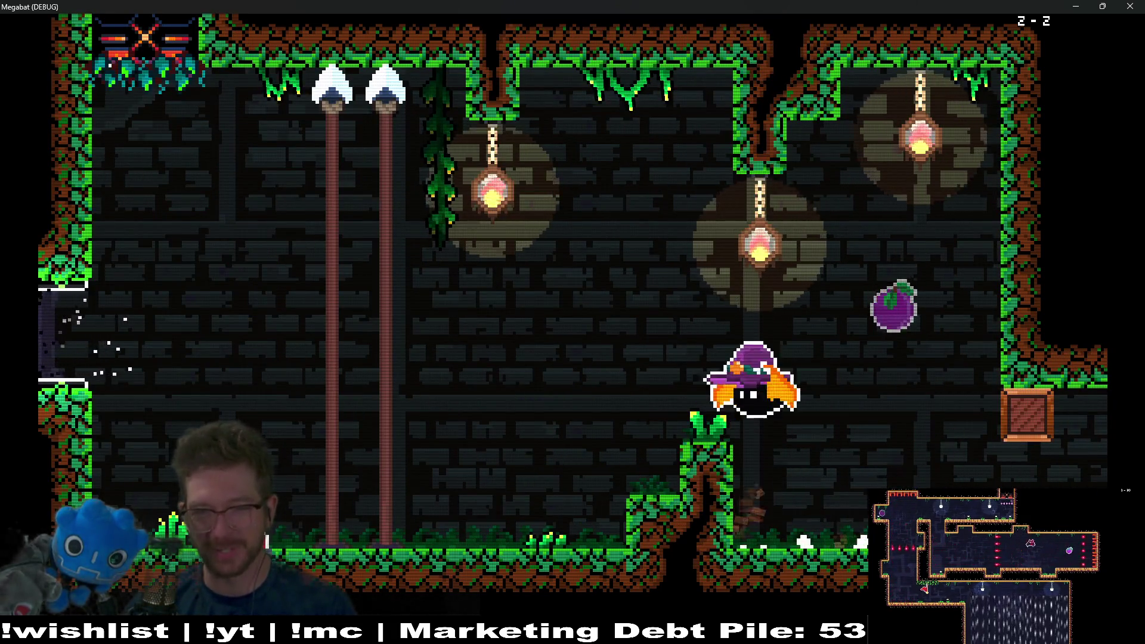
key("Left")
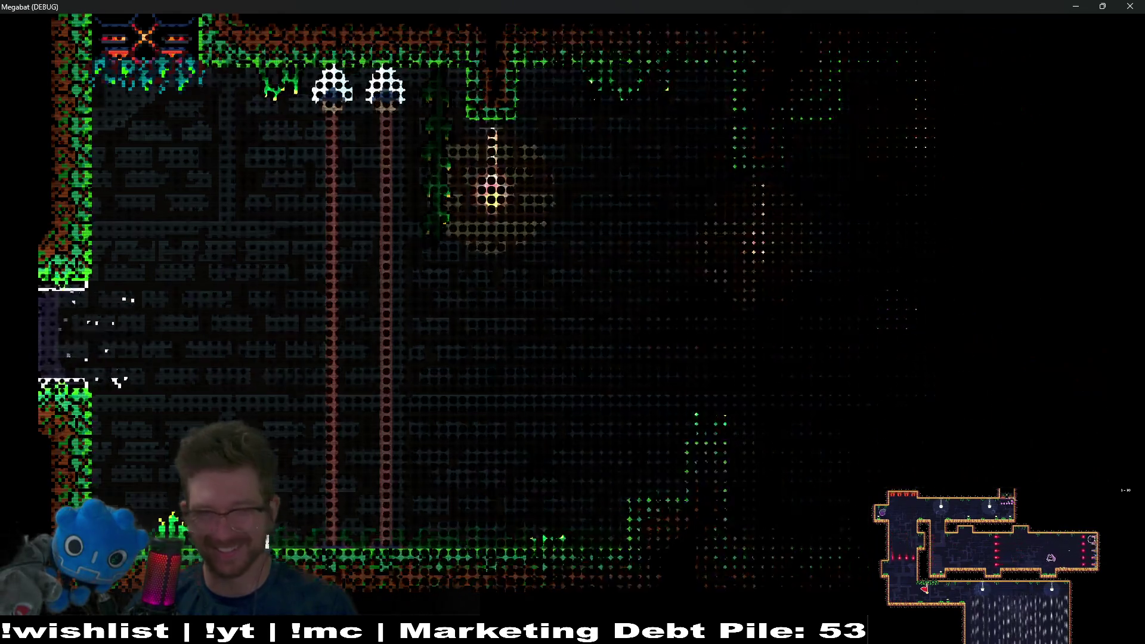
key("Right")
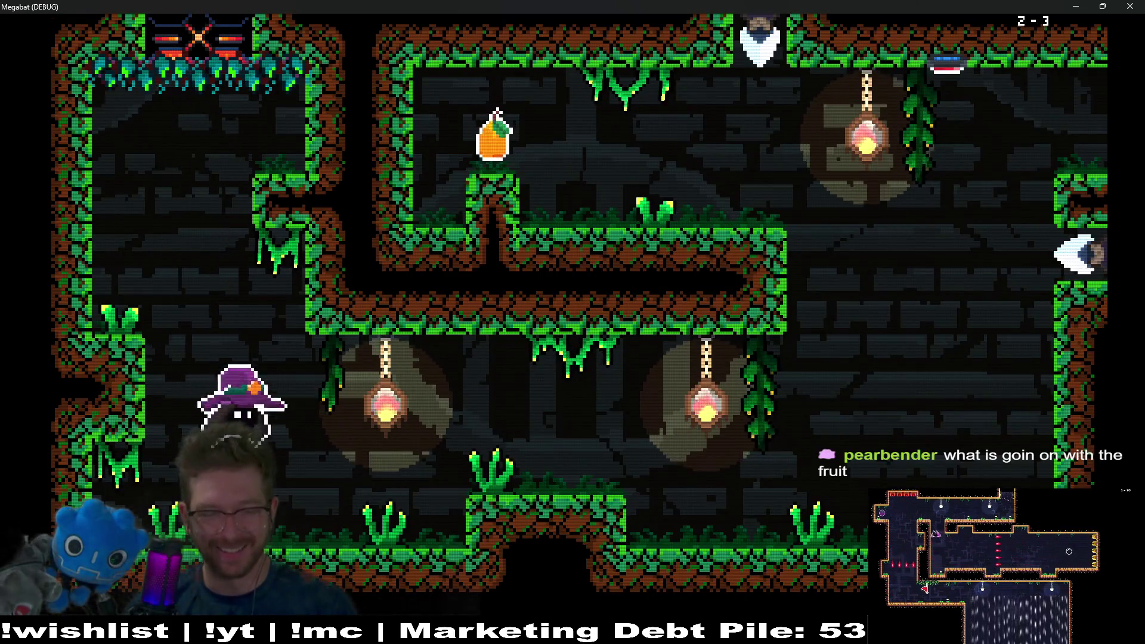
key("Left")
key("Right")
key("Left")
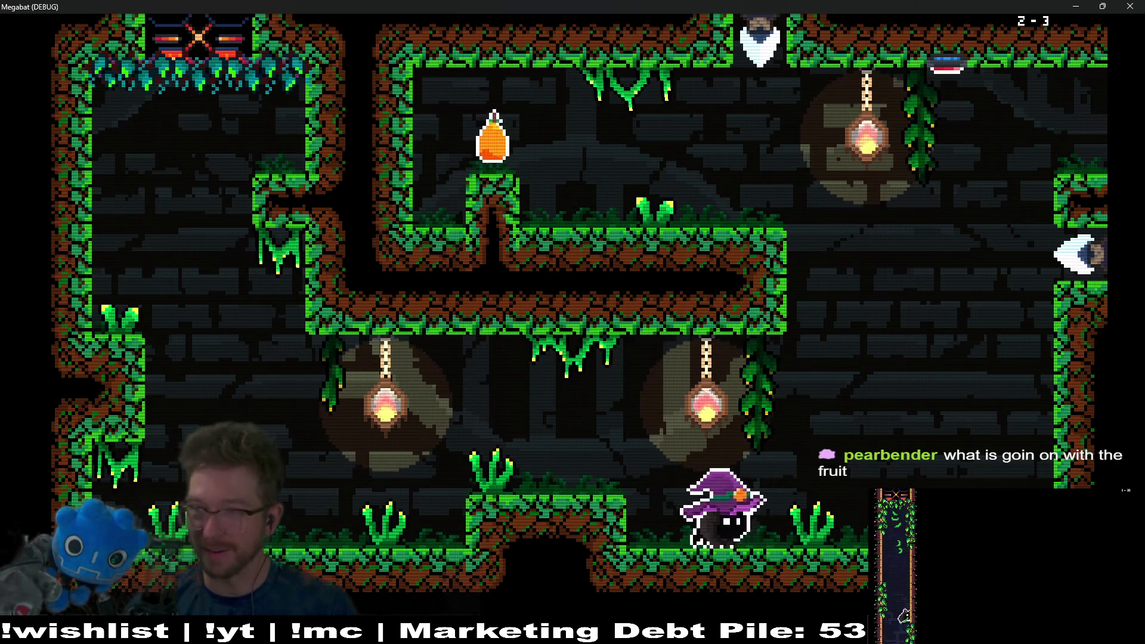
key("Right")
key("Left")
key("Right")
key("Up")
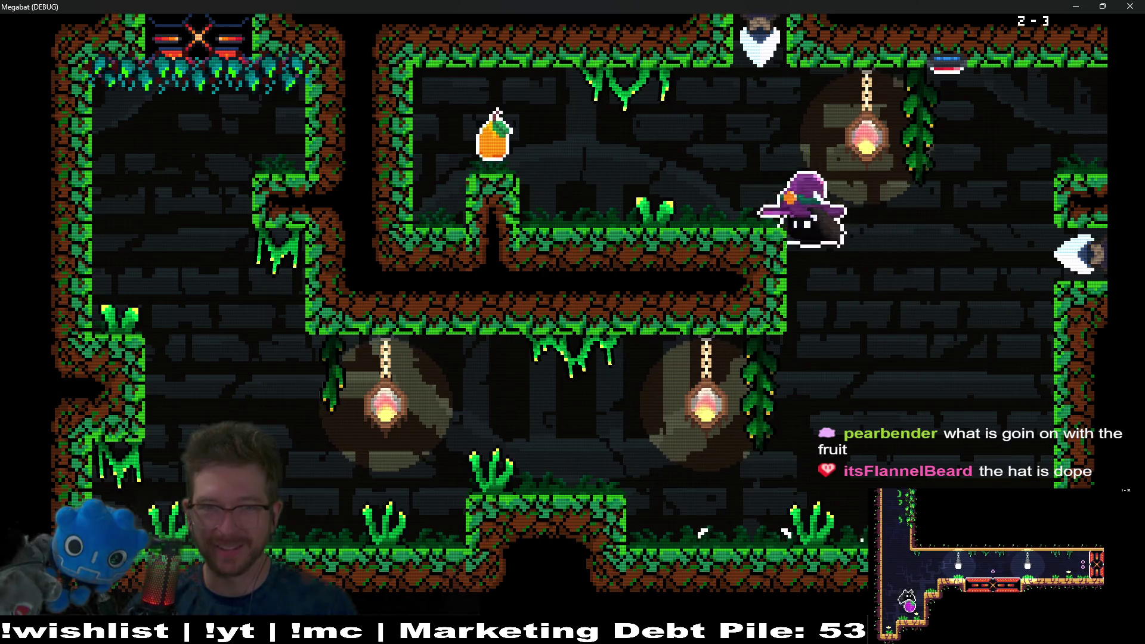
key("Left")
key("Left")
Step: Grab the remaining fruit, dash through the laser and fly up out of the room
key("Right")
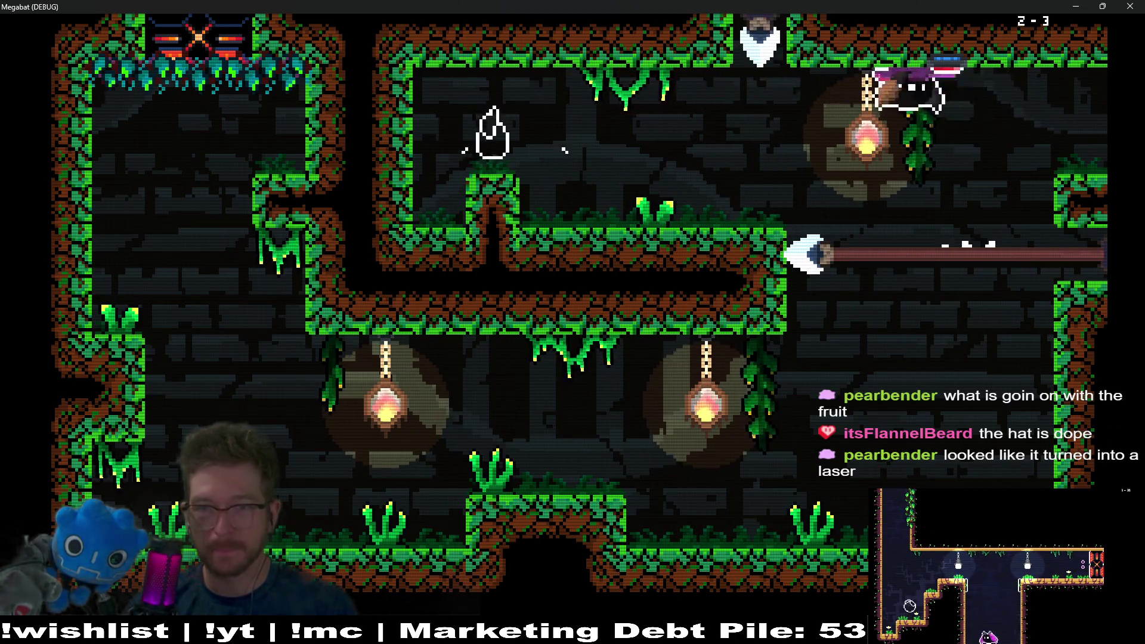
key("Right")
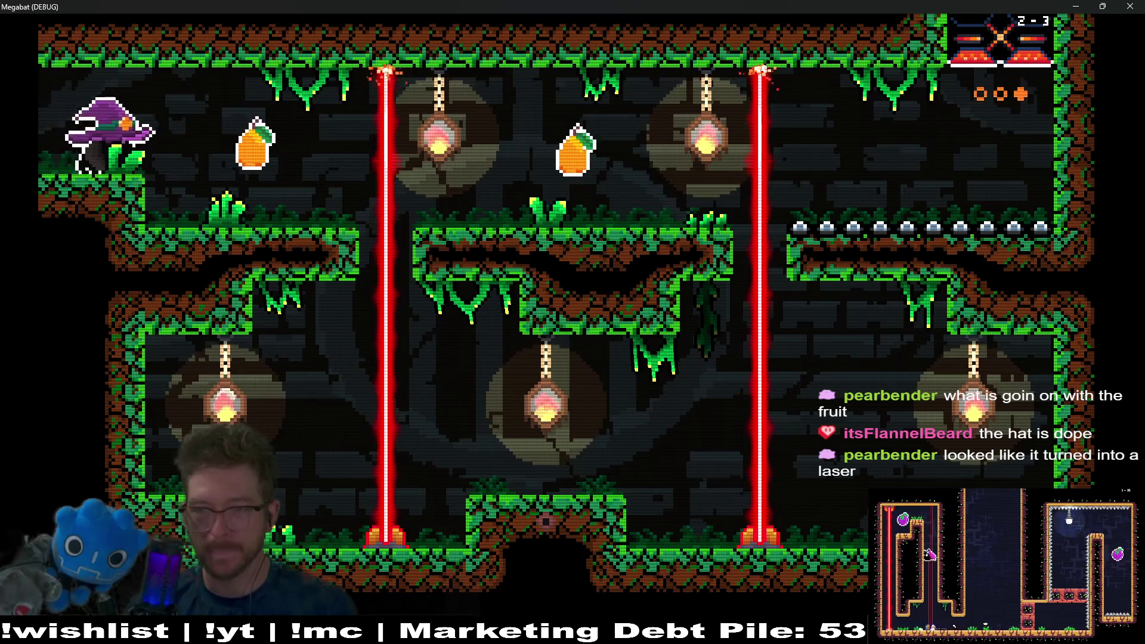
key("Up")
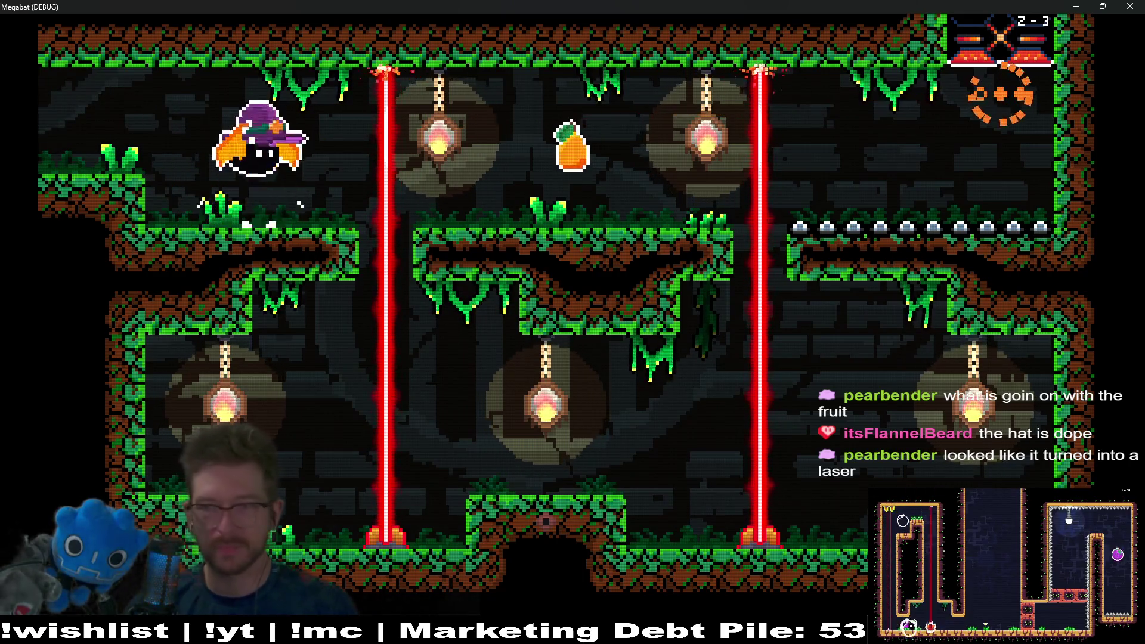
key("Right")
key("Right")
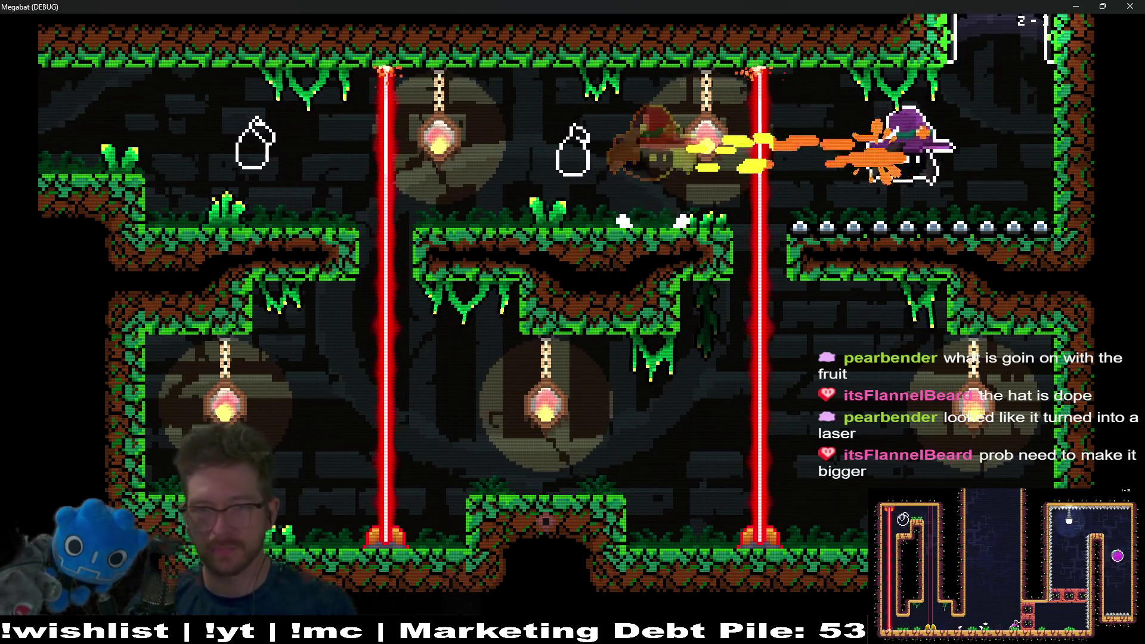
key("Up")
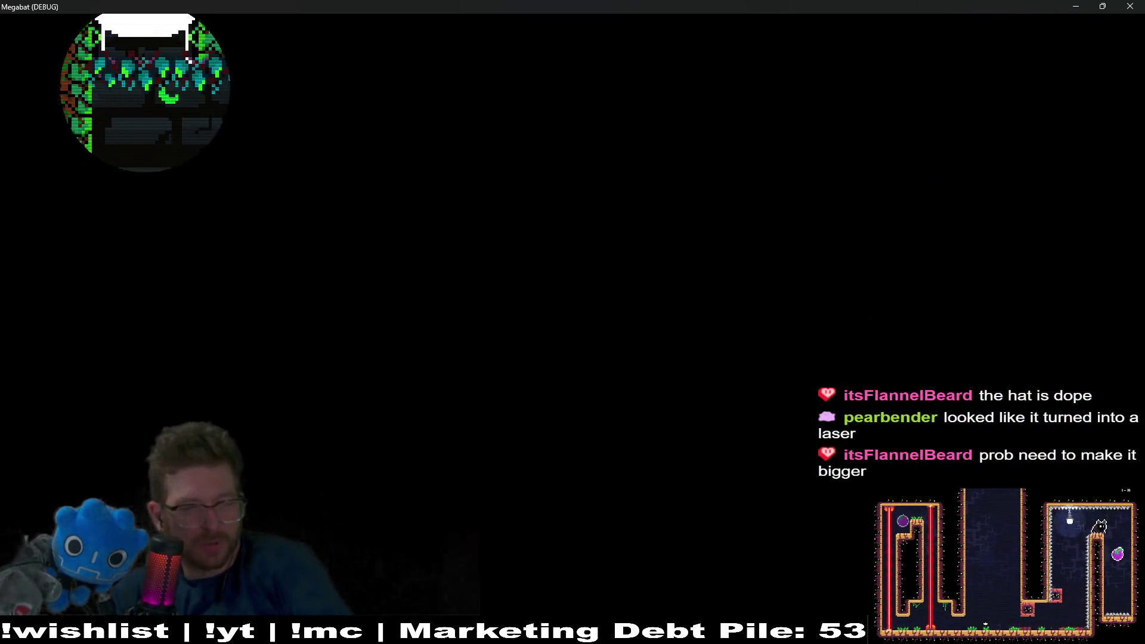
Step: Clear room 2-4, collecting the orange and purple fruit, and head for the exit
key("Down")
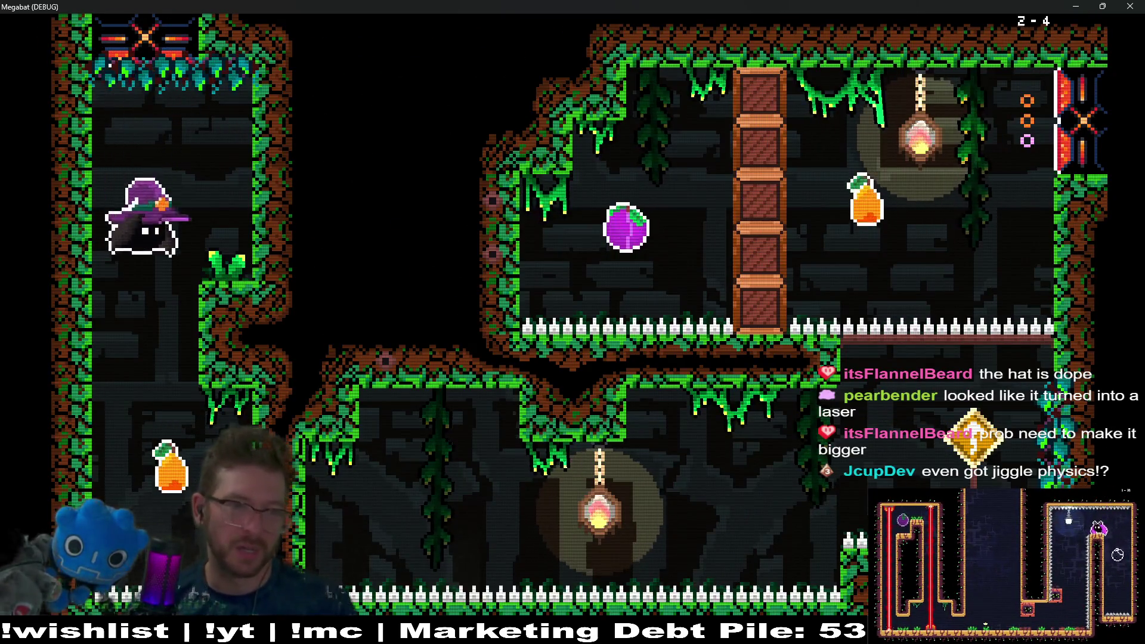
key("Right")
key("Up")
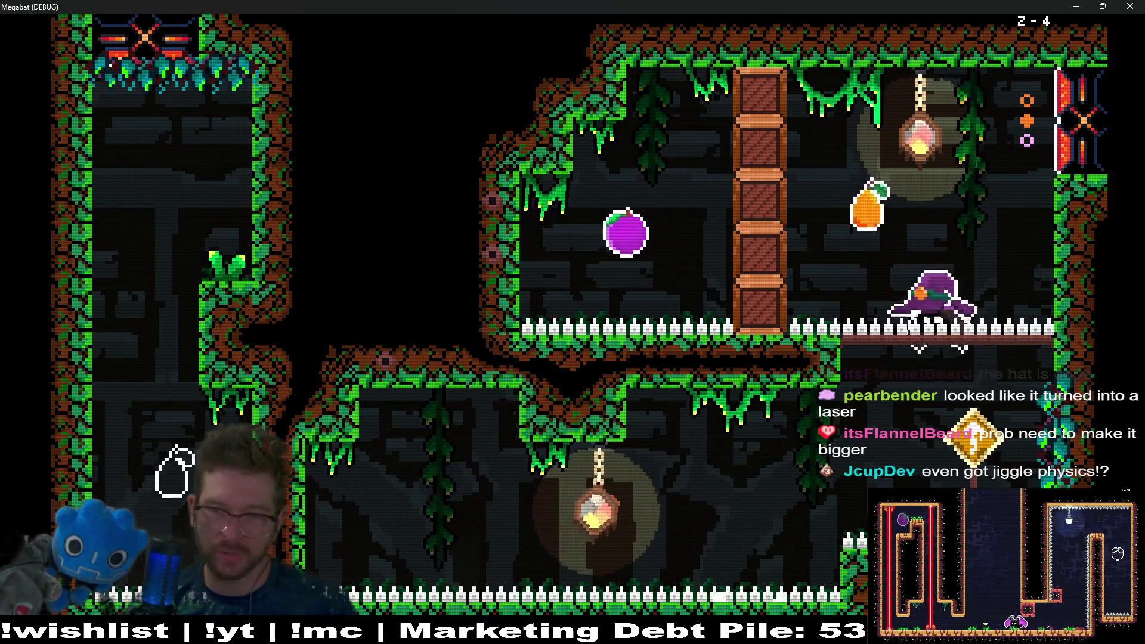
key("Left")
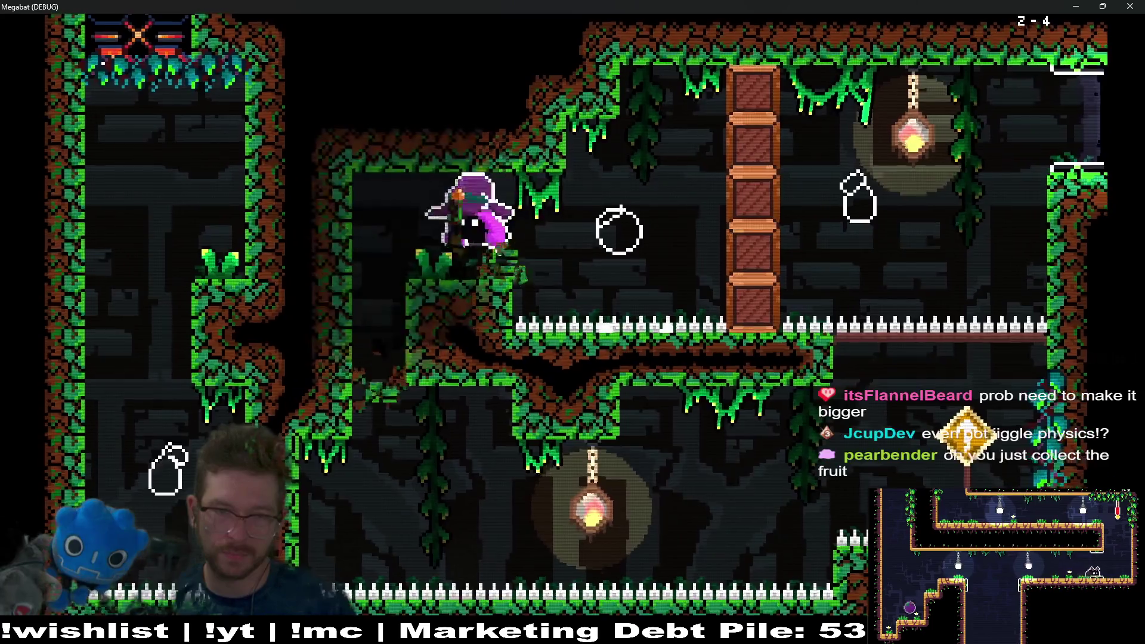
key("Left")
key("Right")
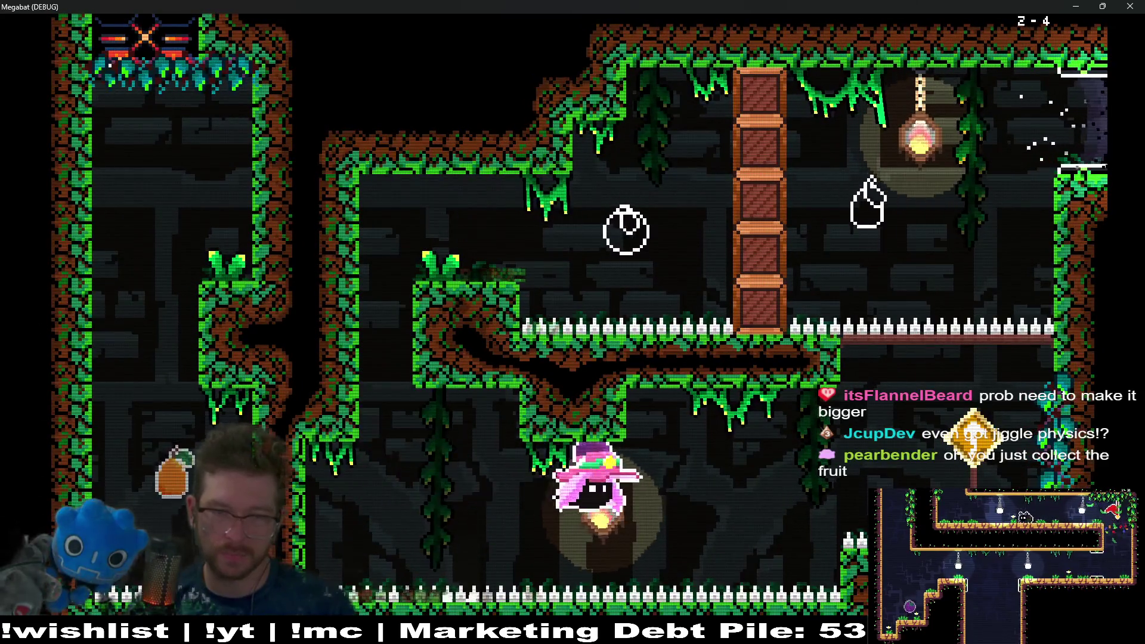
key("Up")
key("Right")
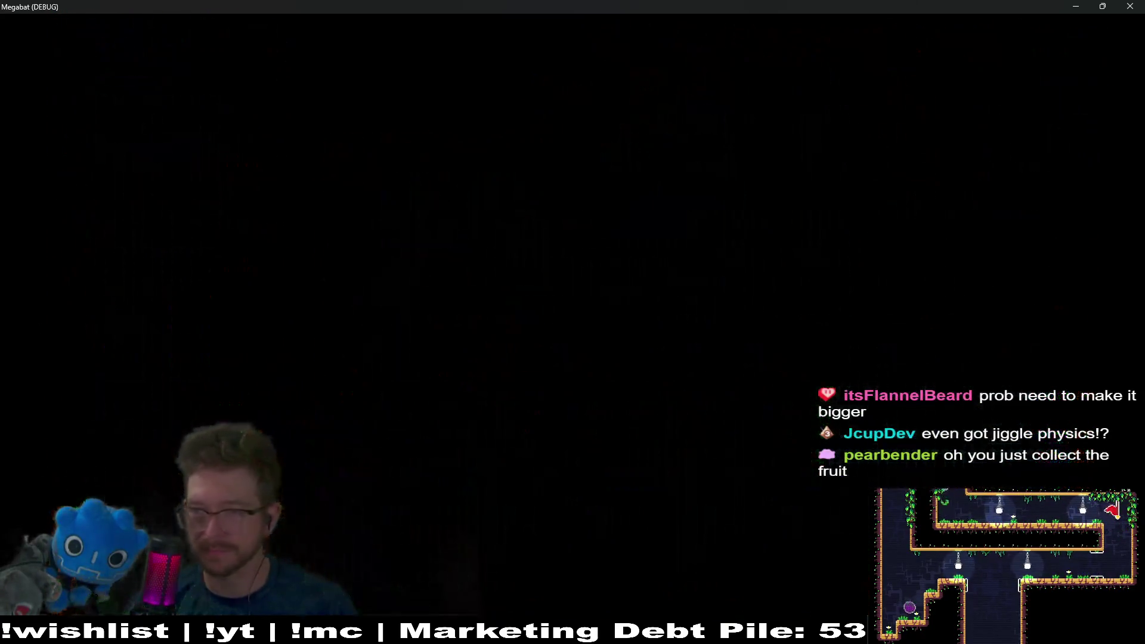
Step: In room 2-5 collect the ledge fruit and orange fruit, then fly up the shaft
key("Right")
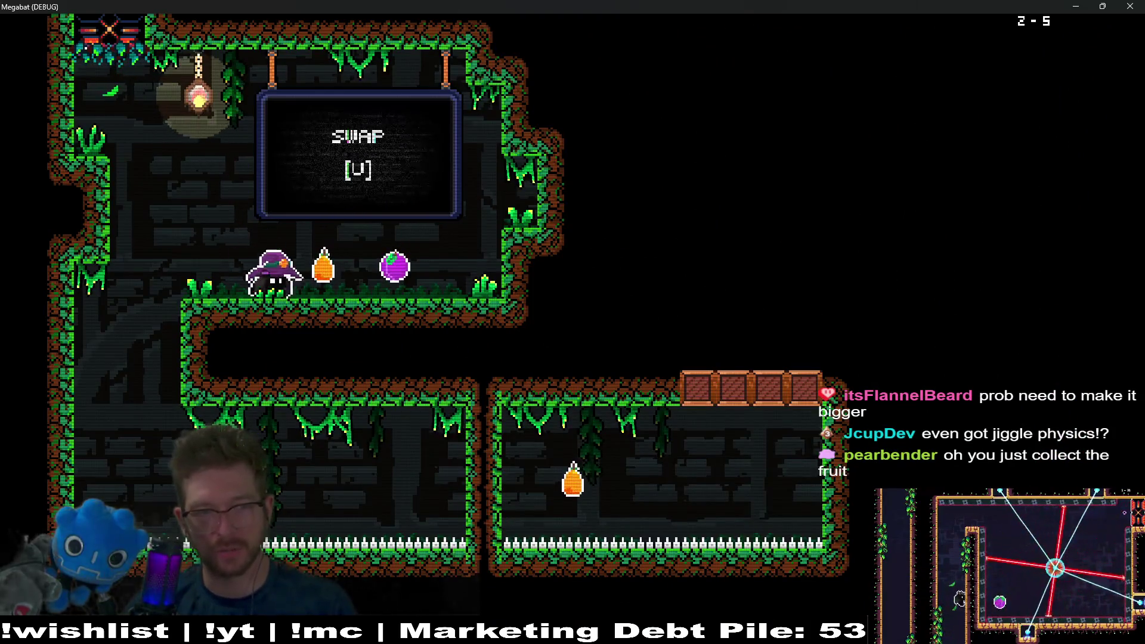
key("Left")
key("Right")
key("Right")
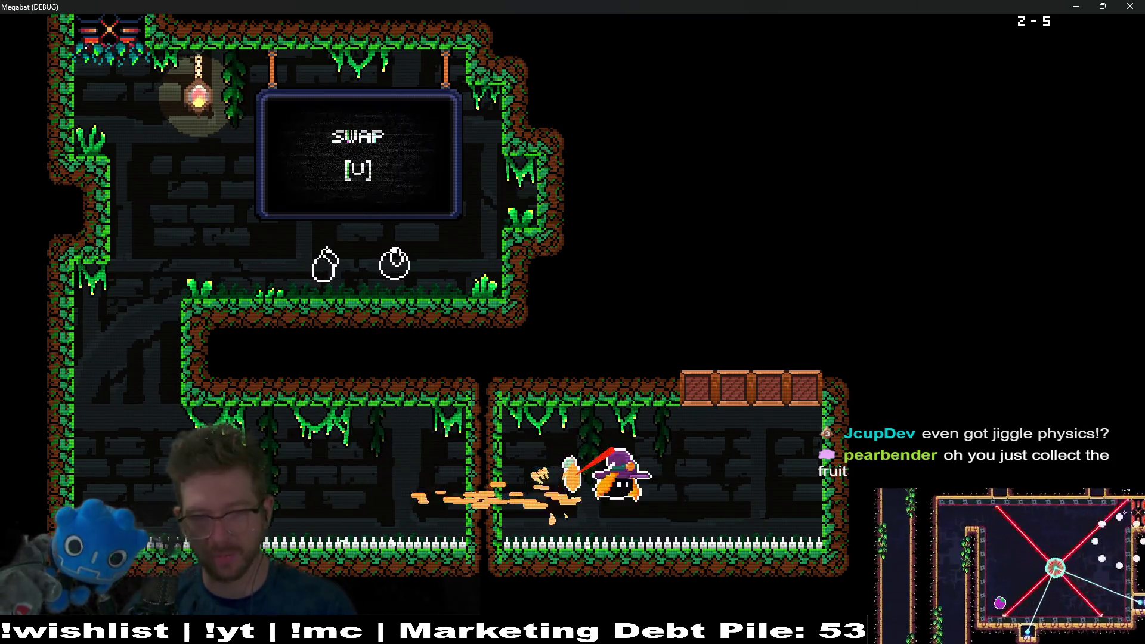
key("Up")
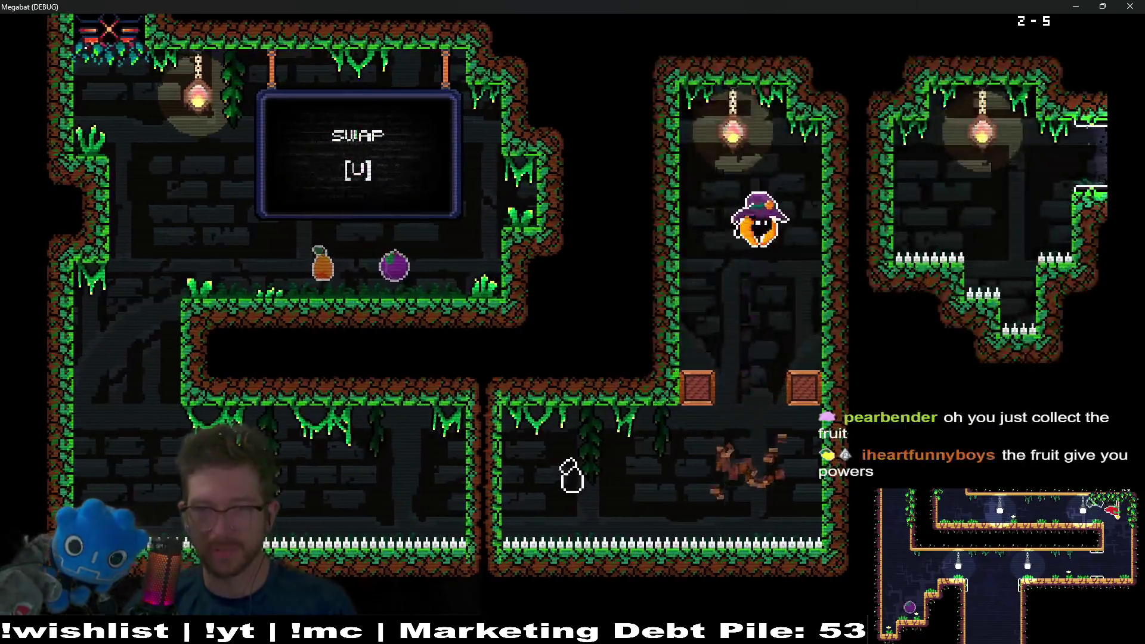
key("Right")
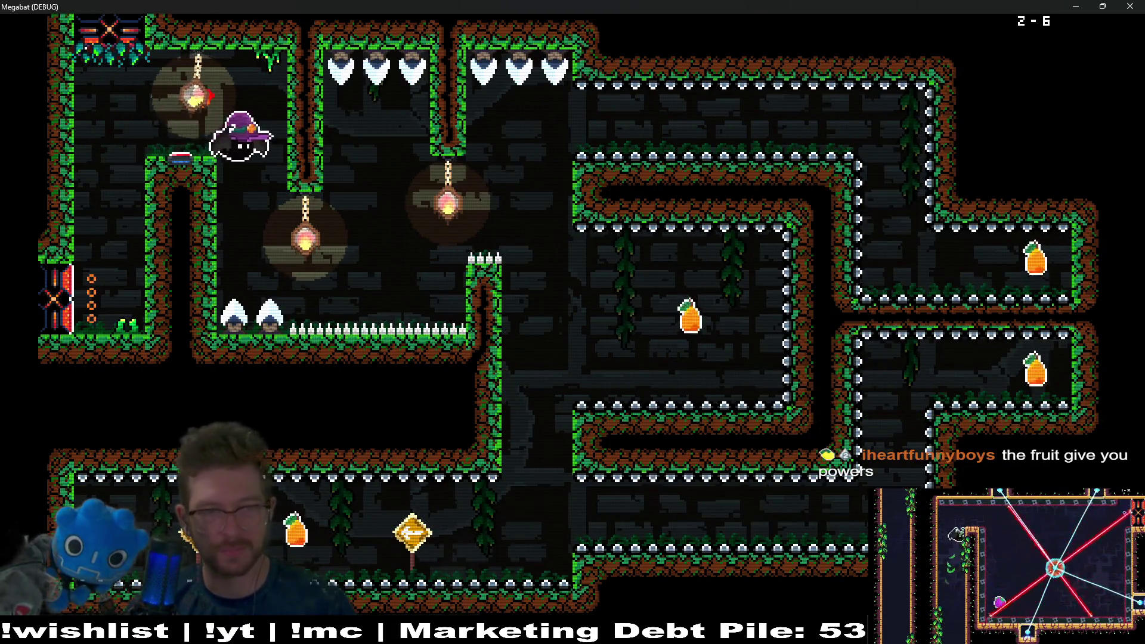
key("Right")
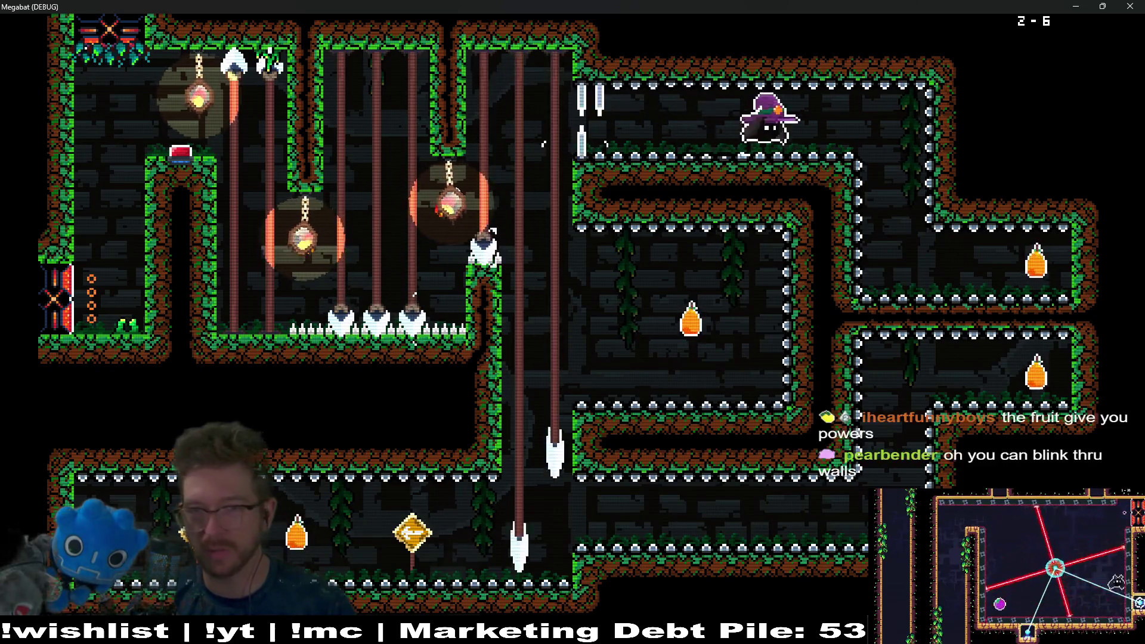
key("Left")
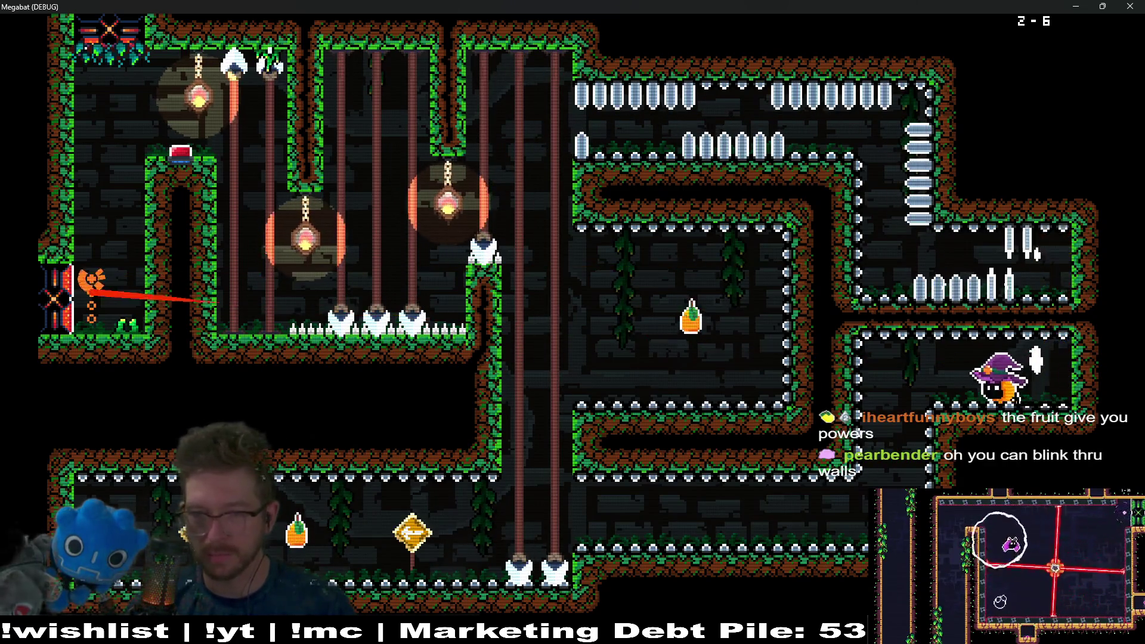
key("Left")
key("Left")
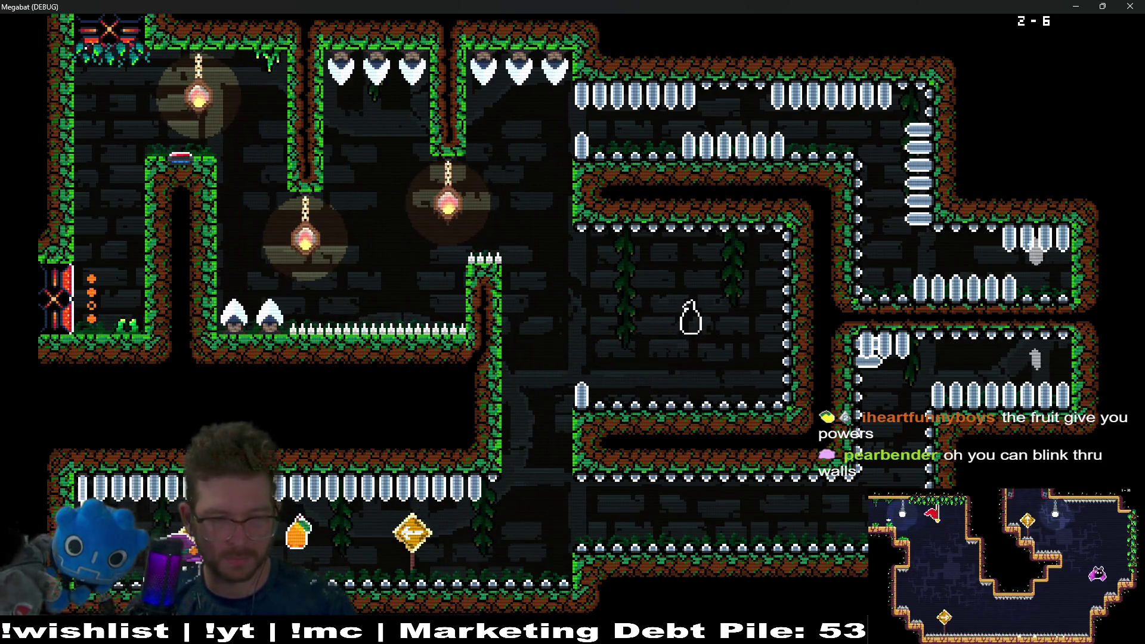
key("Right")
key("Up")
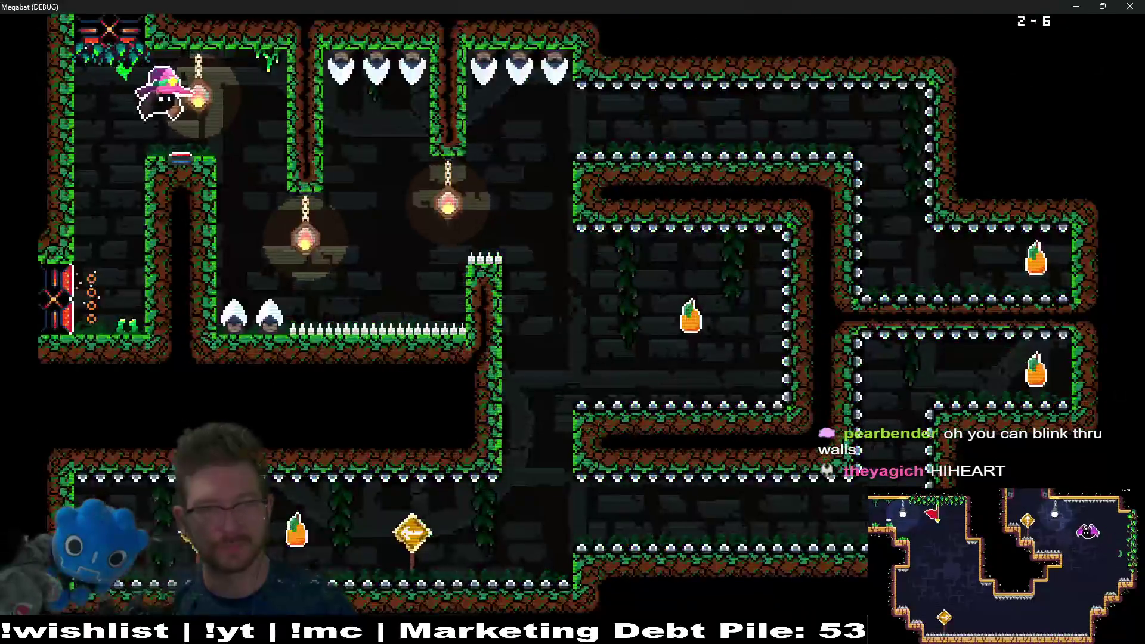
Step: Fly through room 2-6's corridors and middle room, exit left to 2-7 and pause
key("Right")
key("Right")
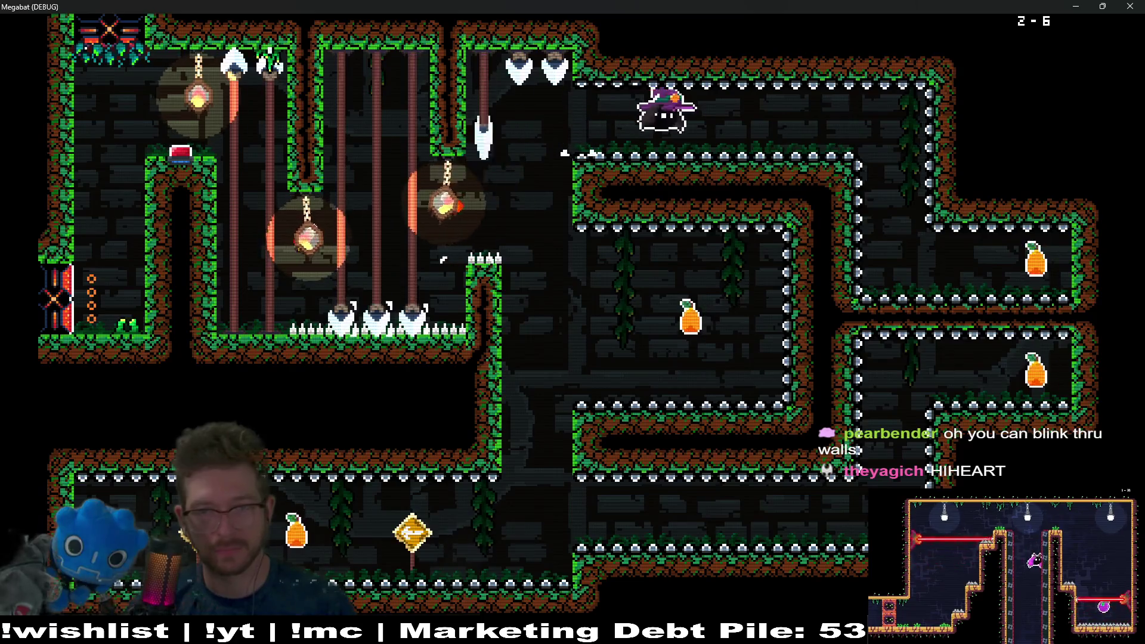
key("Down")
key("Down")
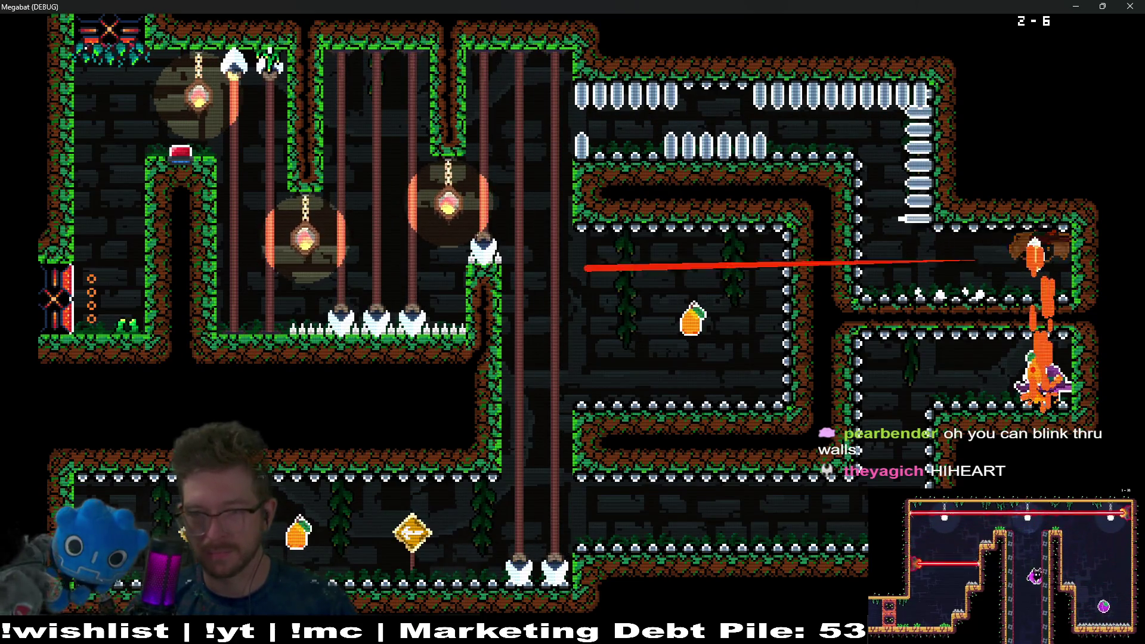
key("Left")
key("Left")
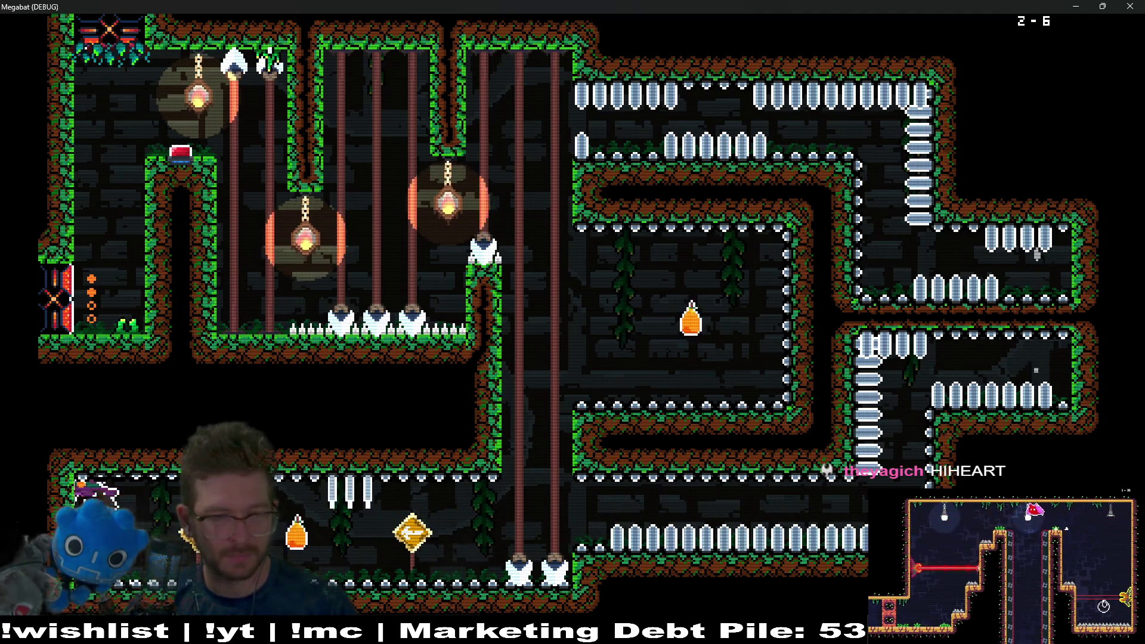
key("Down")
key("Right")
key("Up")
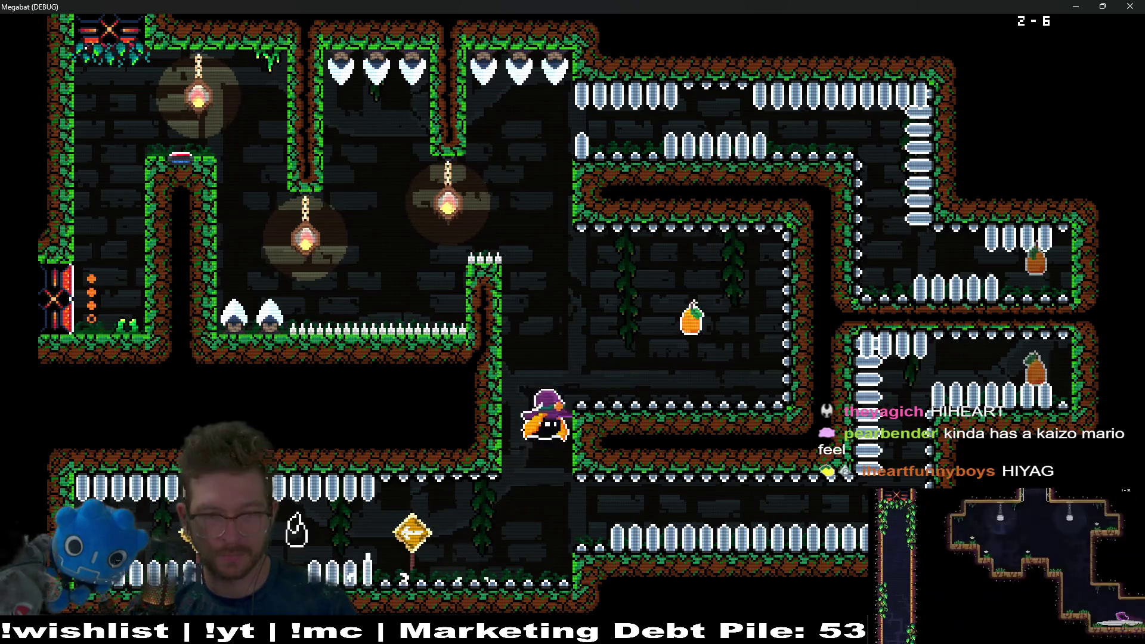
key("Left")
key("Up")
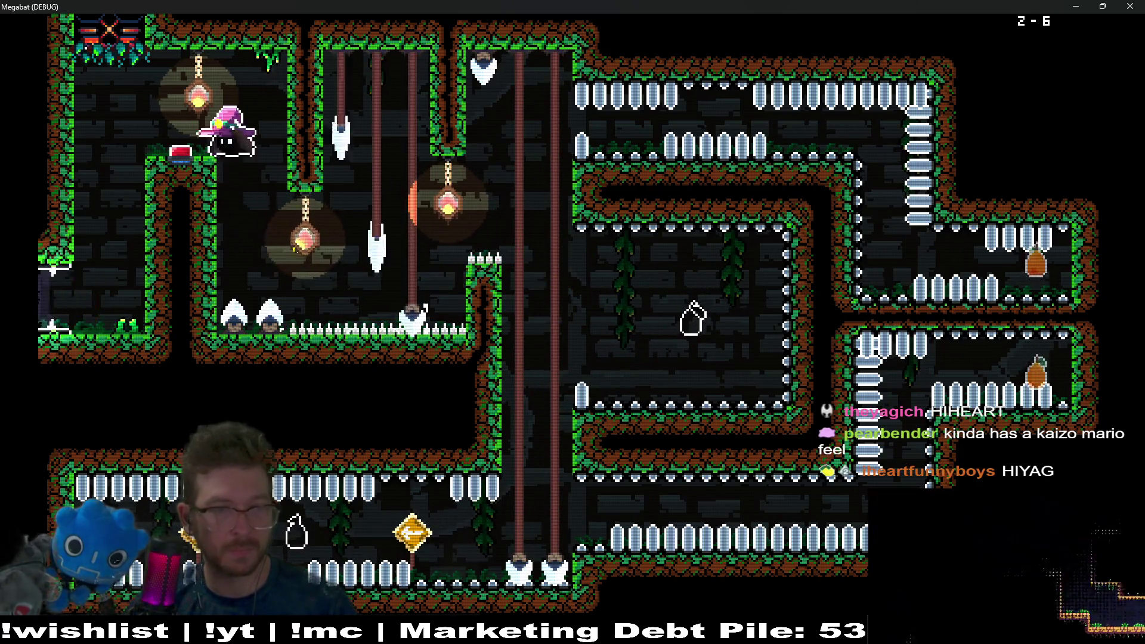
key("Down")
key("Left")
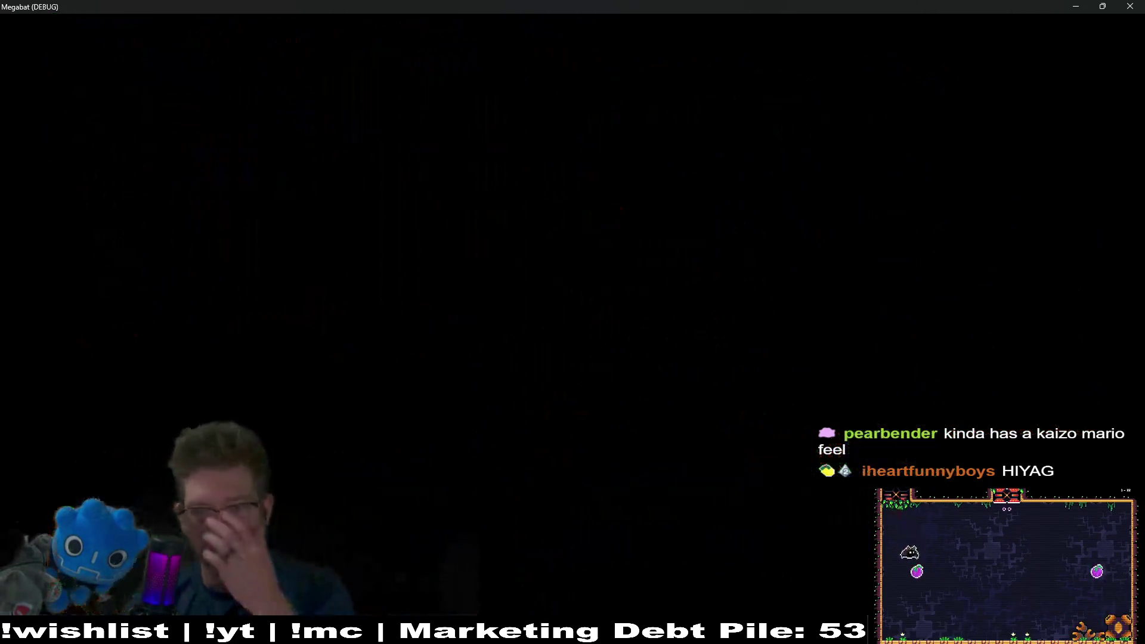
key("Escape")
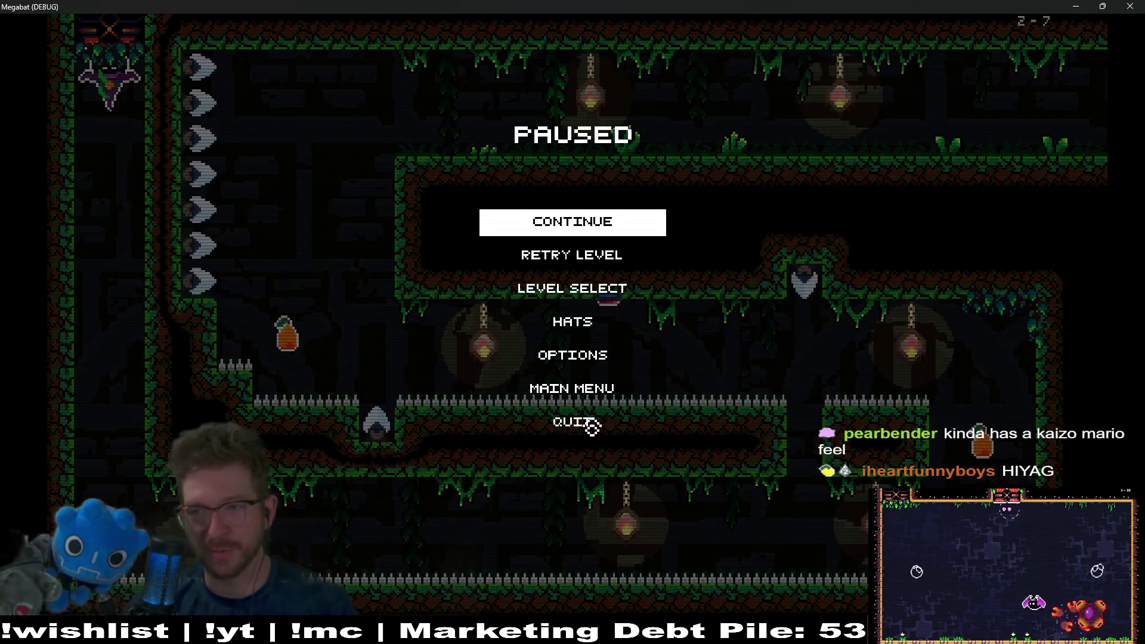
Step: Move the pause selection to Retry Level, then close the Megabat game window
key("Down")
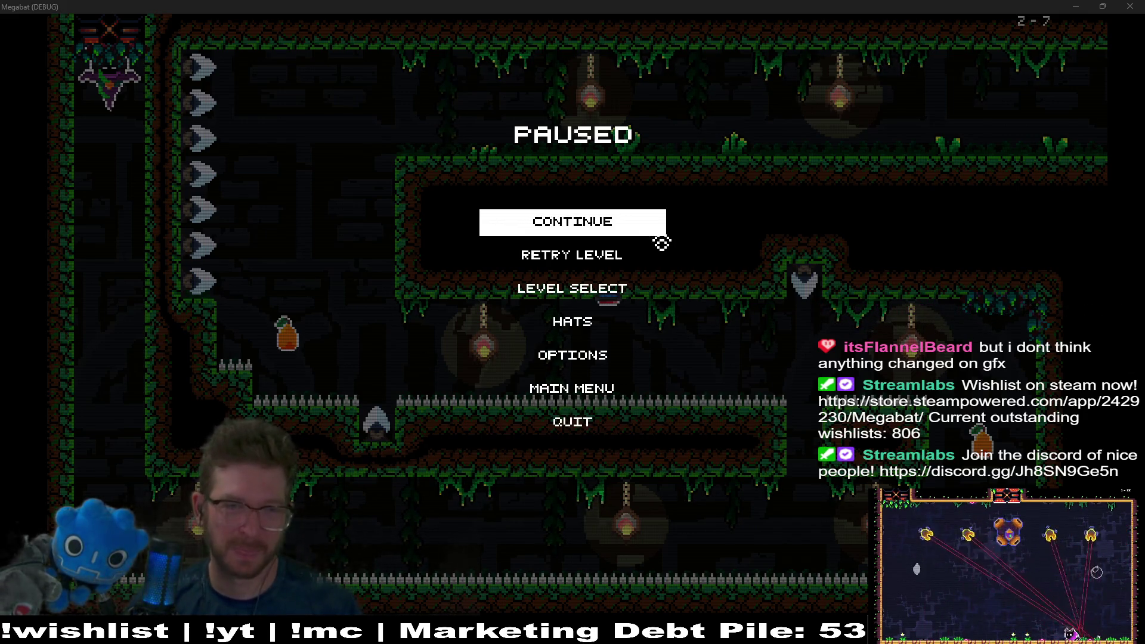
left_click(1130, 6)
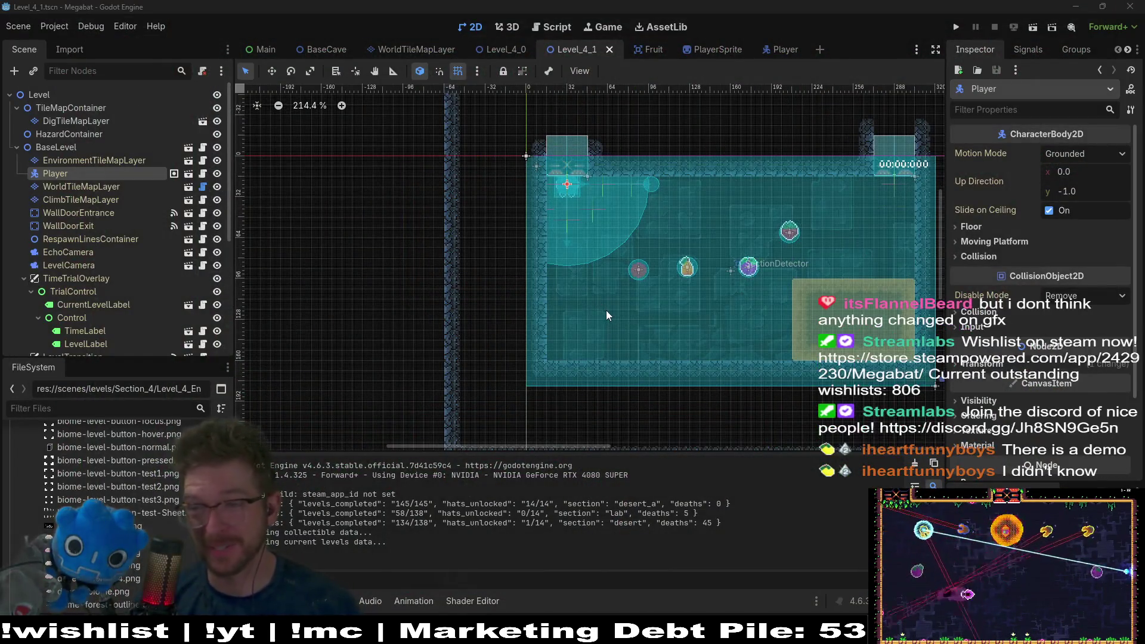
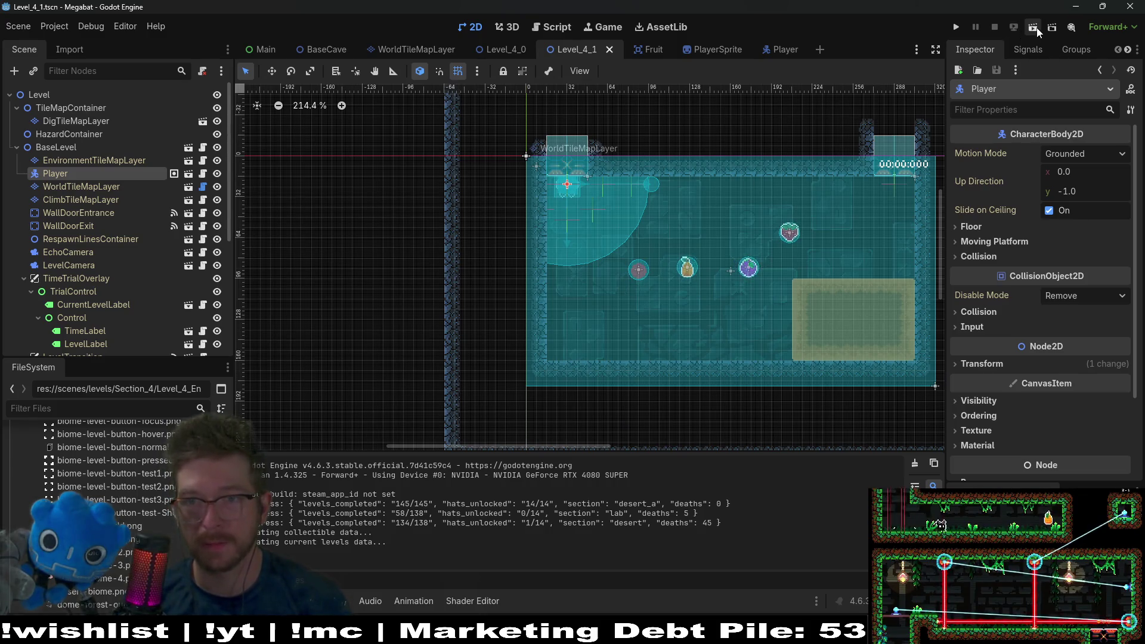
Step: Playtest the current level, flying the bat to the orange and jumping for the red orb
left_click(1035, 28)
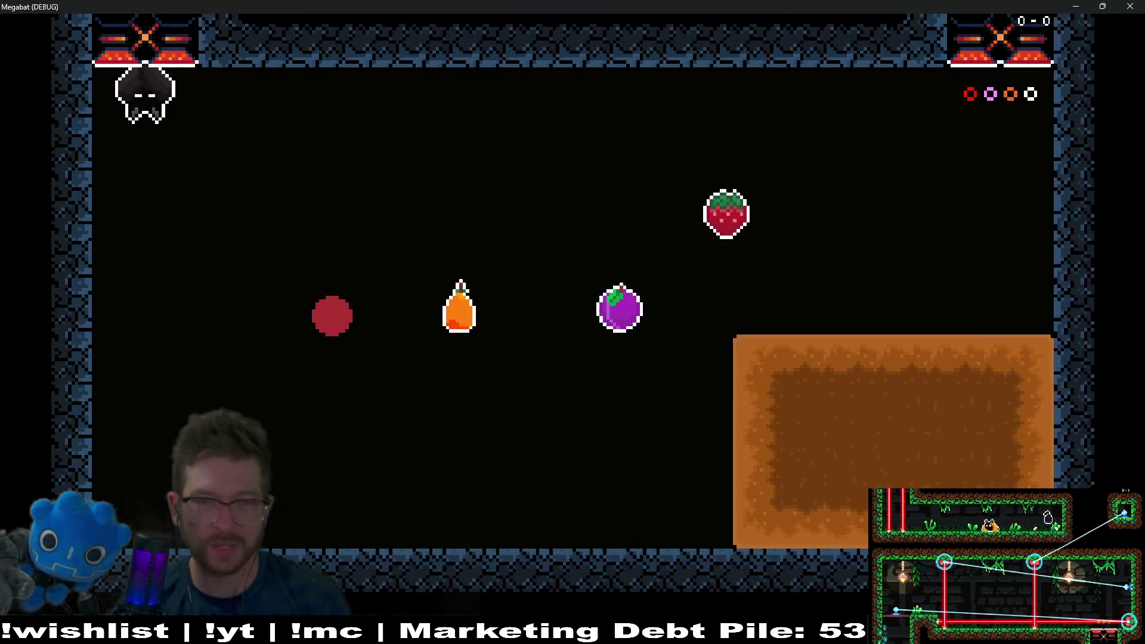
key("Right")
key("Down")
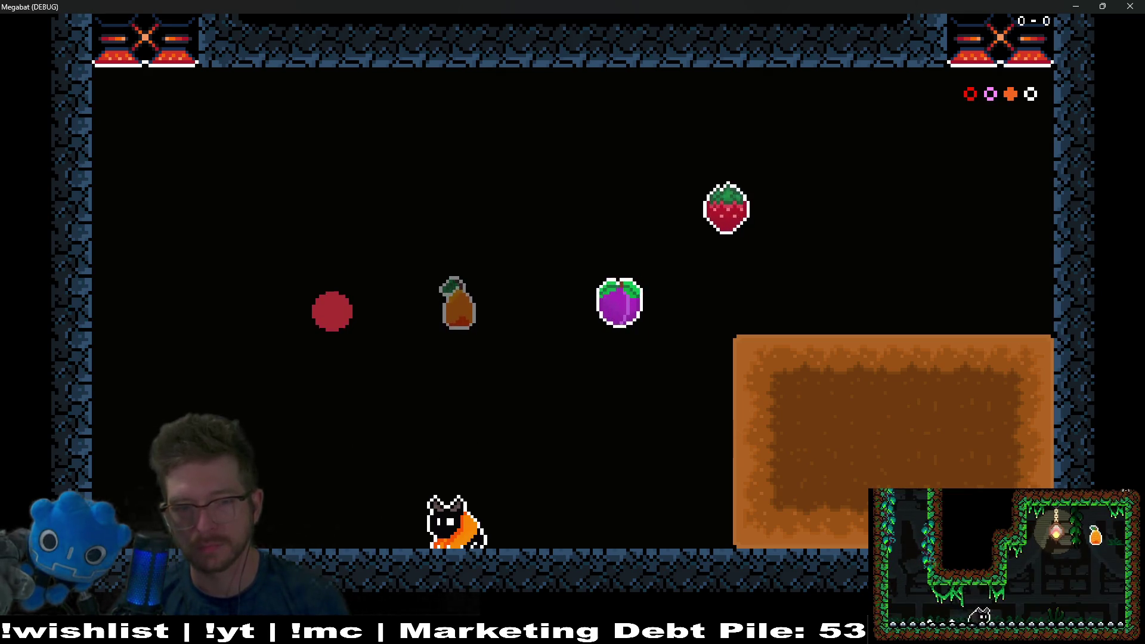
key("Left")
key("Right")
key("Left")
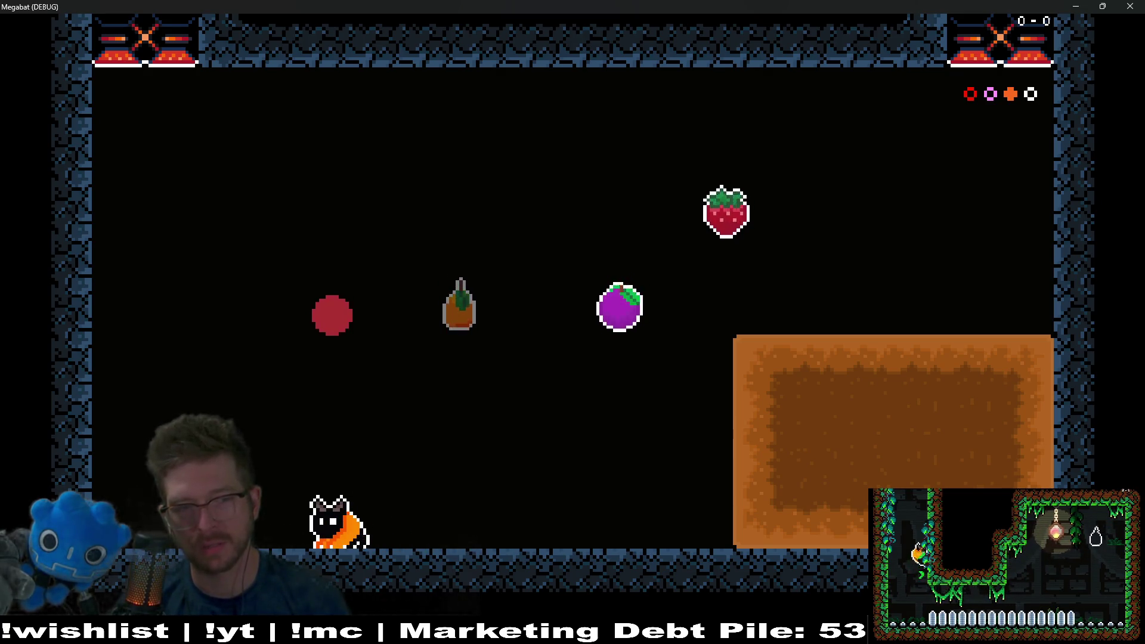
key("space")
key("Right")
key("Left")
Step: Collect the purple plum and strawberry, use the plum's power, then close the running game
key("Right")
key("space")
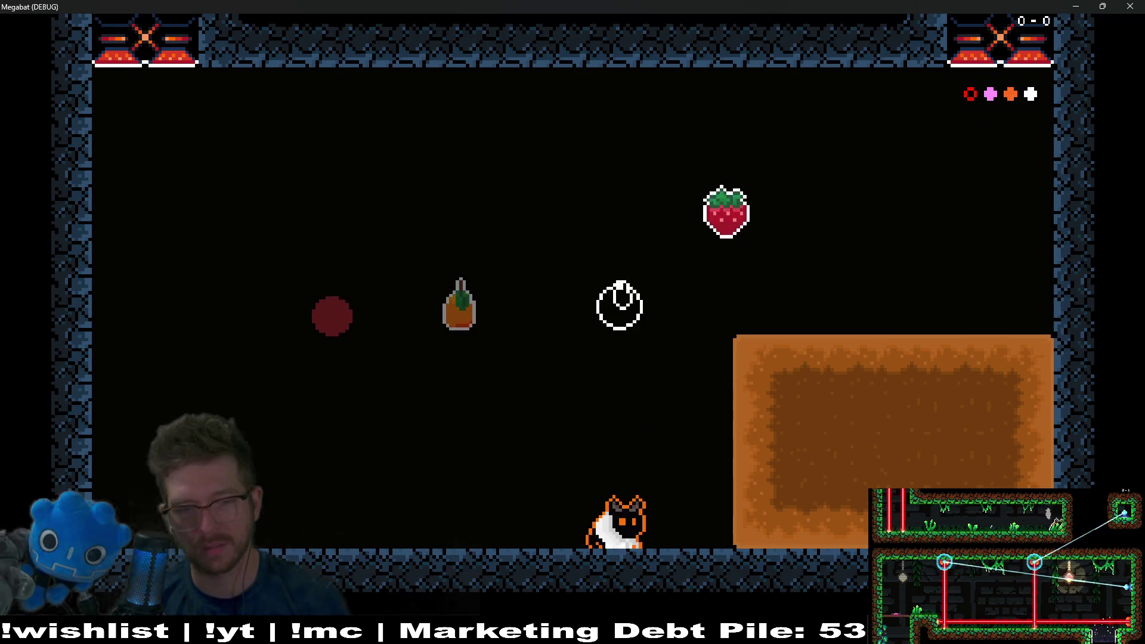
key("Down")
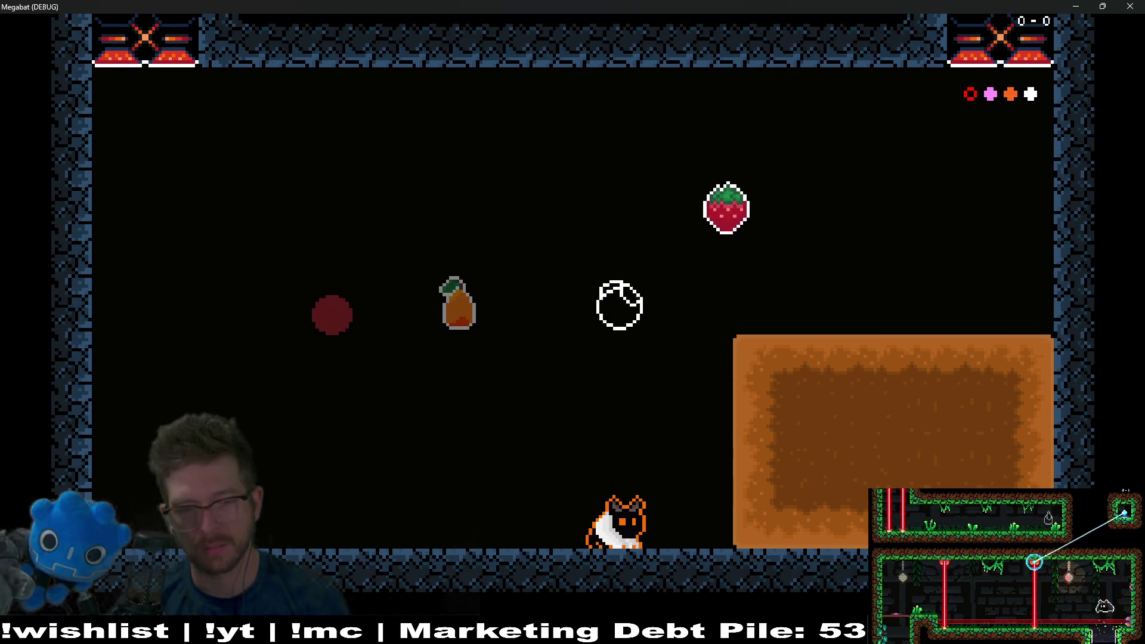
key("Right")
key("space")
key("Down")
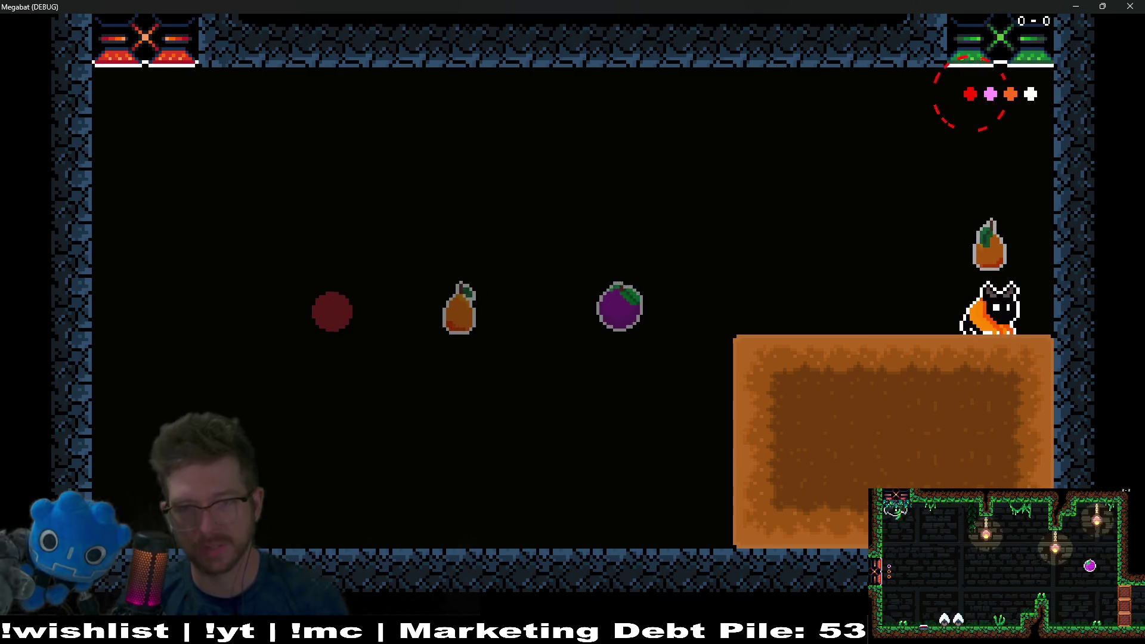
key("Left")
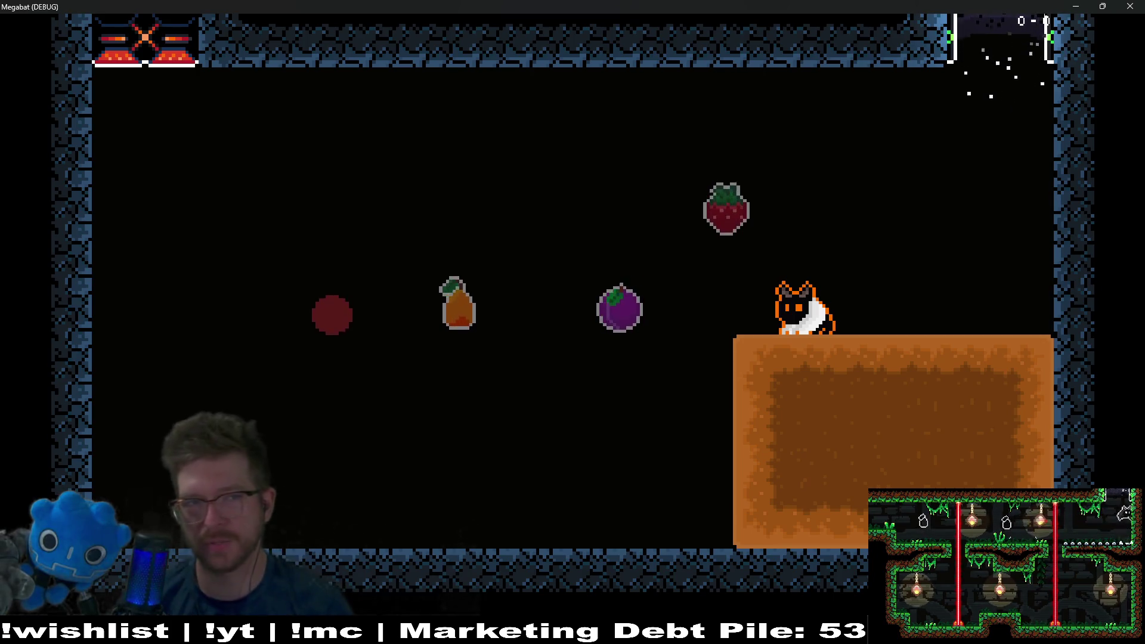
key("alt+F4")
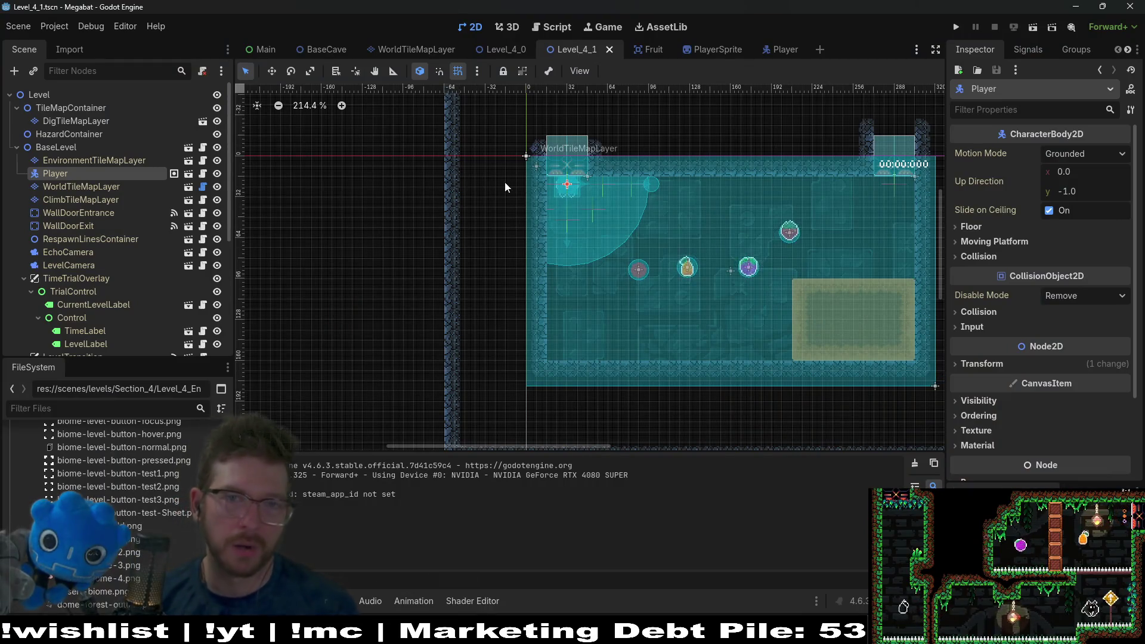
Step: In the Fruit scene, change the fruit type to Duplicate
left_click(636, 49)
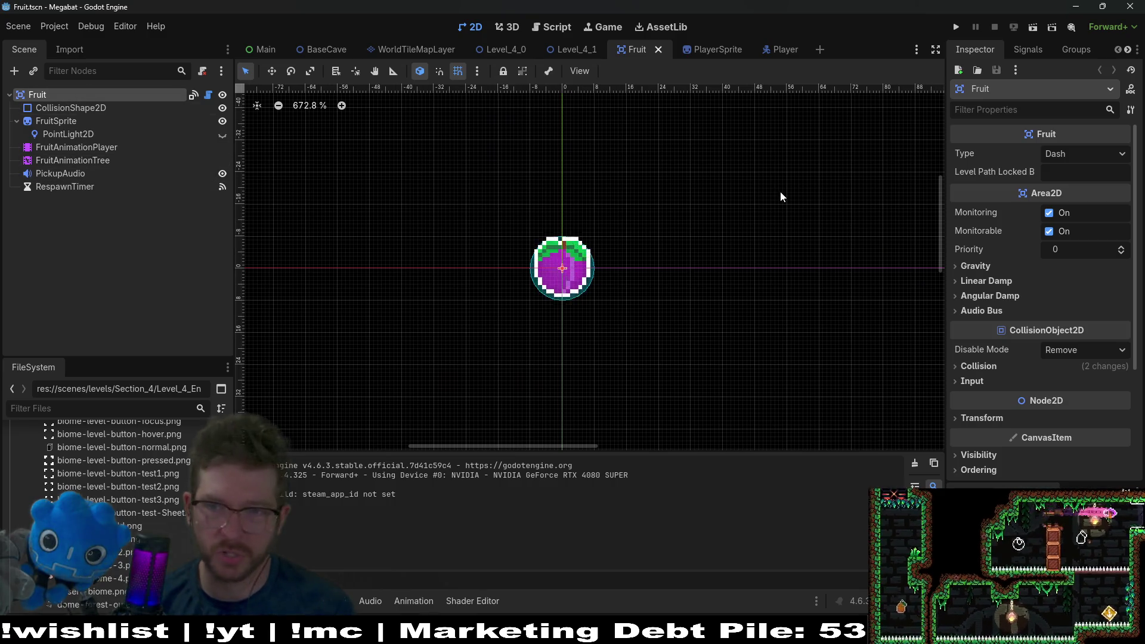
left_click(1084, 154)
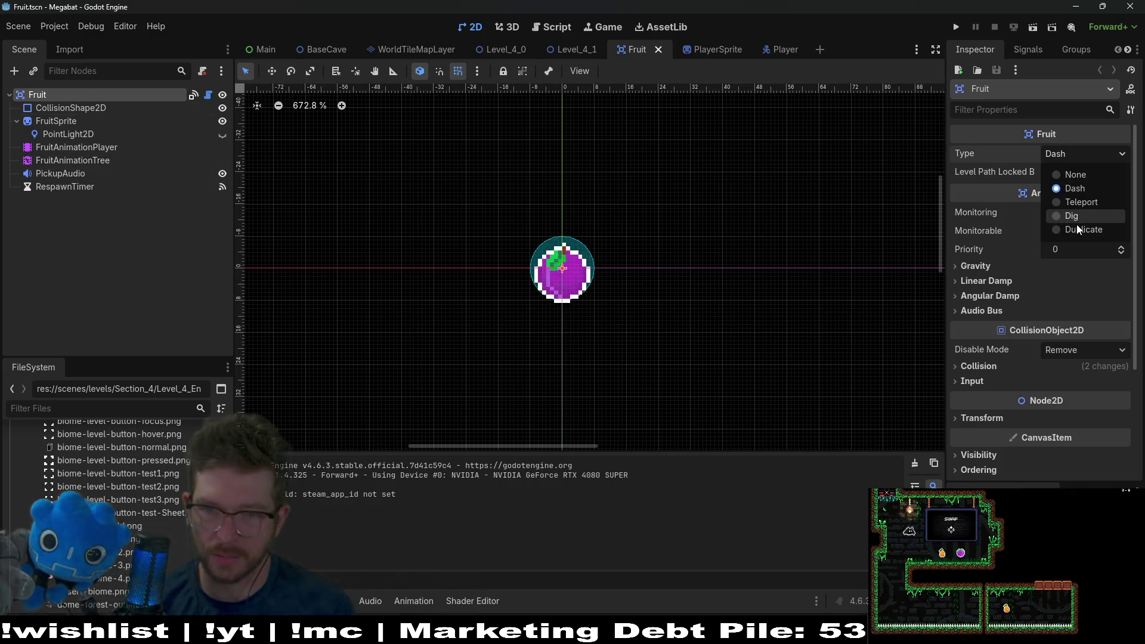
left_click(1078, 228)
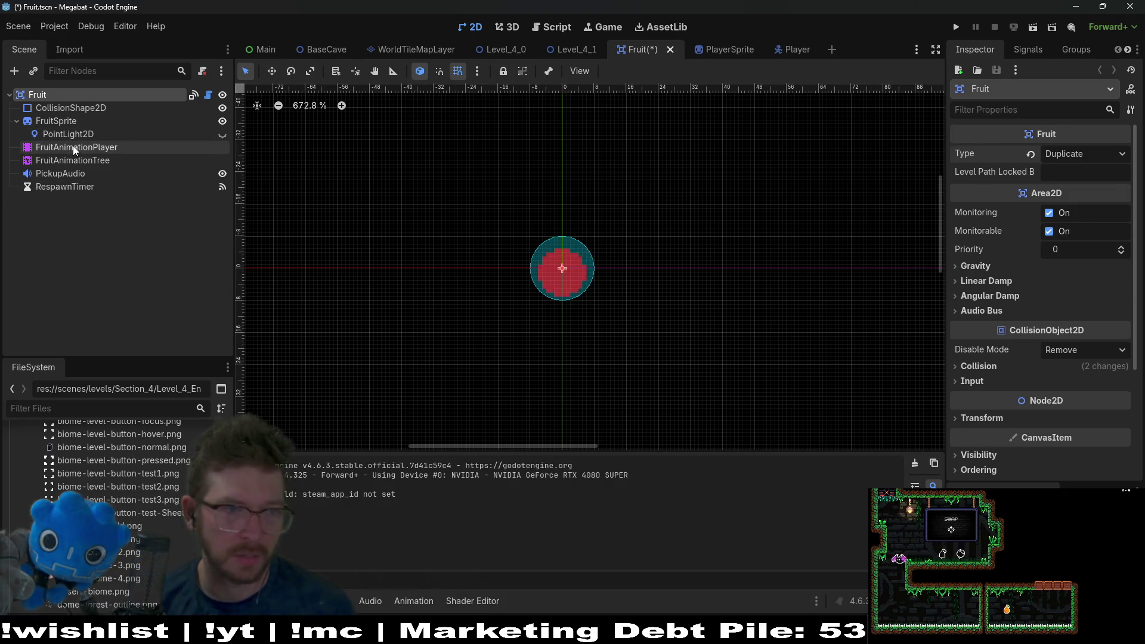
Step: Preview the fruit's disappear and reappear animations in FruitAnimationPlayer
left_click(75, 148)
left_click(489, 399)
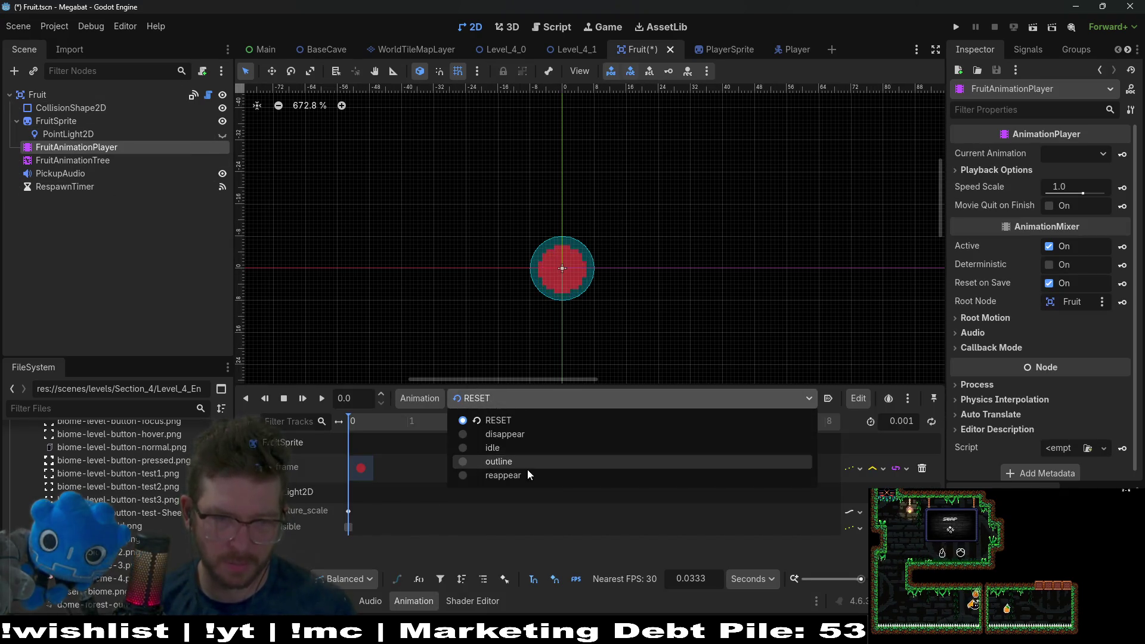
left_click(525, 434)
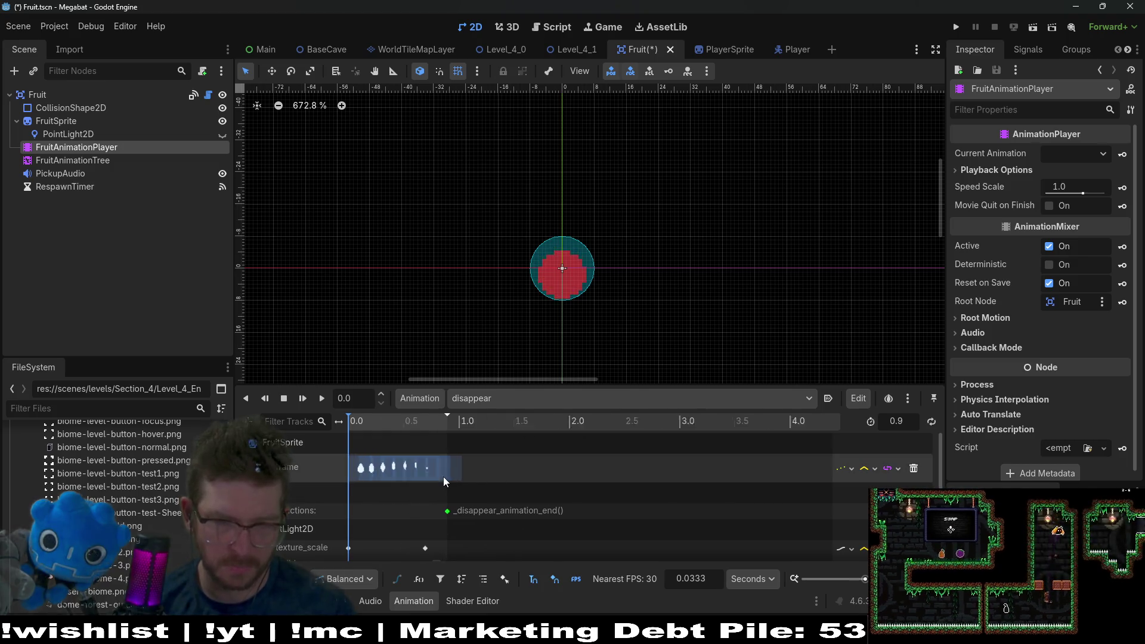
scroll(466, 479, "up", 5)
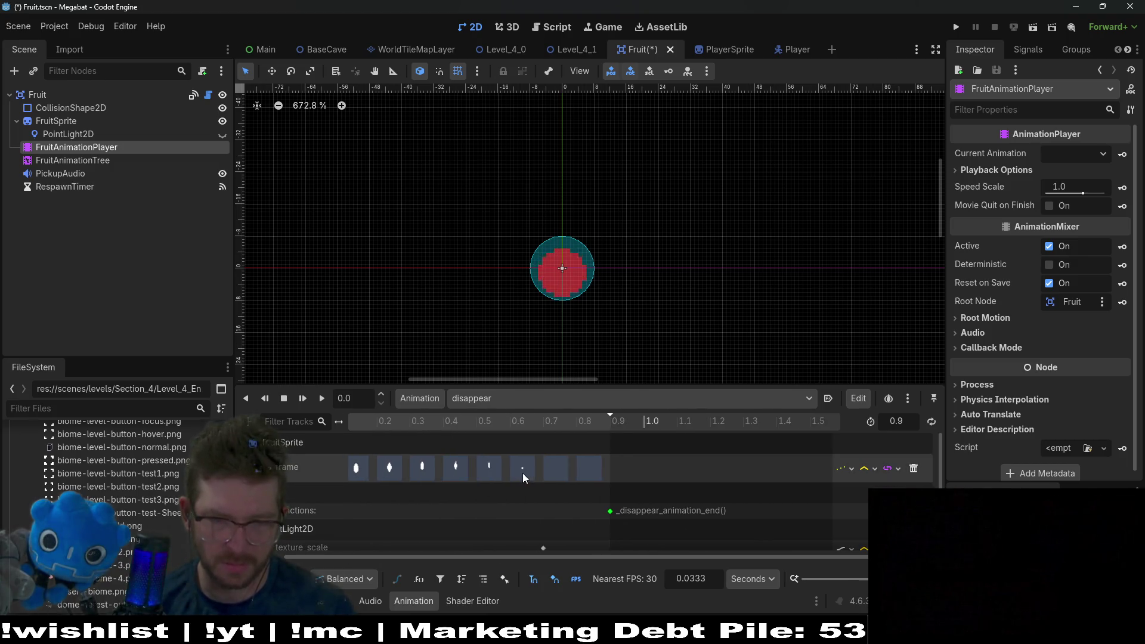
scroll(516, 472, "down", 1)
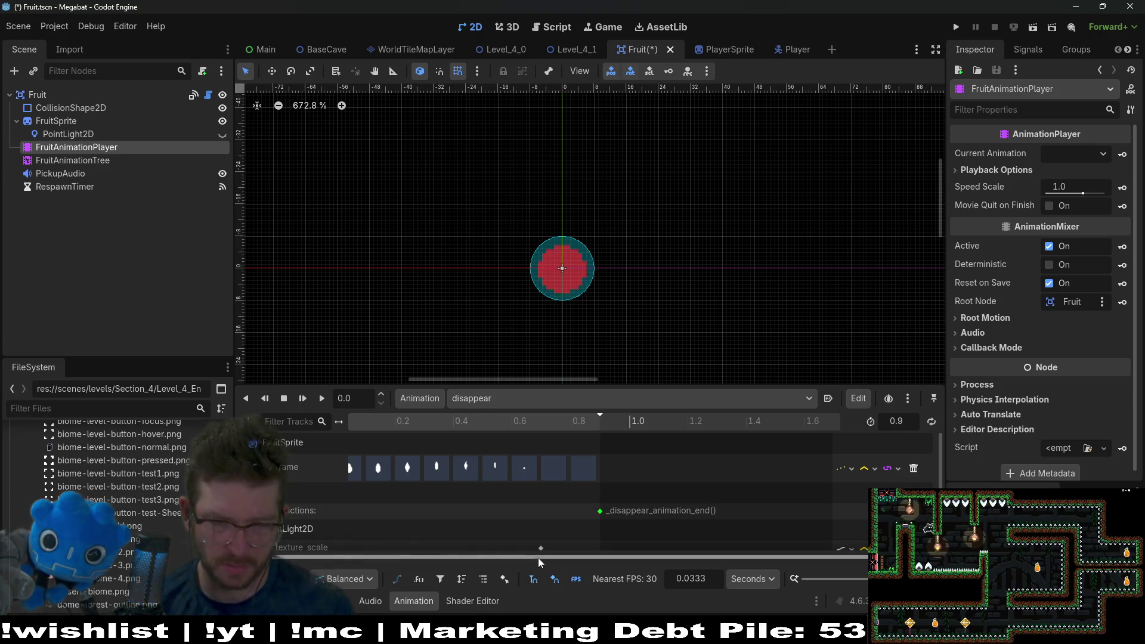
left_click(542, 407)
left_click(529, 435)
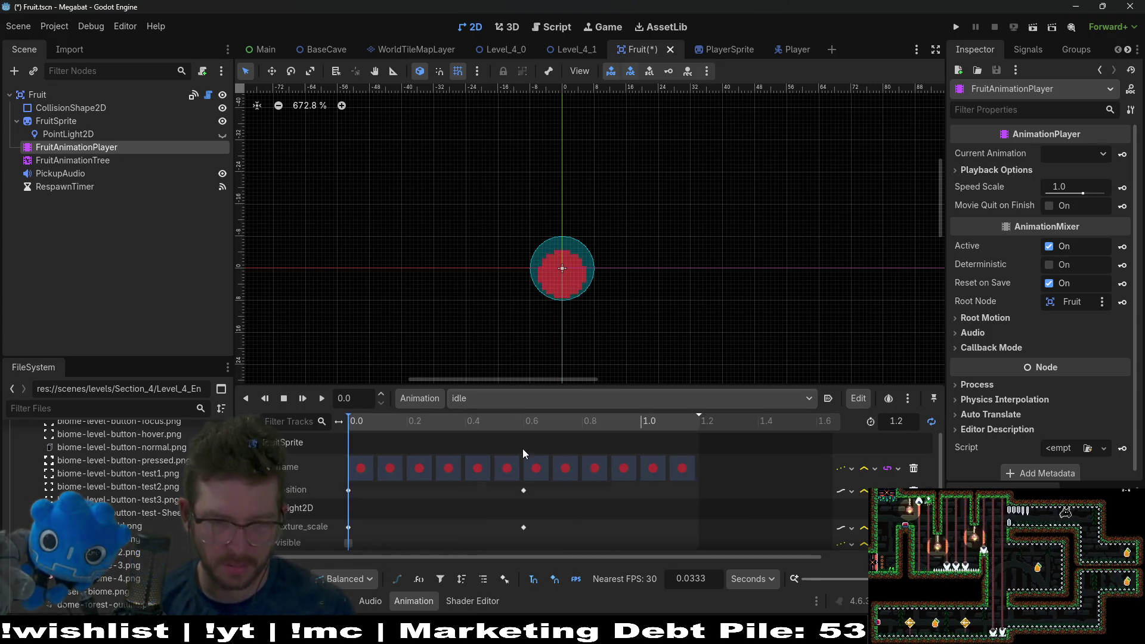
left_click(563, 395)
left_click(532, 470)
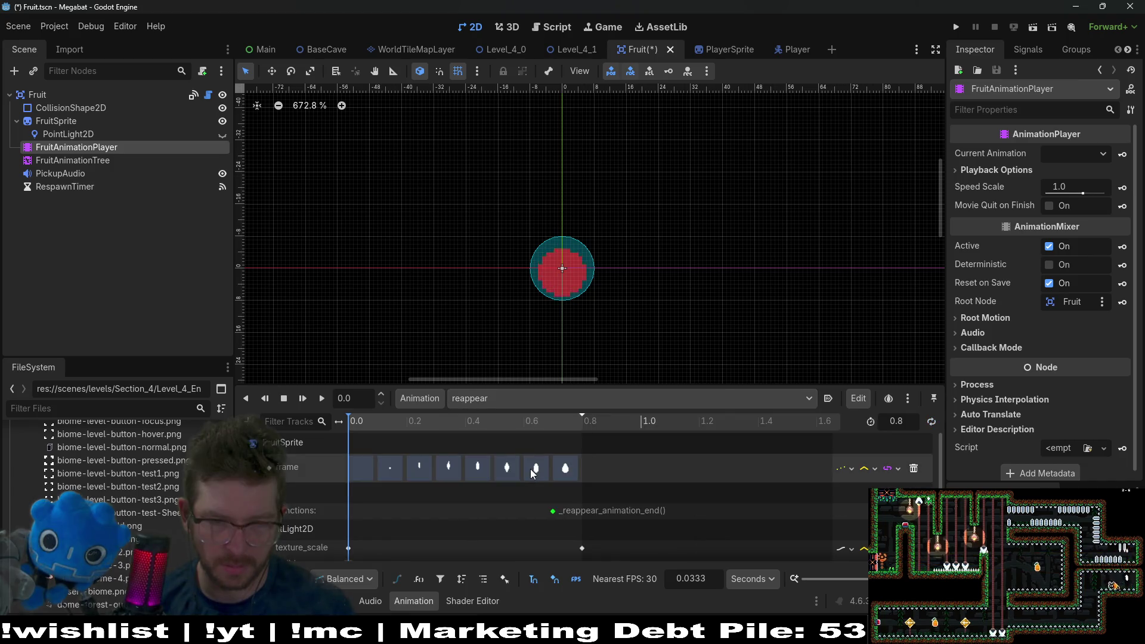
Step: Inspect the outline animation's frame keys from 0.1 s to 0.4 s
left_click(545, 401)
left_click(521, 456)
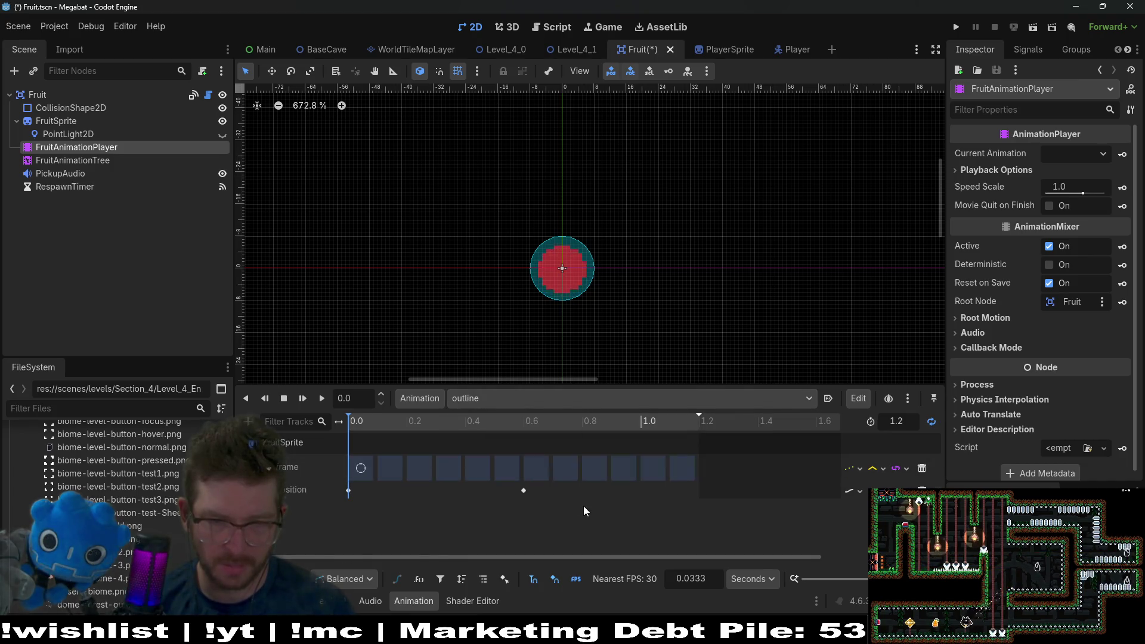
left_click(386, 470)
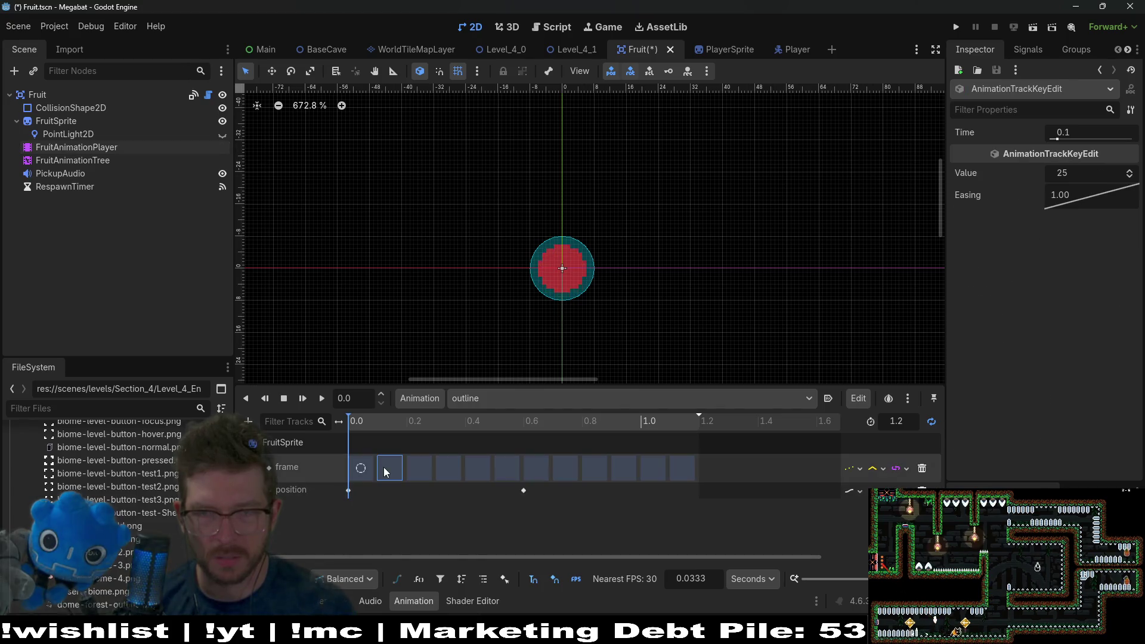
left_click(424, 467)
left_click(461, 469)
left_click(477, 469)
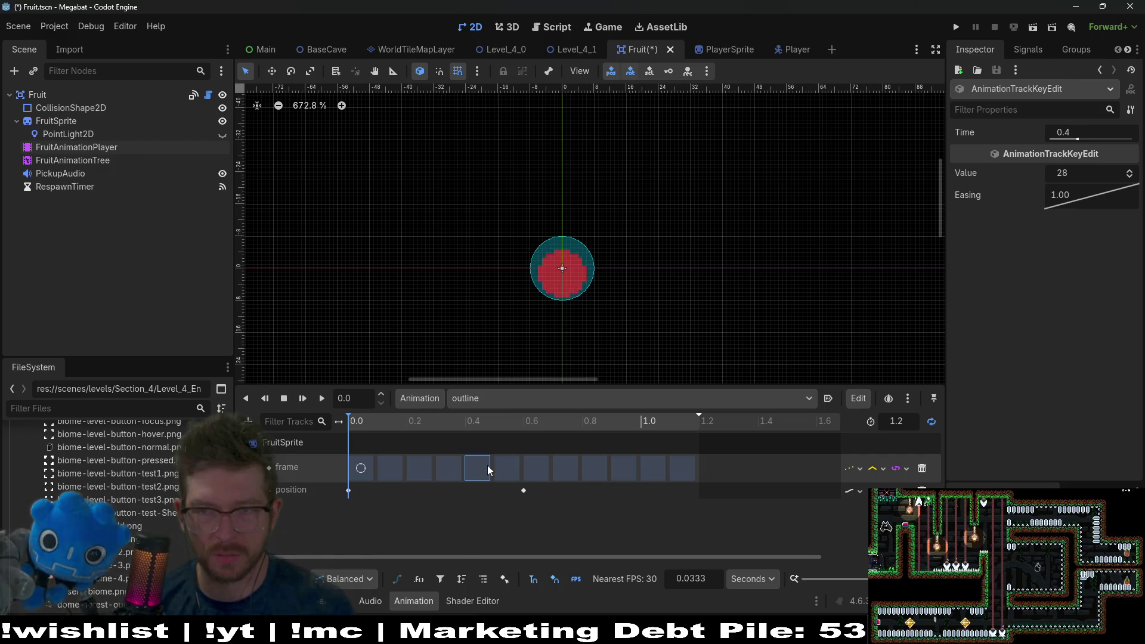
left_click(550, 405)
Step: Set the Fruit root's type back to Dash
left_click(61, 97)
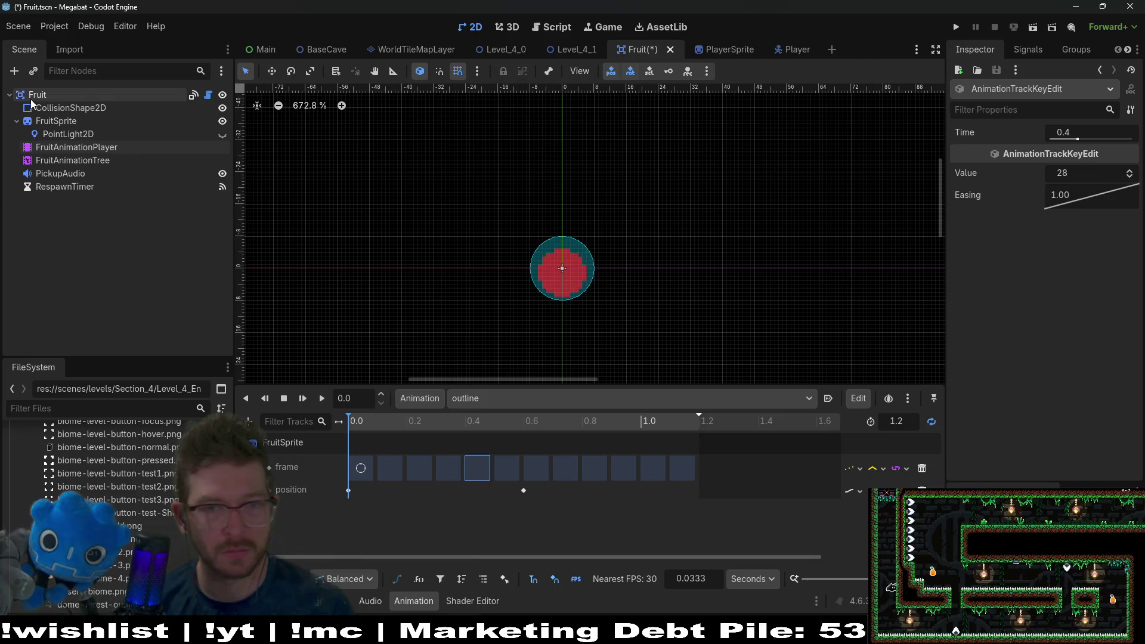
left_click(1077, 155)
left_click(1070, 187)
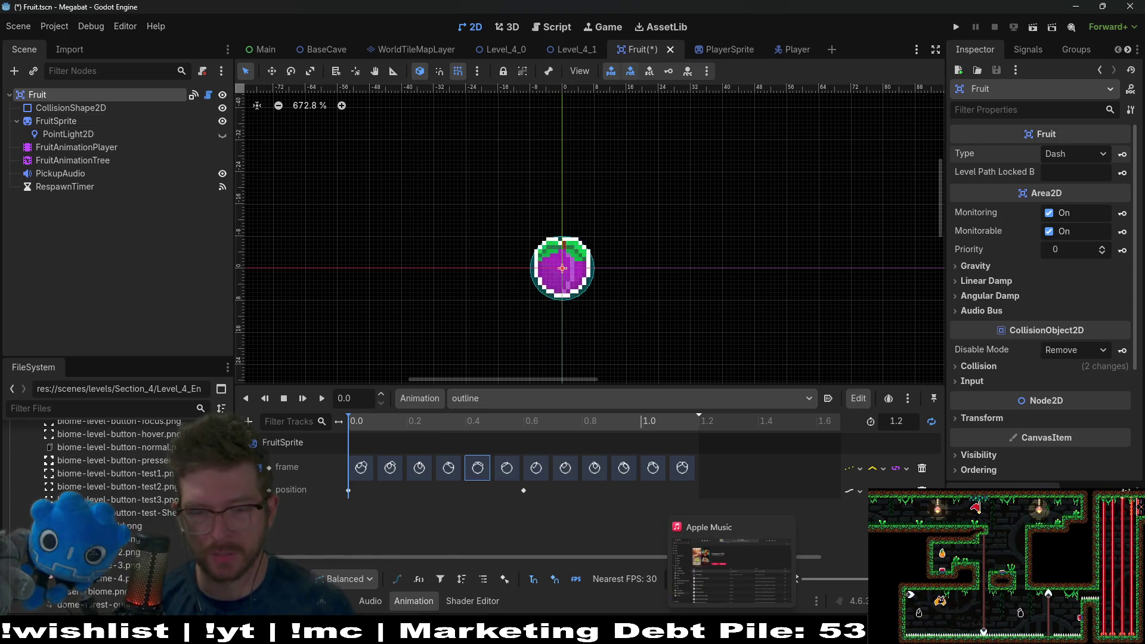
left_click(732, 634)
Step: Select Aseprite in the Steam library and launch it
left_click(47, 162)
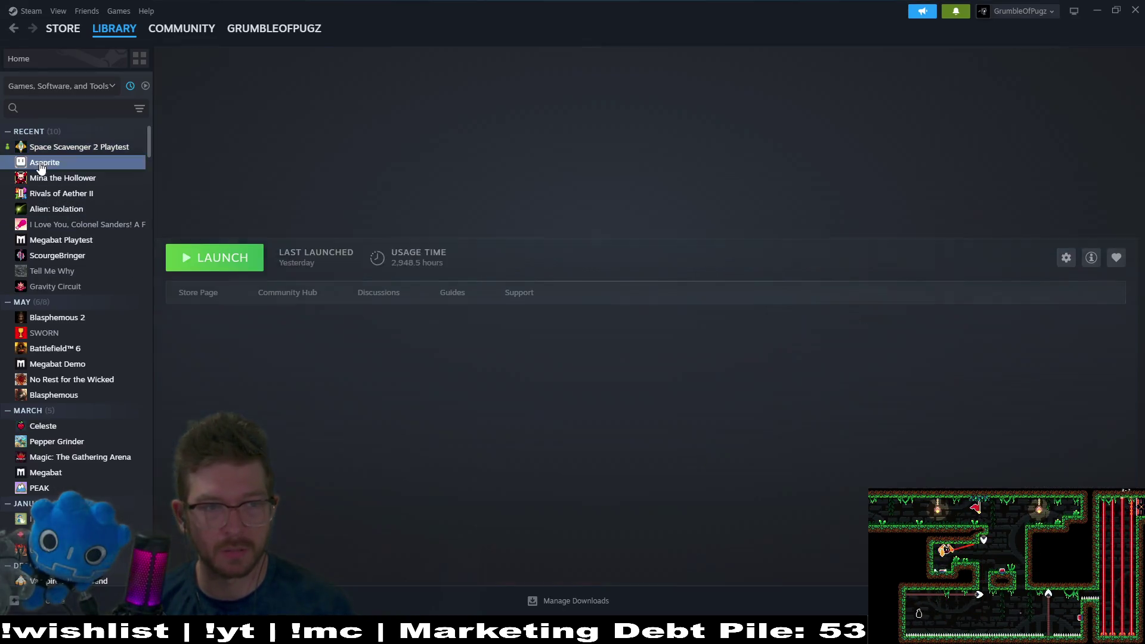
left_click(216, 265)
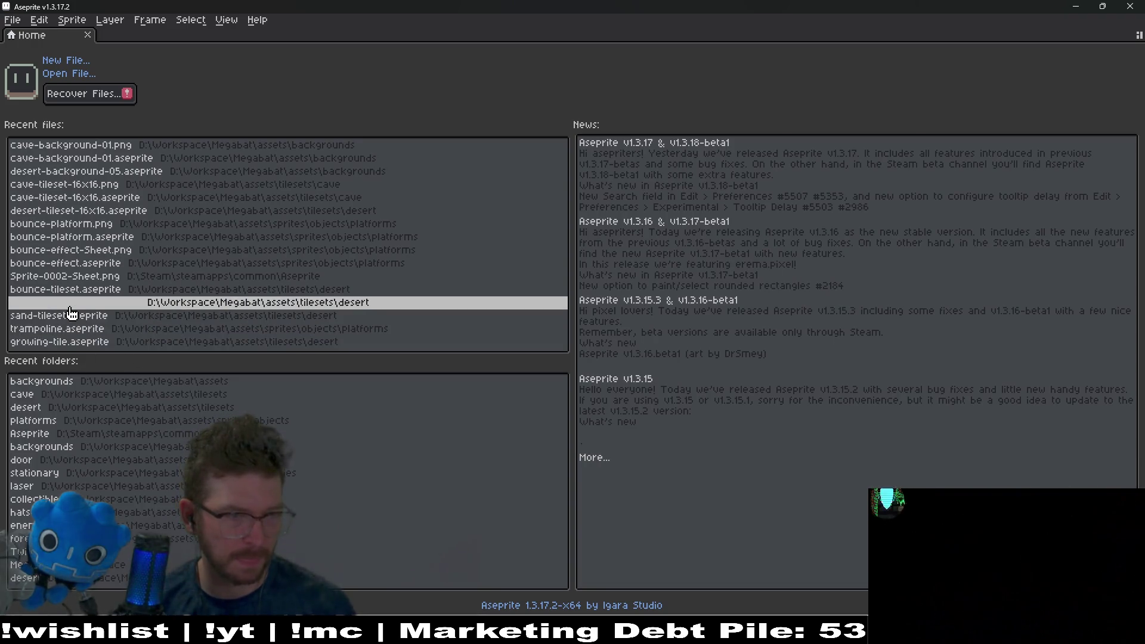
Step: Open cherry-fruit.aseprite and plum.aseprite together from the fruit folder
left_click(63, 73)
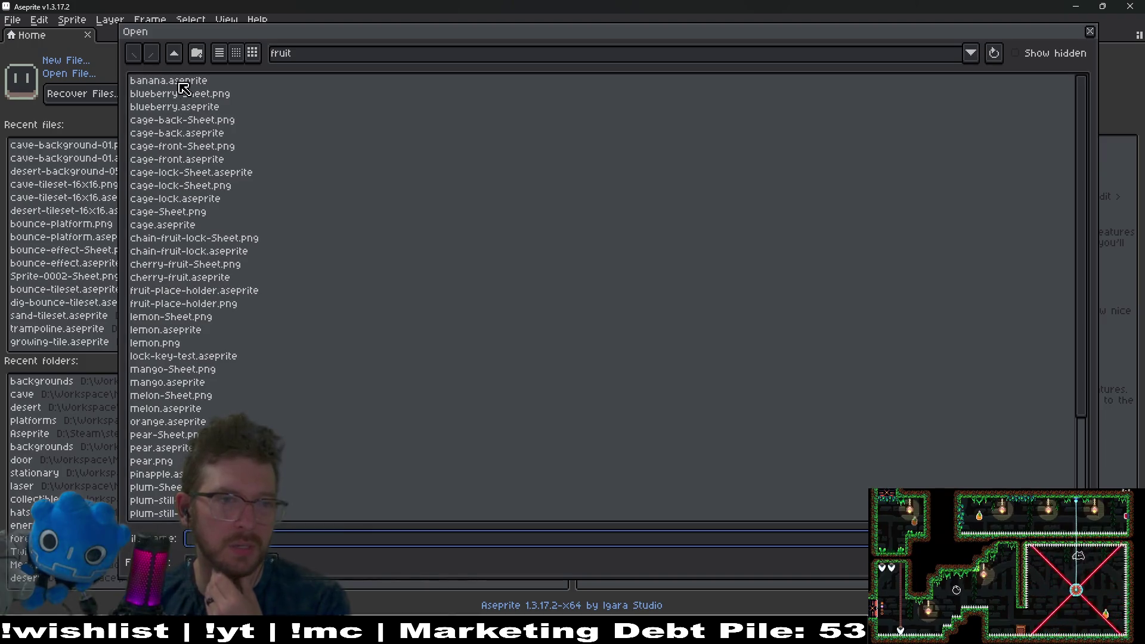
scroll(603, 296, "down", 3)
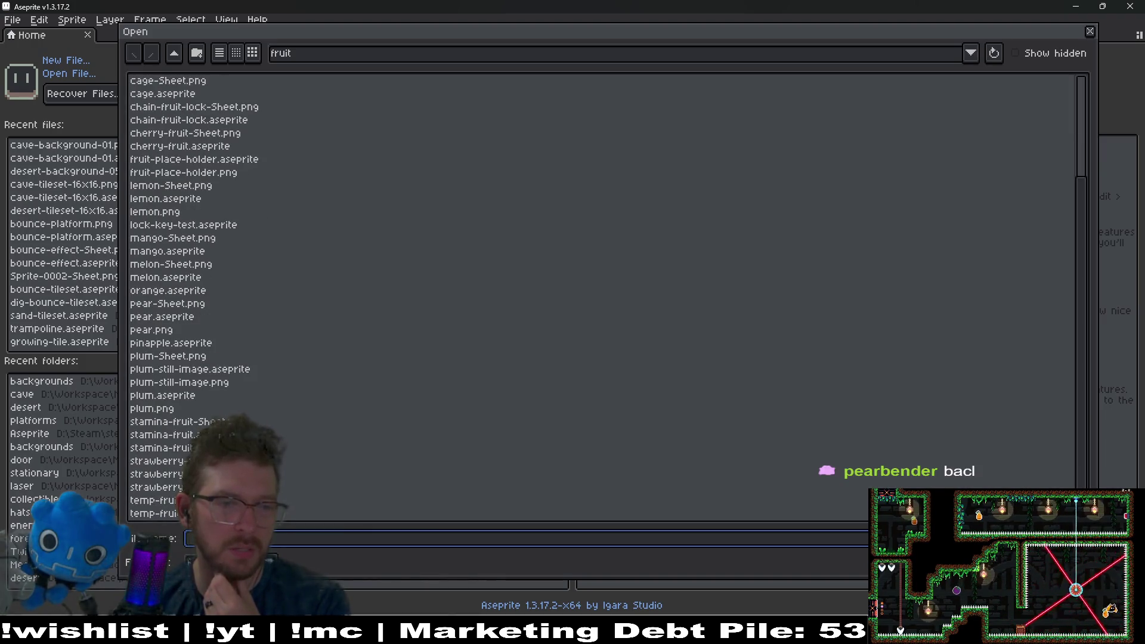
scroll(197, 277, "up", 3)
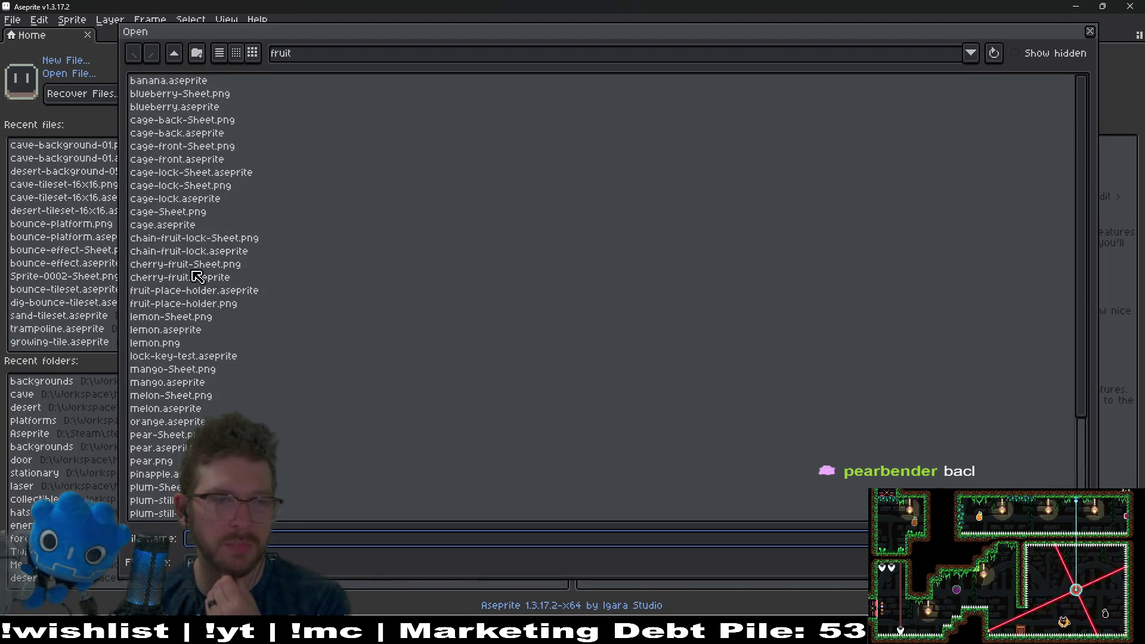
left_click(216, 278)
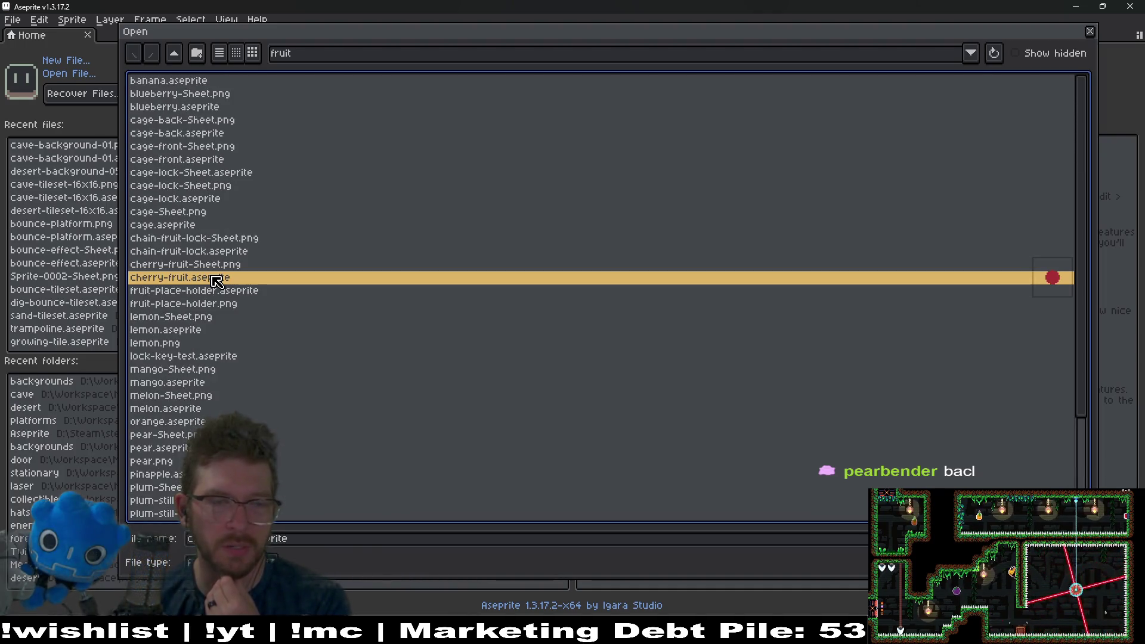
scroll(216, 342, "down", 3)
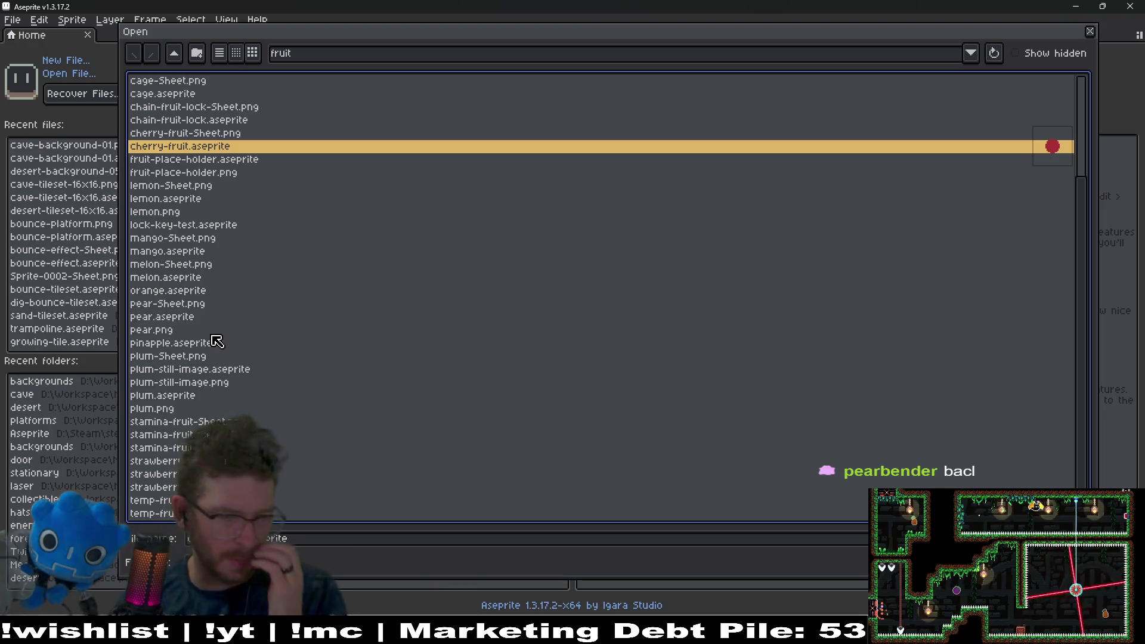
left_click(180, 398, "ctrl")
key("Return")
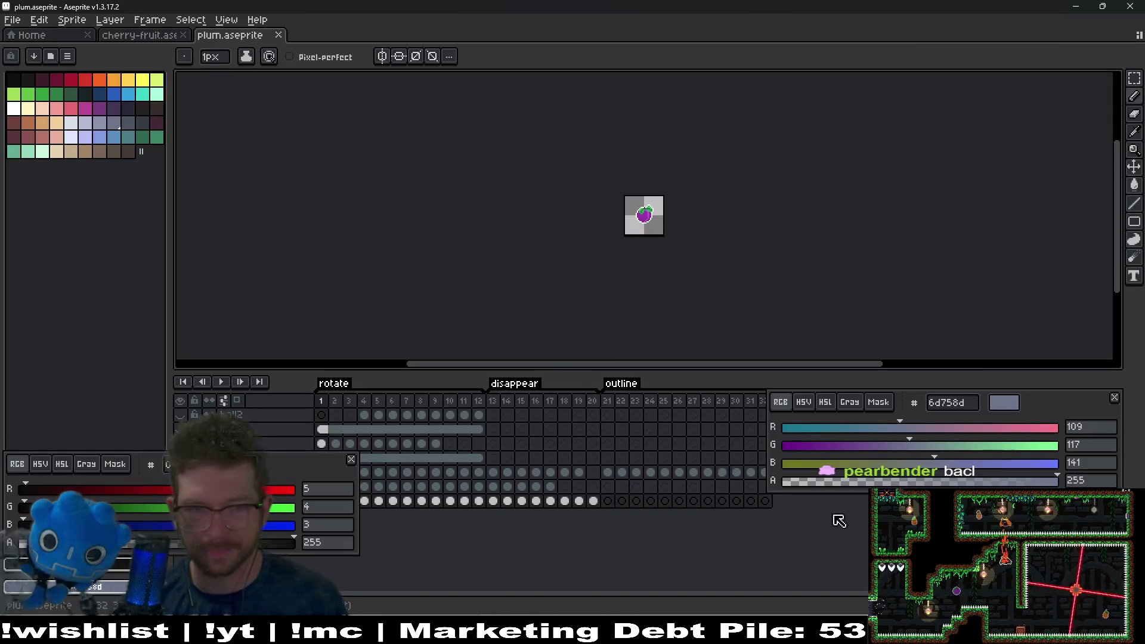
Step: Add new frames after frame 20 to extend the cherry-fruit animation to 32 frames
mouse_move(331, 472)
left_mouse_down()
mouse_move(1013, 537)
mouse_move(1081, 189)
mouse_move(1095, 217)
left_mouse_up()
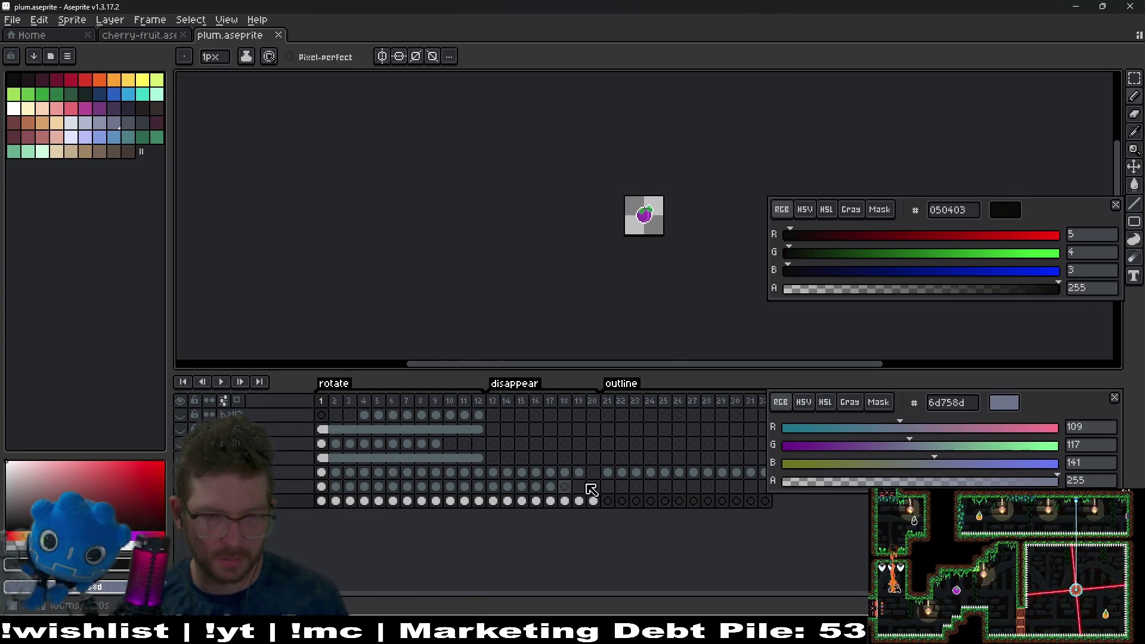
left_click(149, 36)
left_click(593, 430)
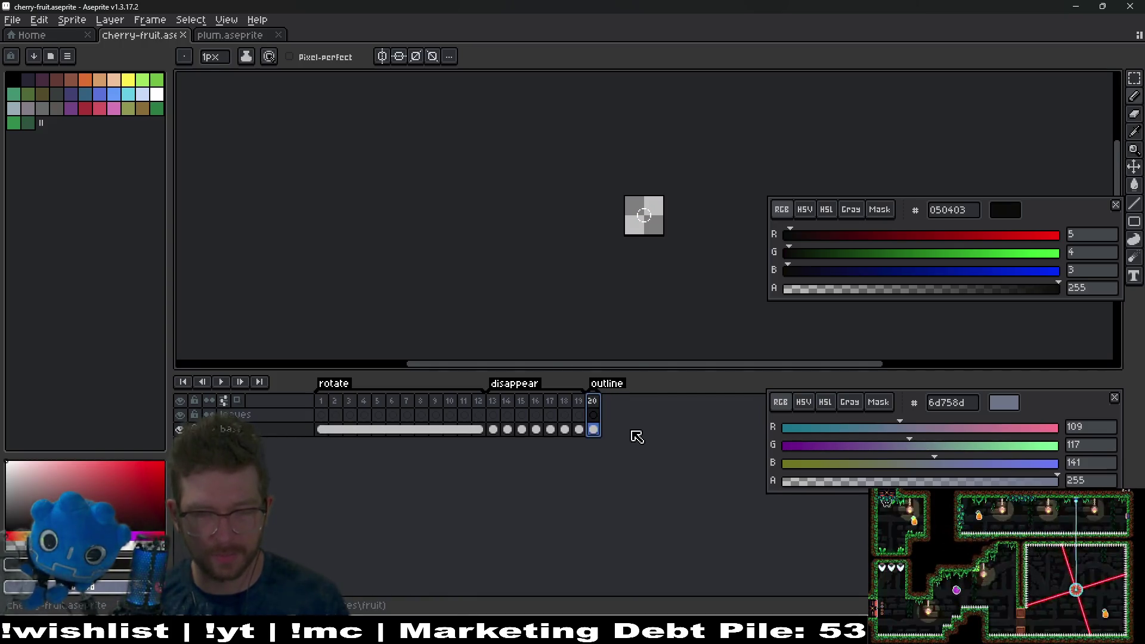
key("alt+n")
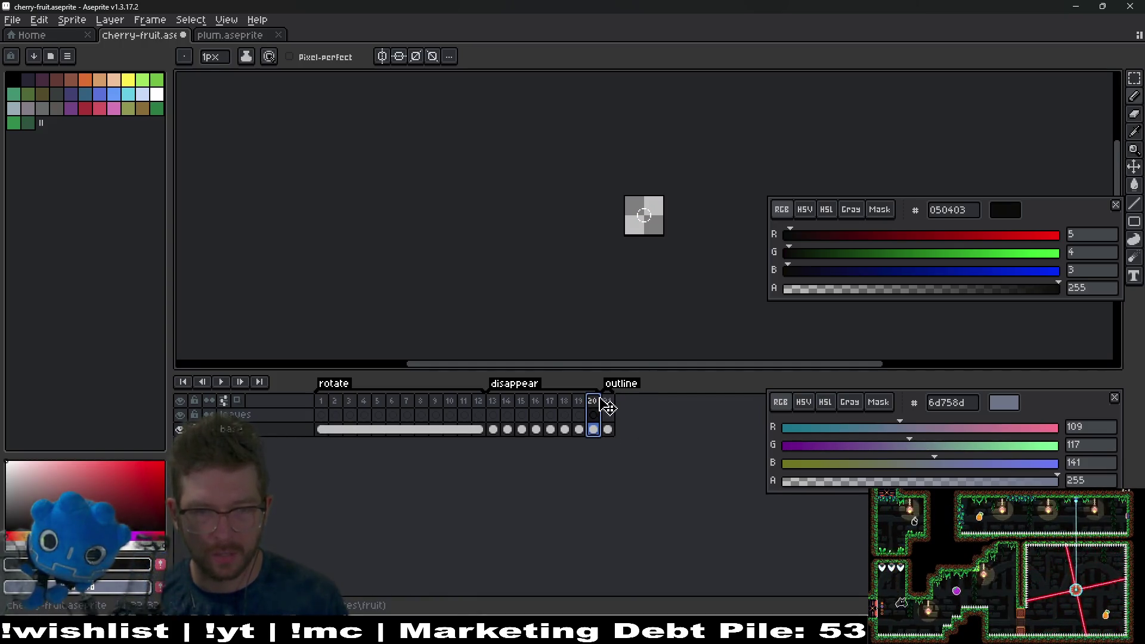
key("alt+n")
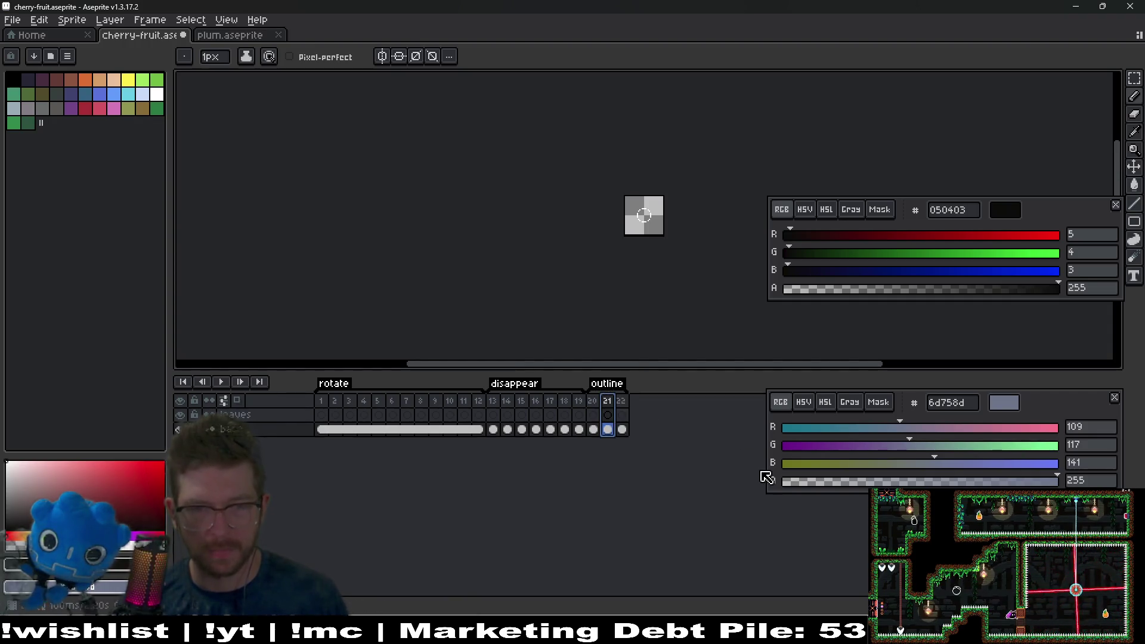
left_click(236, 36)
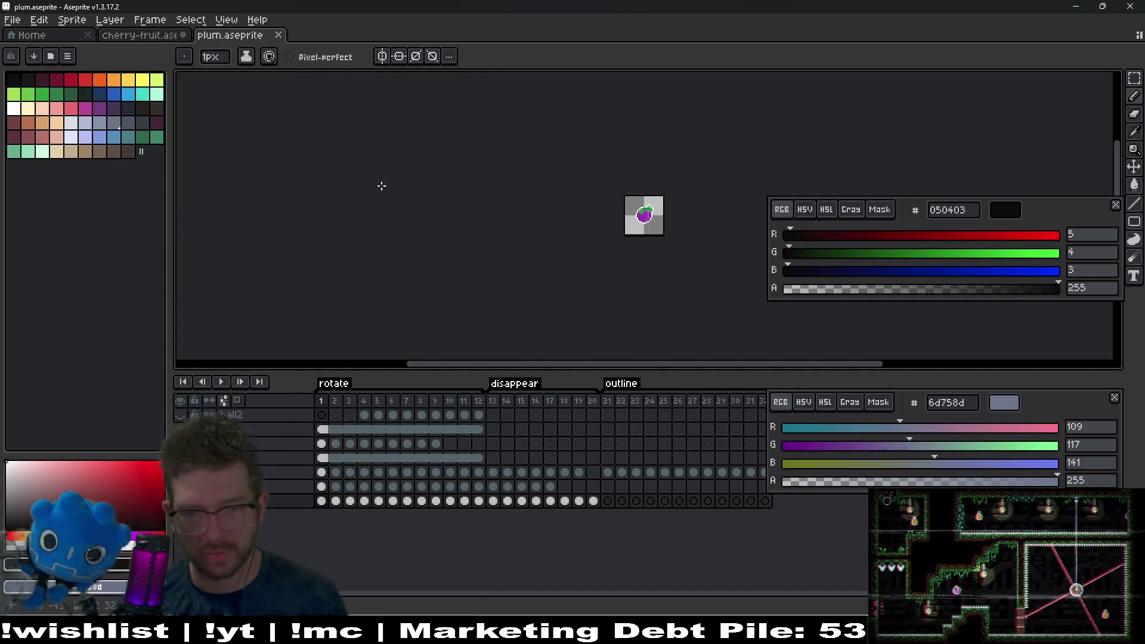
left_click_drag(996, 405, 1011, 397)
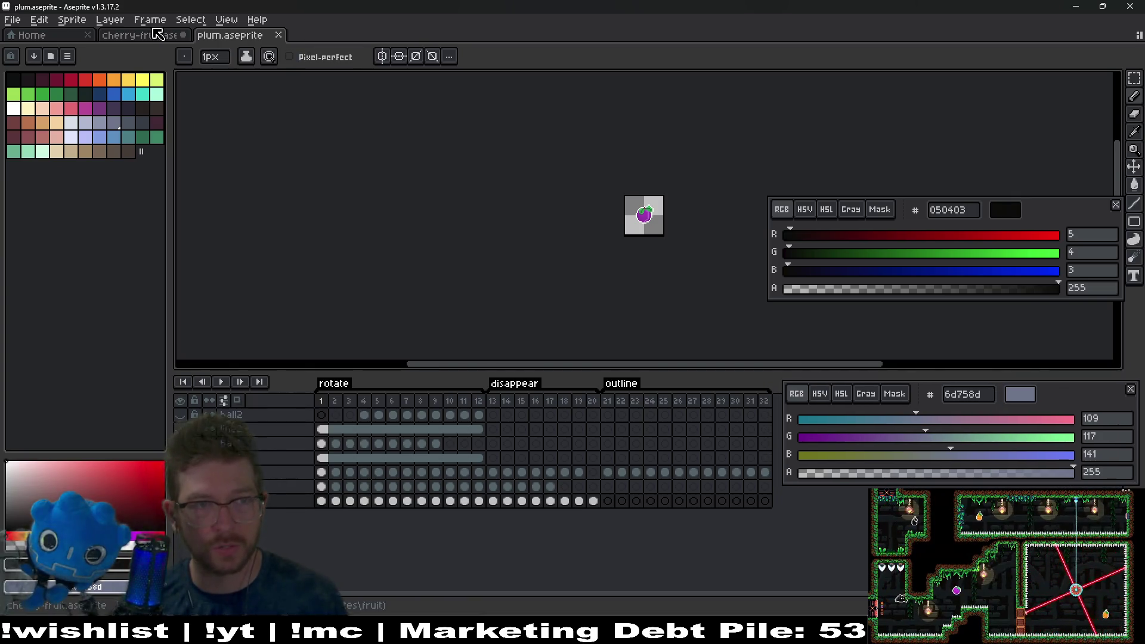
left_click(158, 36)
left_click(621, 430)
key("alt+n")
key("alt+n")
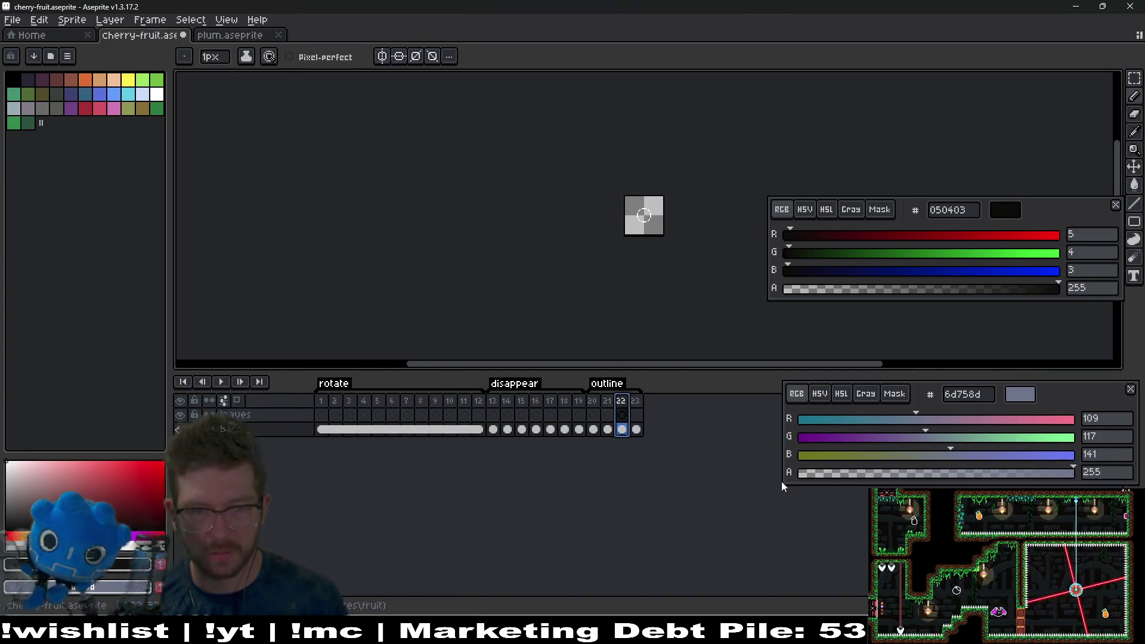
key("alt+n")
key("alt+n")
key("alt+n")
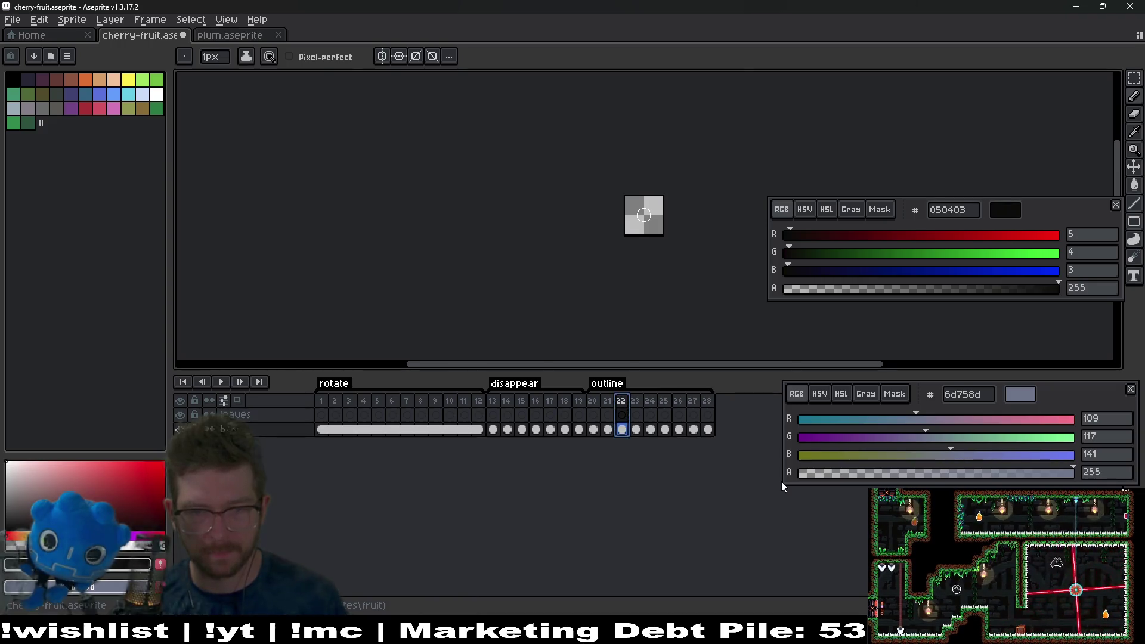
key("ctrl+c")
key("alt+n")
key("alt+n")
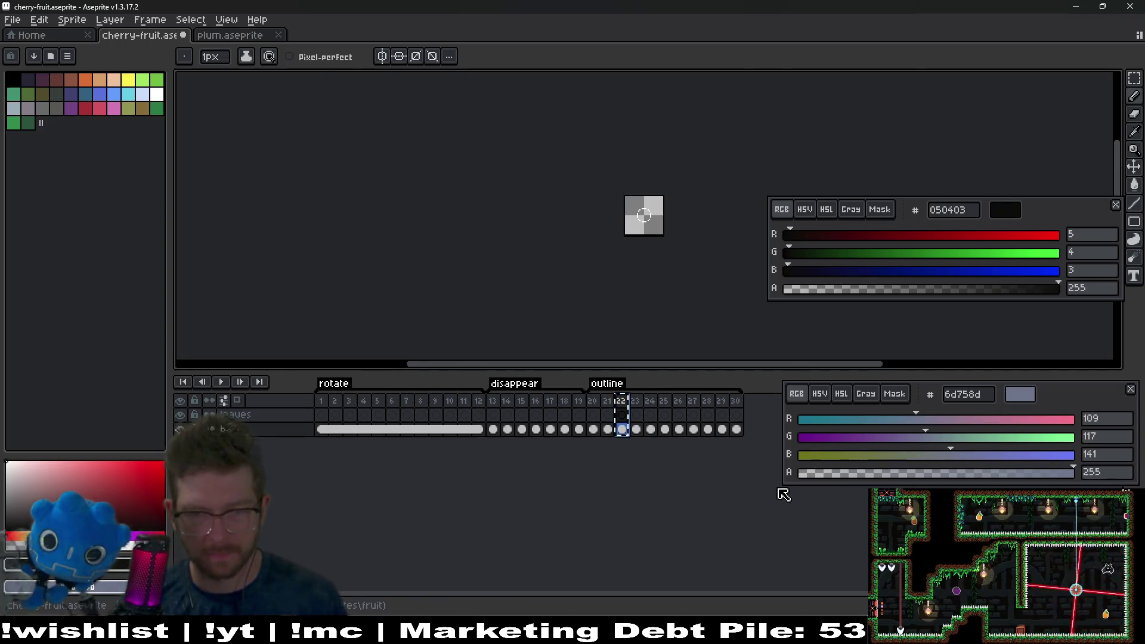
key("alt+n")
Step: Compare with the plum sprite and set the outline tag to start at frame 21
left_click(222, 36)
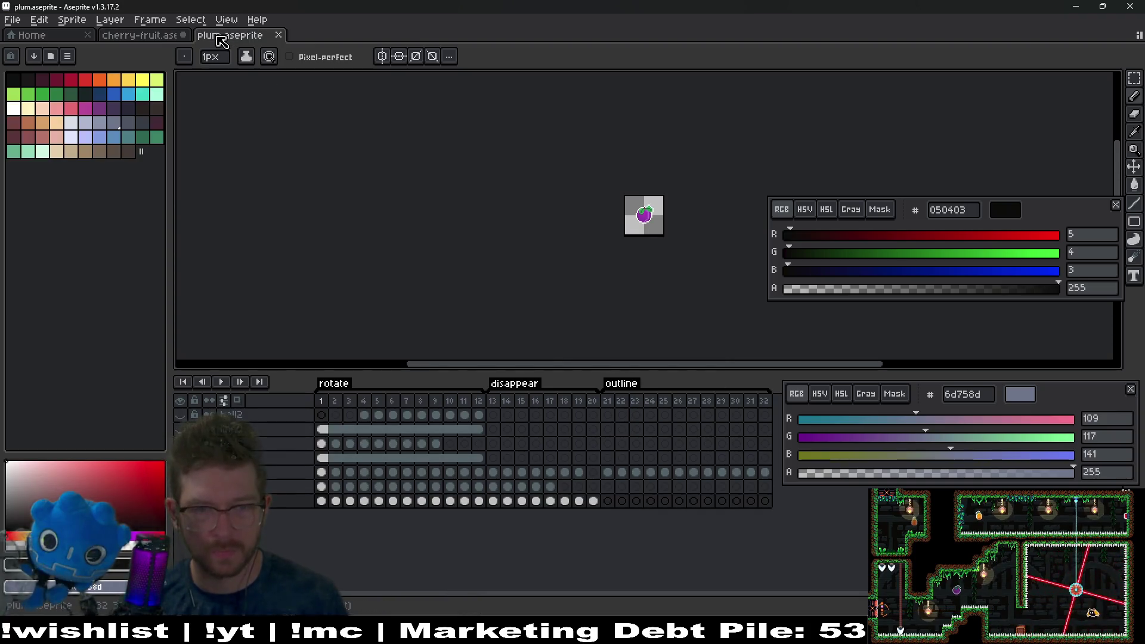
left_click(128, 36)
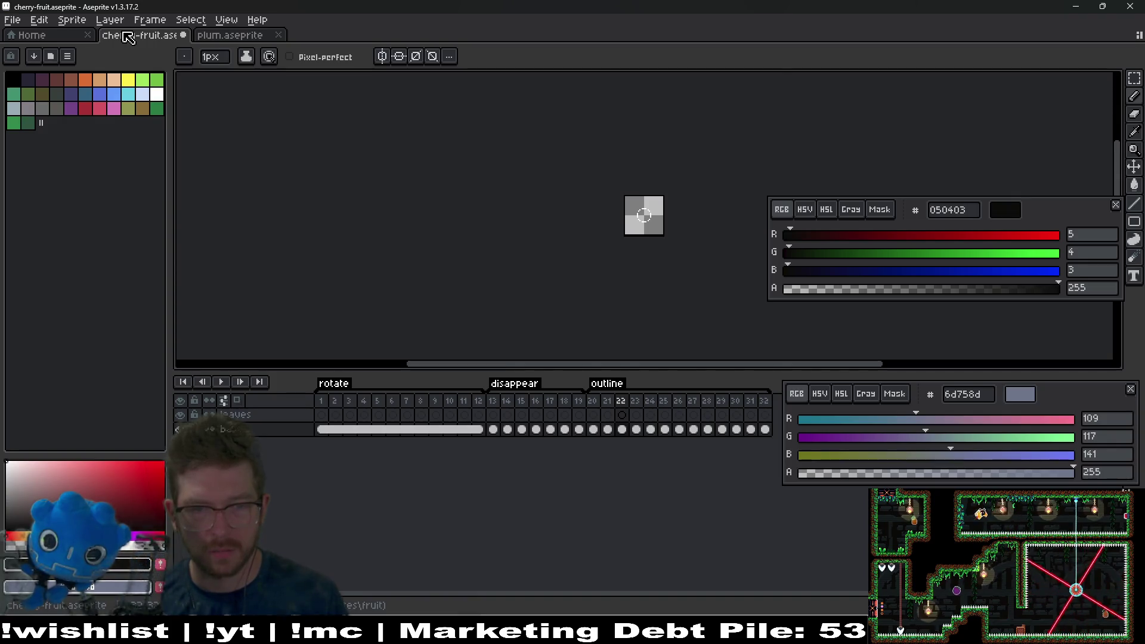
left_click(222, 37)
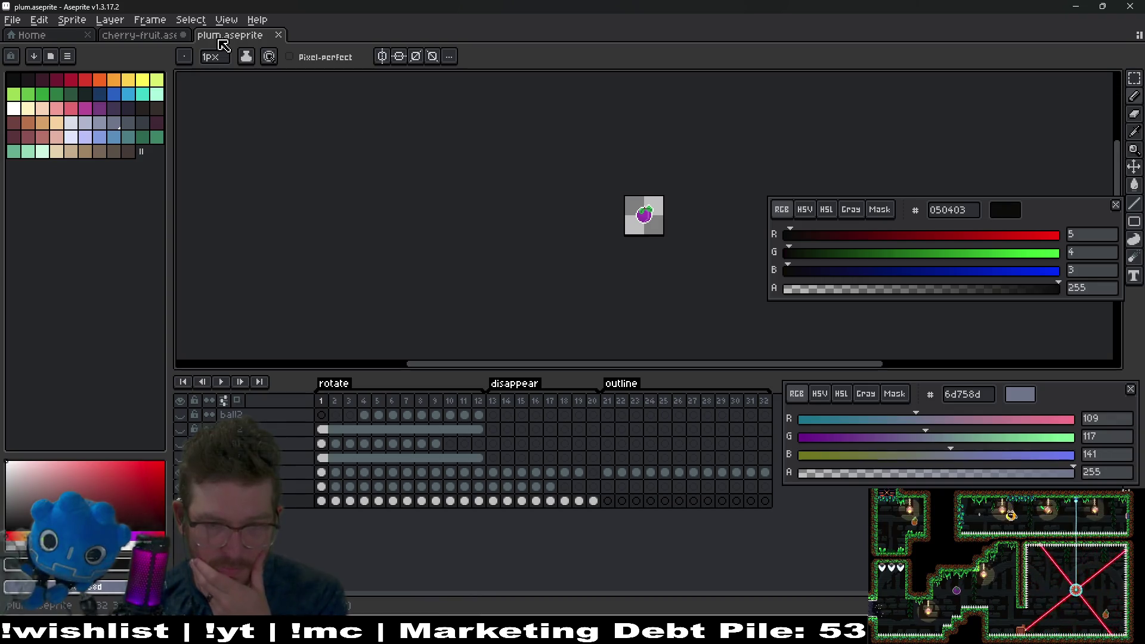
left_click(160, 41)
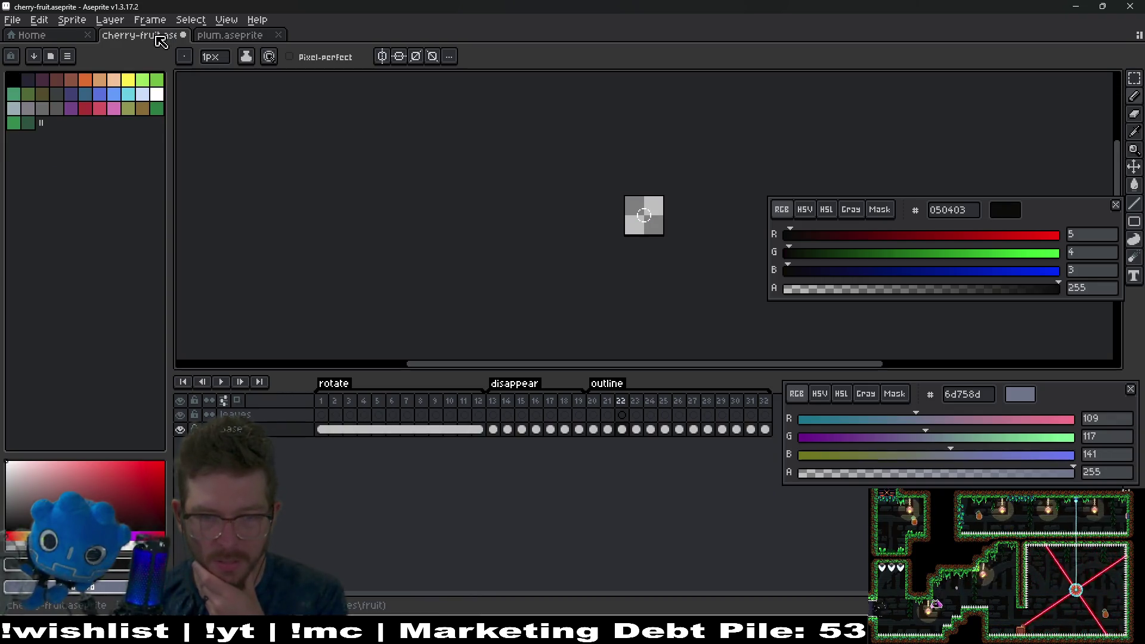
left_click(578, 404)
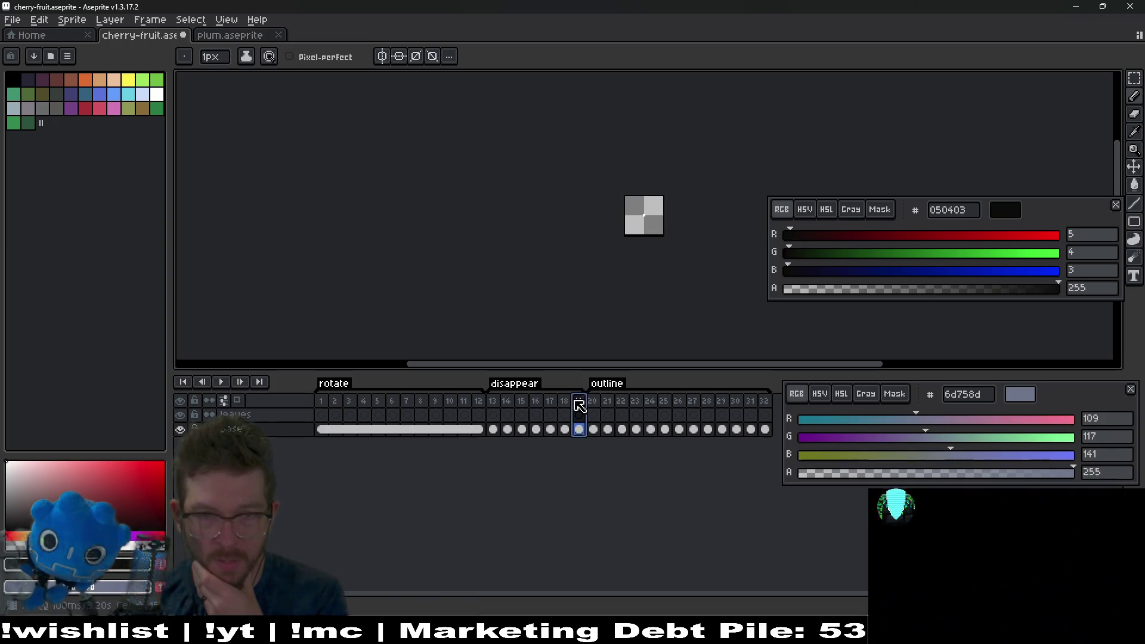
left_click(563, 404)
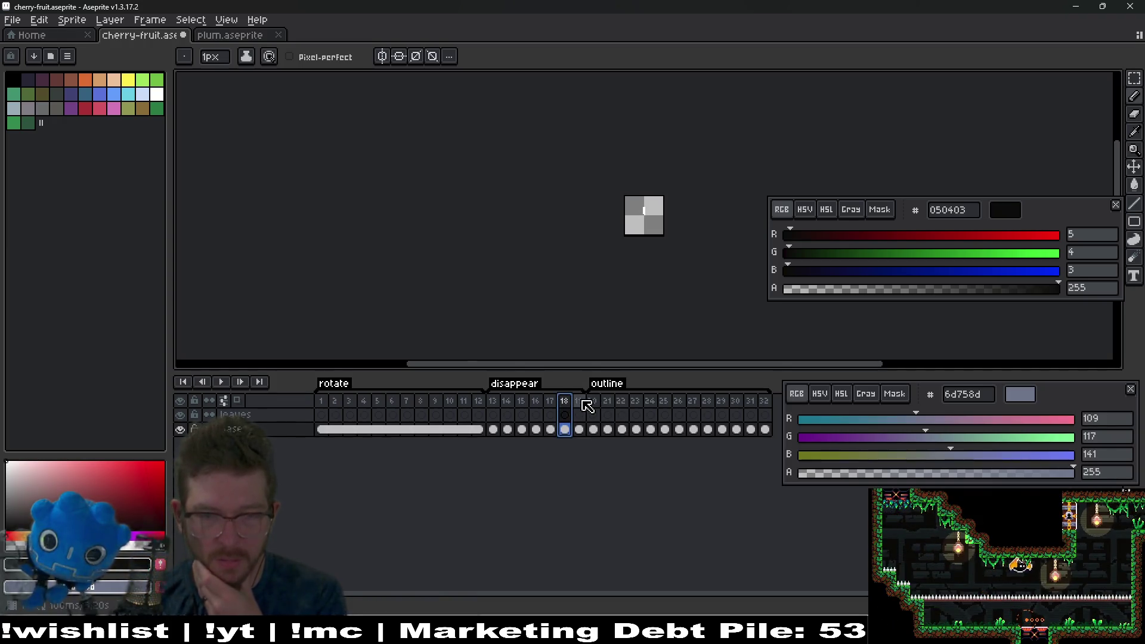
left_click(581, 404)
double_click(603, 385)
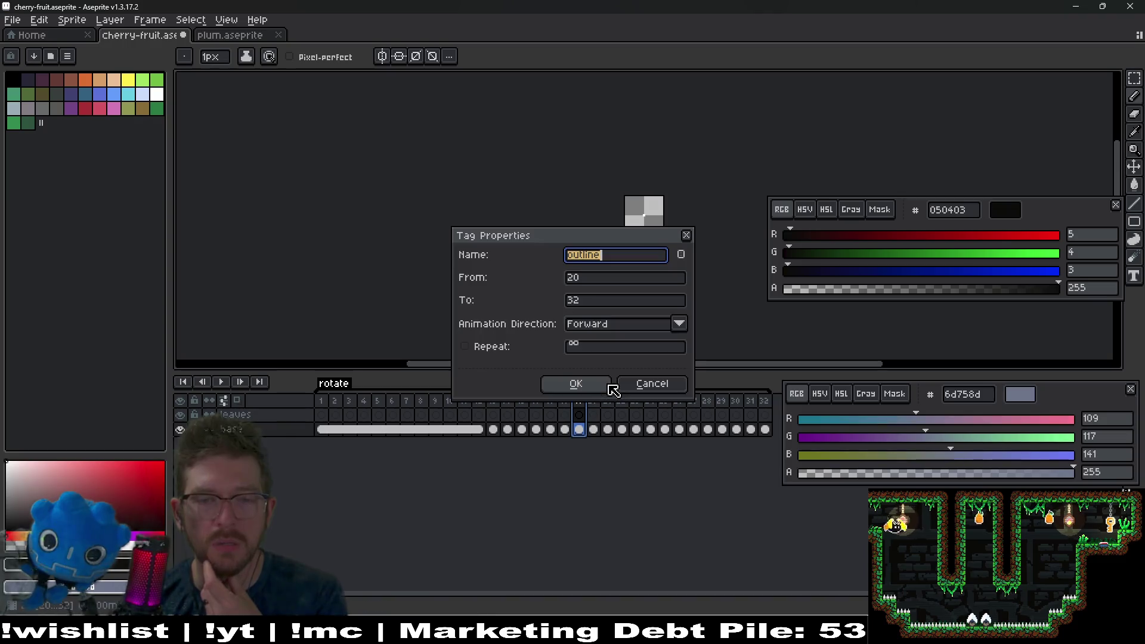
left_click(612, 280)
type("21")
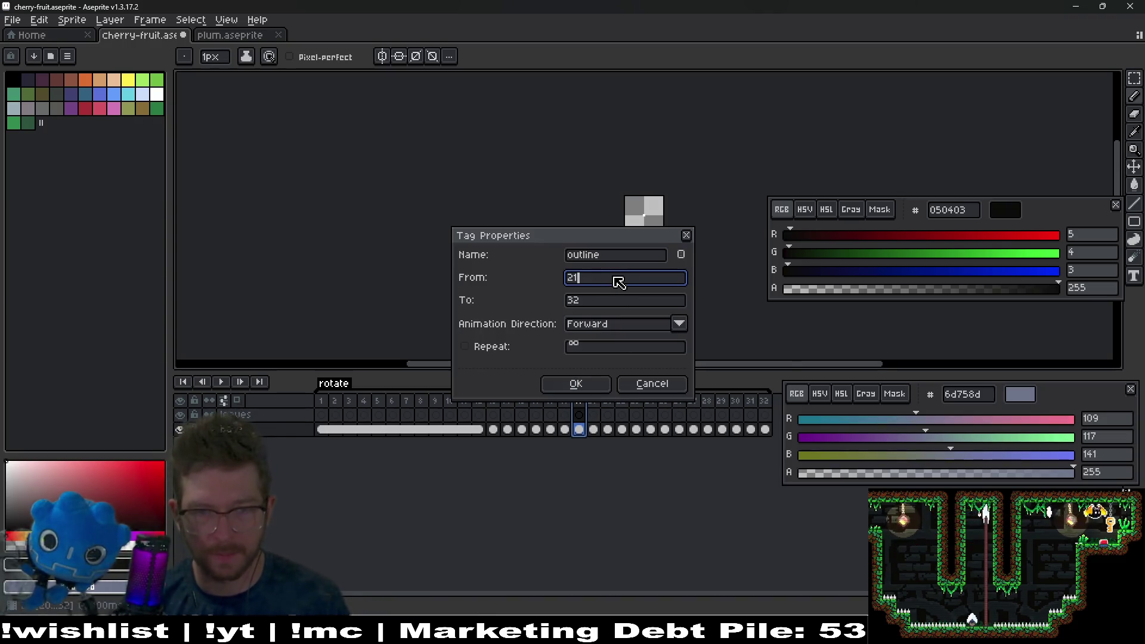
left_click(583, 383)
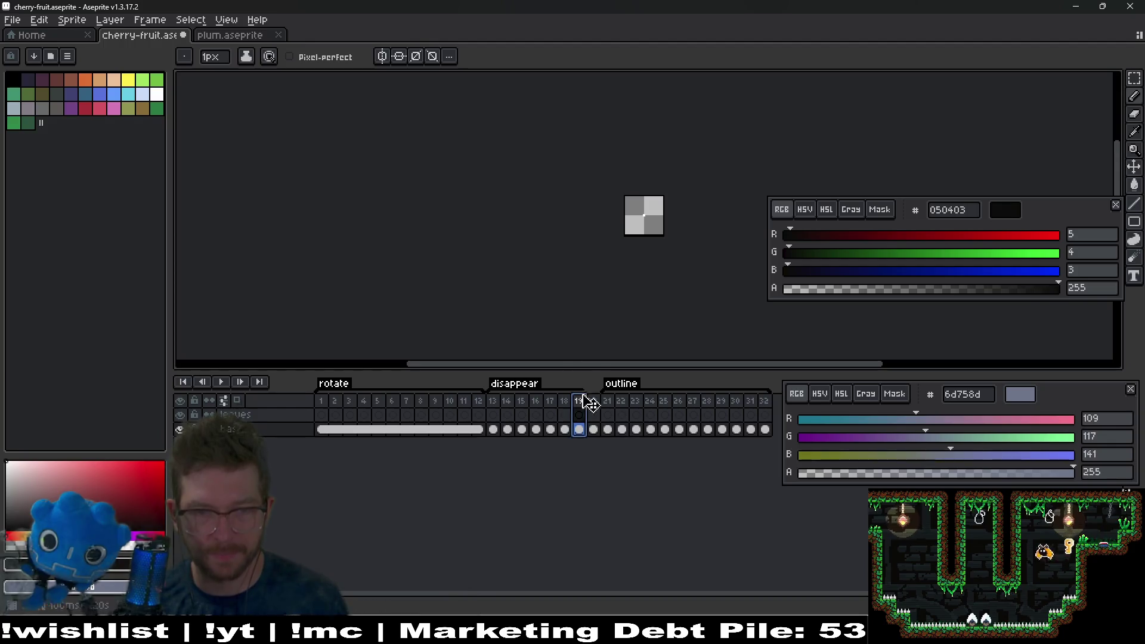
Step: Check the plum sprite's frames 18–20 for reference
left_click(270, 38)
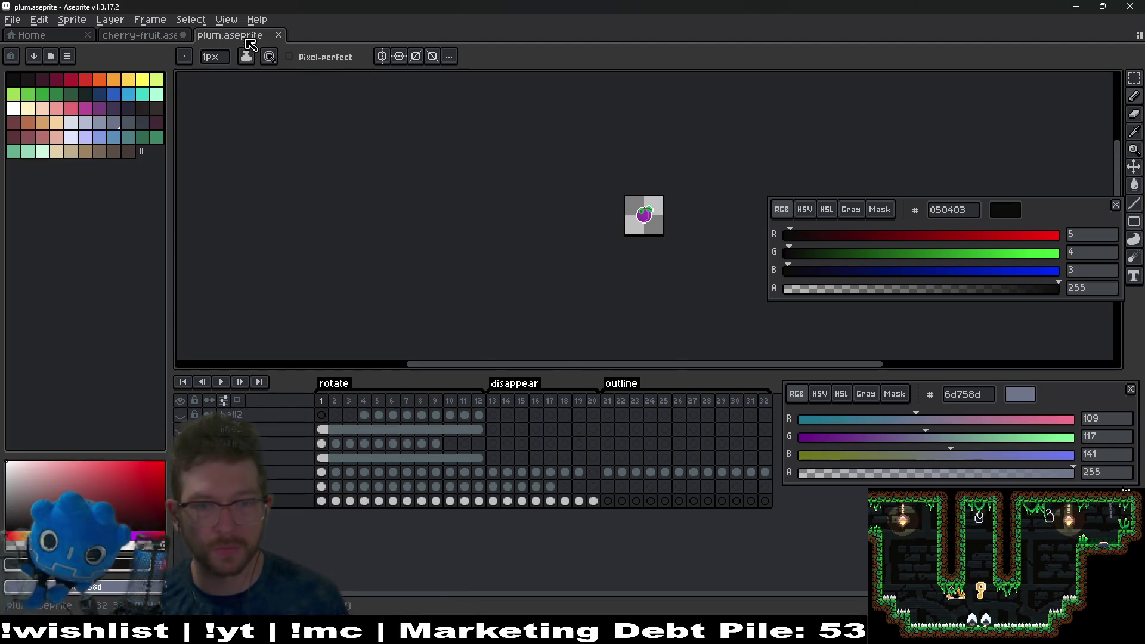
left_click(597, 412)
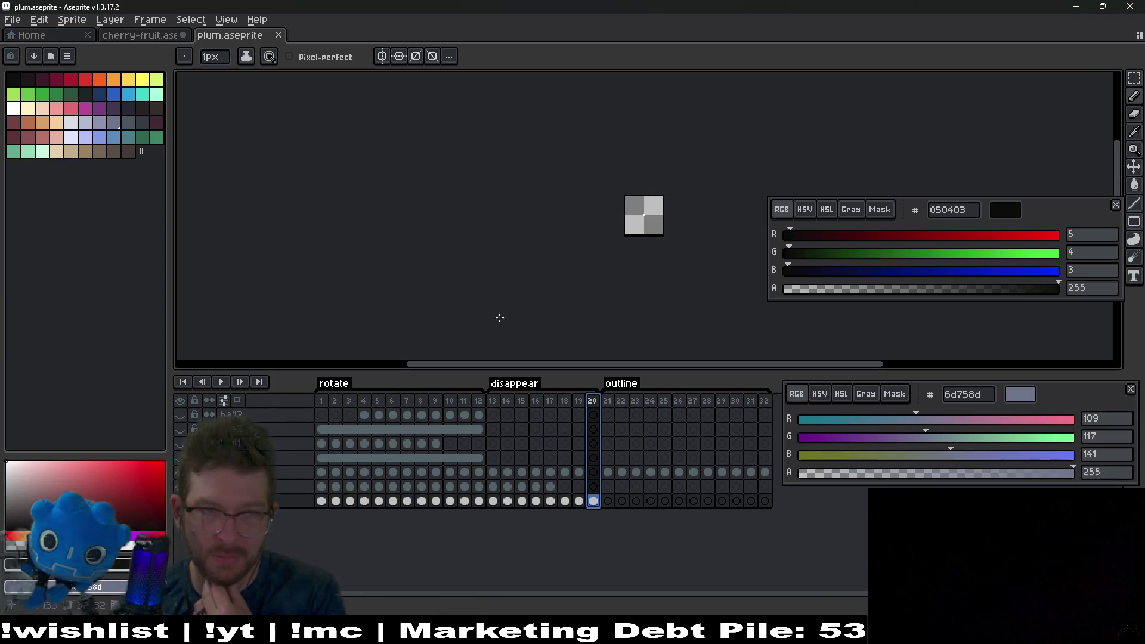
left_click(570, 472)
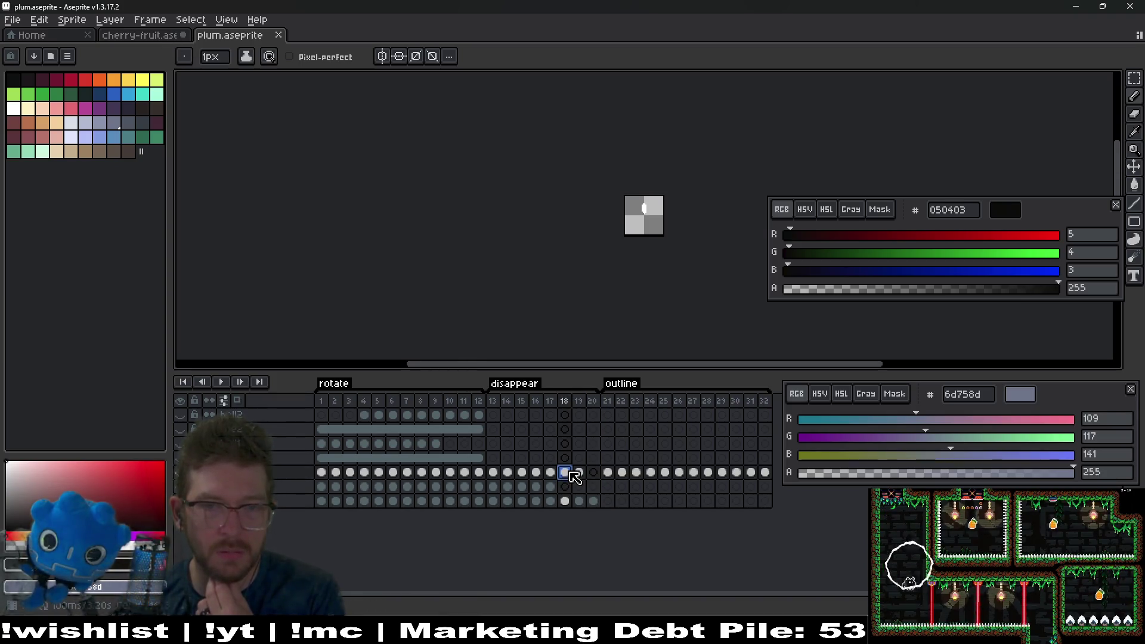
key("ctrl+shift+Tab")
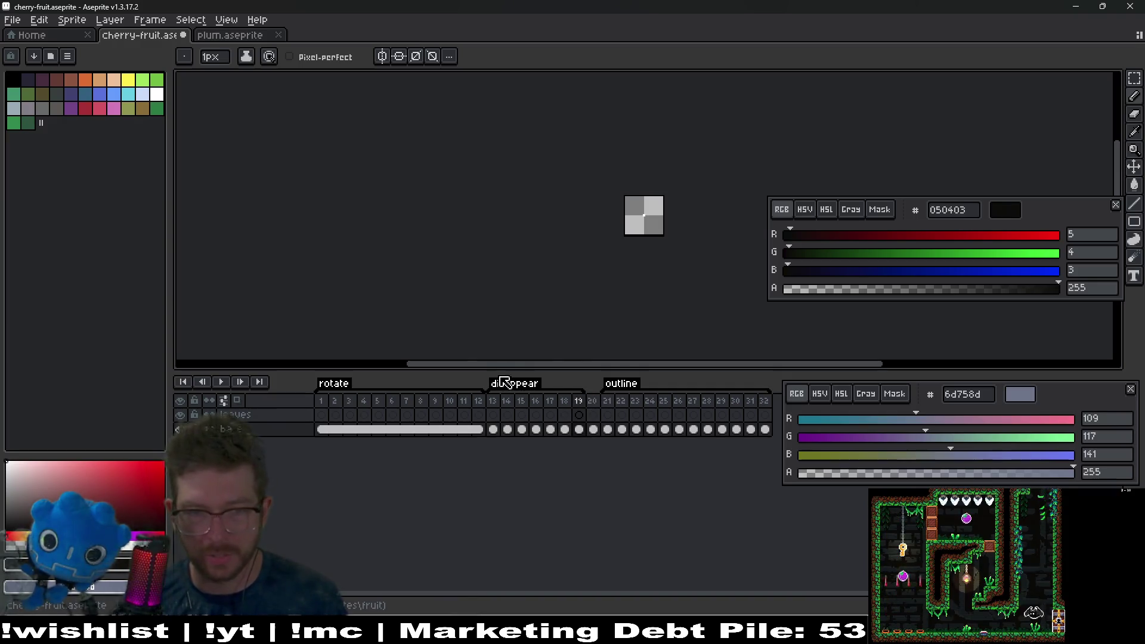
Step: Set the cherry-fruit disappear tag's end frame to 19 and preview the animation
double_click(504, 382)
left_click(606, 303)
type("19")
key("Return")
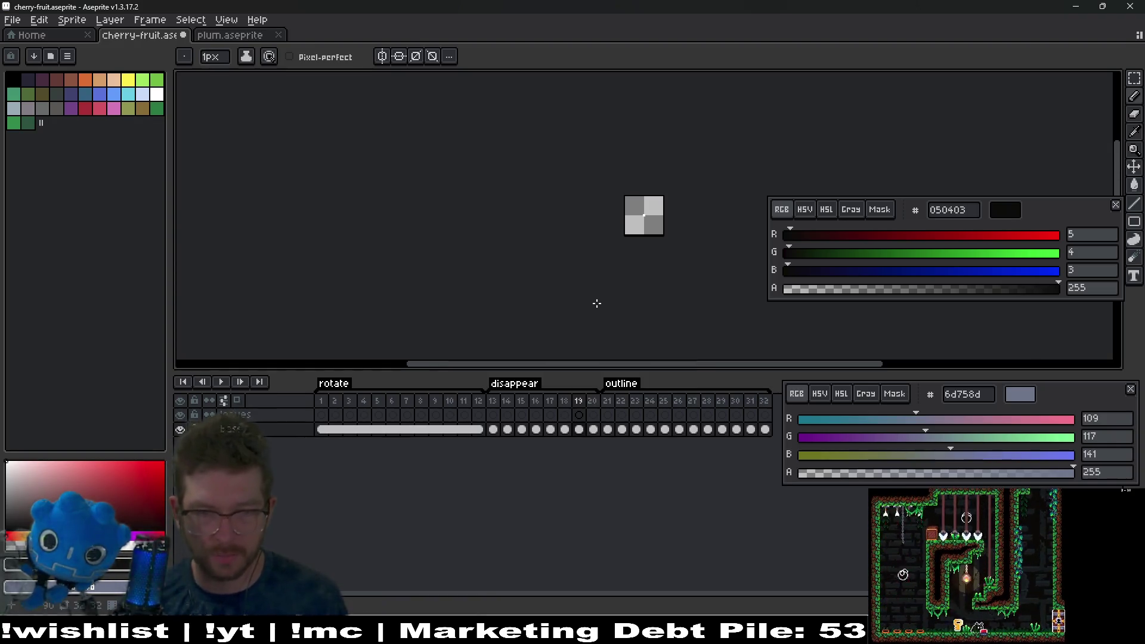
key("Return")
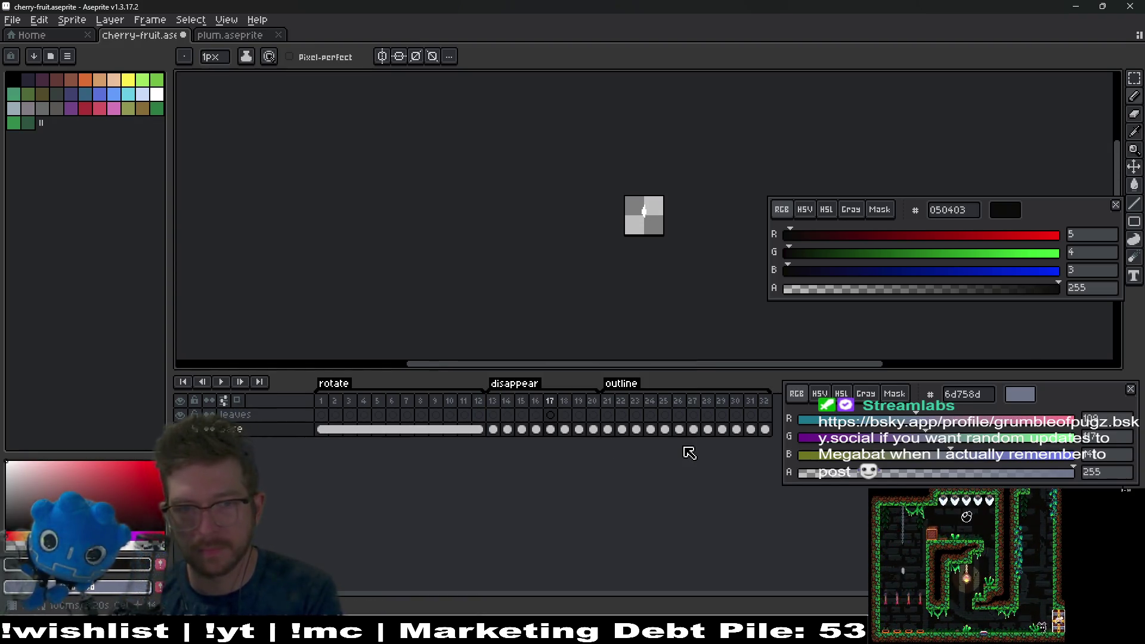
left_click(600, 431)
key("Return")
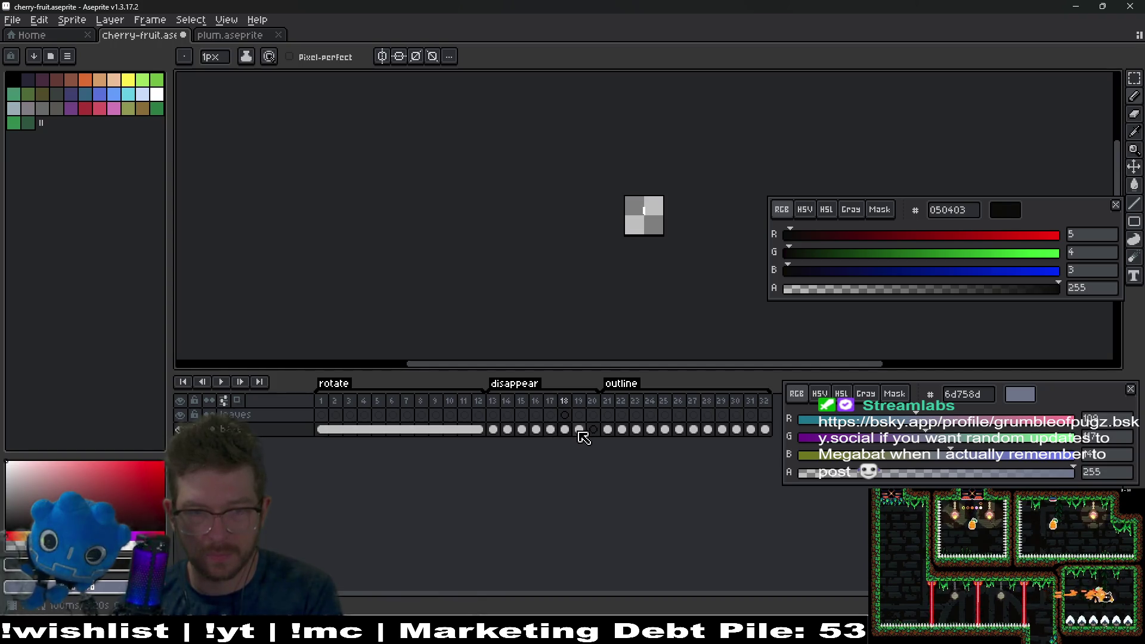
scroll(644, 215, "up", 5)
Step: Reshape the white centre pixels in frame 19 with the pencil and eraser
left_click(578, 431)
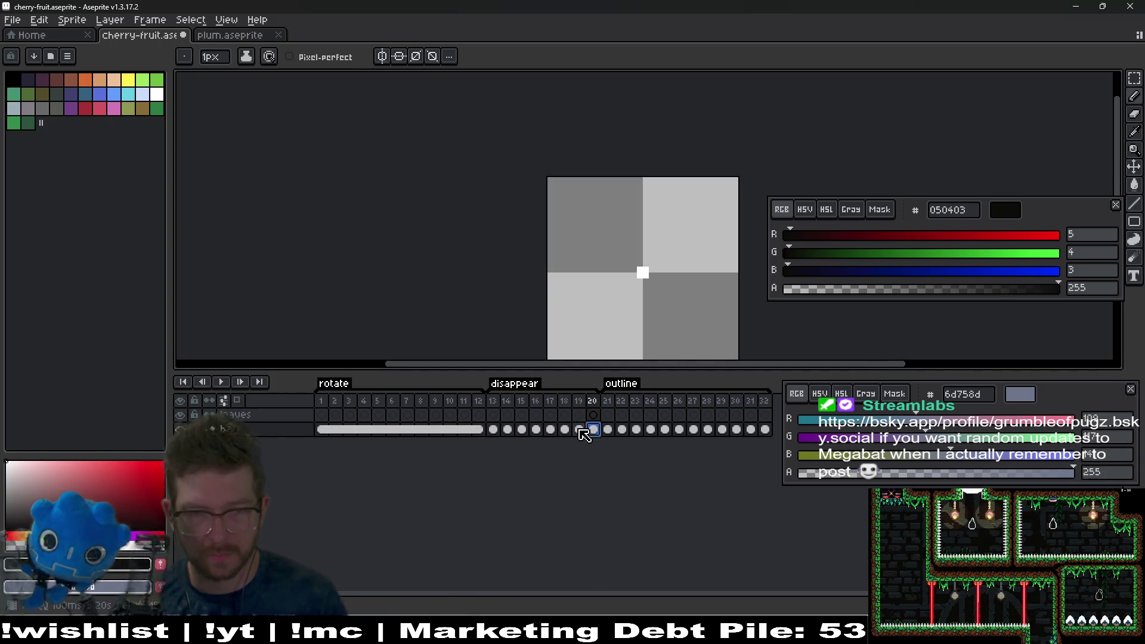
key("b")
left_click(643, 272, "alt")
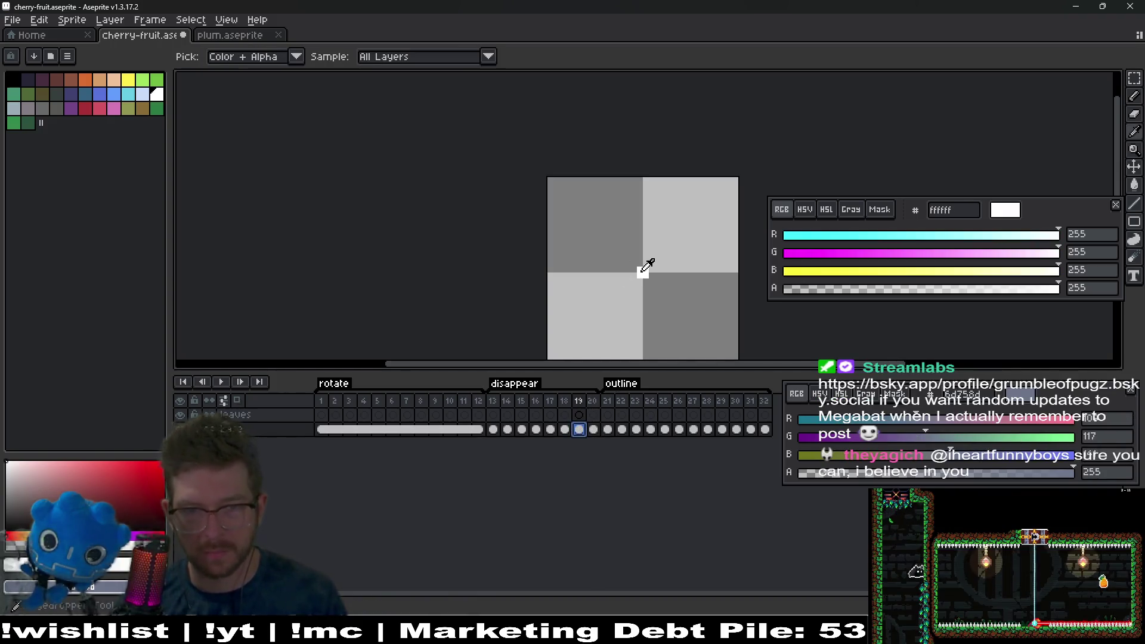
scroll(644, 274, "up", 5)
scroll(626, 273, "right", 2)
left_click(690, 247)
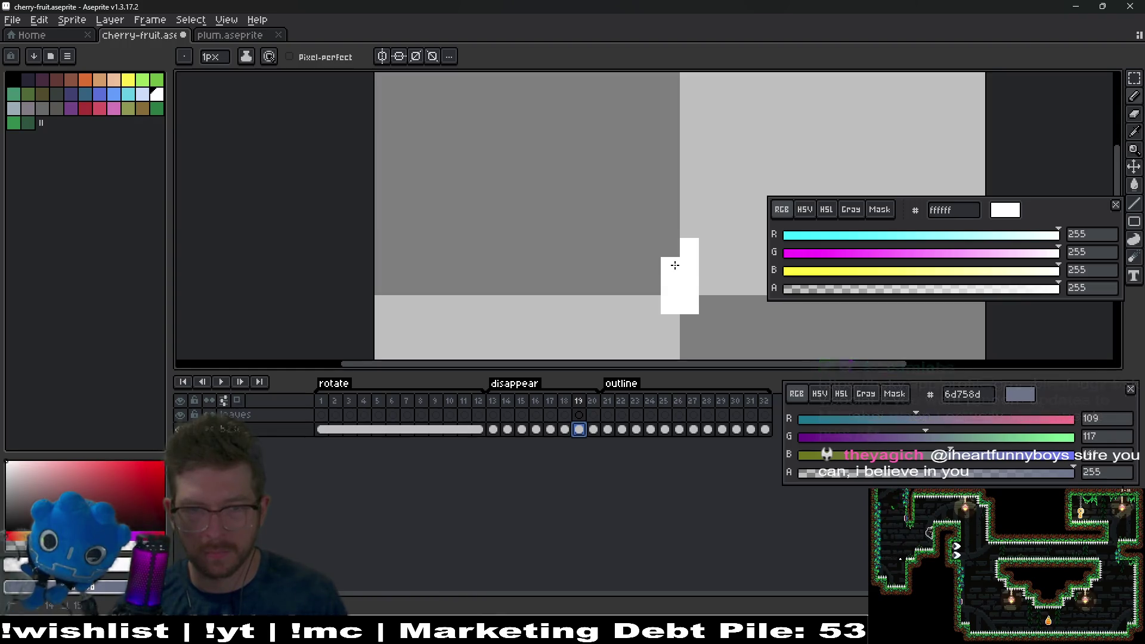
key("e")
left_click_drag(670, 305, 690, 305)
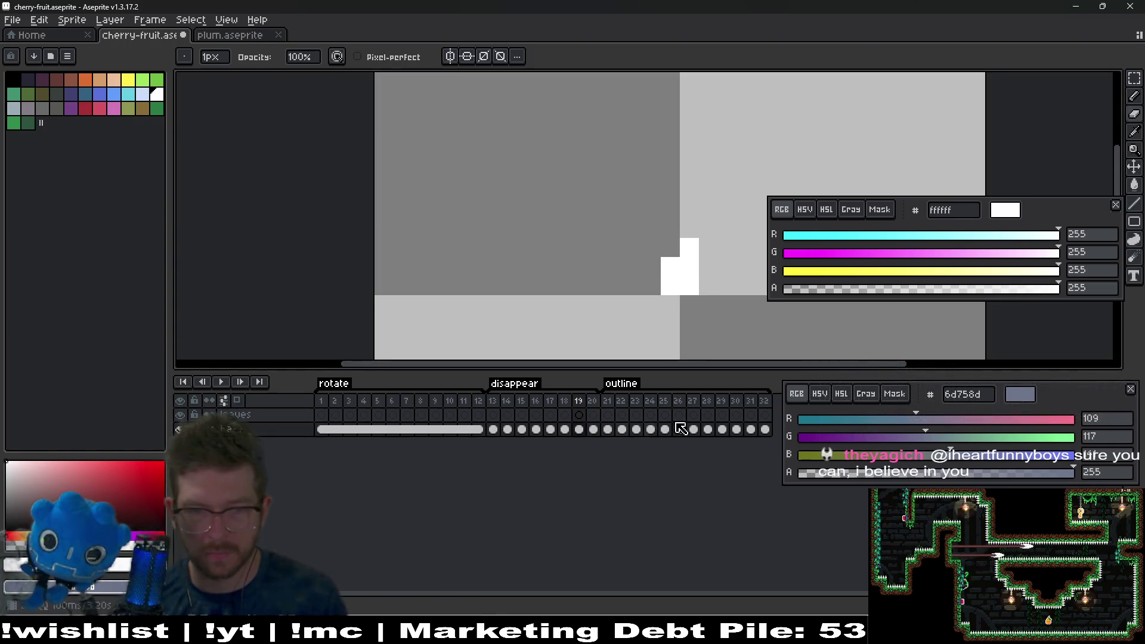
left_click(725, 429)
left_click(656, 431)
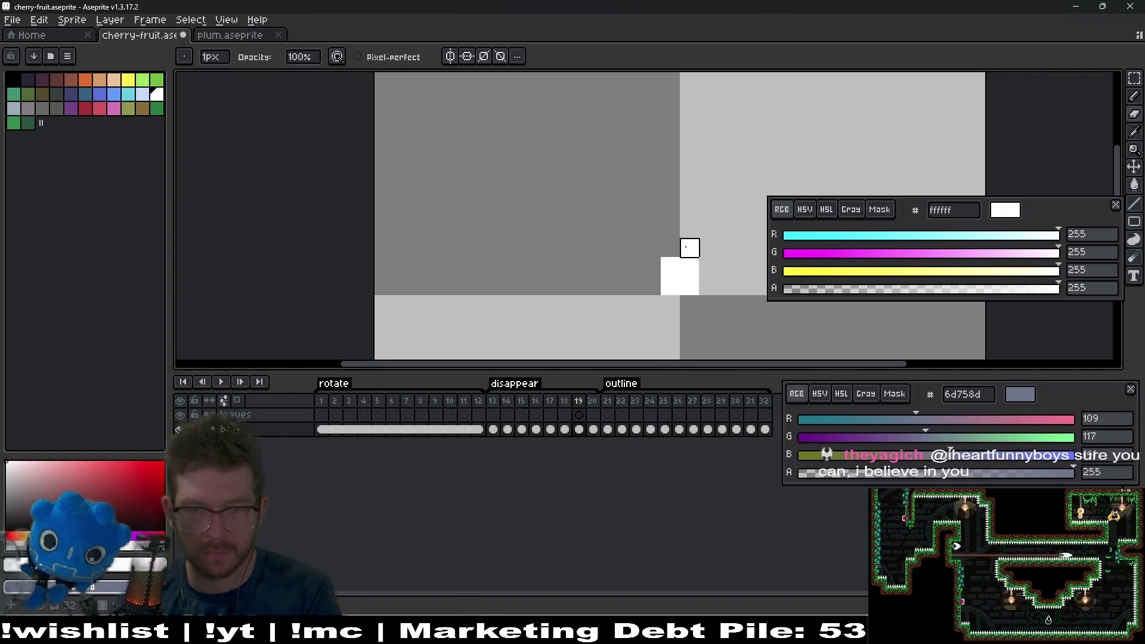
left_click(690, 229)
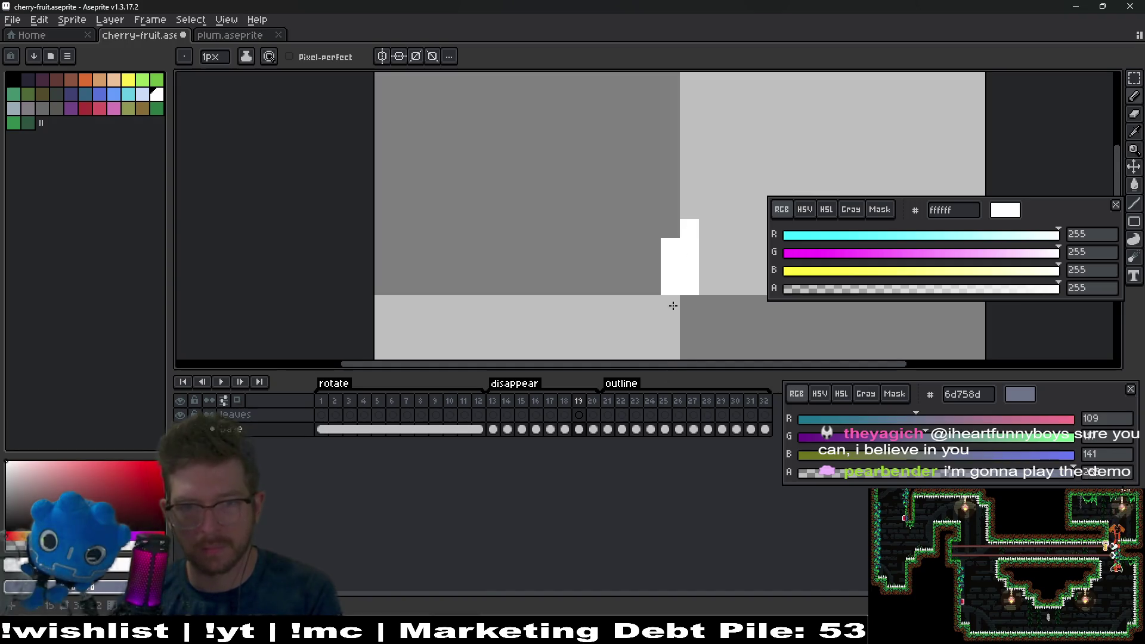
Step: Play the animation to preview the change, then return to frame 19
left_click(227, 383)
scroll(602, 293, "down", 5)
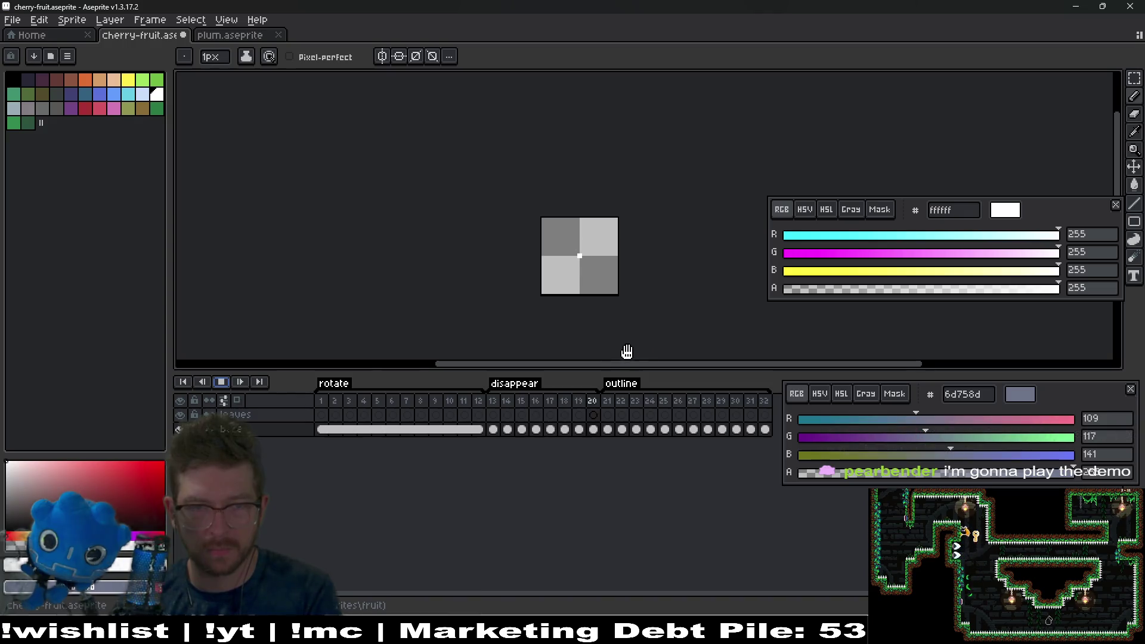
left_click(221, 382)
left_click(320, 401)
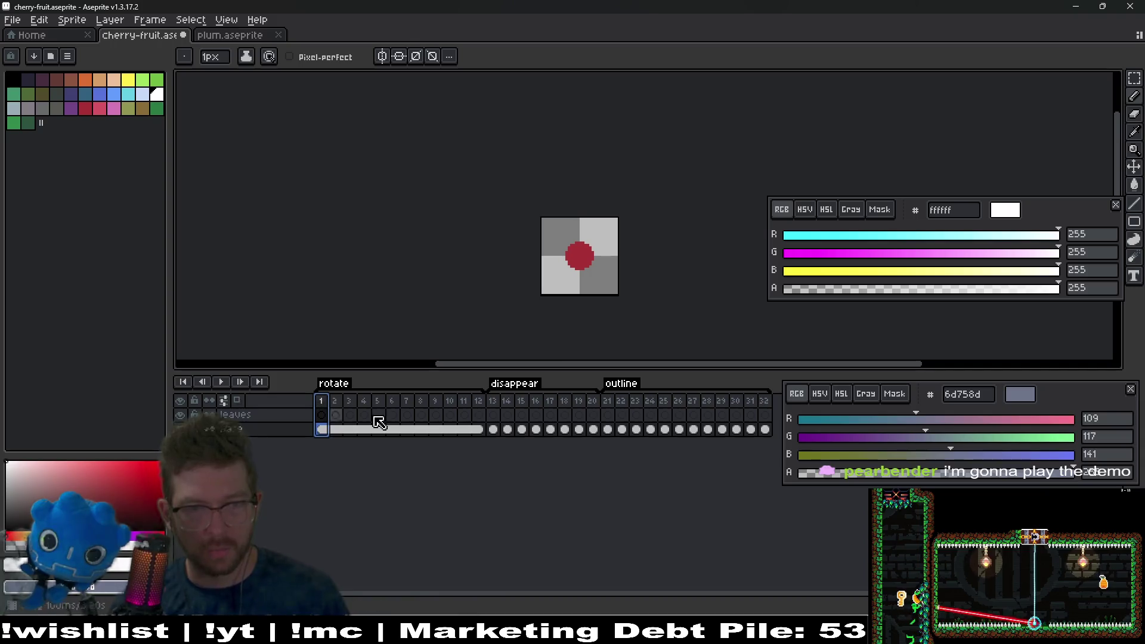
left_click(578, 400)
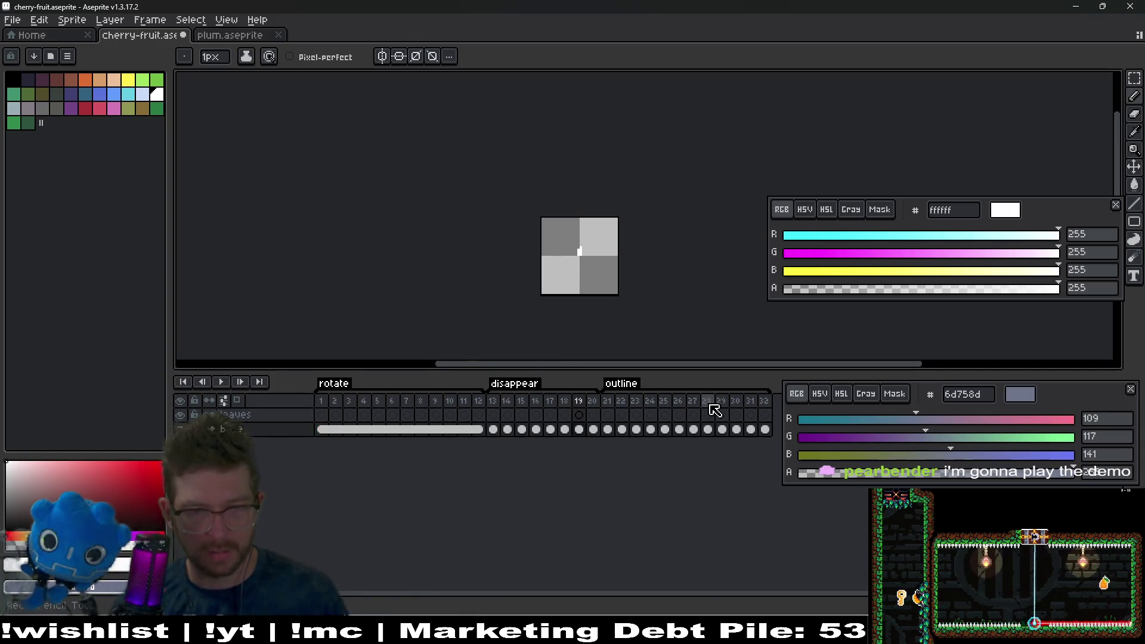
Step: Export the sprite sheet with Split Tags and Open Sprite Sheet, overwriting cherry-fruit-Sheet.png
key("ctrl+e")
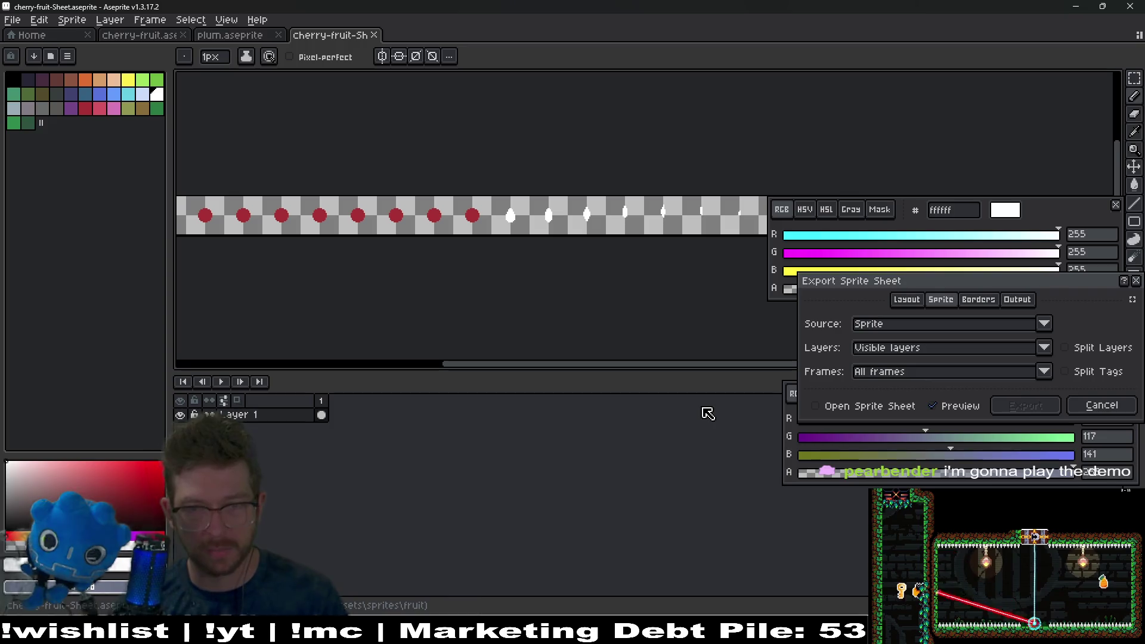
left_click(835, 406)
left_click(1097, 371)
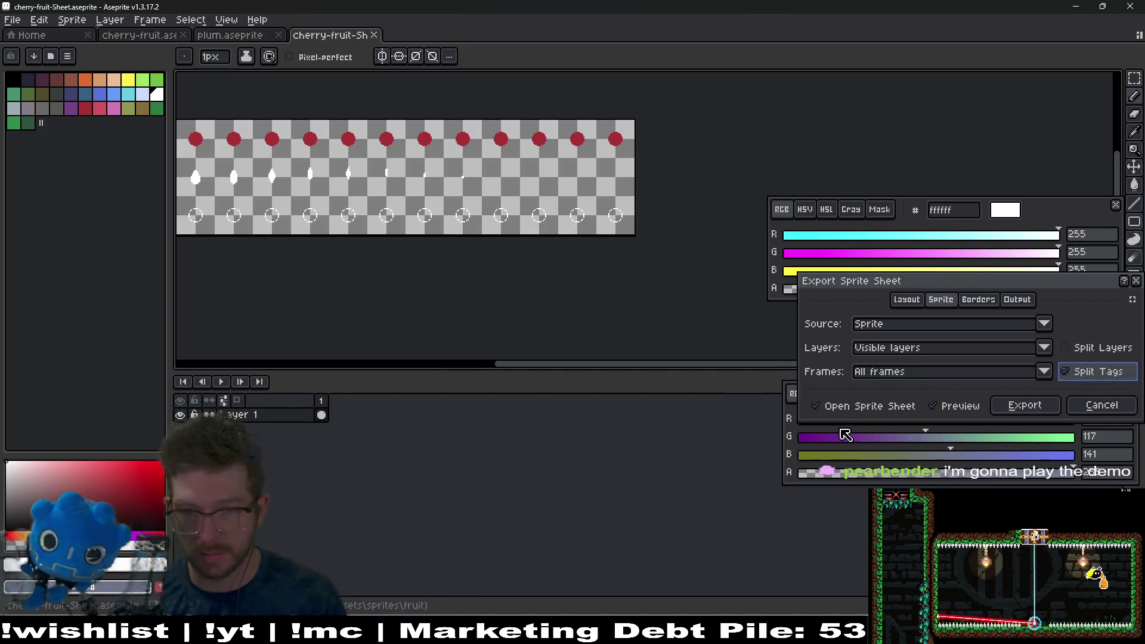
left_click(1026, 405)
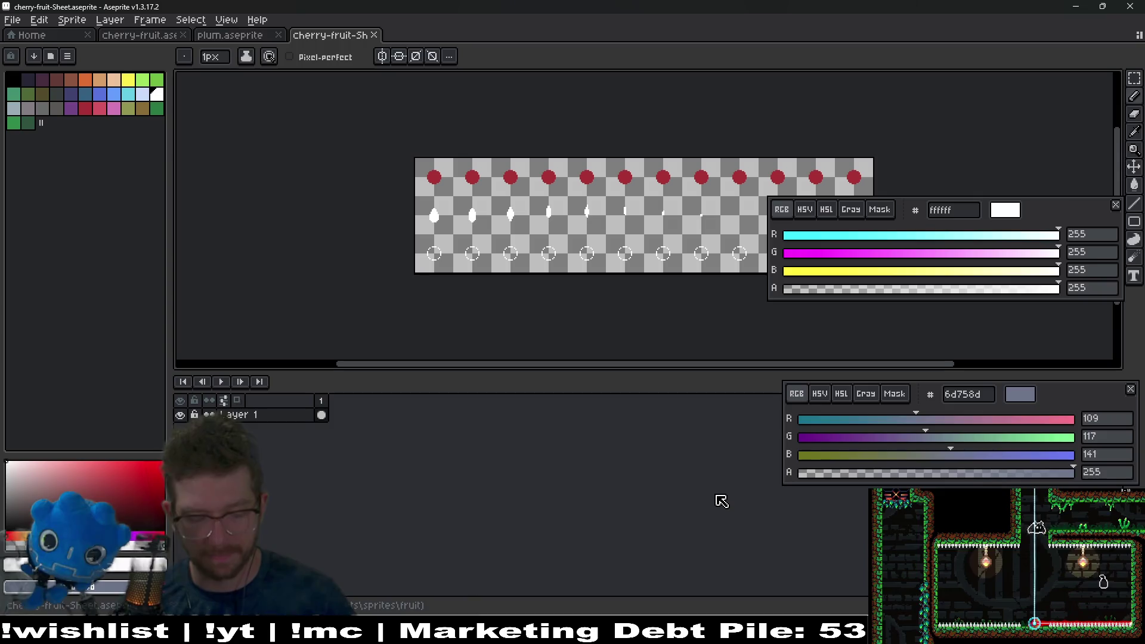
key("ctrl+alt+shift+s")
key("Return")
key("Return")
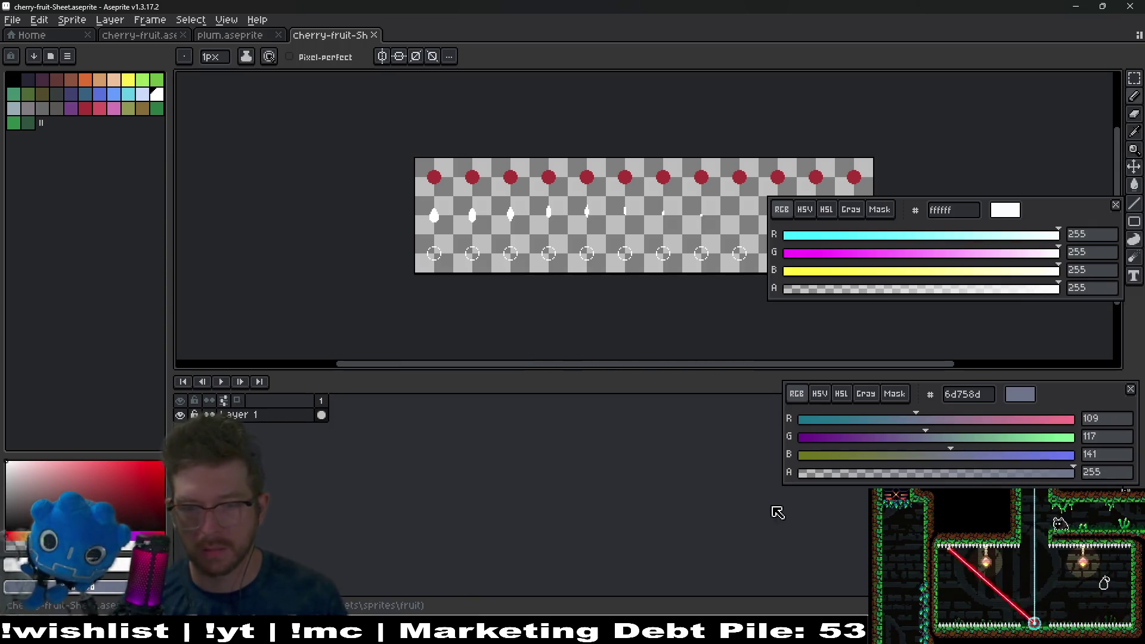
key("alt+Tab")
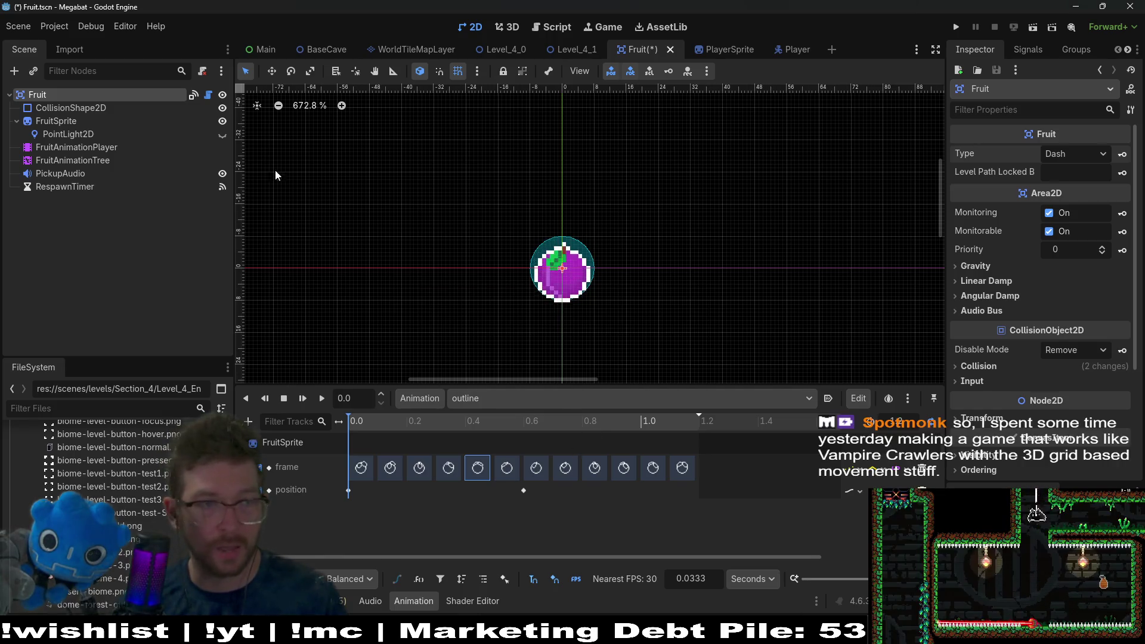
Step: Set the fruit type to Duplicate and save to check the refreshed red sprite
left_click(1092, 154)
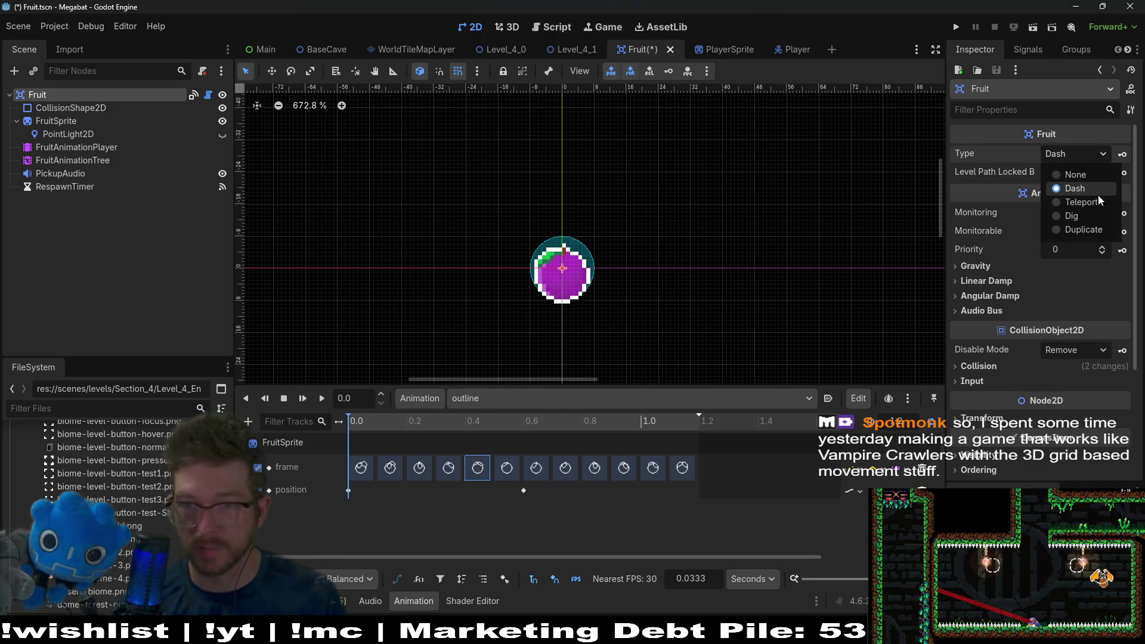
left_click(1080, 230)
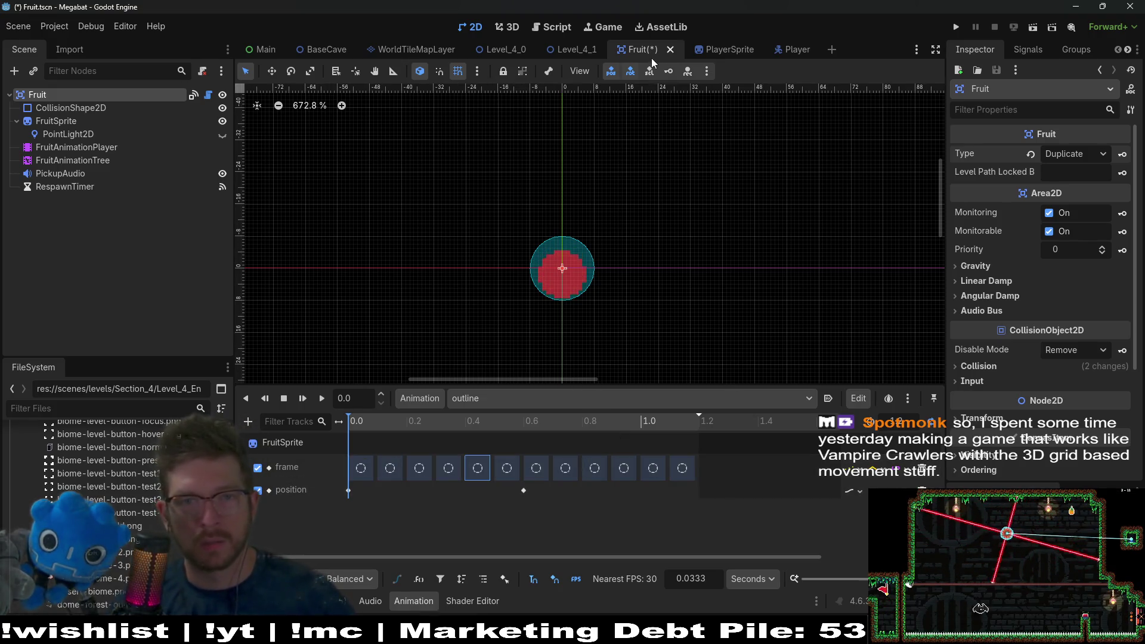
key("ctrl+s")
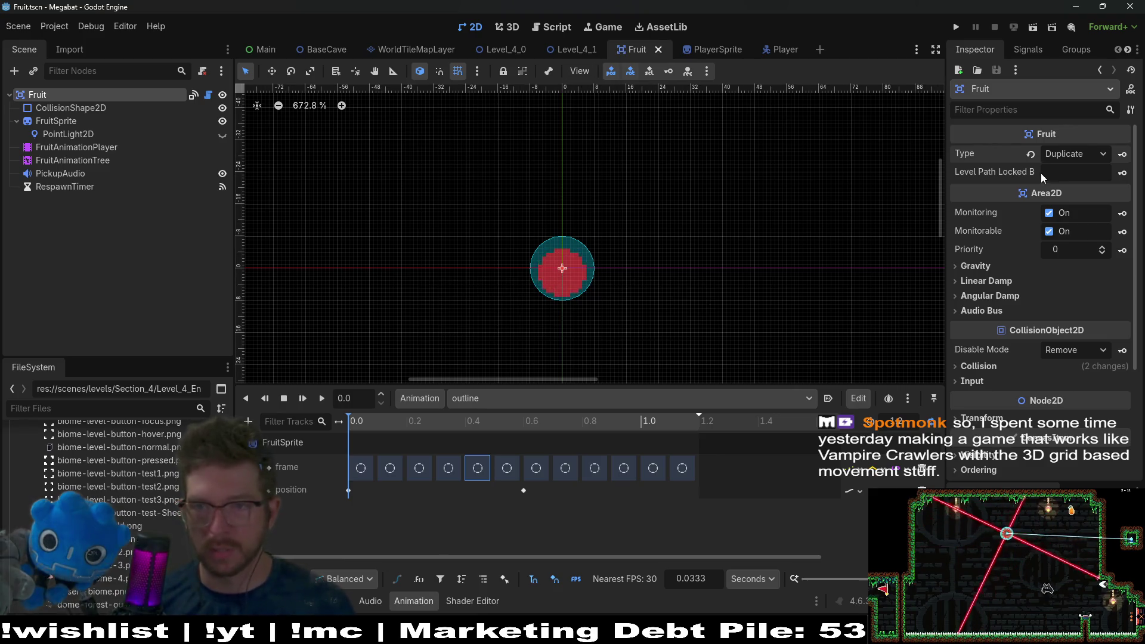
Step: Return the fruit type to Dash, save the Fruit scene, and open Level_4_1
left_click(1079, 155)
left_click(1085, 174)
left_click(1074, 153)
left_click(1084, 188)
left_click(48, 106)
left_click(38, 94)
left_click(604, 26)
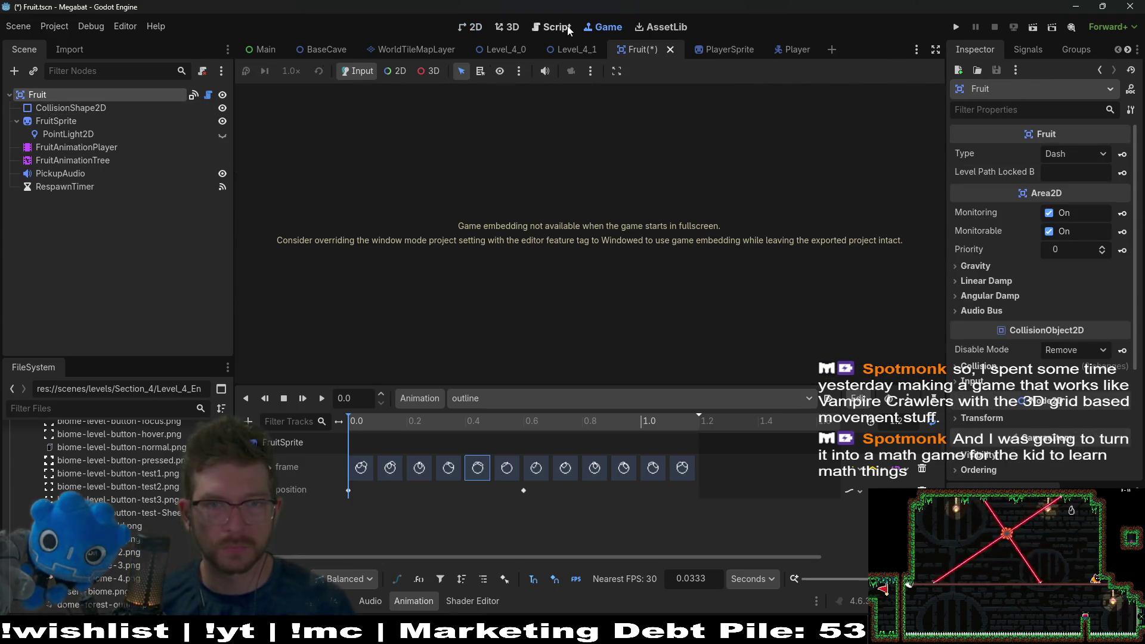
key("ctrl+s")
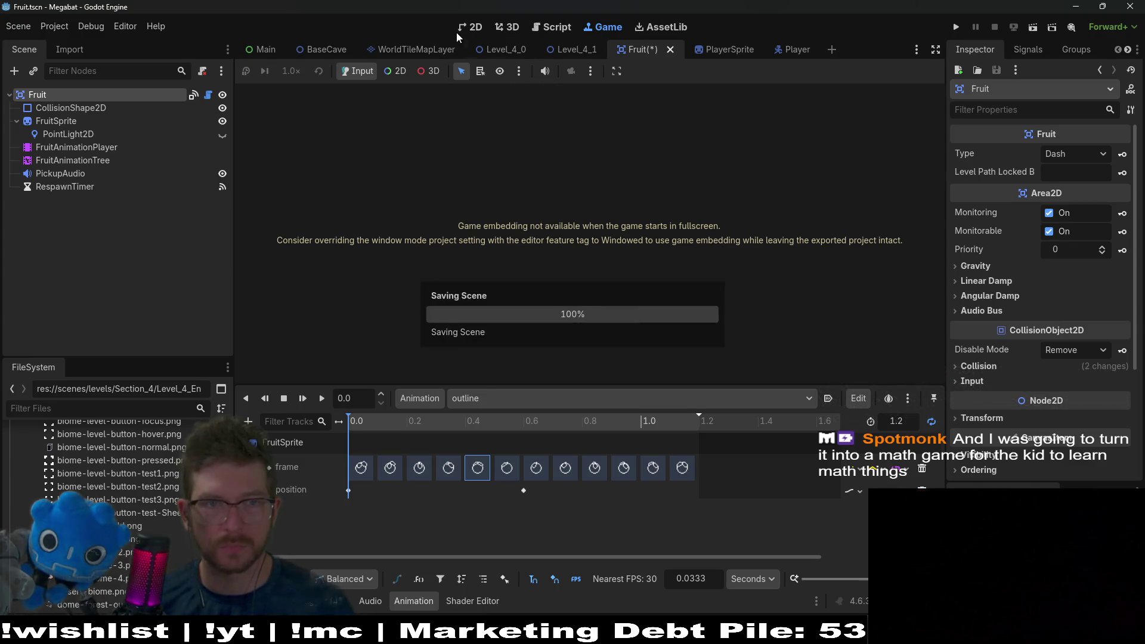
left_click(471, 27)
left_click(564, 50)
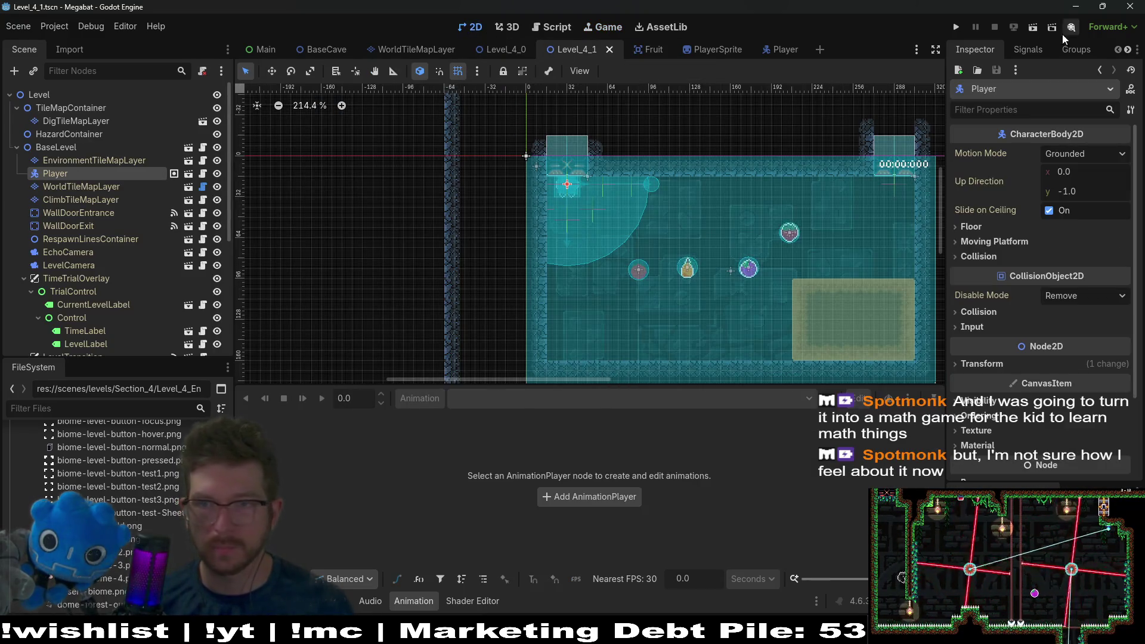
Step: Run the Level_4_1 scene with Run Current Scene (F6)
left_click(1032, 27)
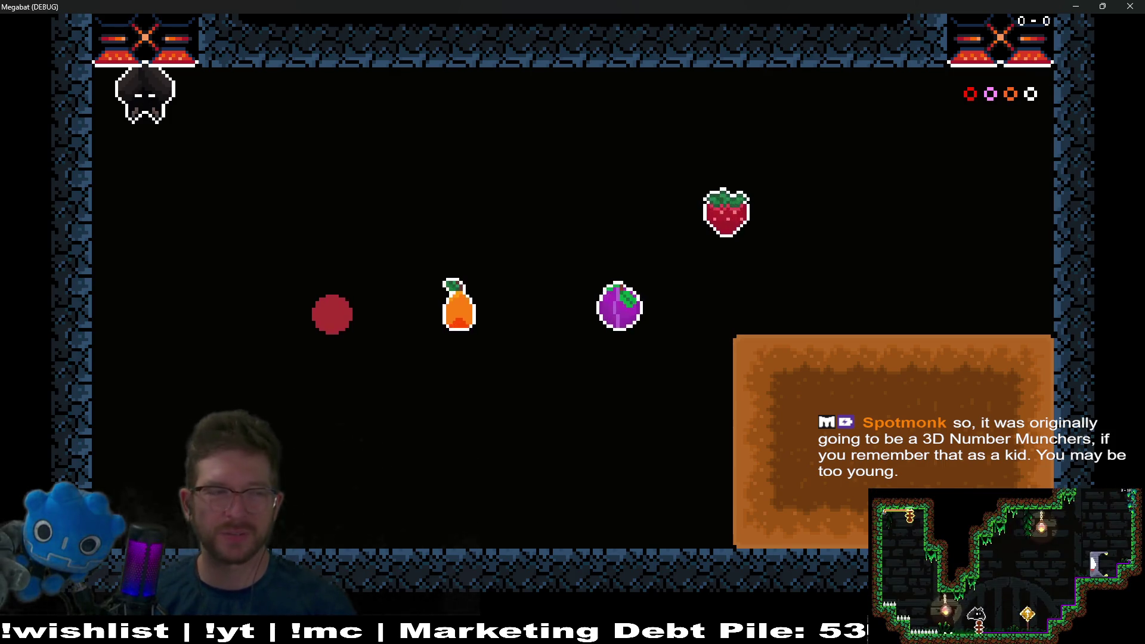
Step: Fly the bat down and around the room to collect the pear and the plum
key("Down")
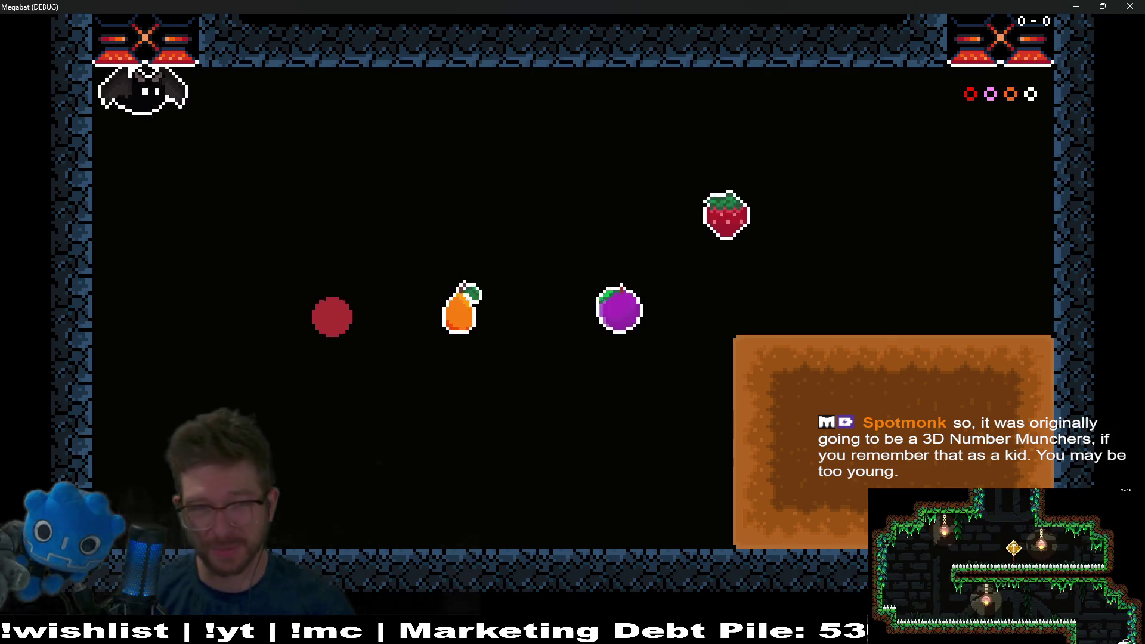
key("Right")
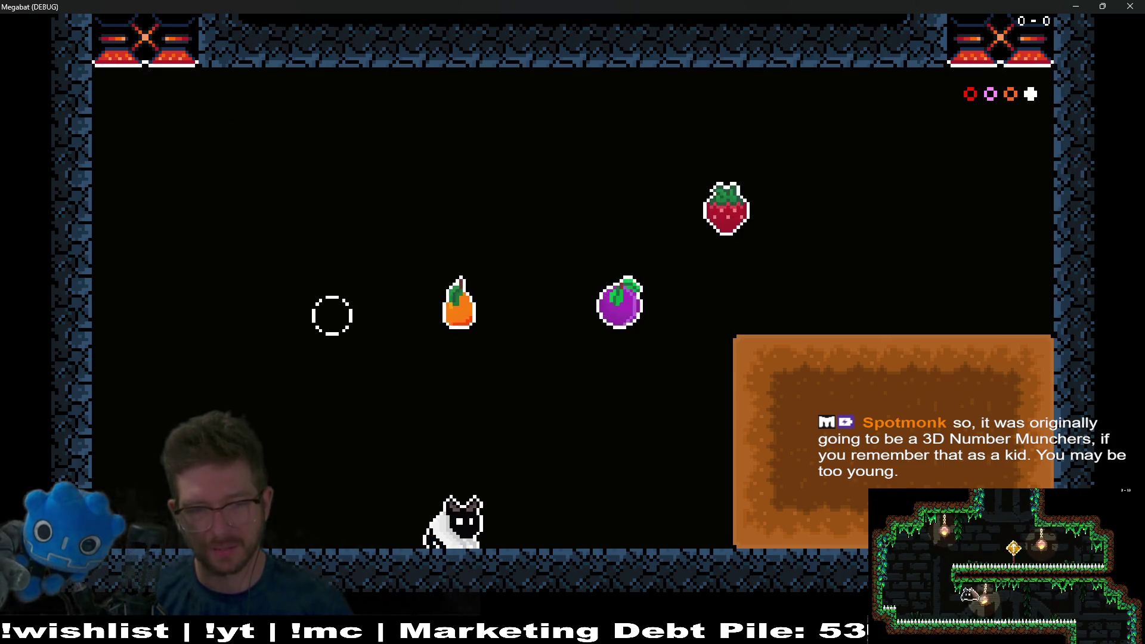
key("Left")
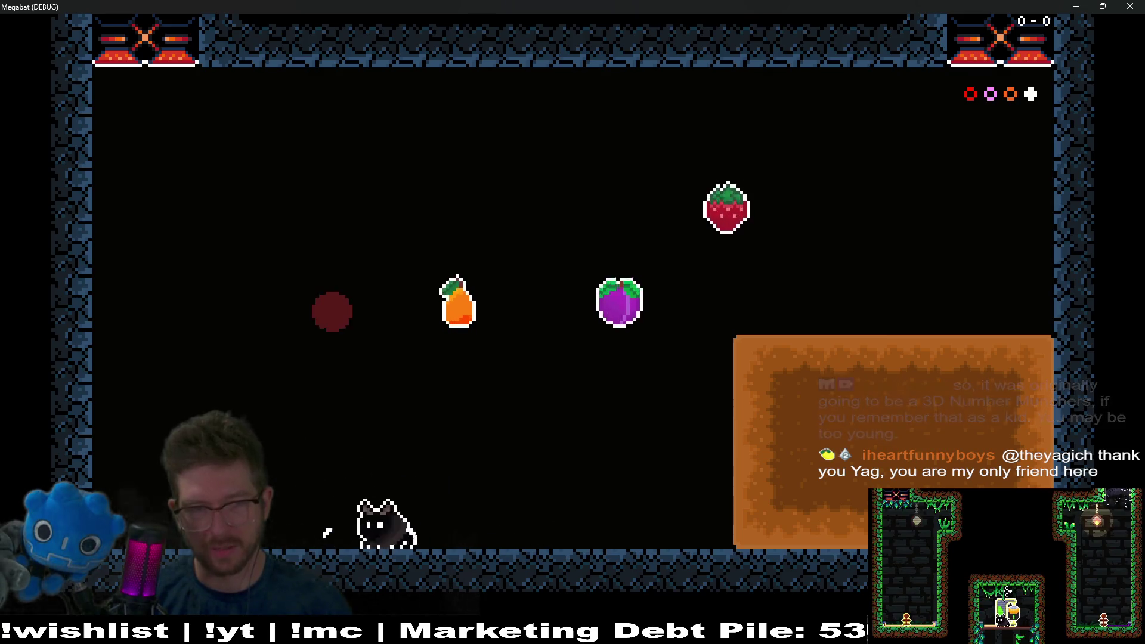
key("Up")
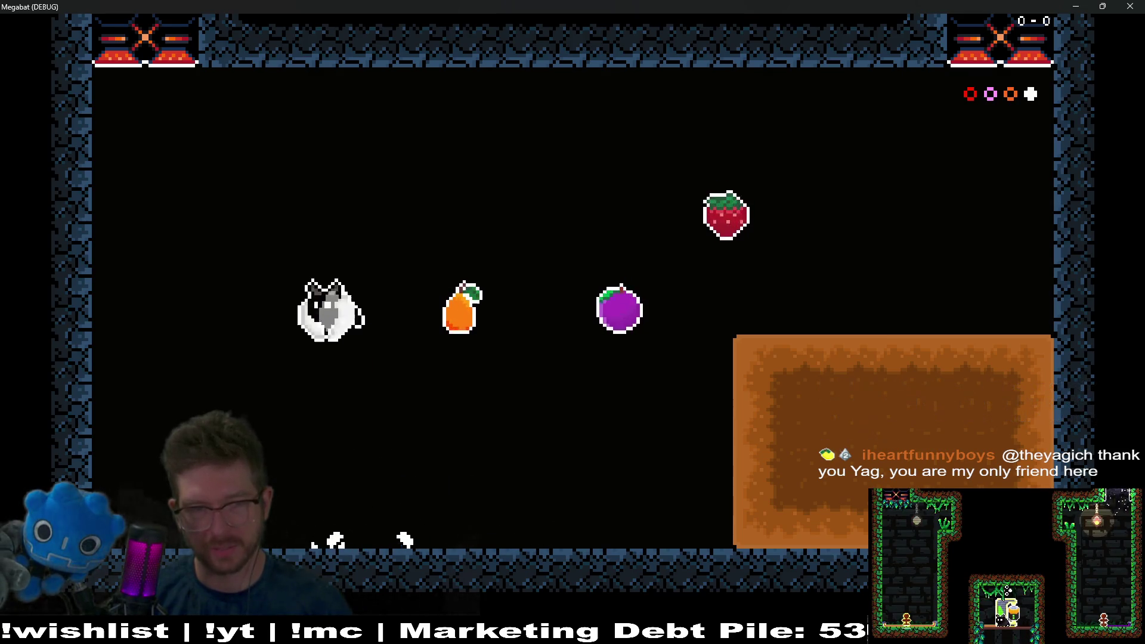
key("Right")
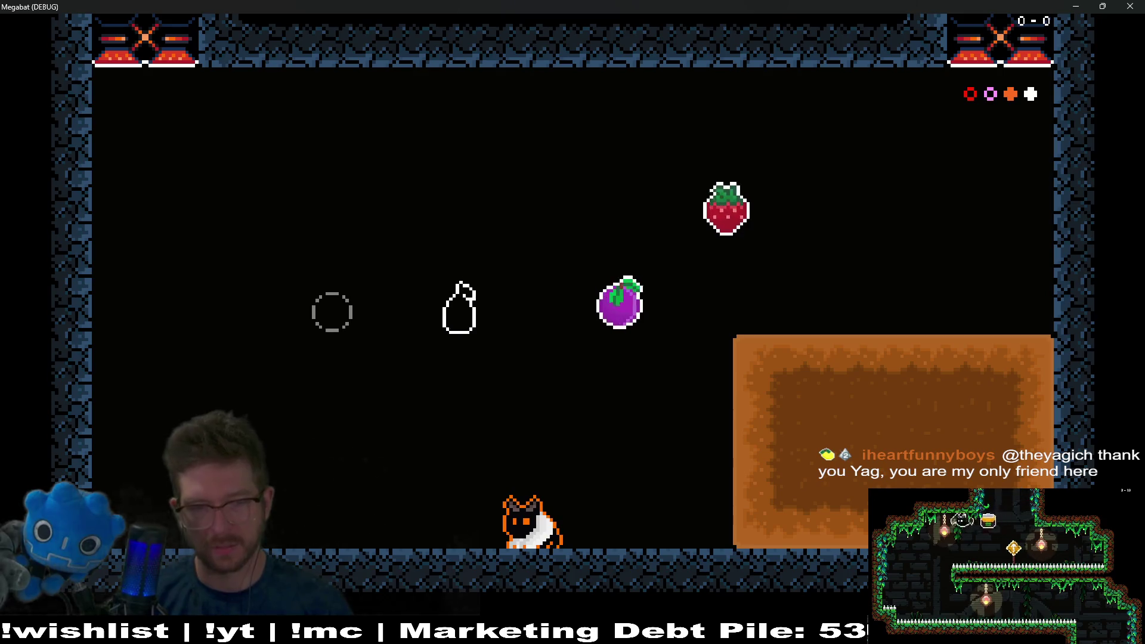
key("Right")
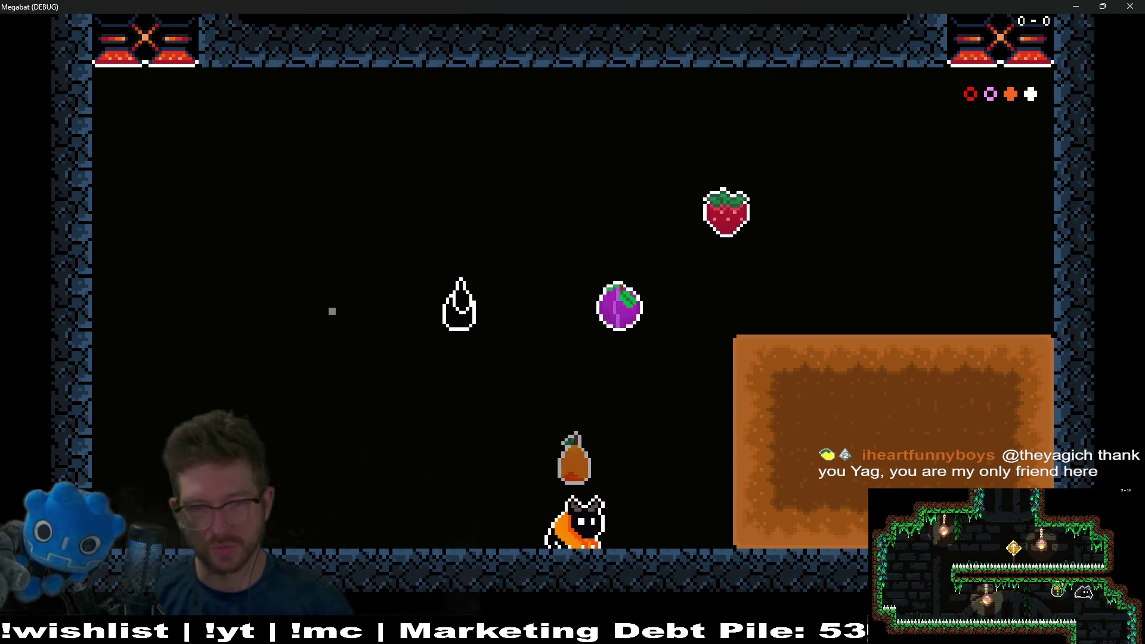
key("Up")
Step: Steer the bat along the floor and platforms to grab the strawberry and the red fruit
key("Left")
key("Right")
key("Up")
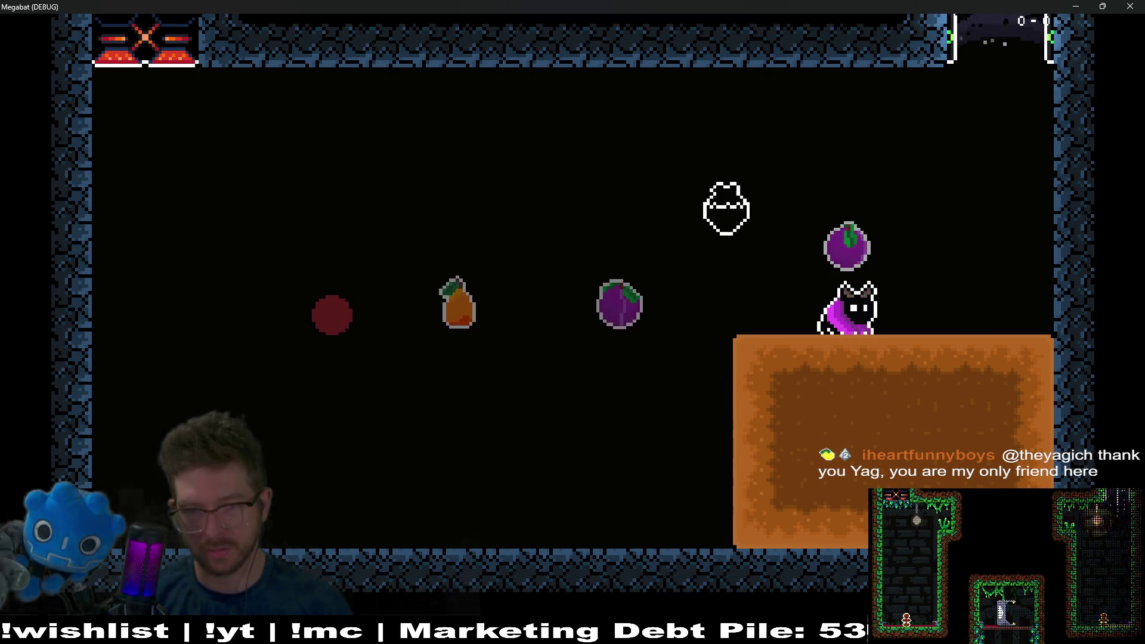
key("Right")
key("Down")
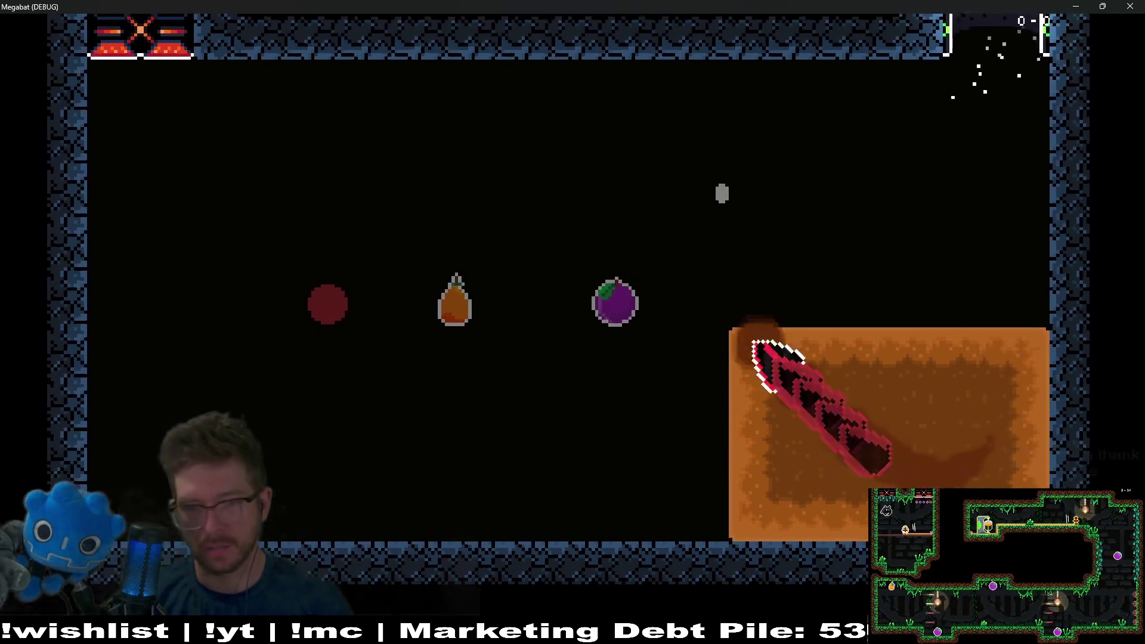
key("Left")
key("Down")
key("Right")
key("Right")
key("Up")
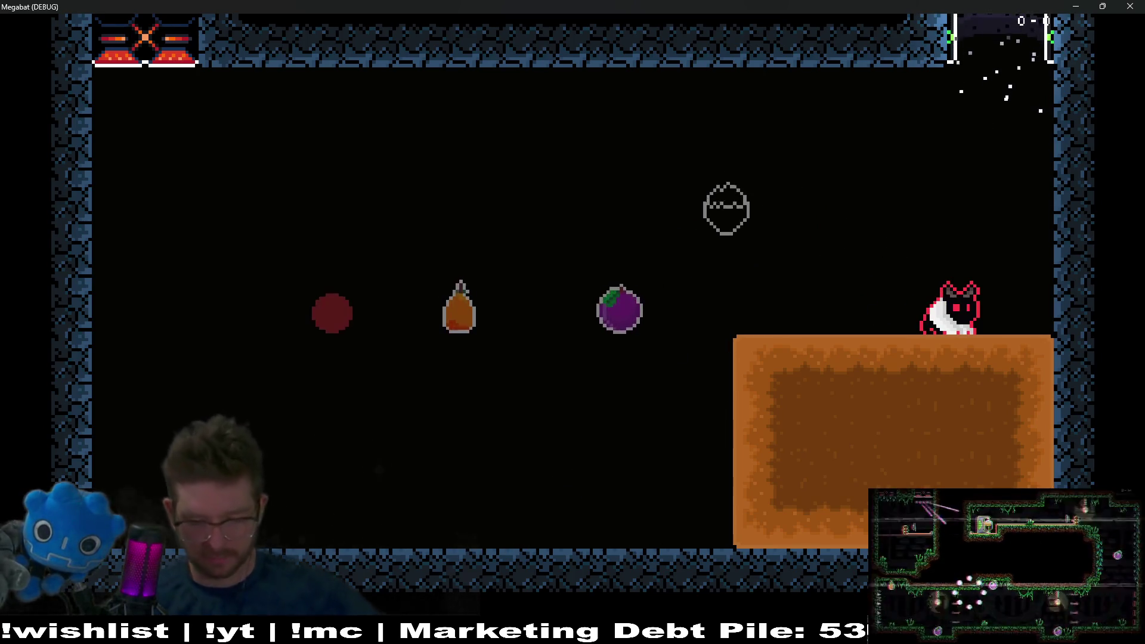
Step: Finish the run across the room and quit the game with F8
key("Left")
key("Left")
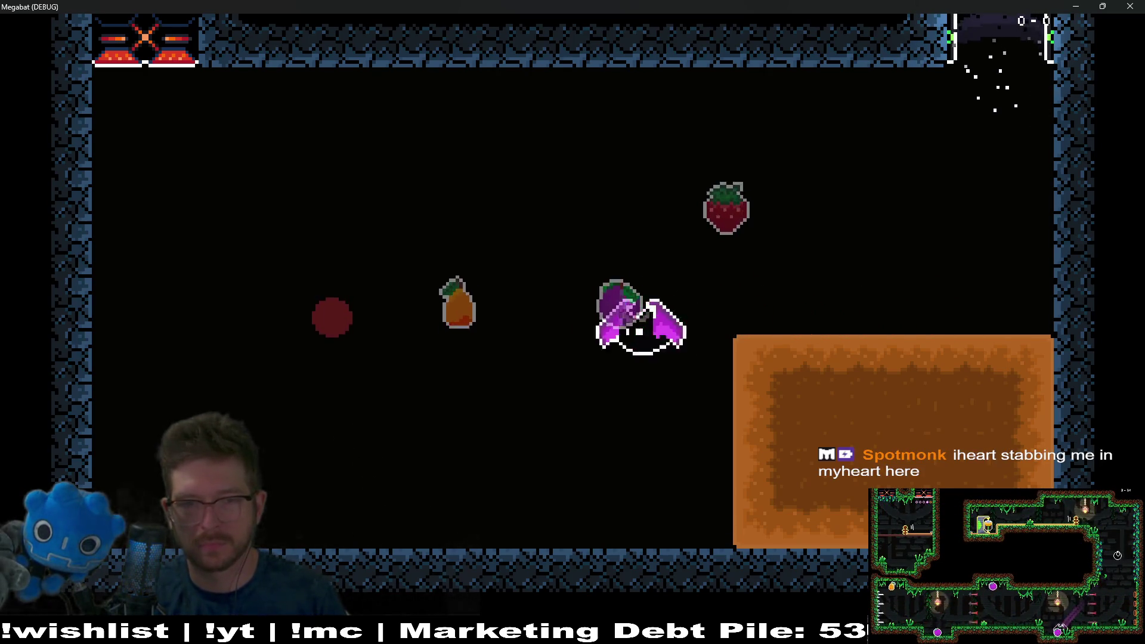
key("Right")
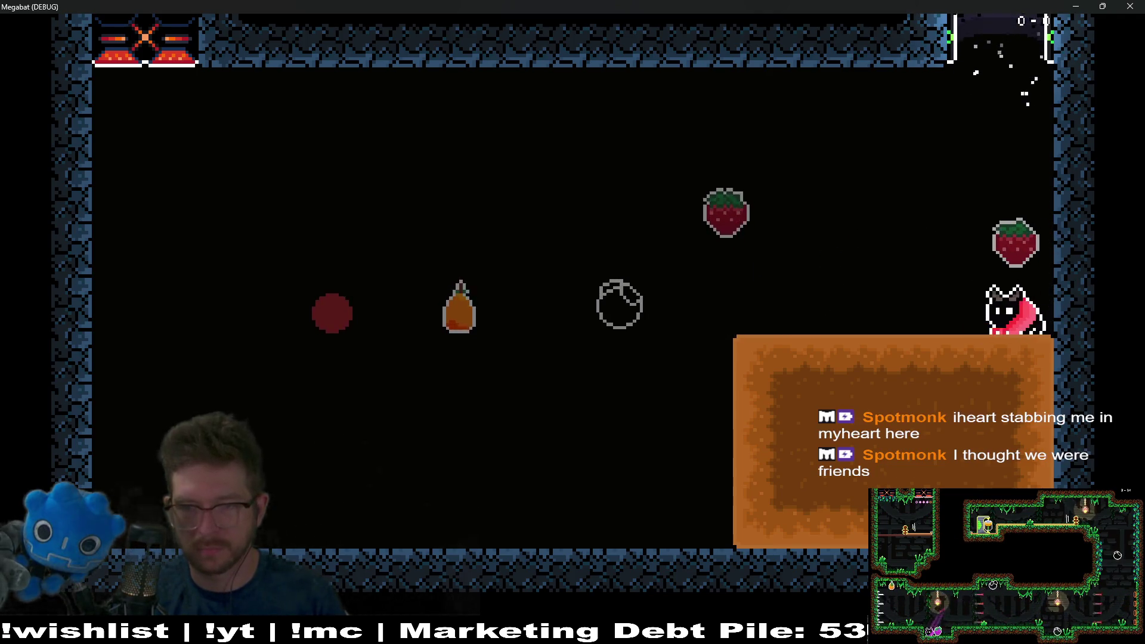
key("Left")
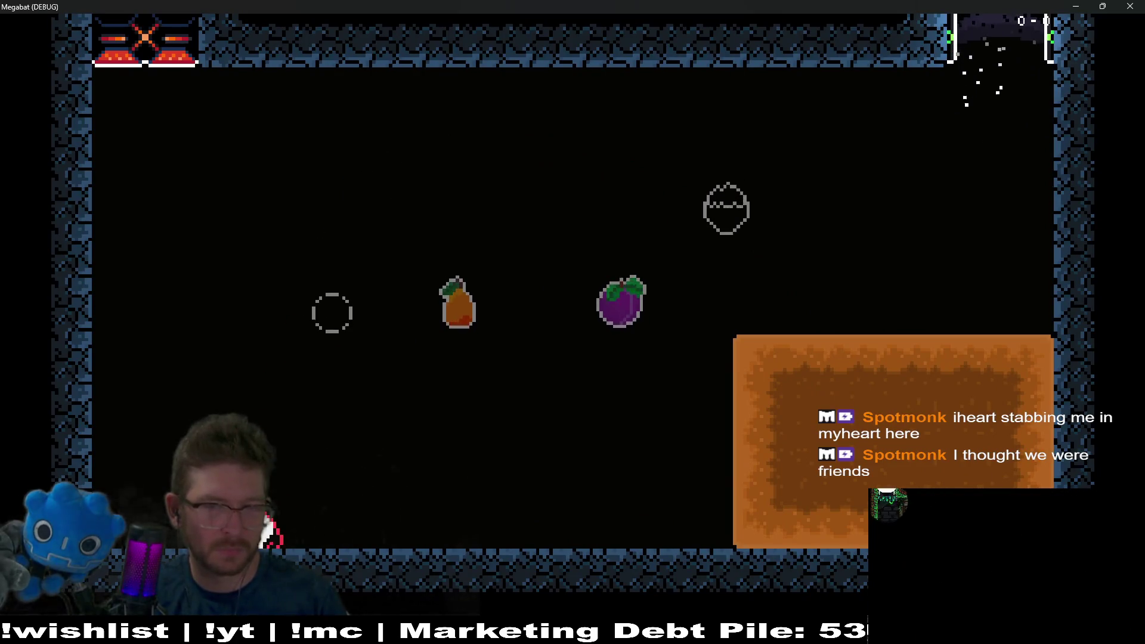
key("Right")
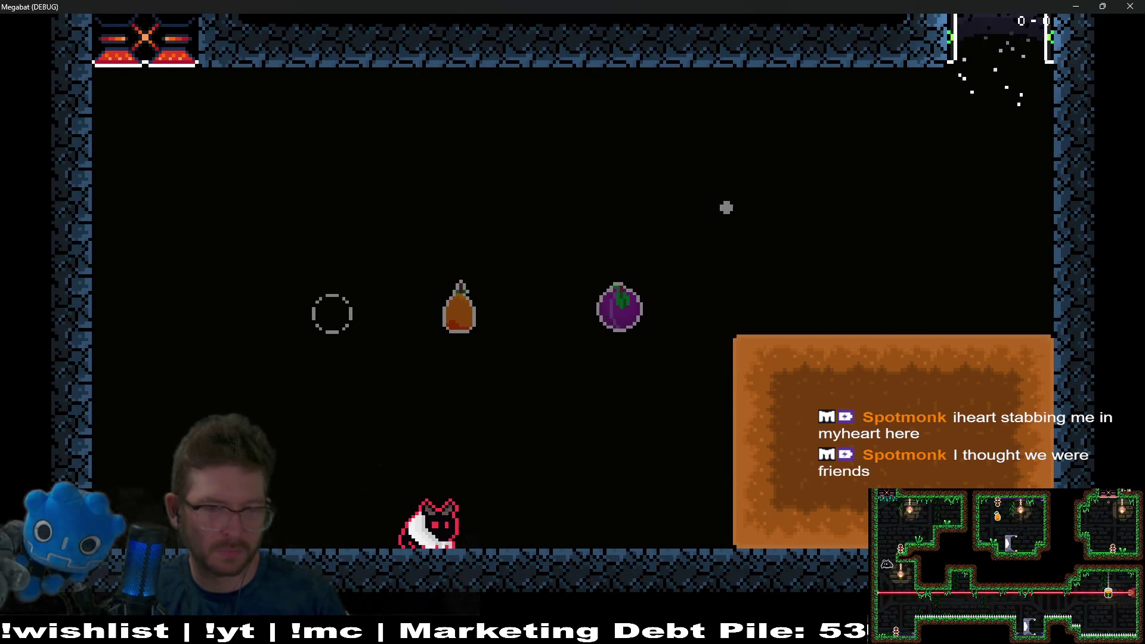
key("Right")
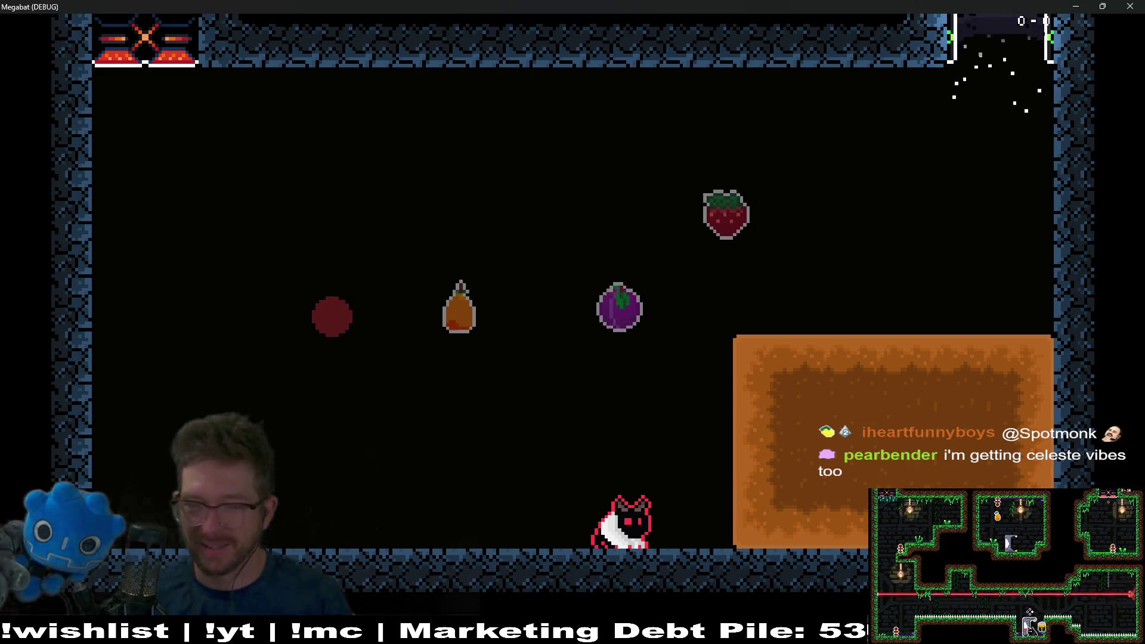
key("F8")
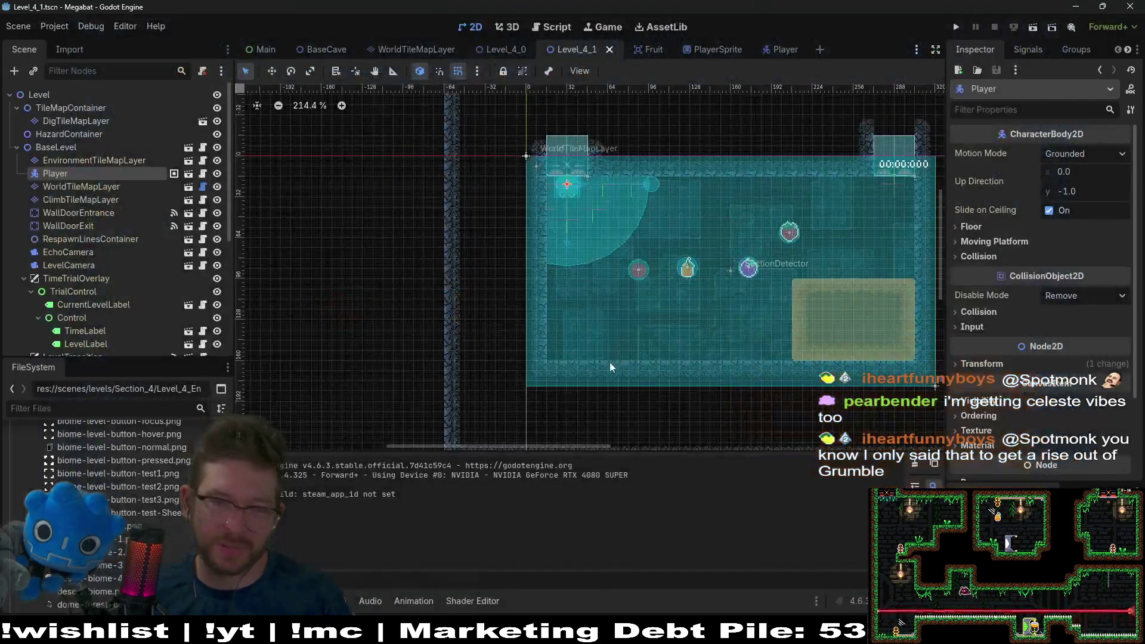
Step: Switch from Godot's level view to the Megabat project's Board note in Obsidian
scroll(686, 285, "right", 3)
scroll(736, 255, "up", 2)
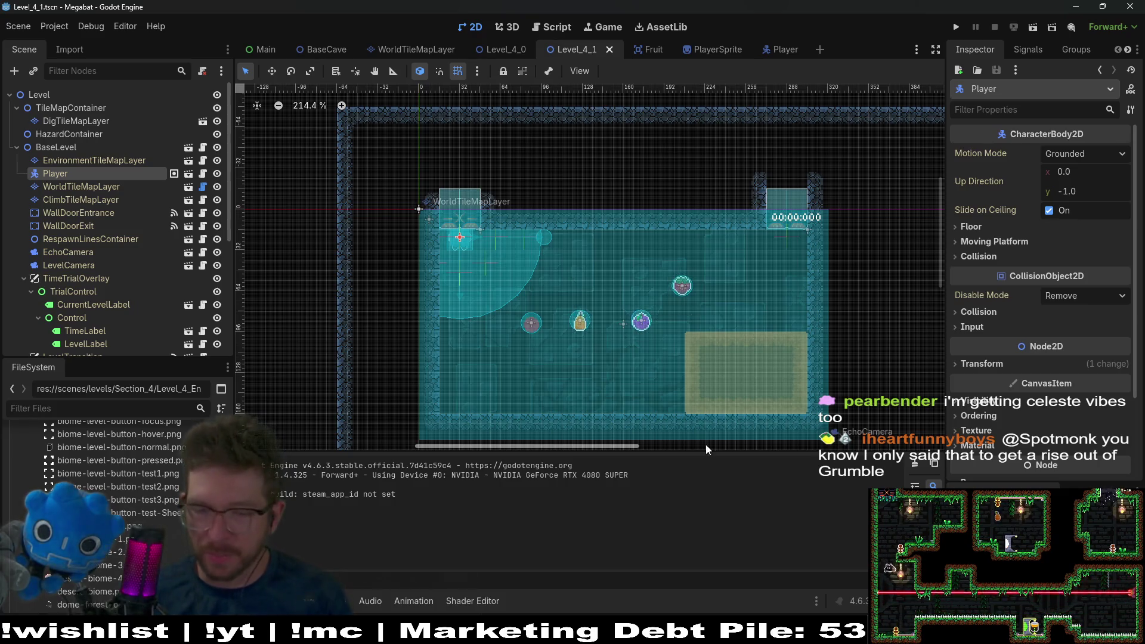
left_click(676, 548)
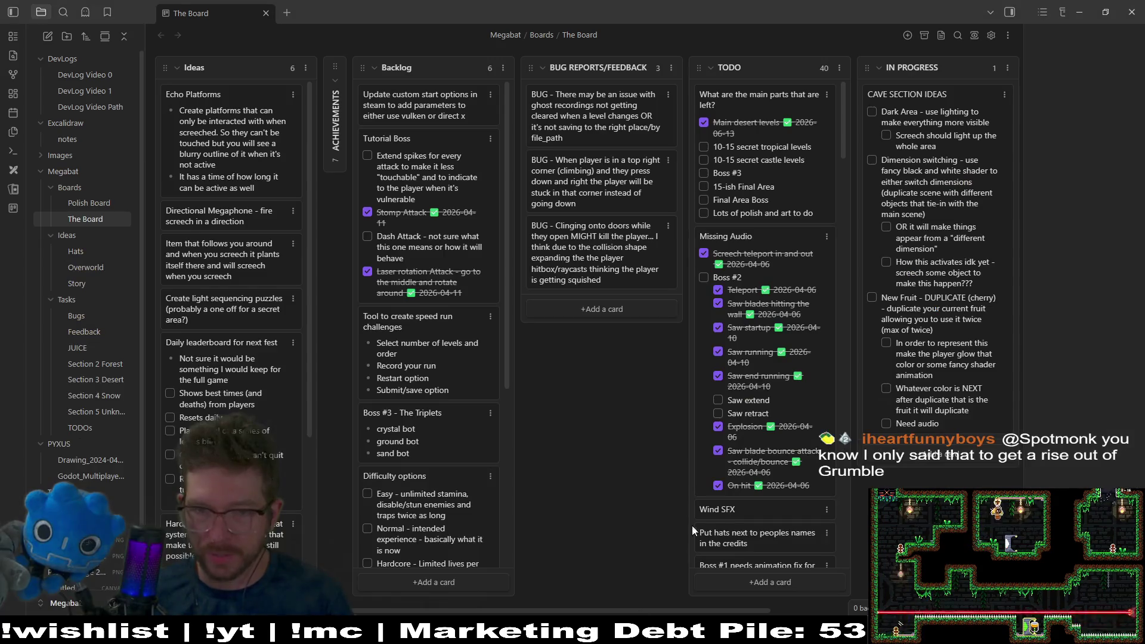
Step: Check off the 'Whatever color is NEXT' item on the board
scroll(745, 438, "down", 10)
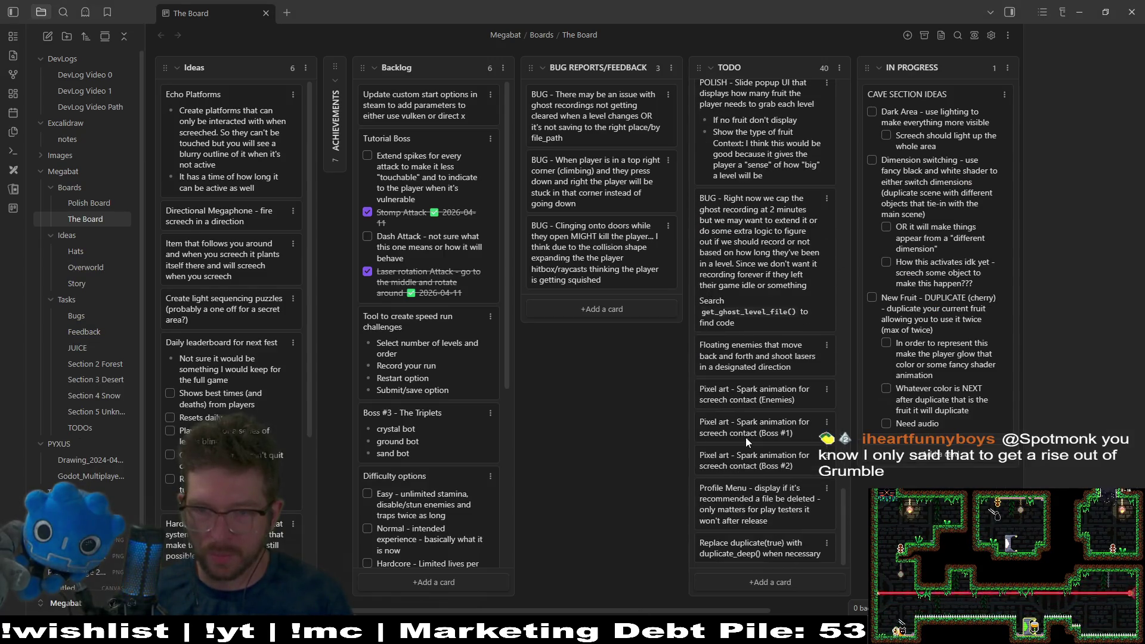
scroll(722, 591, "right", 3)
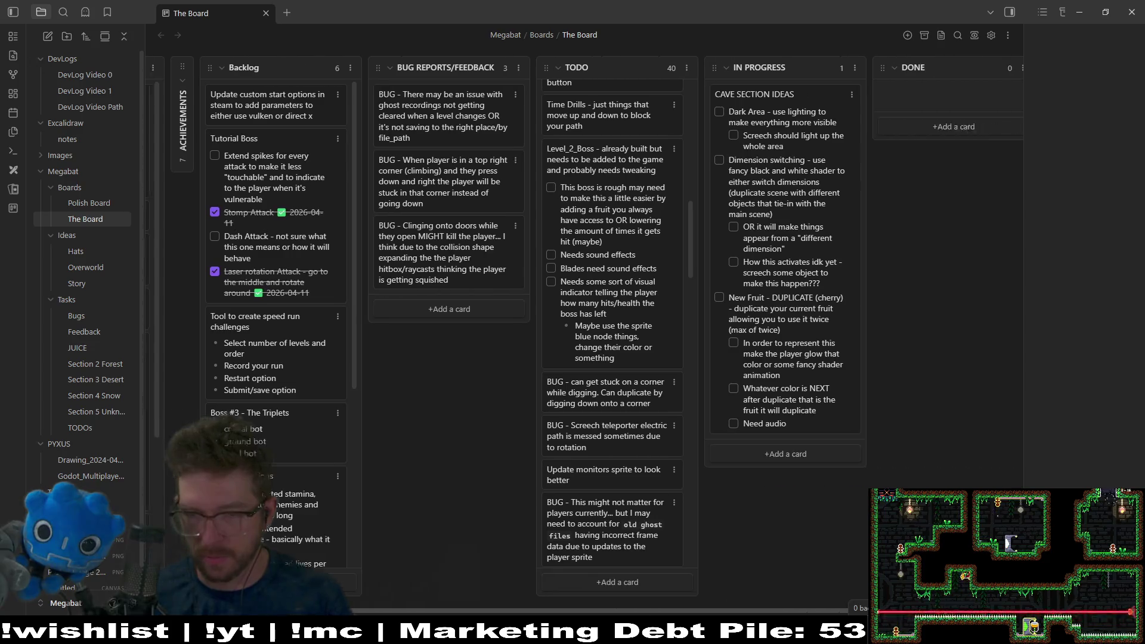
left_click(722, 390)
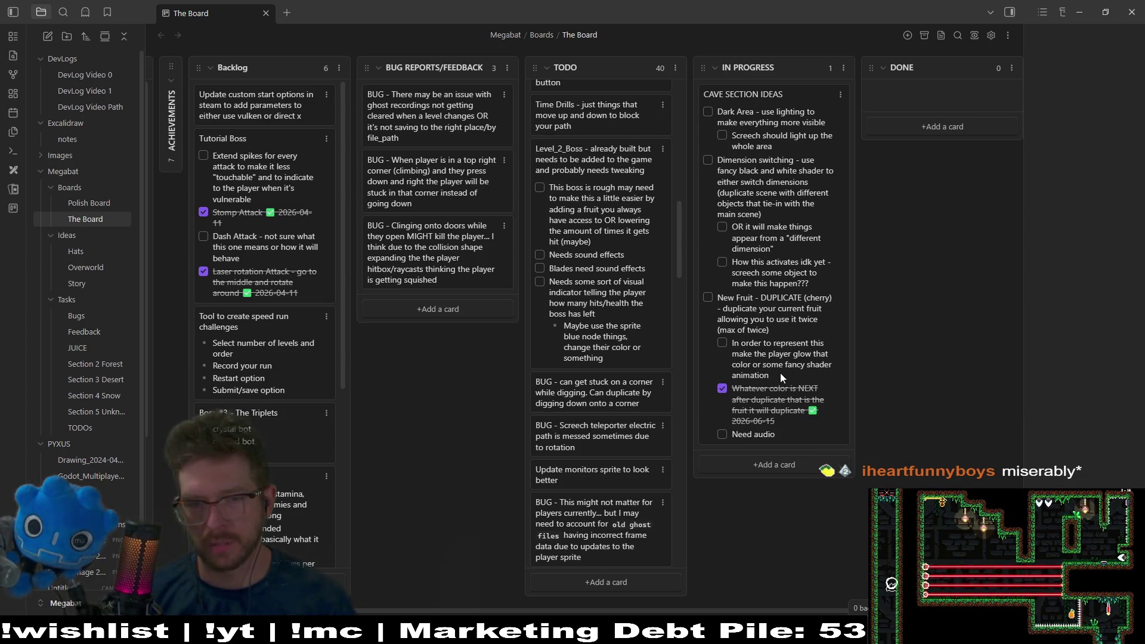
Step: Delete the player-glow and Need audio sub-items from the CAVE SECTION IDEAS card
left_click(757, 365)
double_click(757, 365)
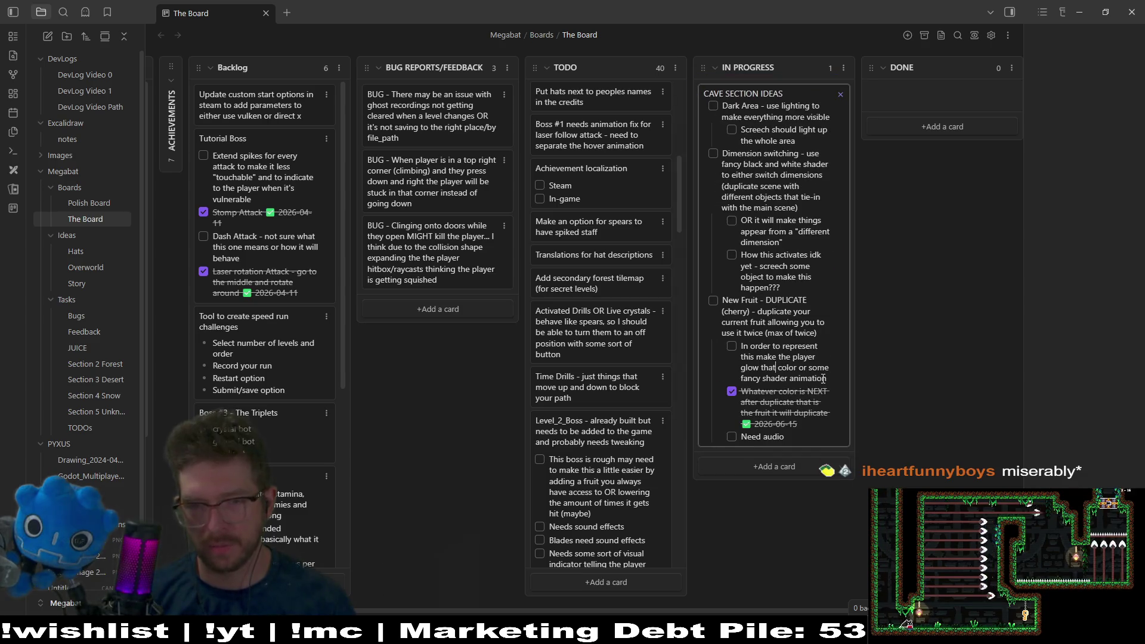
left_click_drag(824, 379, 755, 356)
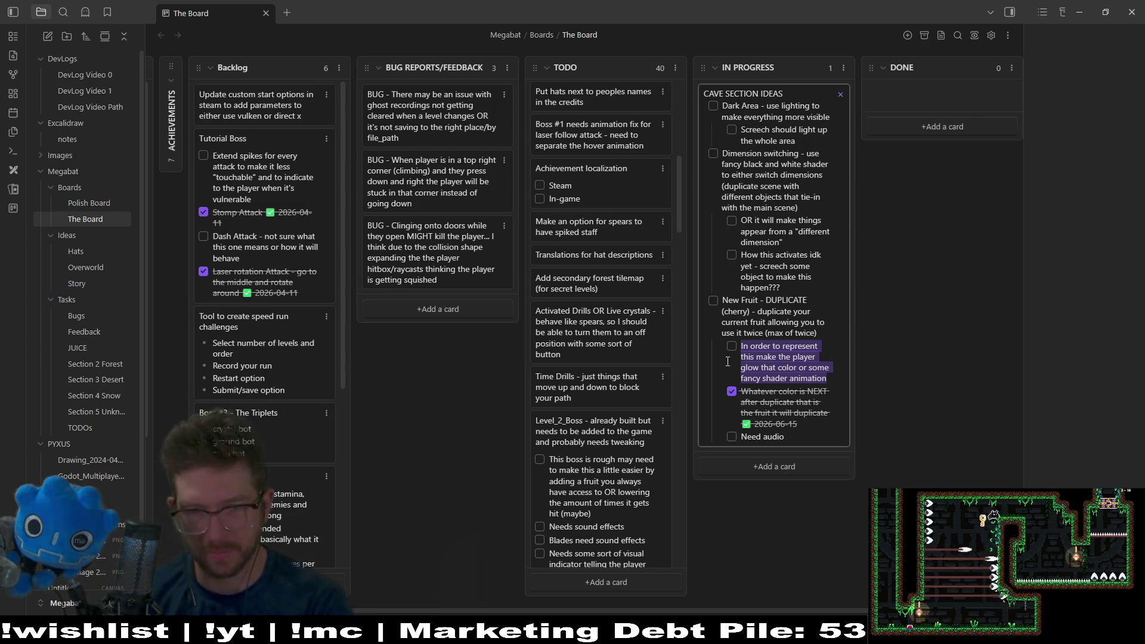
key("BackSpace")
key("Escape")
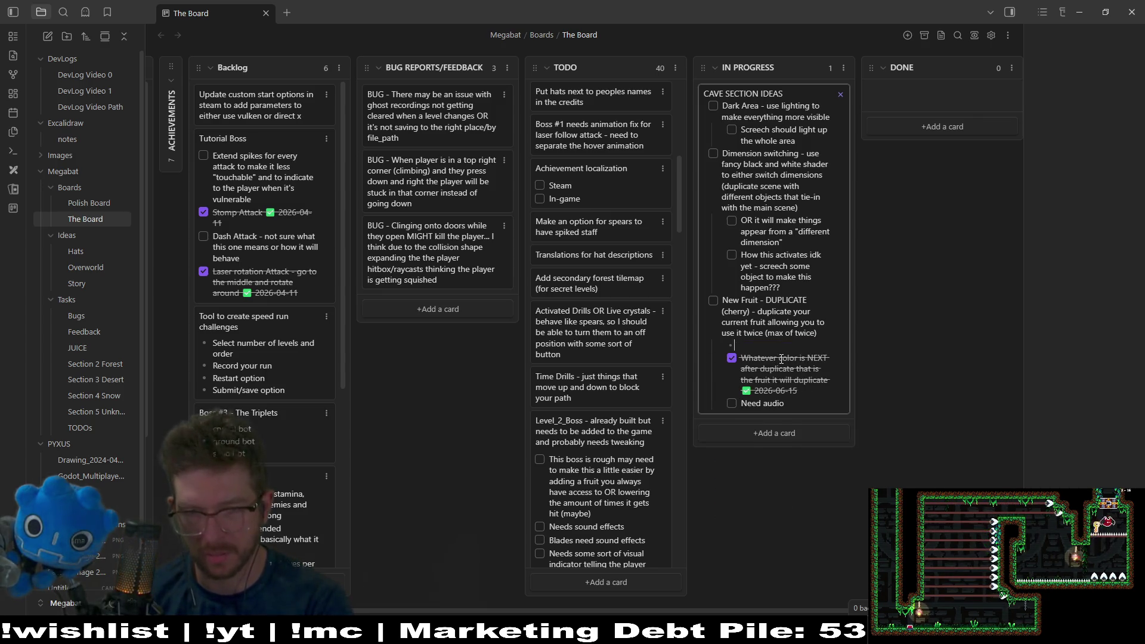
key("BackSpace")
key("BackSpace")
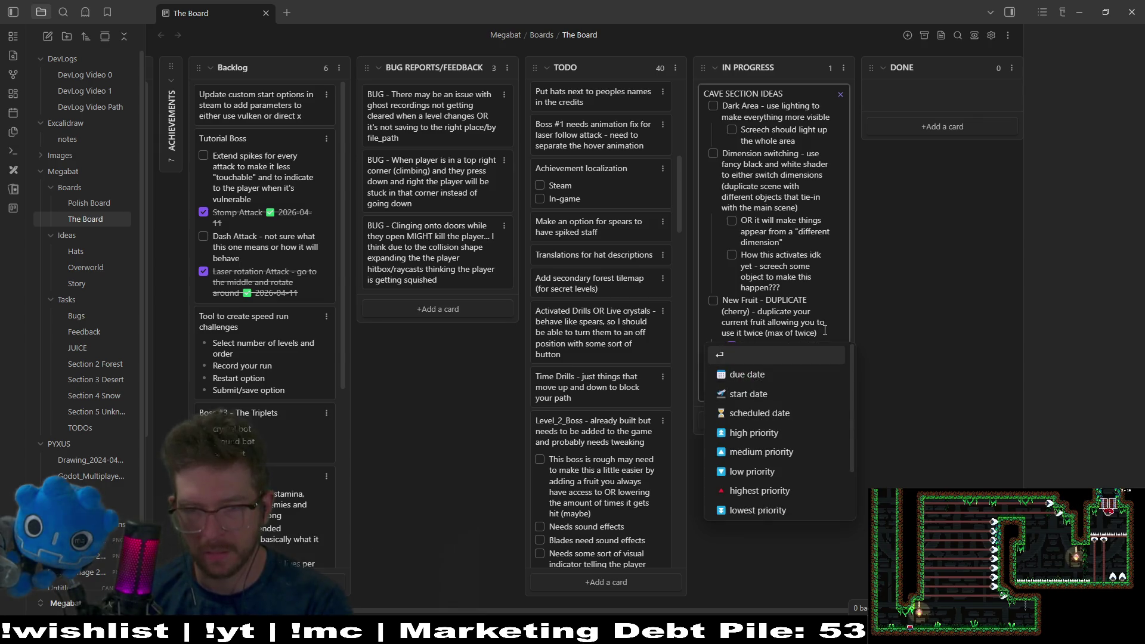
key("Escape")
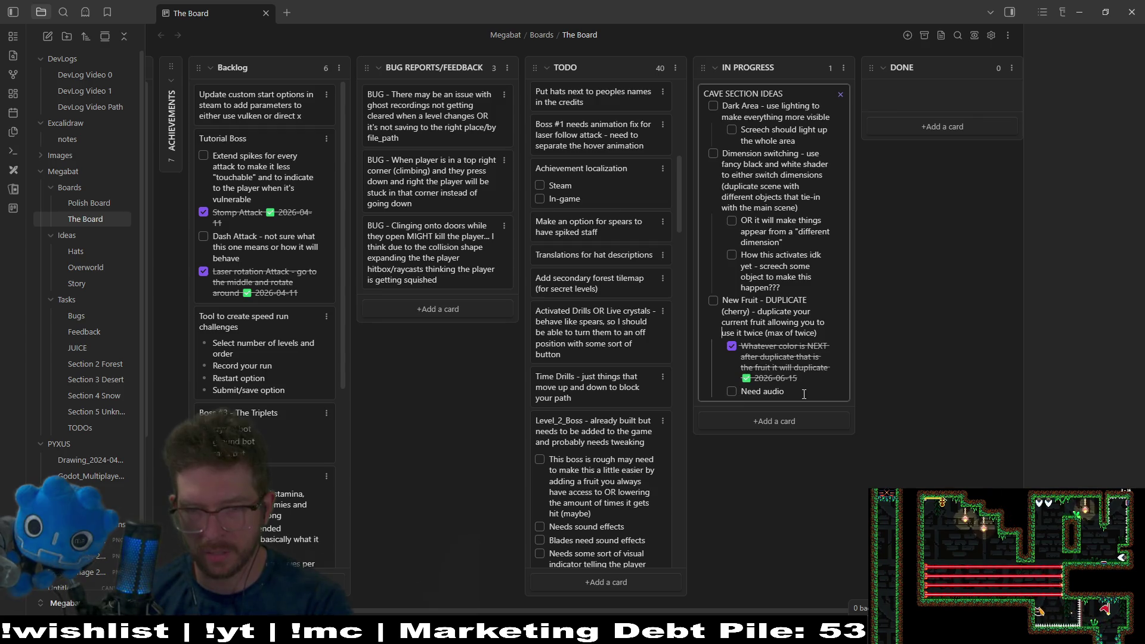
key("BackSpace")
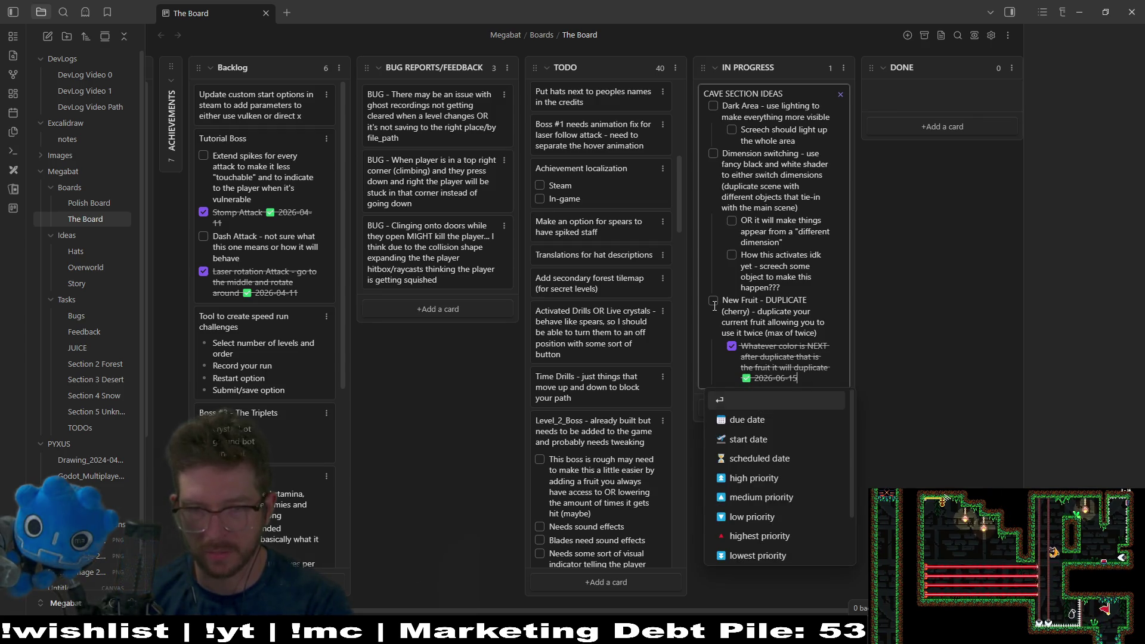
Step: Mark the New Fruit - DUPLICATE item as done
left_click(718, 304)
left_click(766, 333)
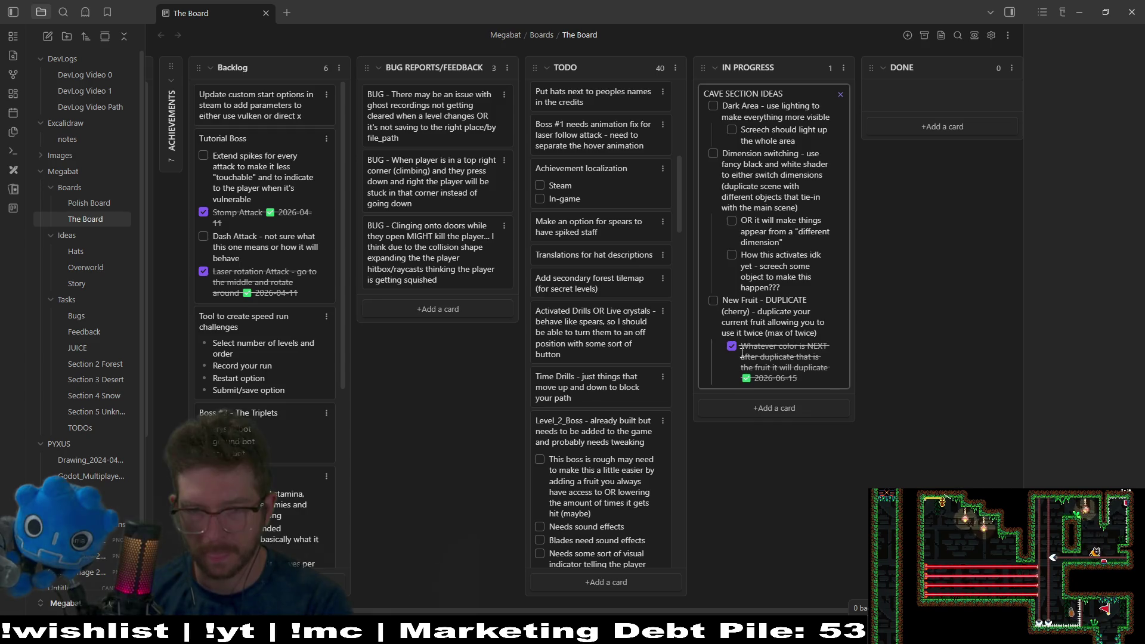
left_click(711, 301)
key("Up")
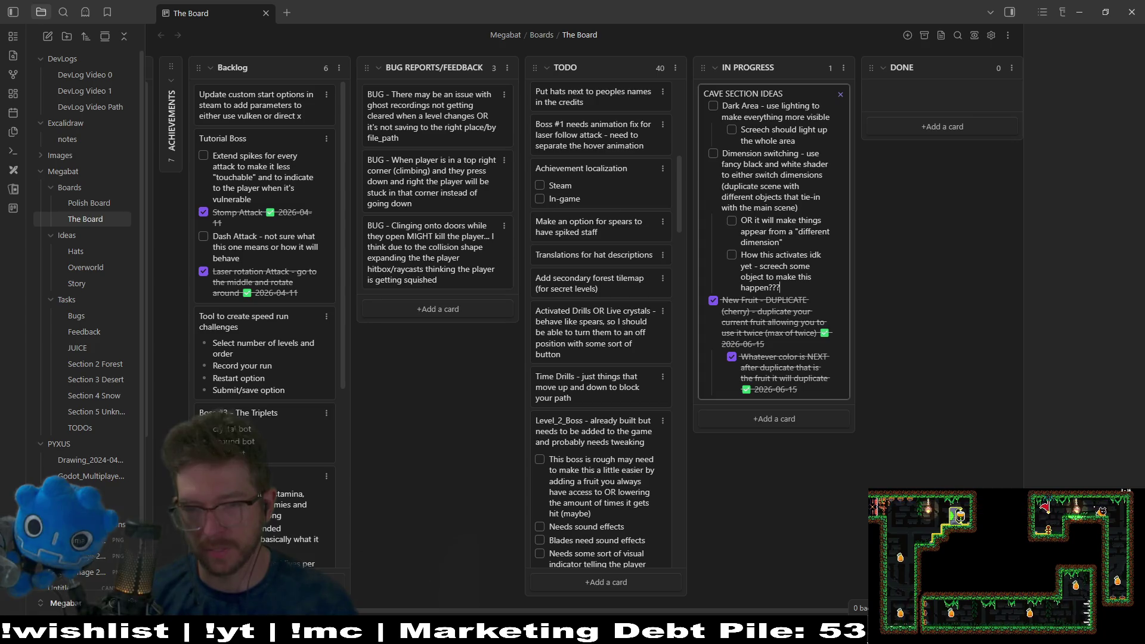
key("alt+Tab")
key("alt+Tab")
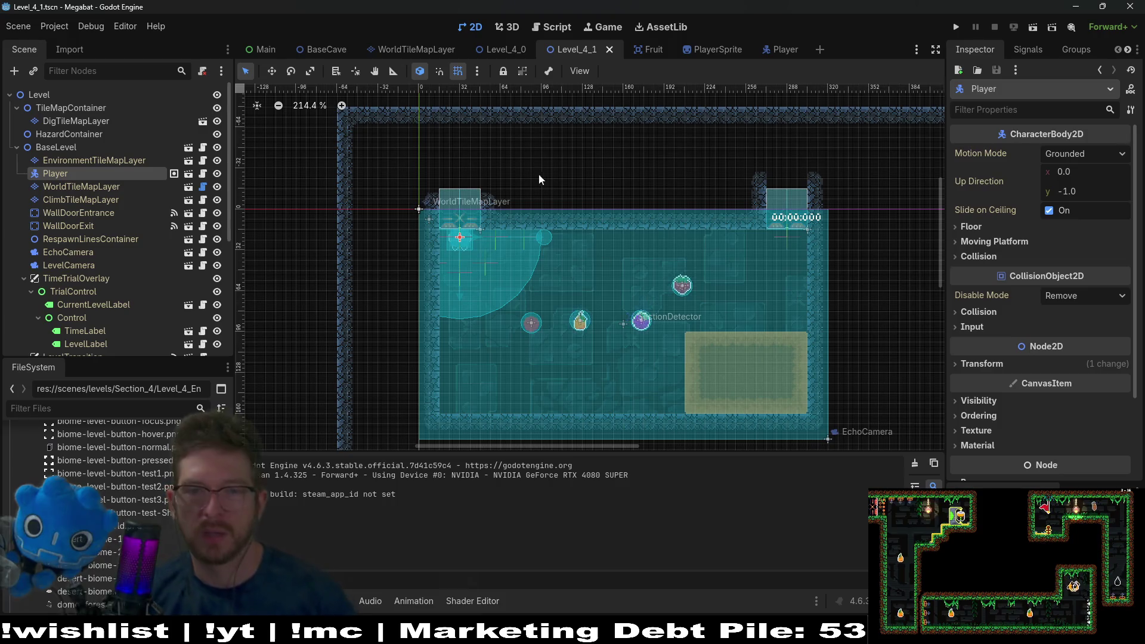
Step: Delete the DigTileMapLayer node from the Level_4_1 scene
scroll(608, 282, "down", 2)
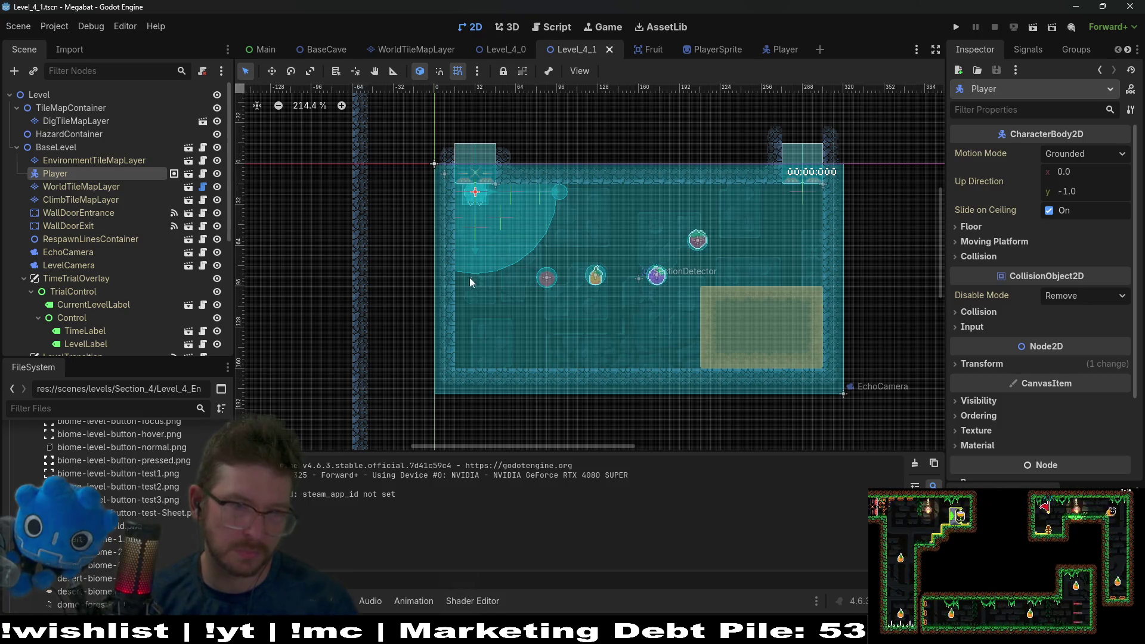
left_click(119, 120)
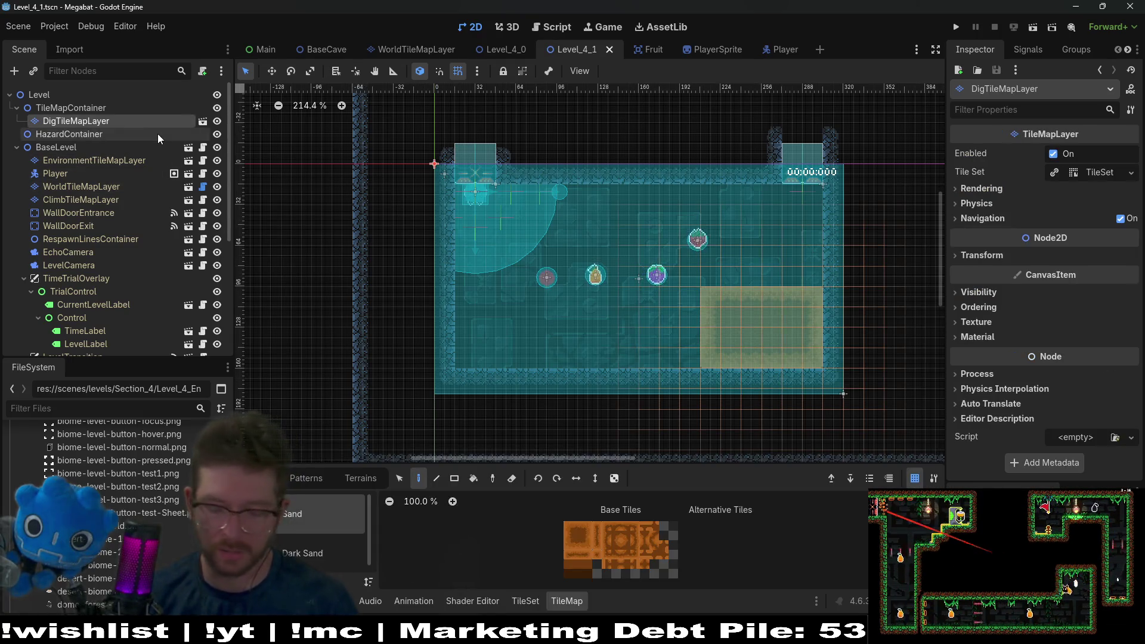
key("Delete")
key("Return")
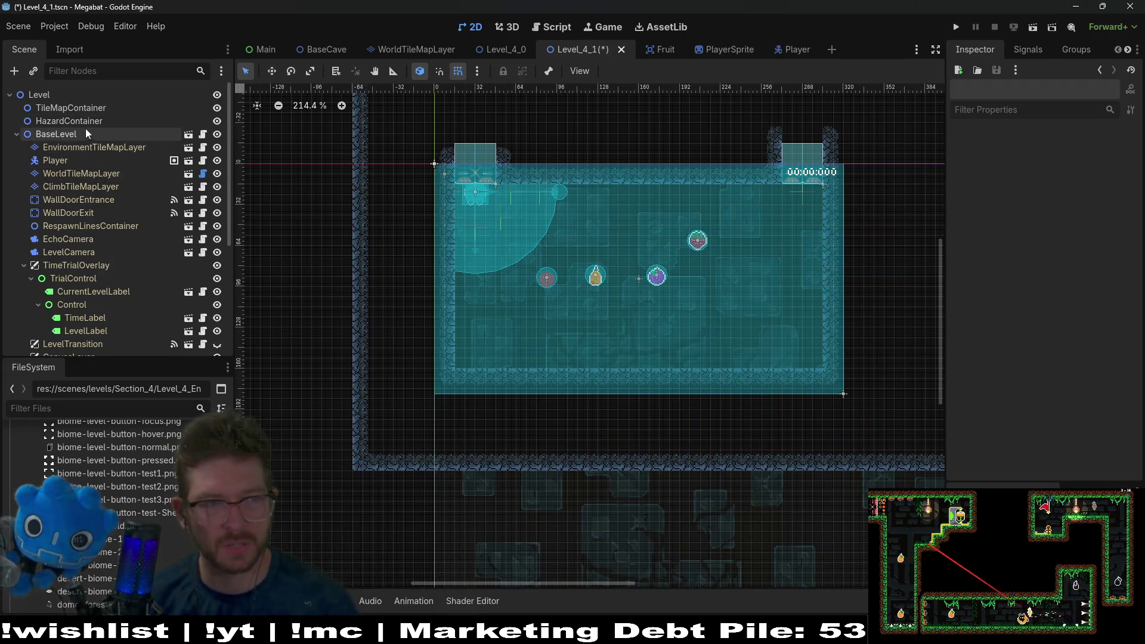
Step: Delete the Fruit3 and Fruit4 nodes together, leaving the remaining Fruit selected
left_click(87, 214)
left_click(92, 185)
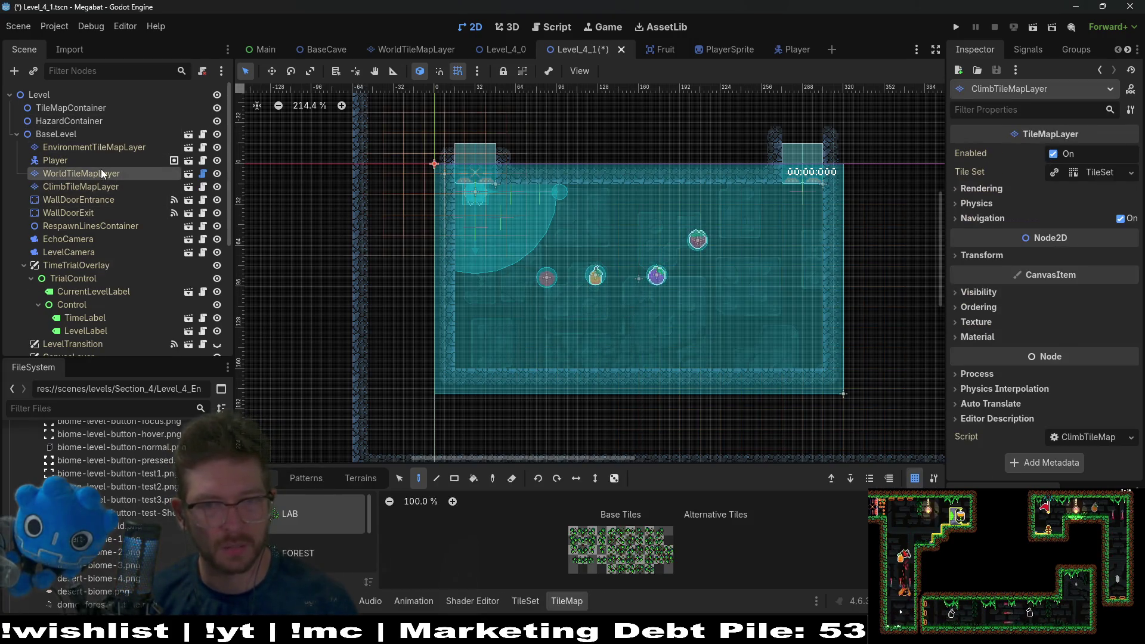
left_click(101, 170)
scroll(89, 190, "down", 5)
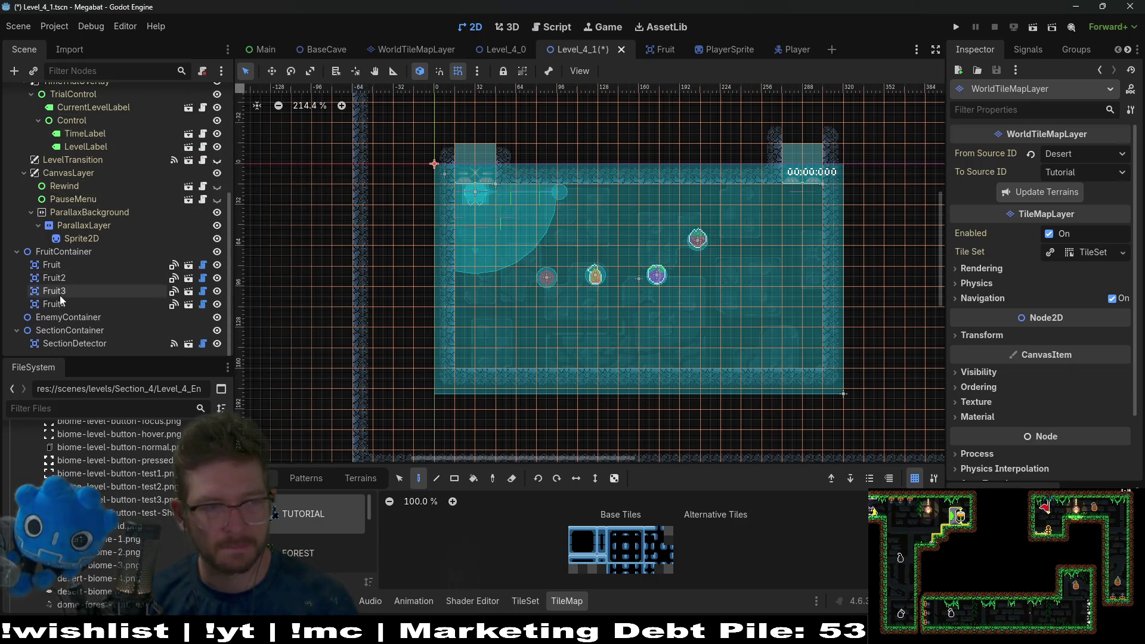
left_click(60, 304)
left_click(73, 284, "shift")
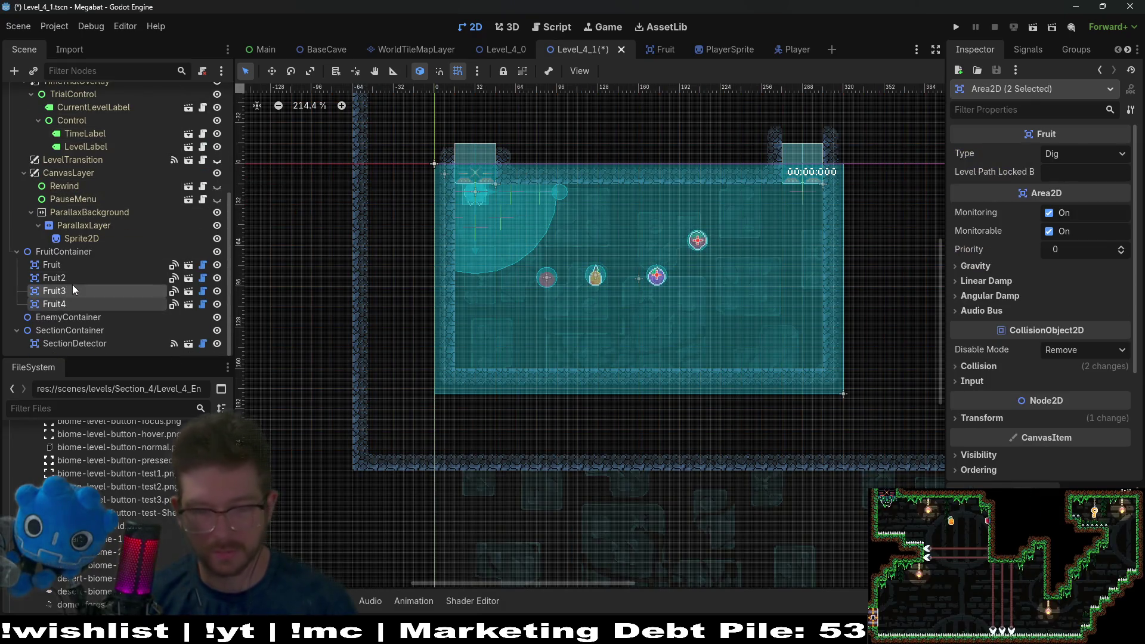
key("Delete")
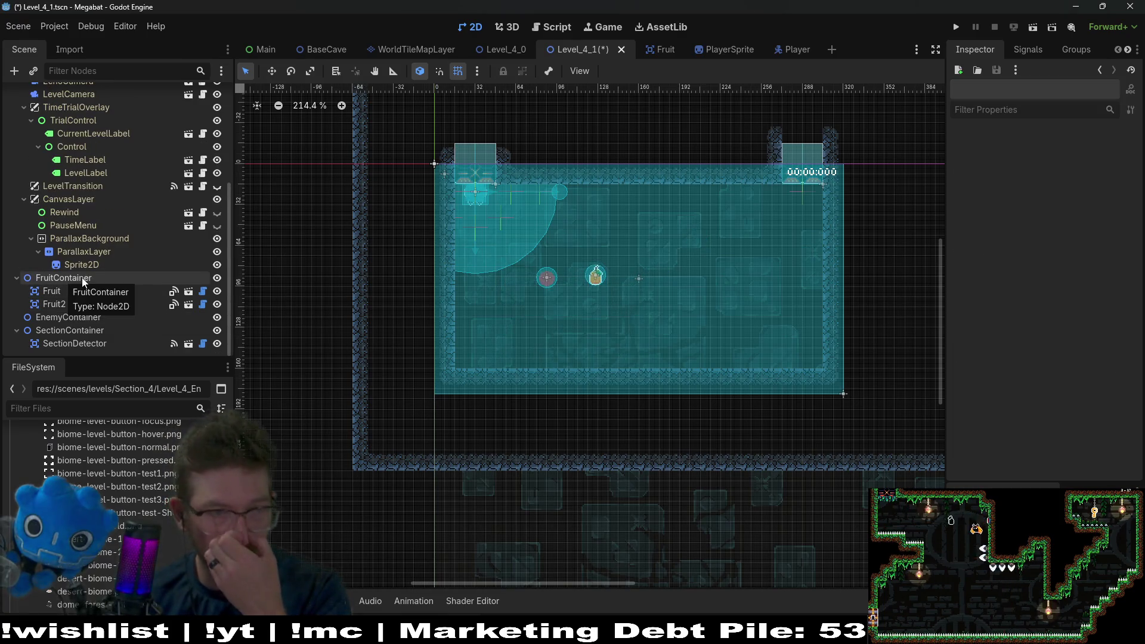
left_click(73, 292)
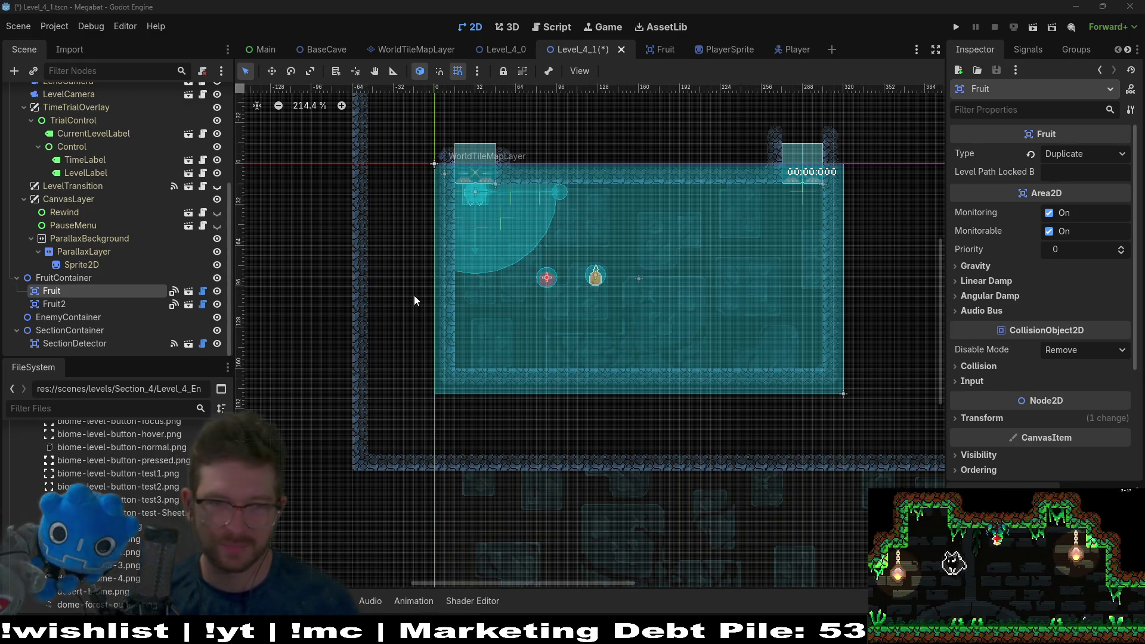
Step: Drag Fruit2 with the Move tool to sit directly below the red Duplicate fruit
left_click(64, 305)
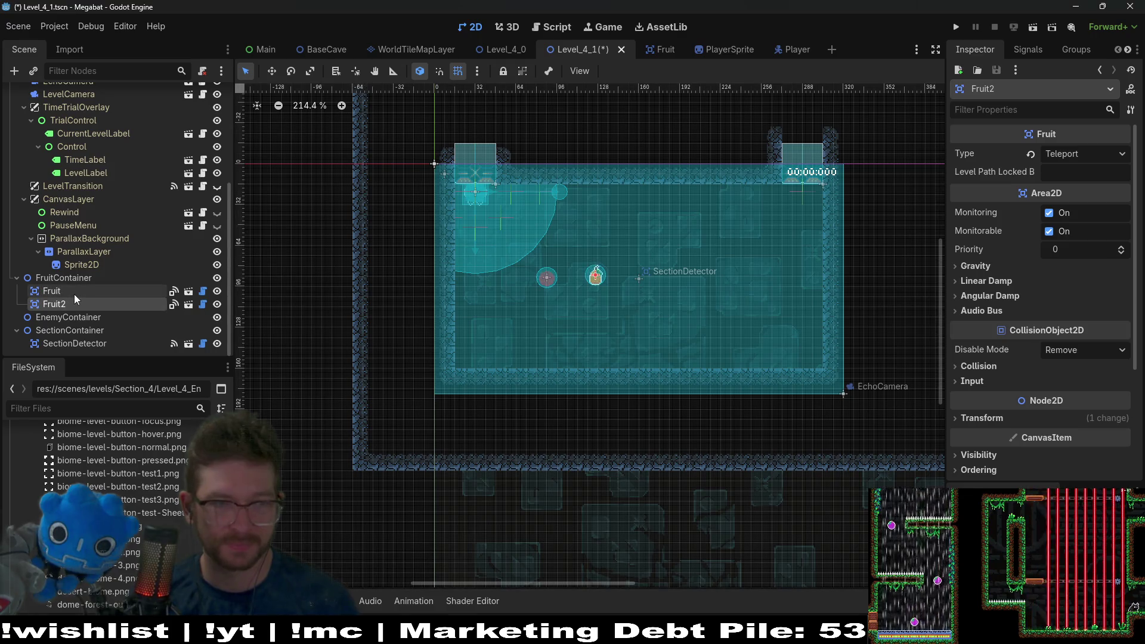
key("w")
mouse_move(624, 289)
left_mouse_down()
mouse_move(670, 274)
mouse_move(659, 275)
left_mouse_up()
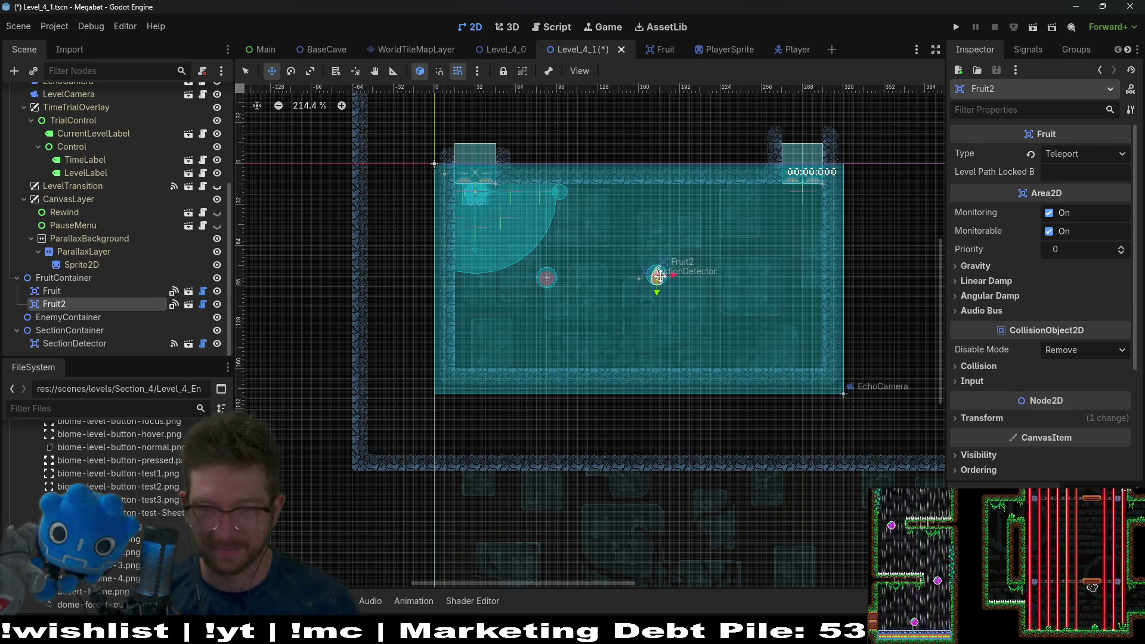
left_click_drag(657, 278, 551, 326)
scroll(112, 181, "up", 5)
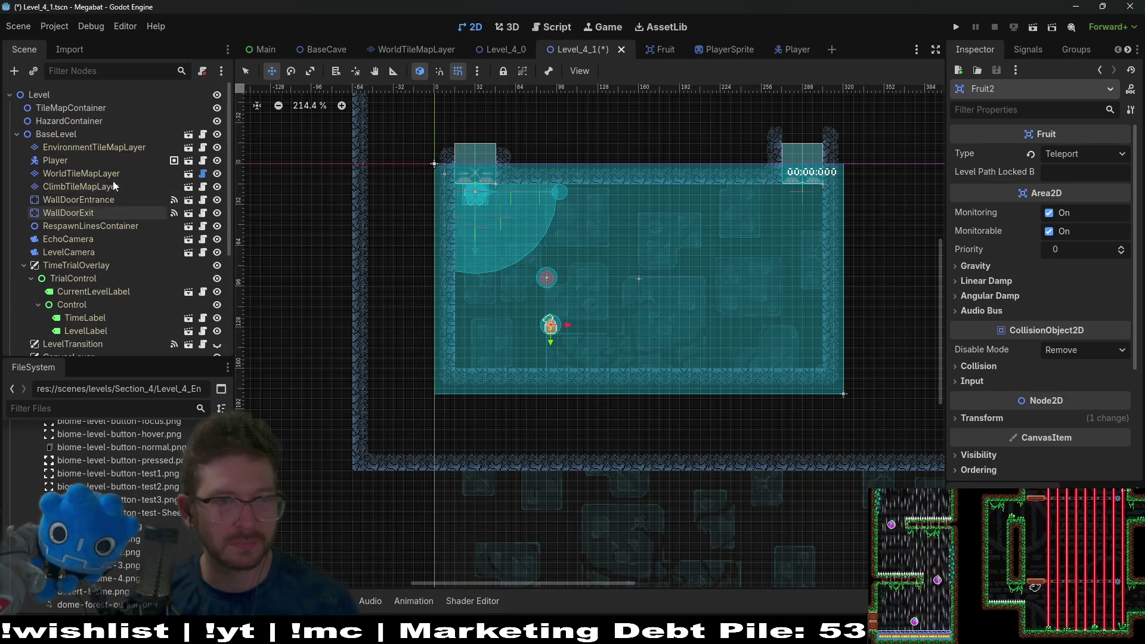
left_click(103, 177)
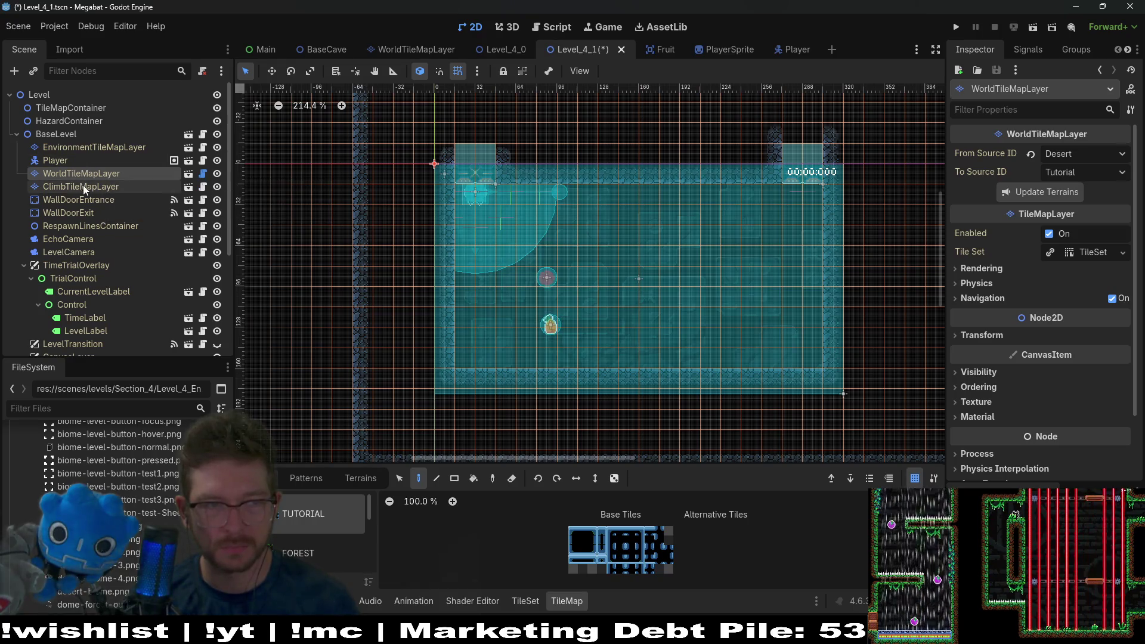
Step: Show WorldTileMapLayer's terrain sets and pick one of the V2 terrains
left_click(346, 479)
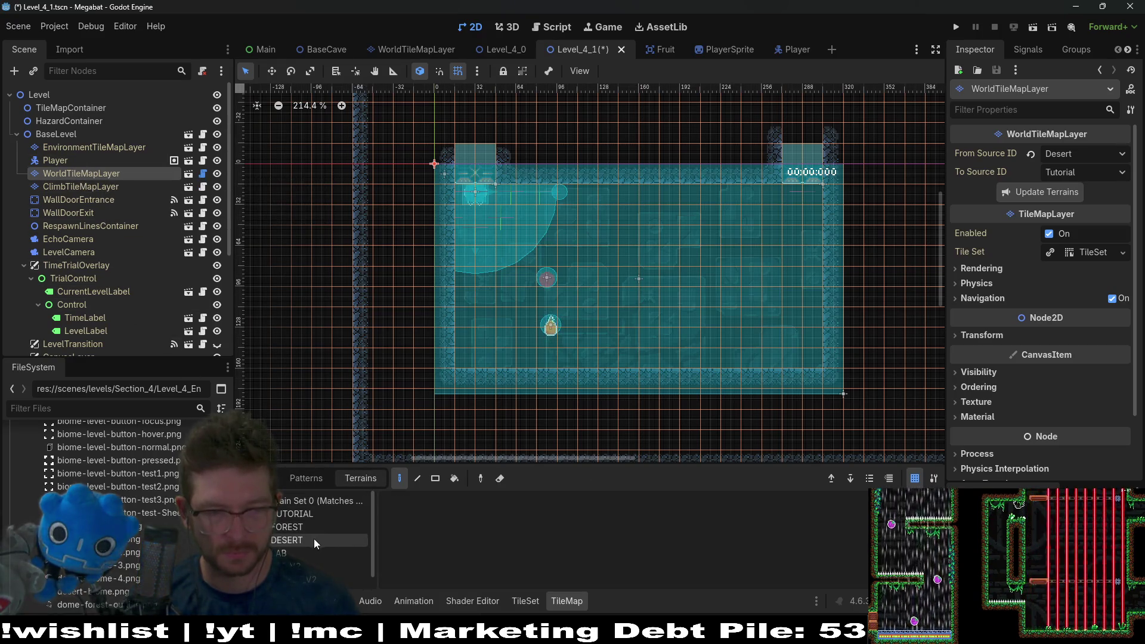
scroll(305, 571, "down", 1)
left_click(305, 568)
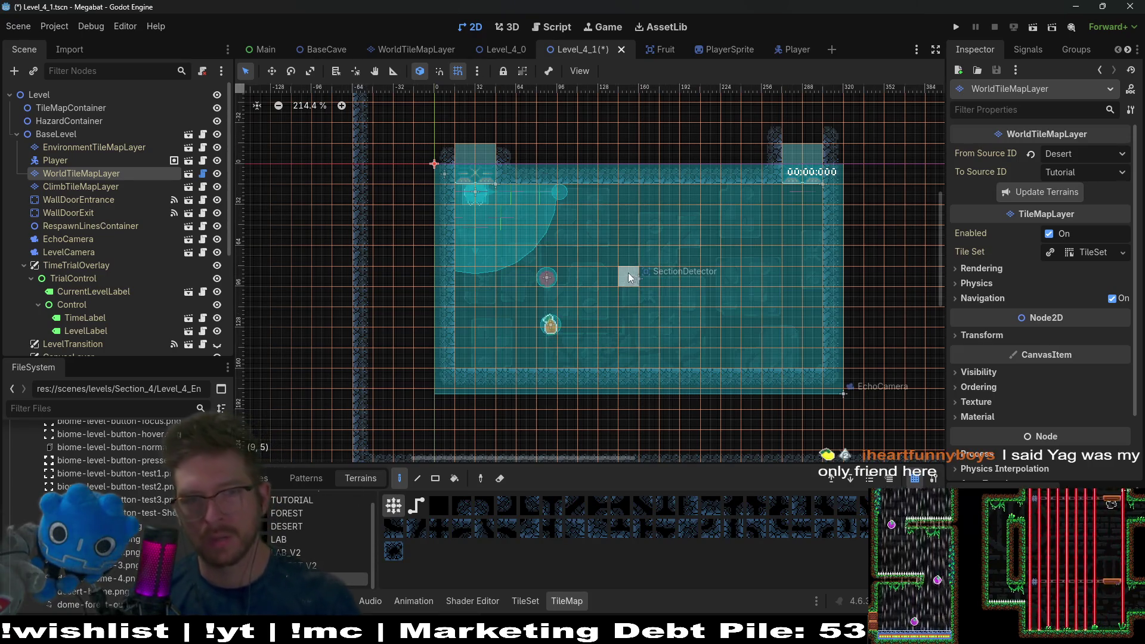
scroll(655, 242, "up", 3)
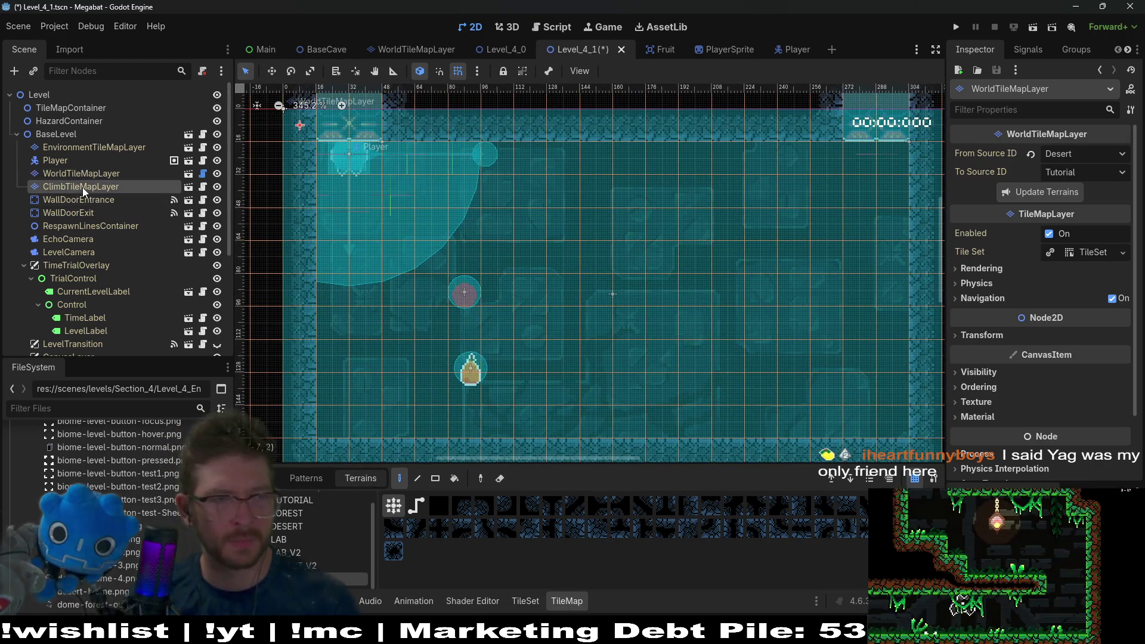
Step: Select ClimbTileMapLayer, then bring the cherry fruit sprite sheet up in Aseprite
left_click(82, 186)
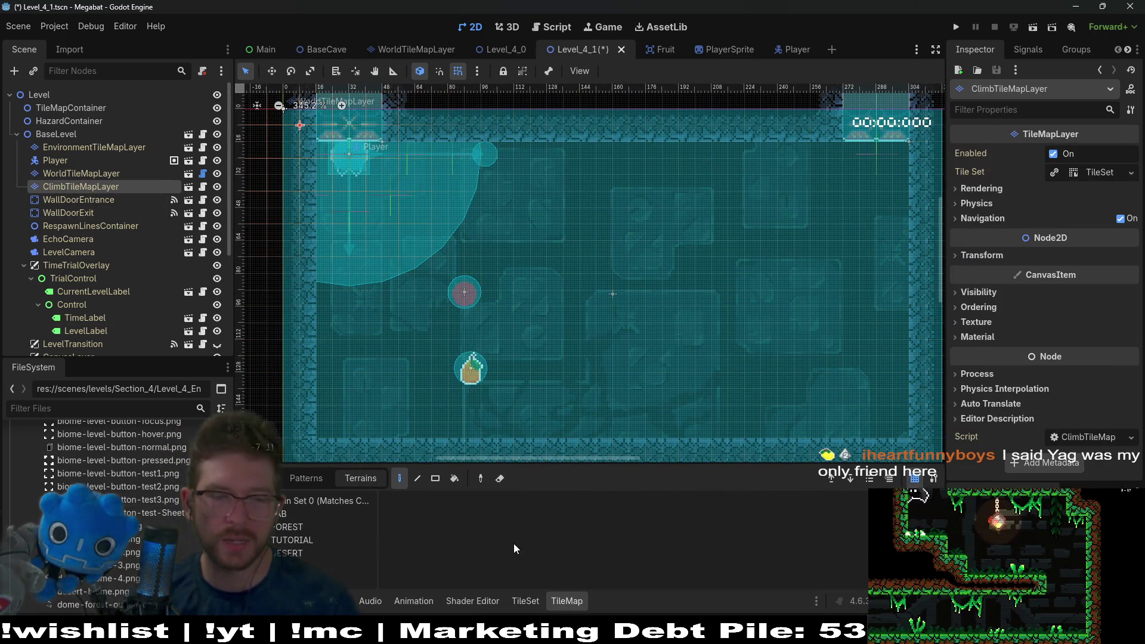
mouse_move(835, 635)
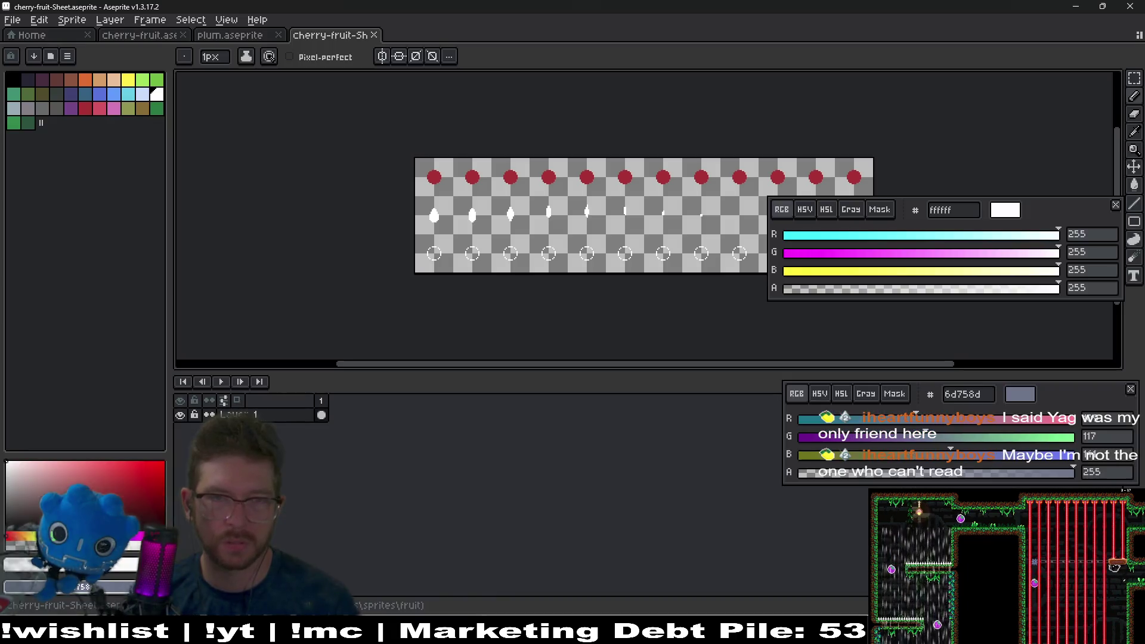
left_click(829, 561)
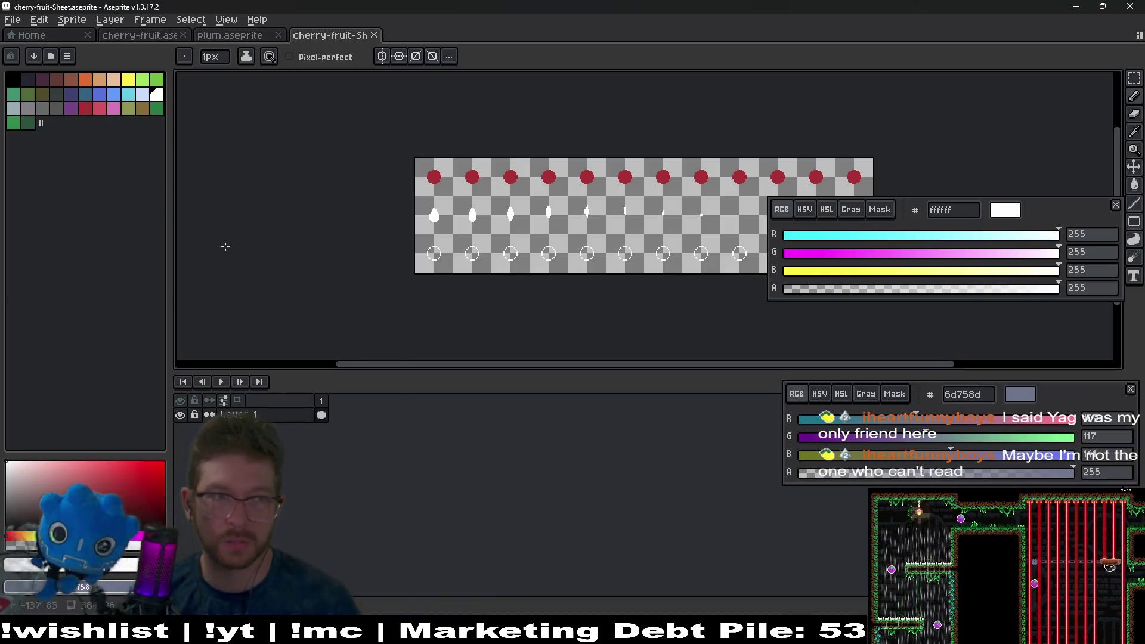
Step: Start File > Open and go up to the assets/tilesets folder, peeking into desert
left_click(12, 20)
mouse_move(48, 62)
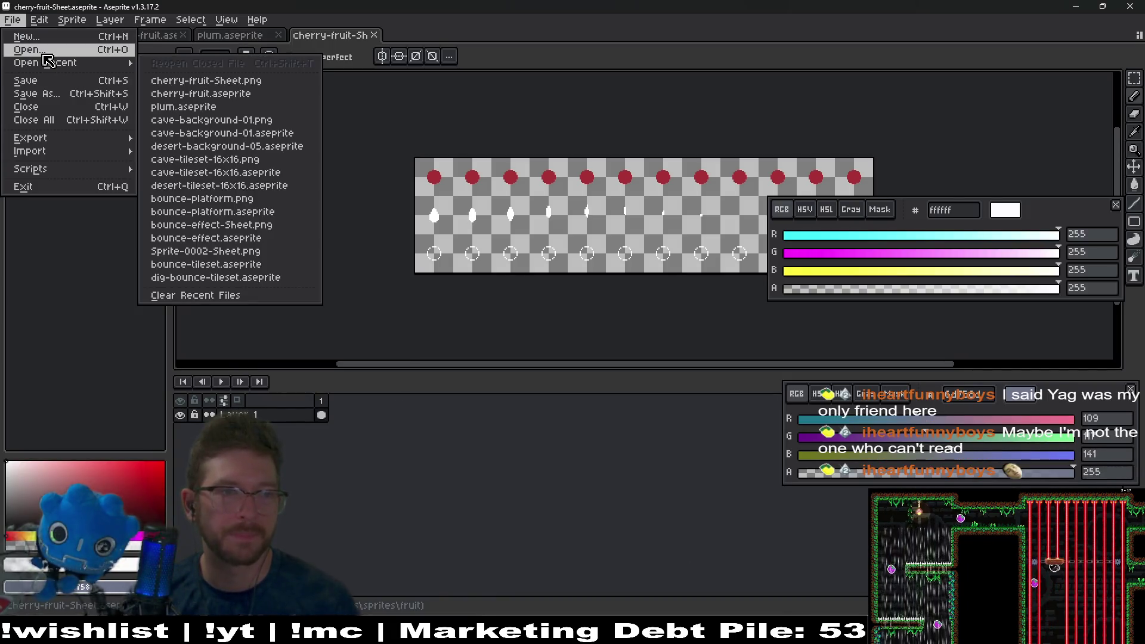
left_click(45, 54)
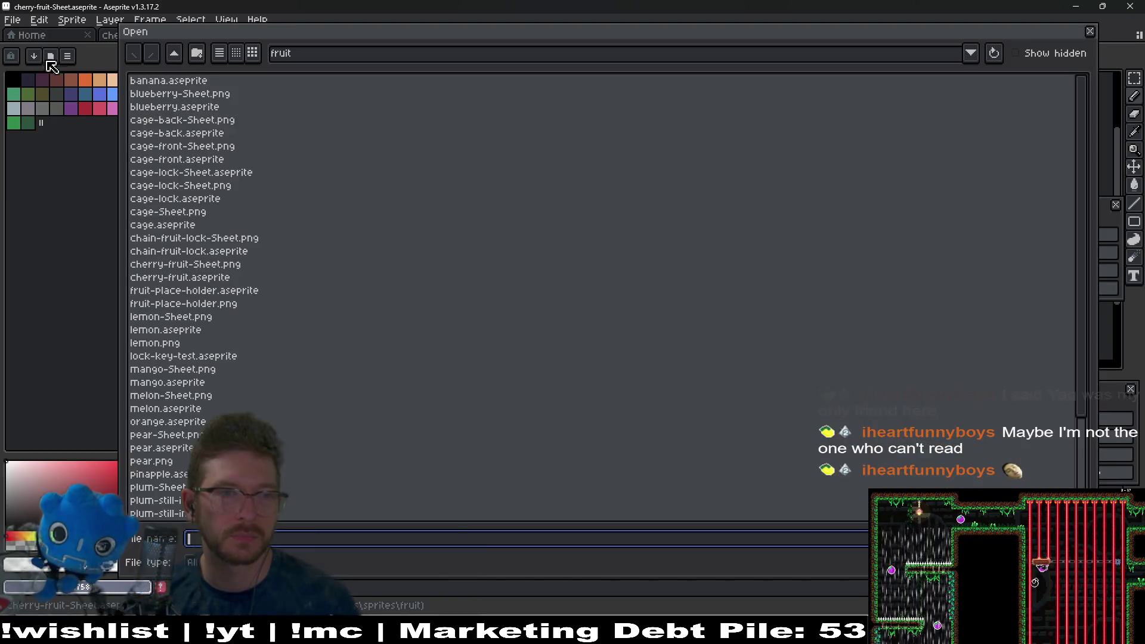
left_click(174, 53)
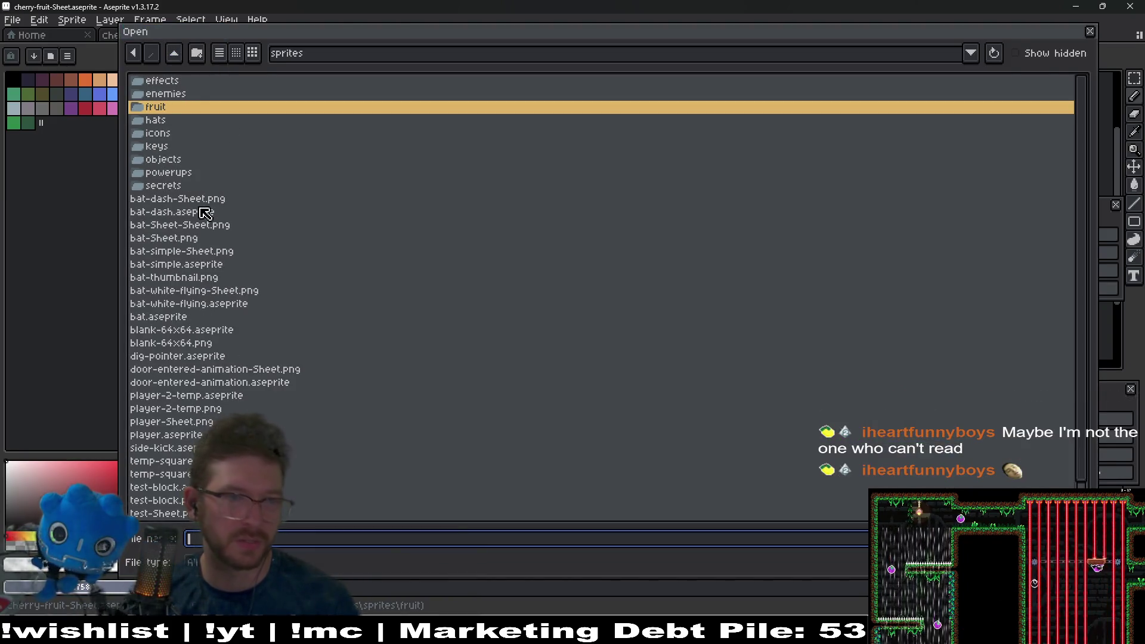
left_click(173, 53)
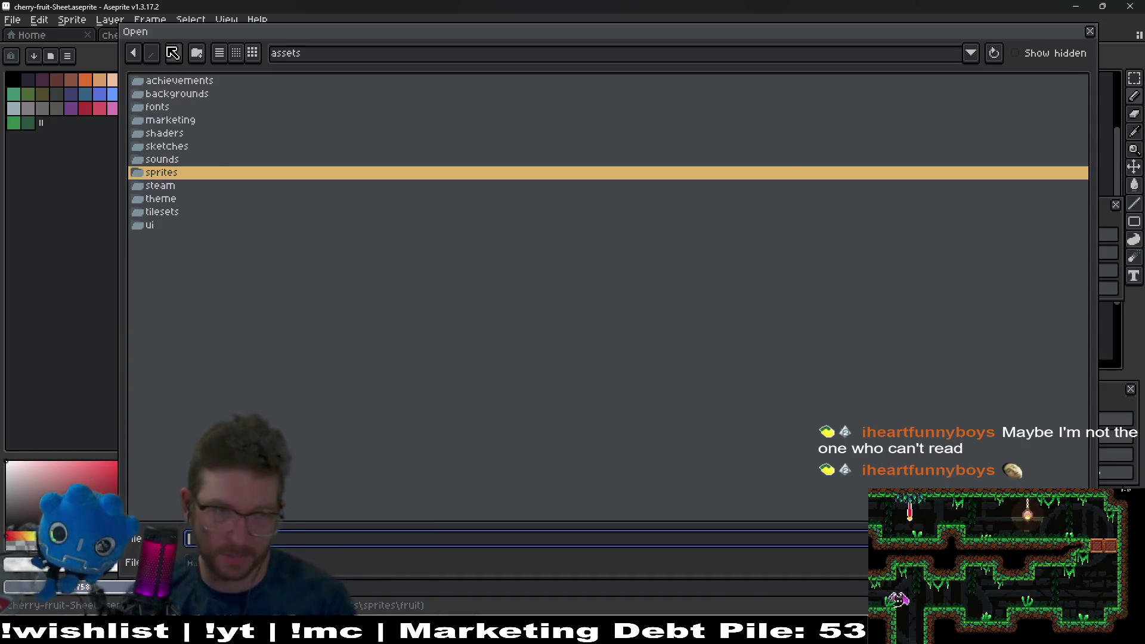
left_click(175, 214)
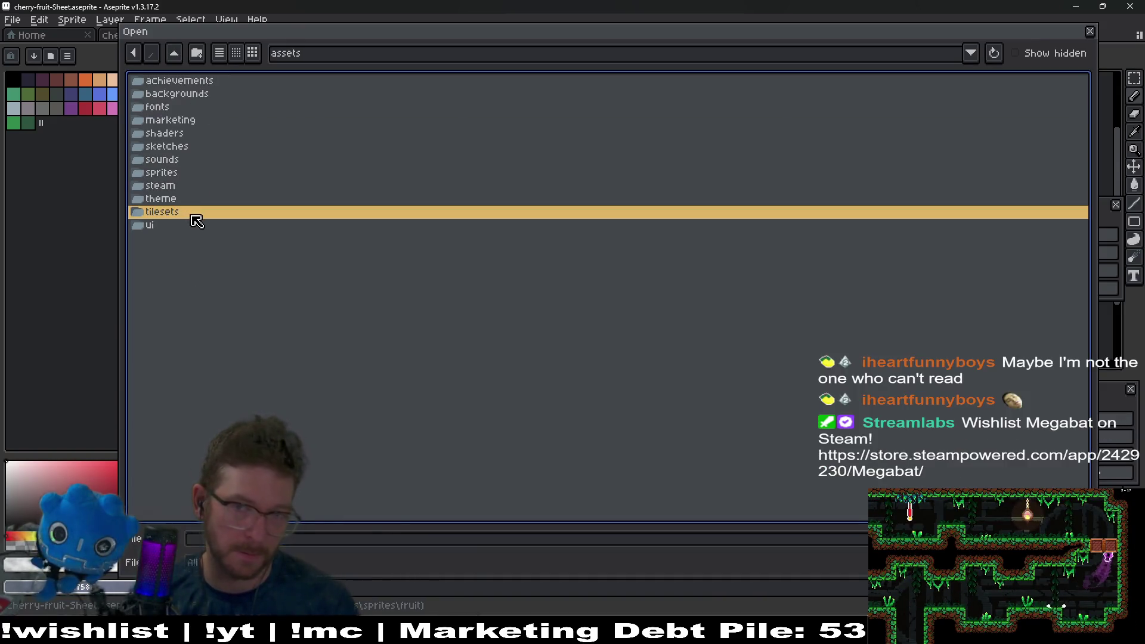
double_click(170, 215)
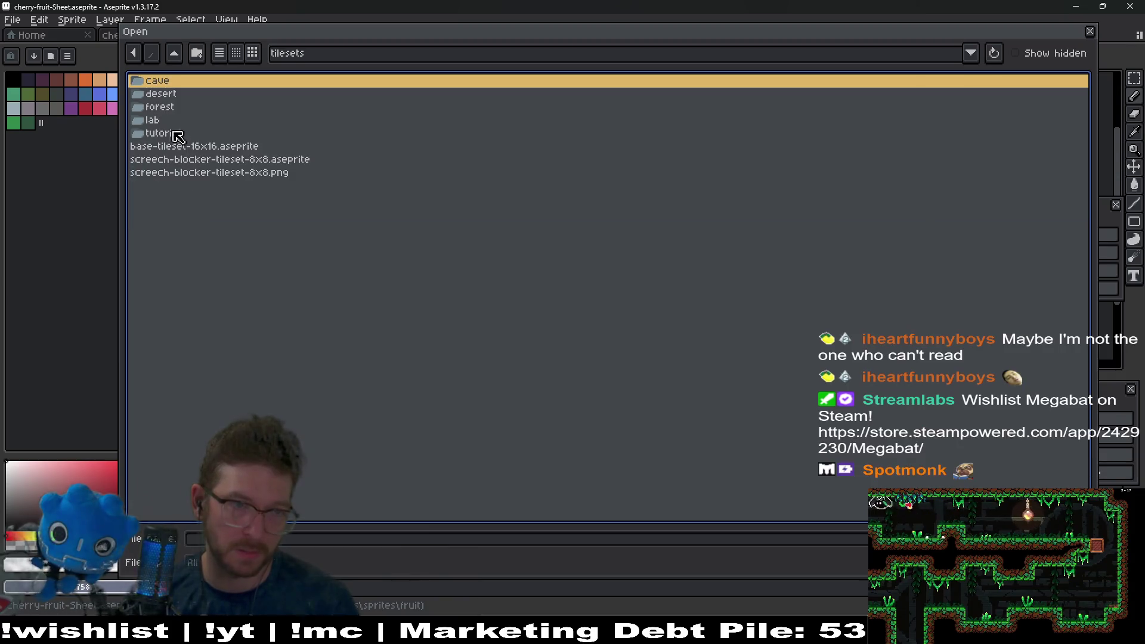
double_click(172, 95)
key("alt+Left")
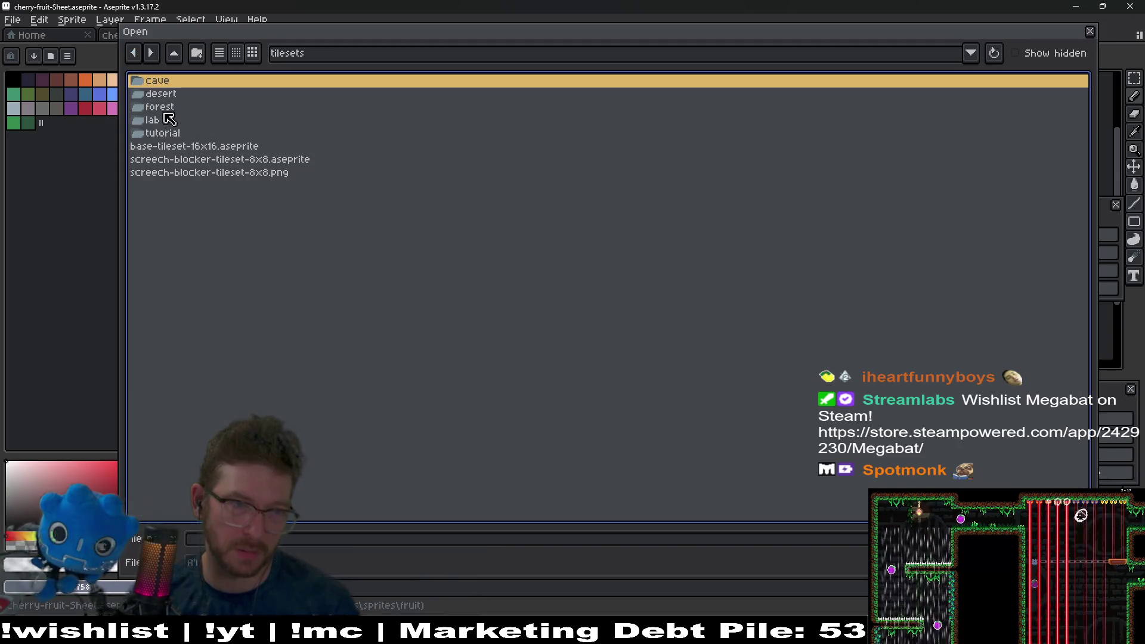
Step: Browse the lab, forest, tutorial and cave tileset folders
double_click(170, 121)
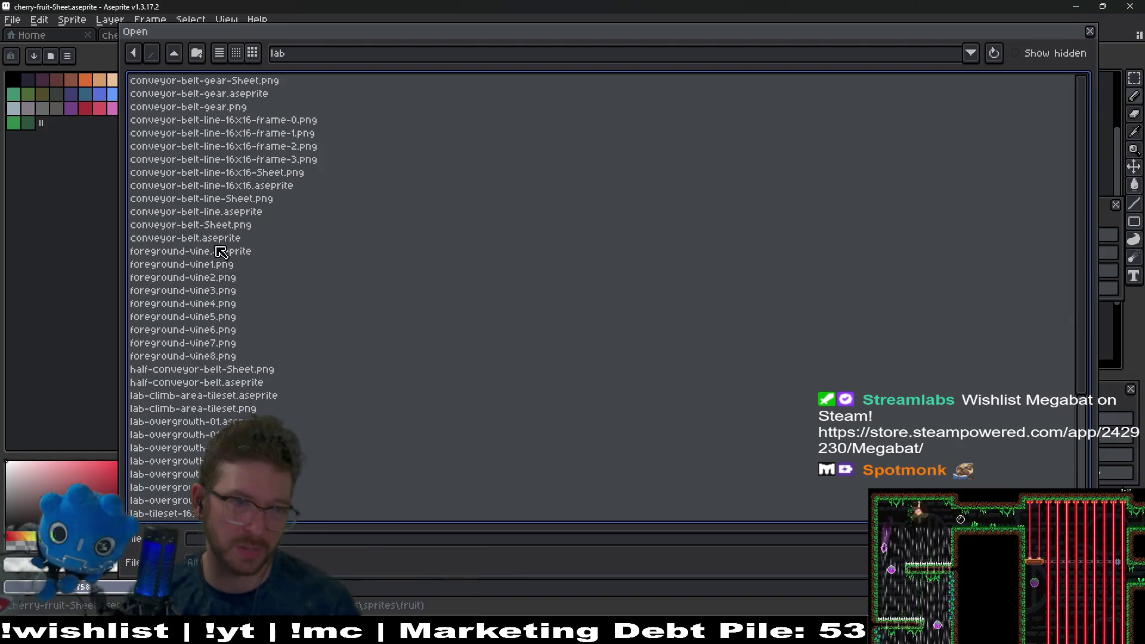
scroll(221, 251, "down", 5)
scroll(229, 284, "up", 5)
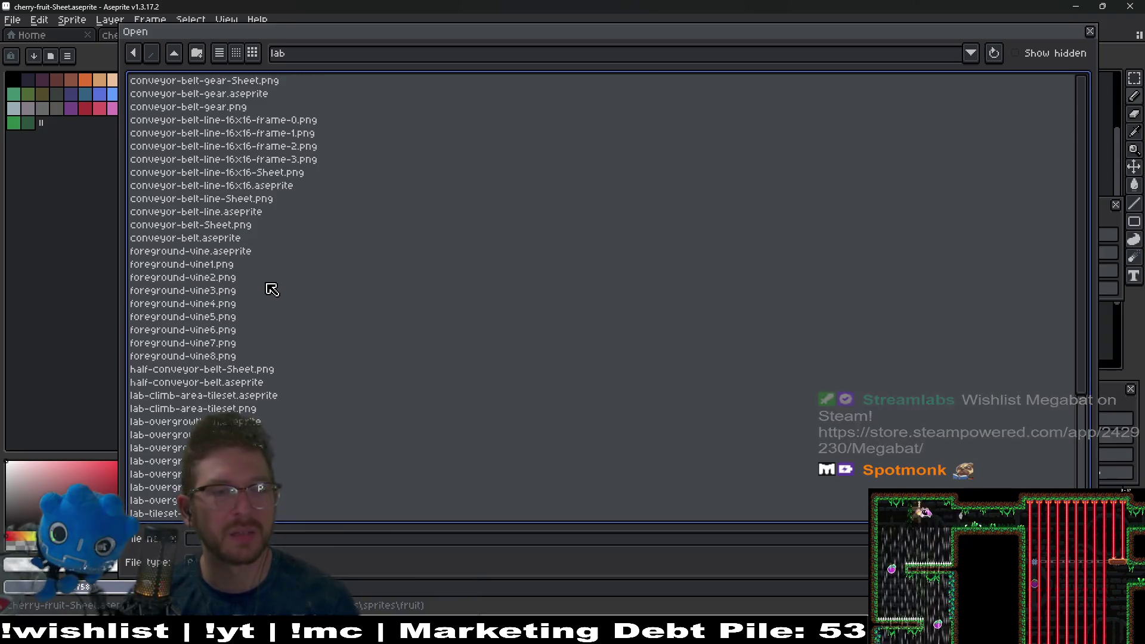
scroll(272, 292, "down", 5)
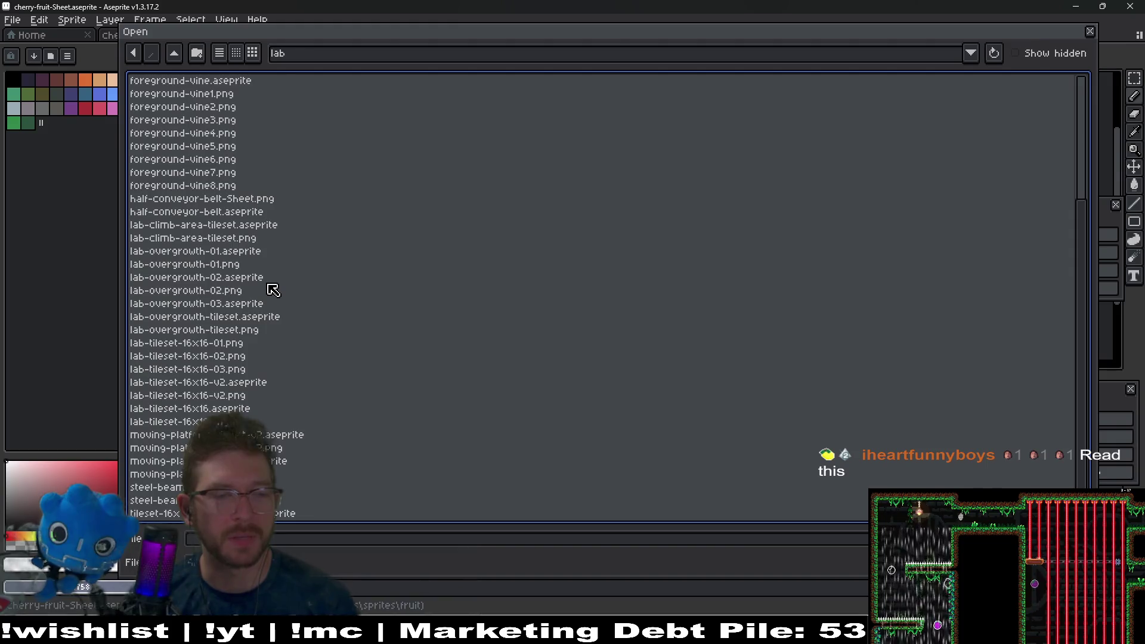
left_click(133, 53)
double_click(179, 112)
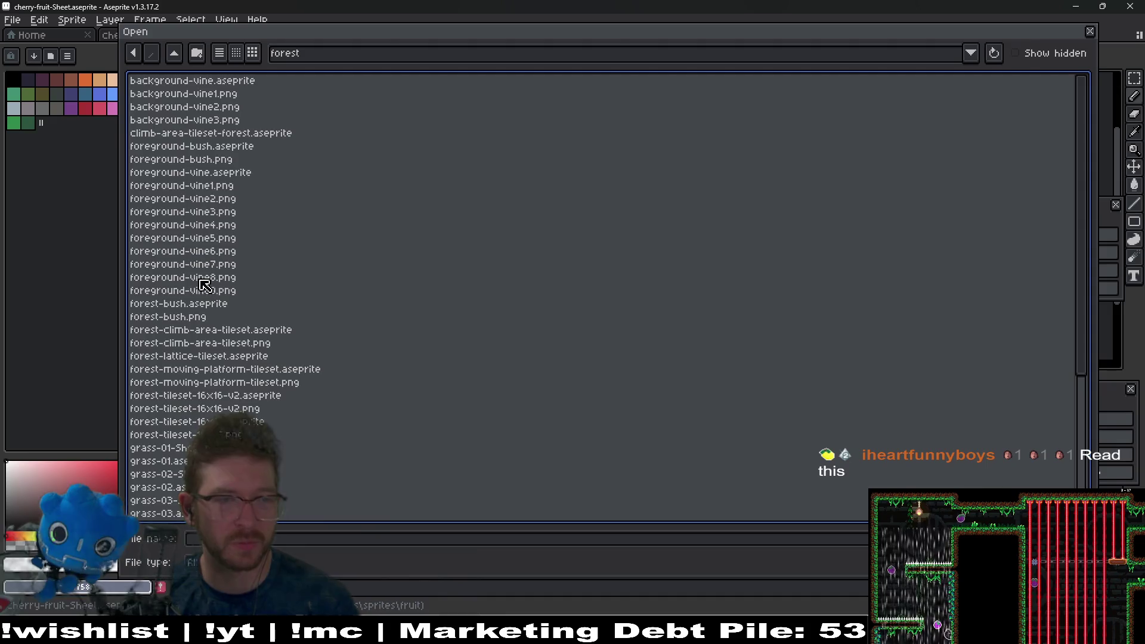
scroll(203, 285, "down", 5)
scroll(202, 285, "up", 5)
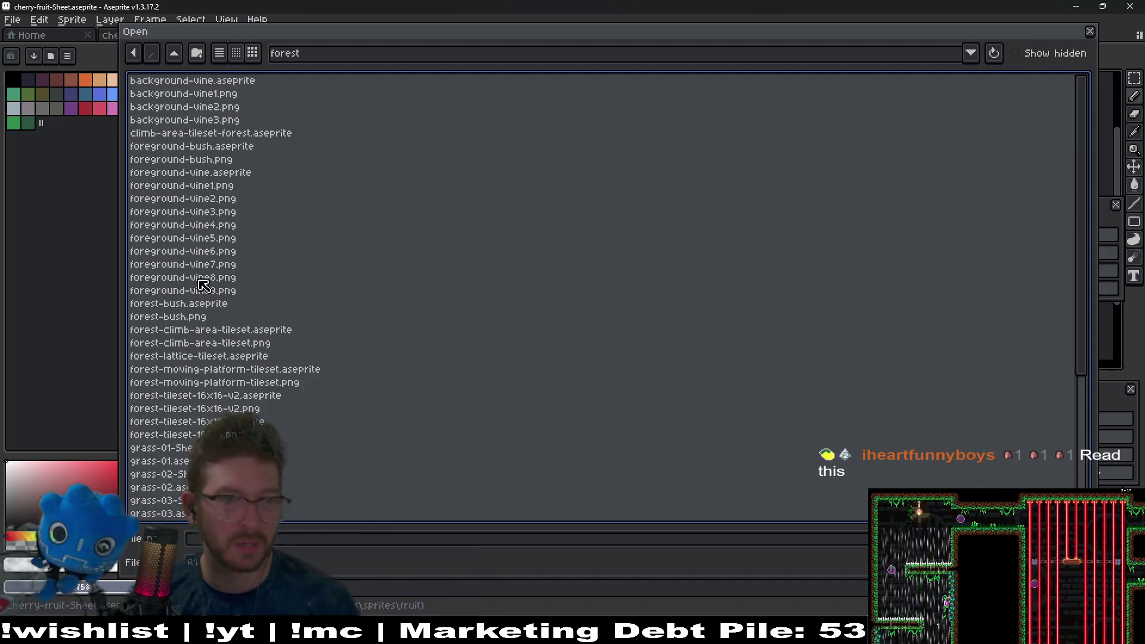
left_click(139, 54)
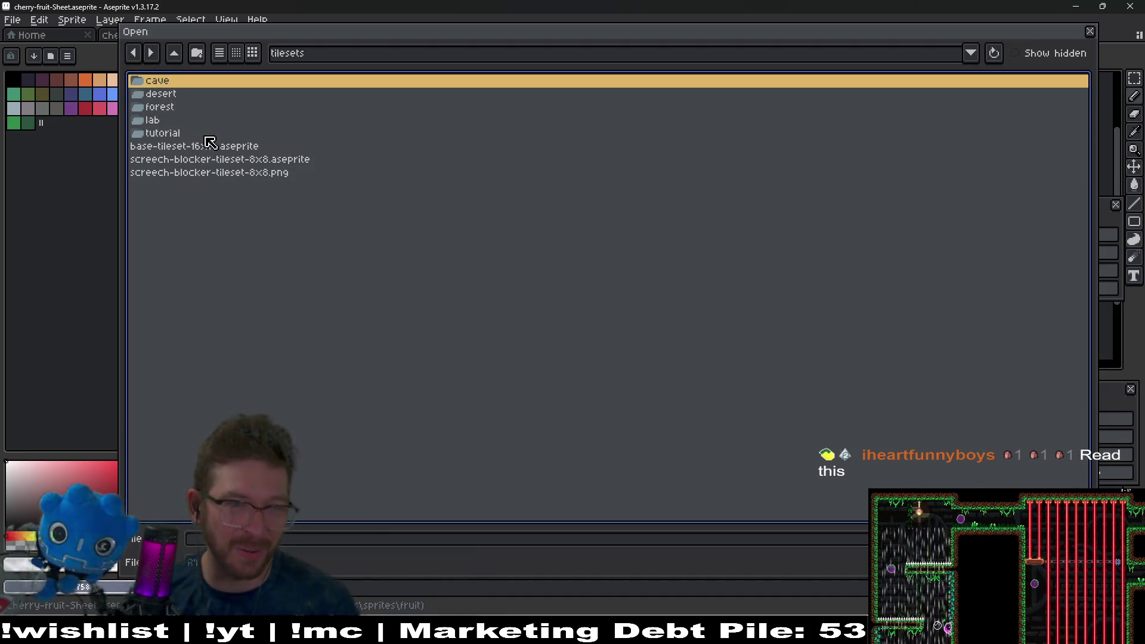
double_click(200, 134)
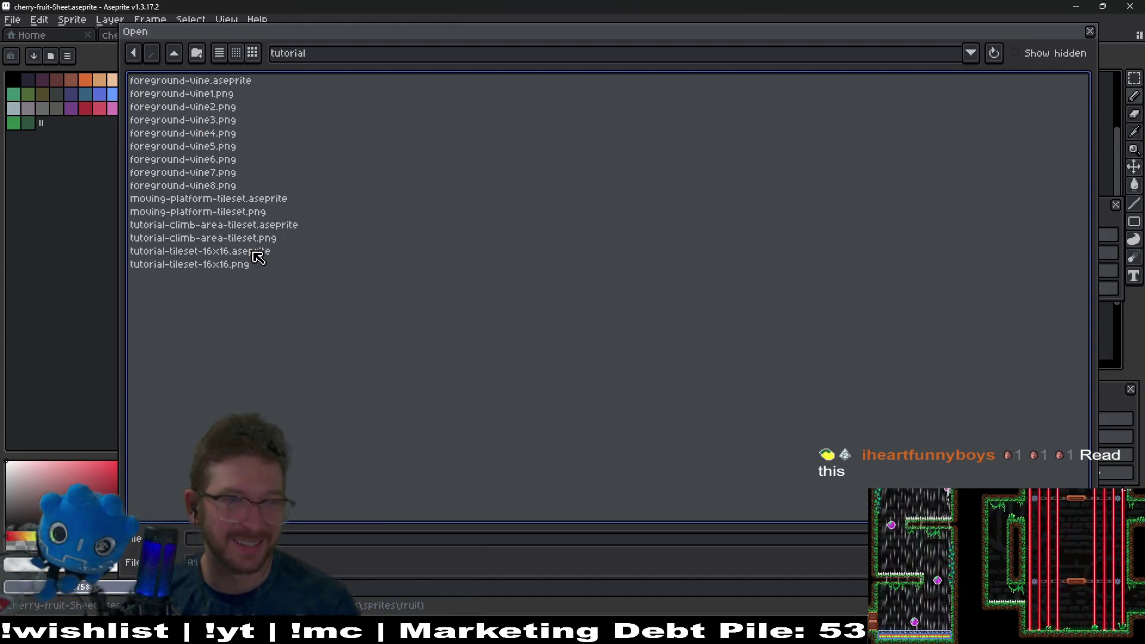
left_click(133, 53)
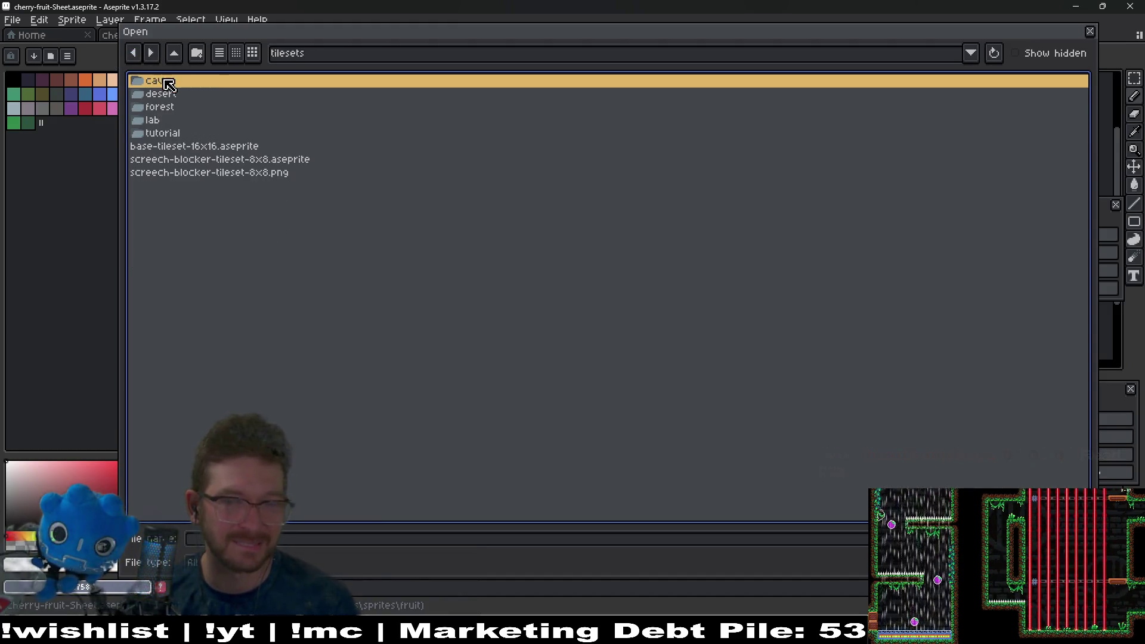
double_click(166, 81)
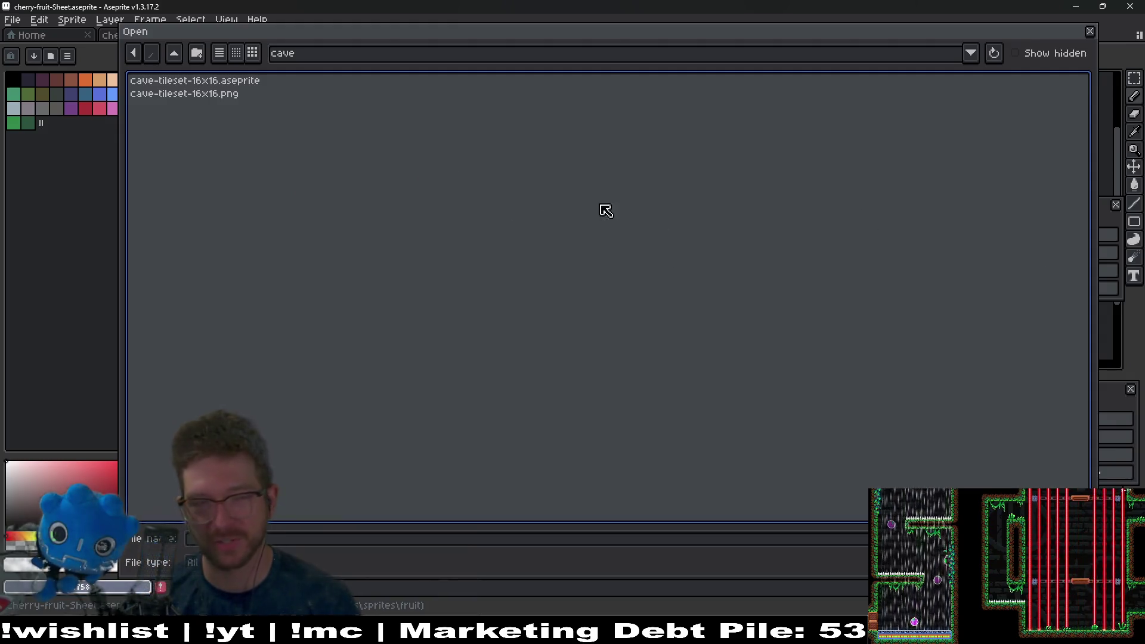
left_click(136, 54)
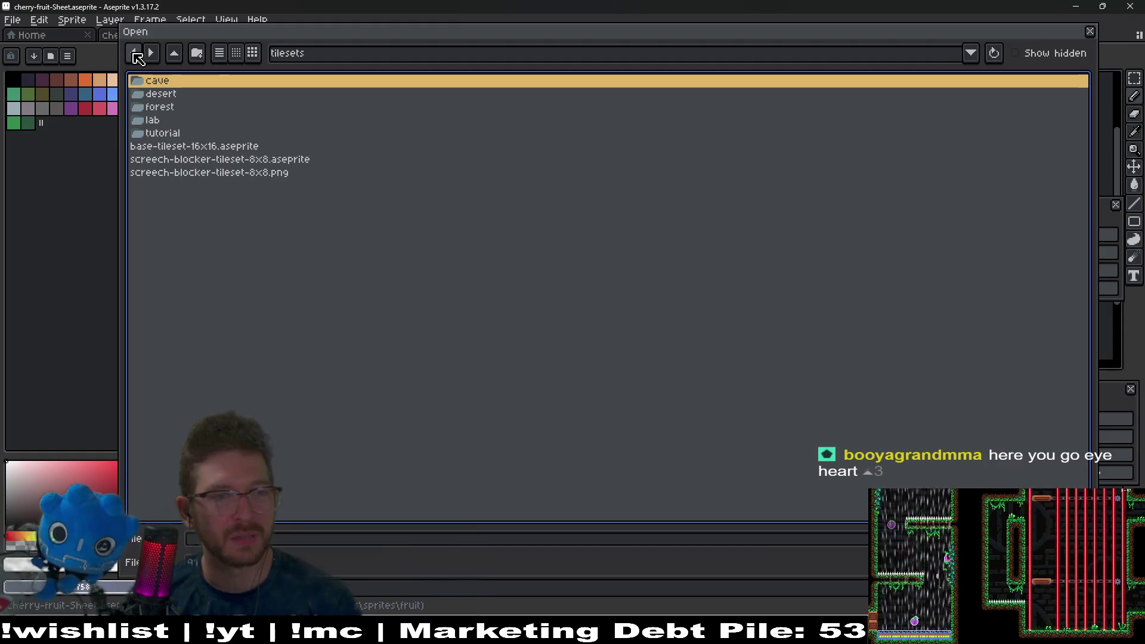
Step: Preview lattice-tileset.aseprite and forest-climb-area-tileset.aseprite in the forest folder
left_click(176, 120)
double_click(179, 107)
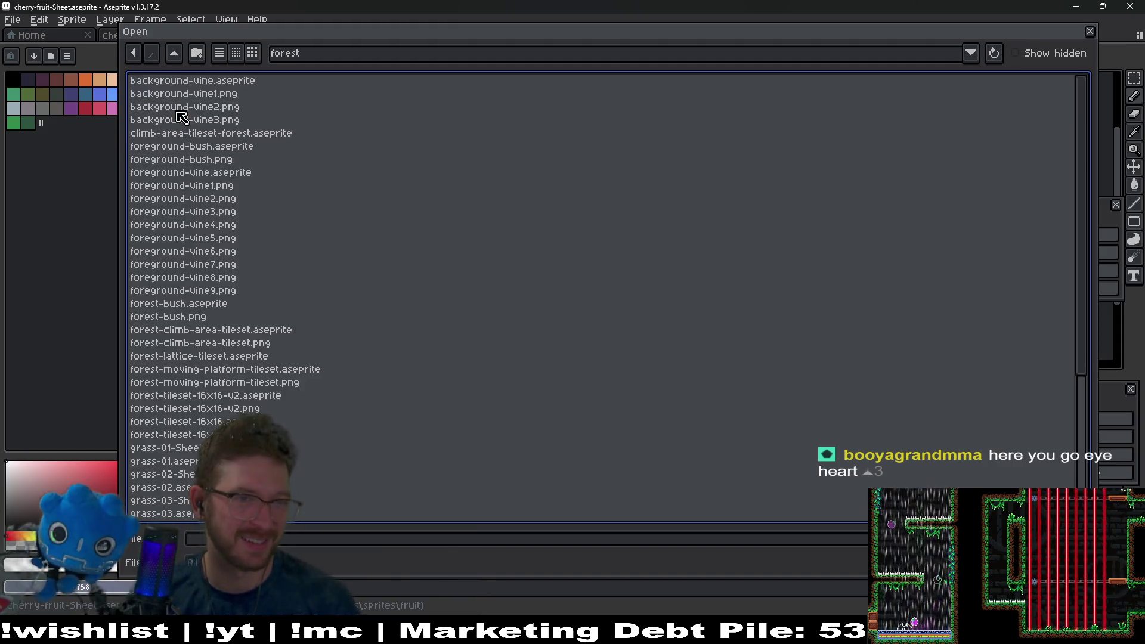
scroll(227, 136, "down", 4)
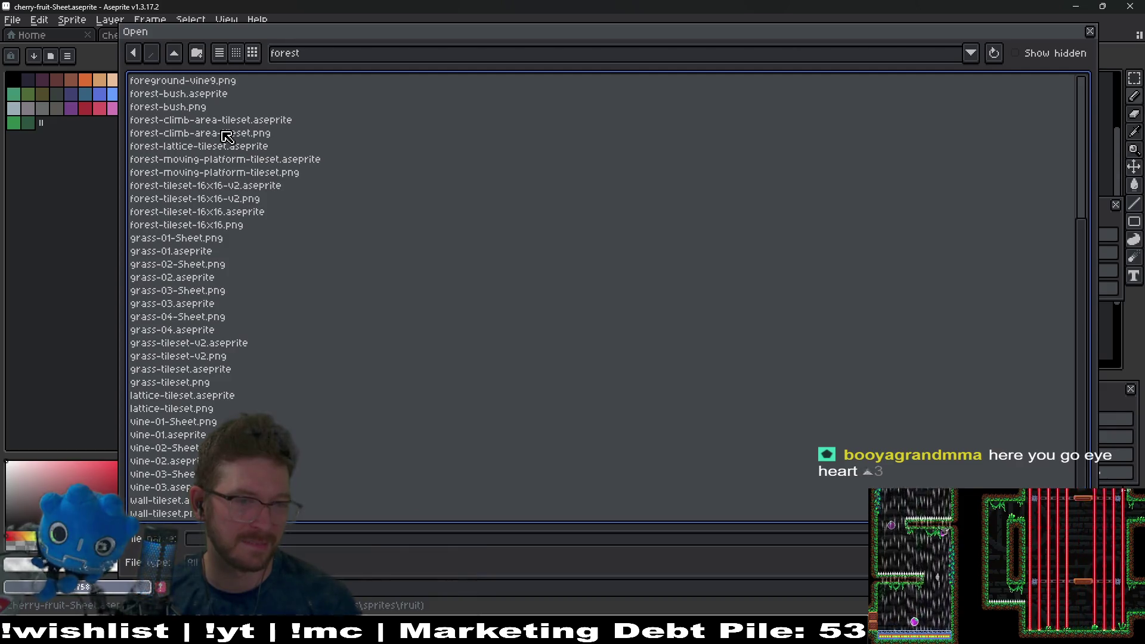
left_click(201, 396)
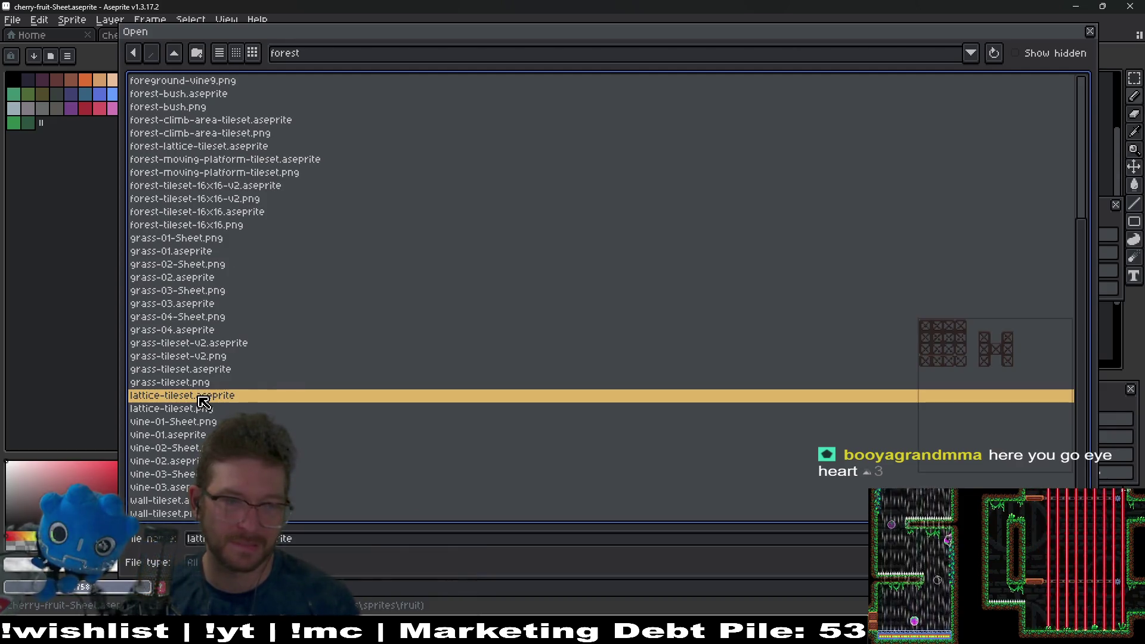
scroll(232, 310, "up", 4)
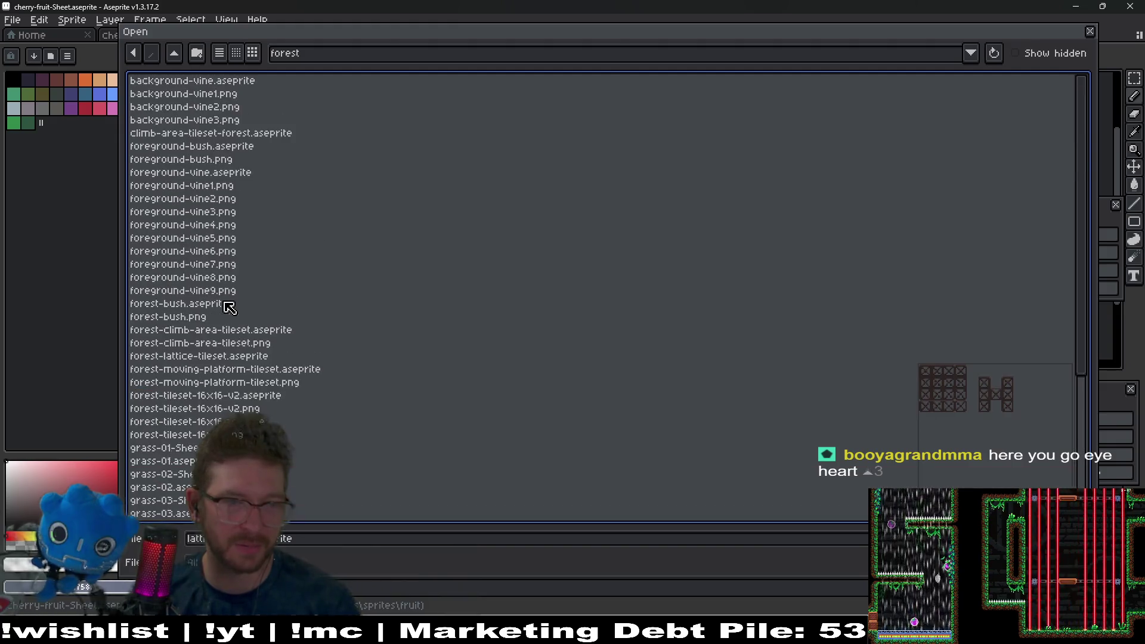
left_click(263, 343)
key("Up")
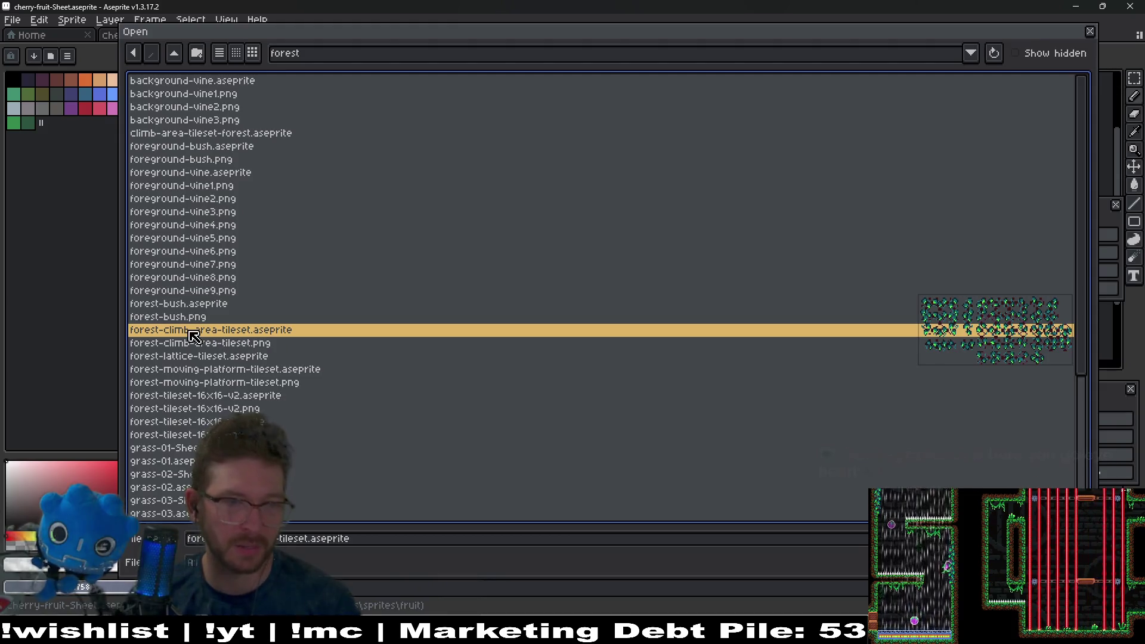
Step: Open lab-climb-area-tileset.aseprite from the lab folder
left_click(135, 53)
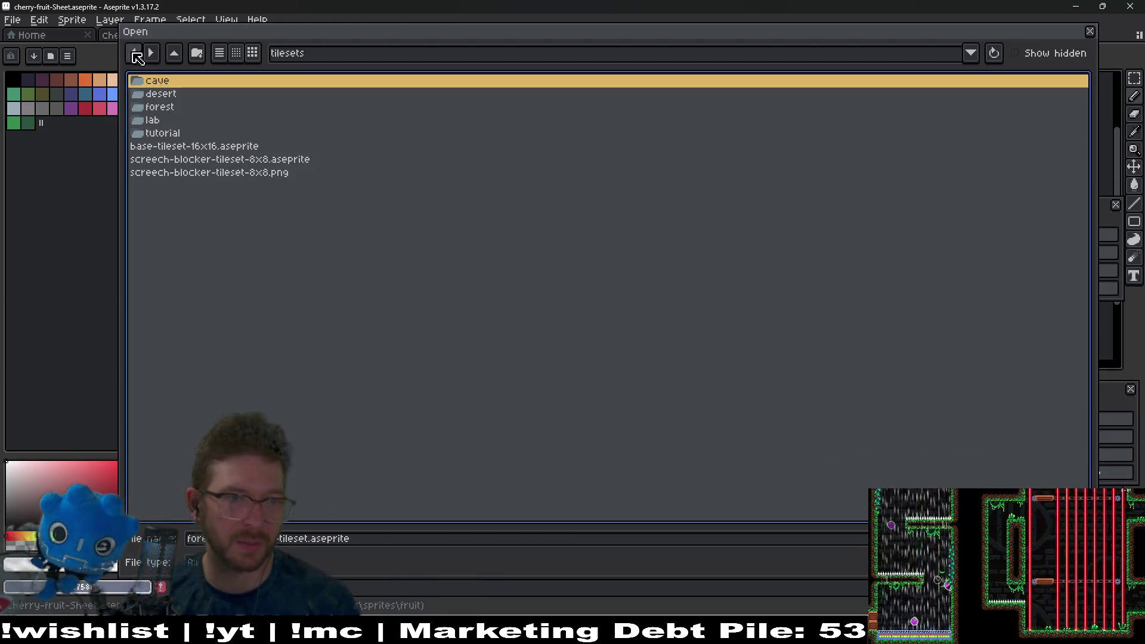
double_click(161, 121)
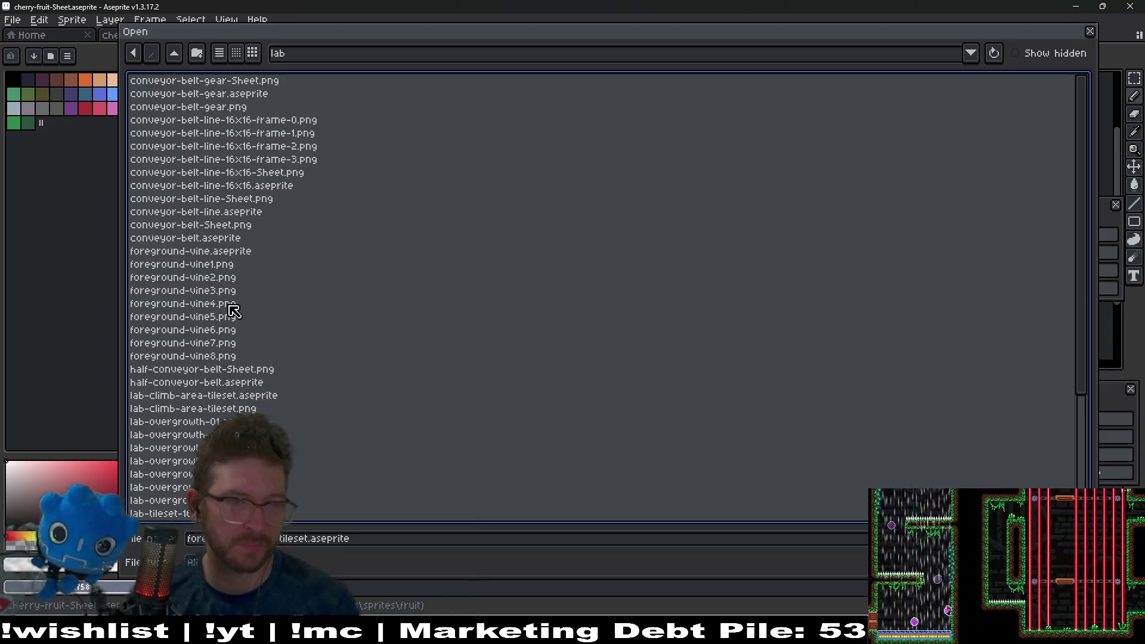
scroll(233, 310, "down", 5)
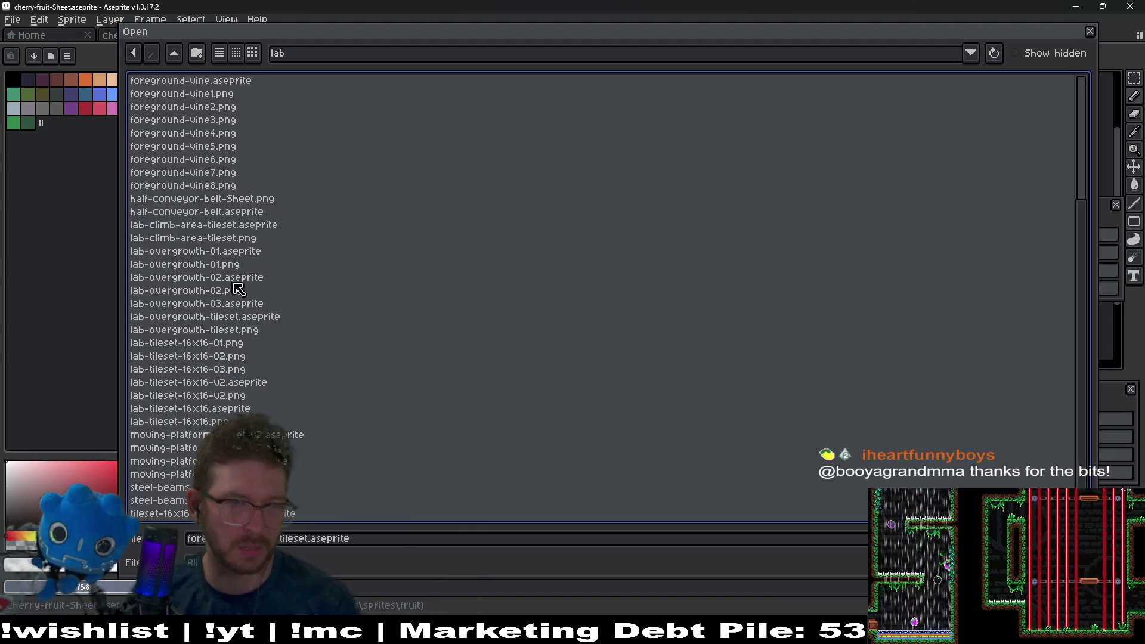
left_click(222, 239)
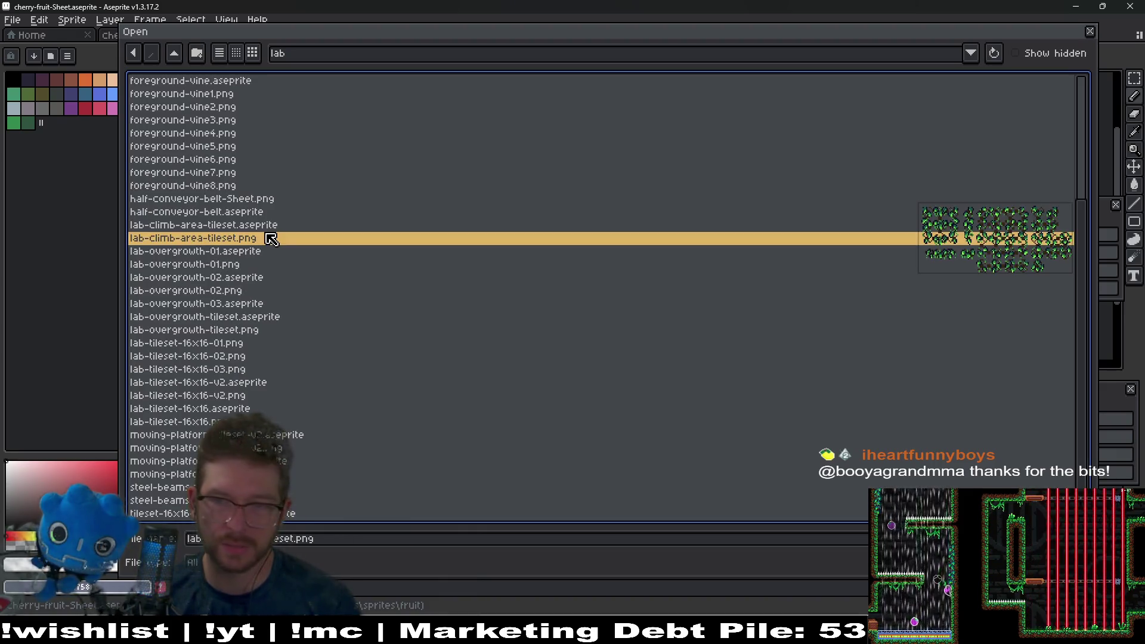
left_click(234, 225)
double_click(234, 226)
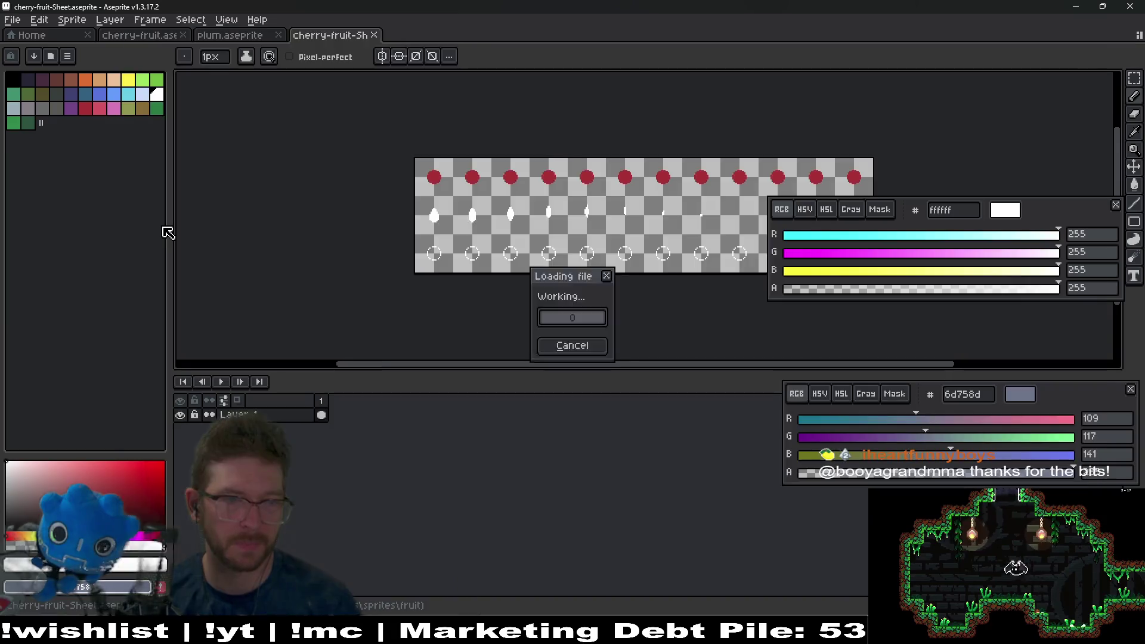
Step: Save the lab tileset as a copy named cave-climb-tileset.aseprite in tilesets/cave
left_click(12, 19)
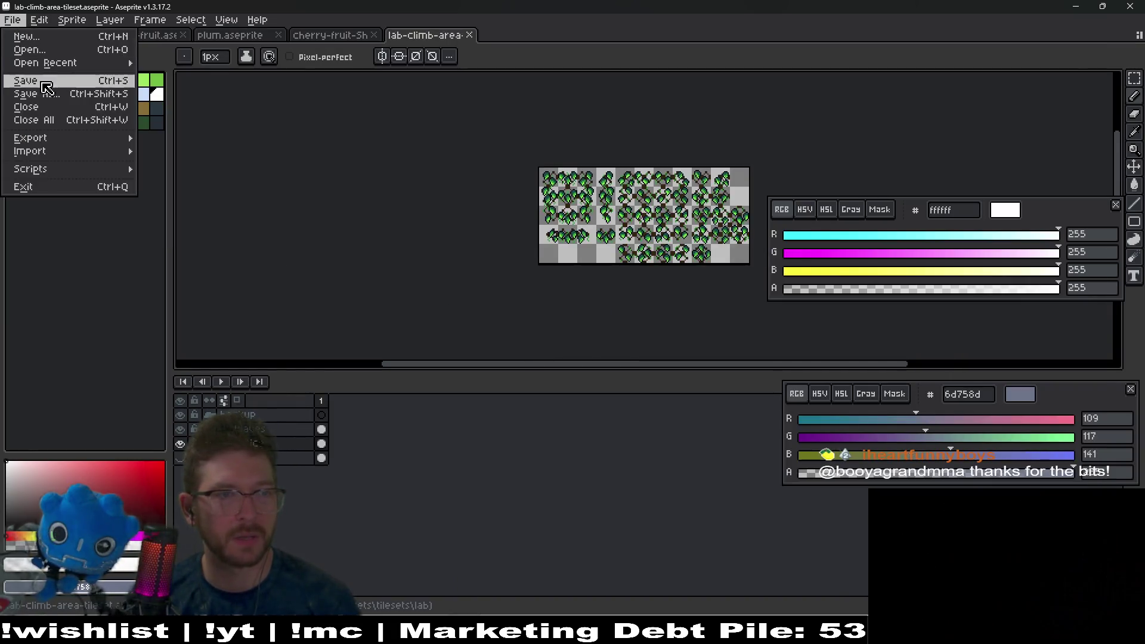
left_click(48, 93)
left_click(174, 59)
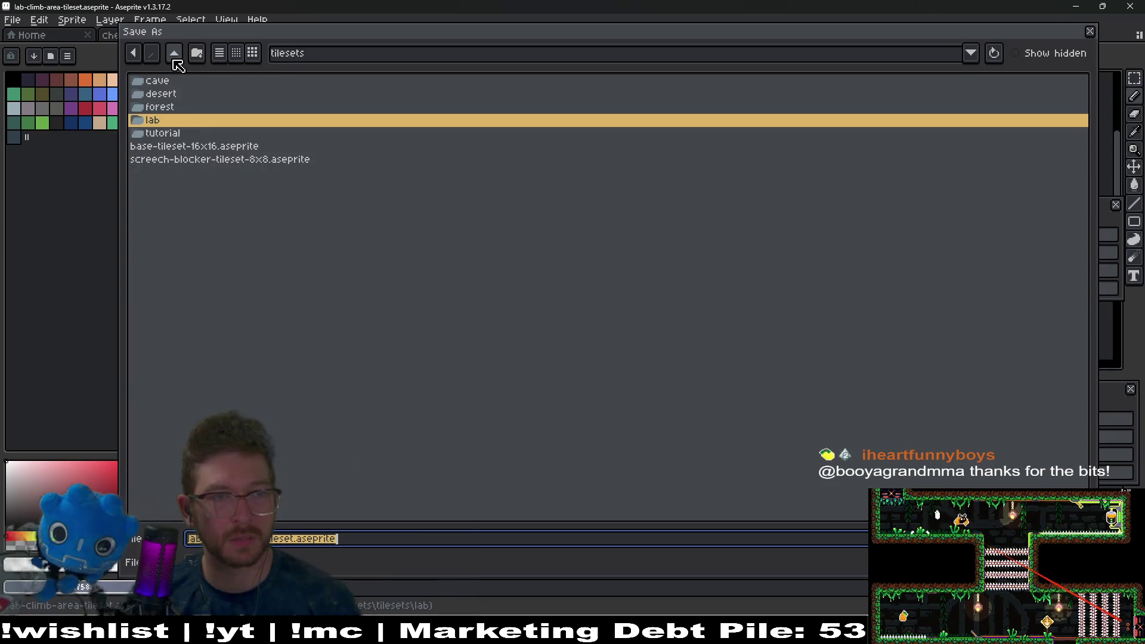
double_click(164, 82)
left_click(358, 538)
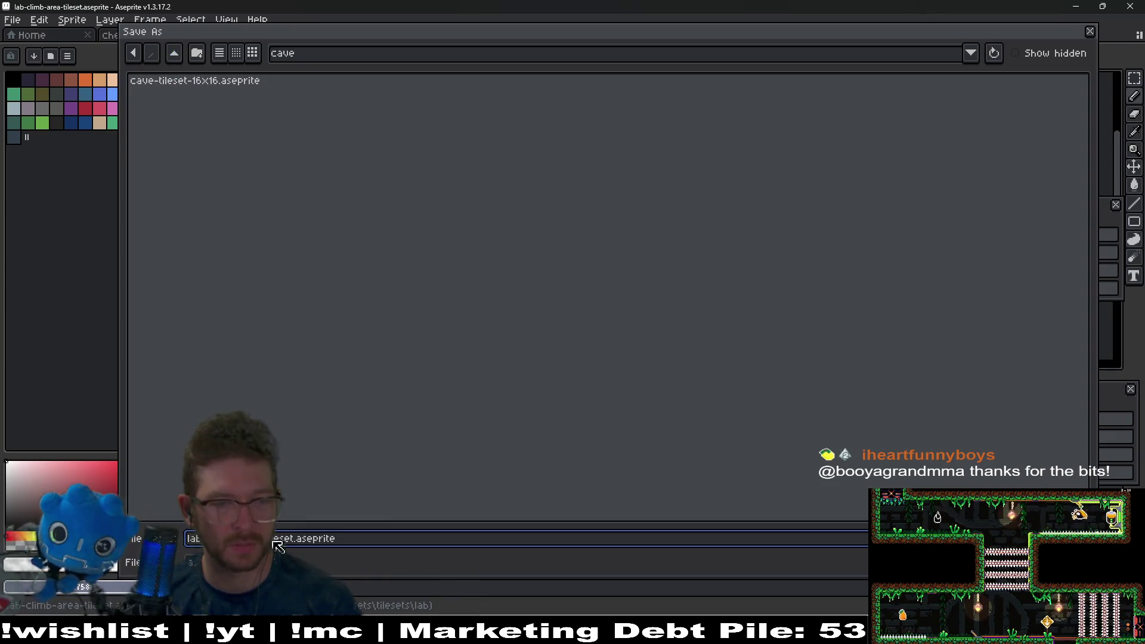
type("c")
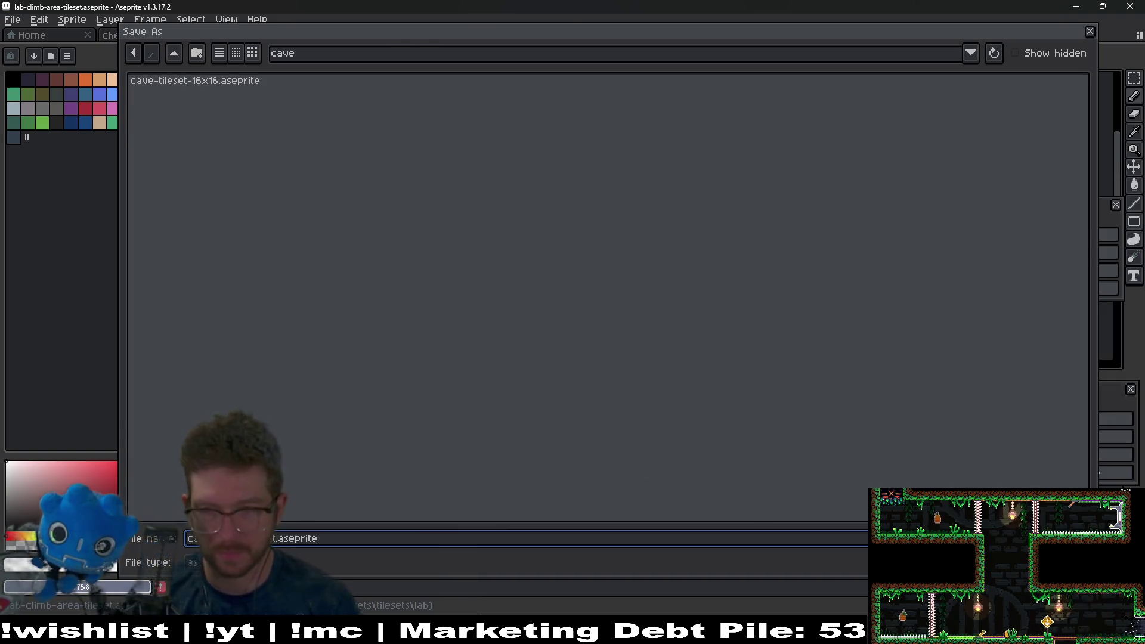
key("Return")
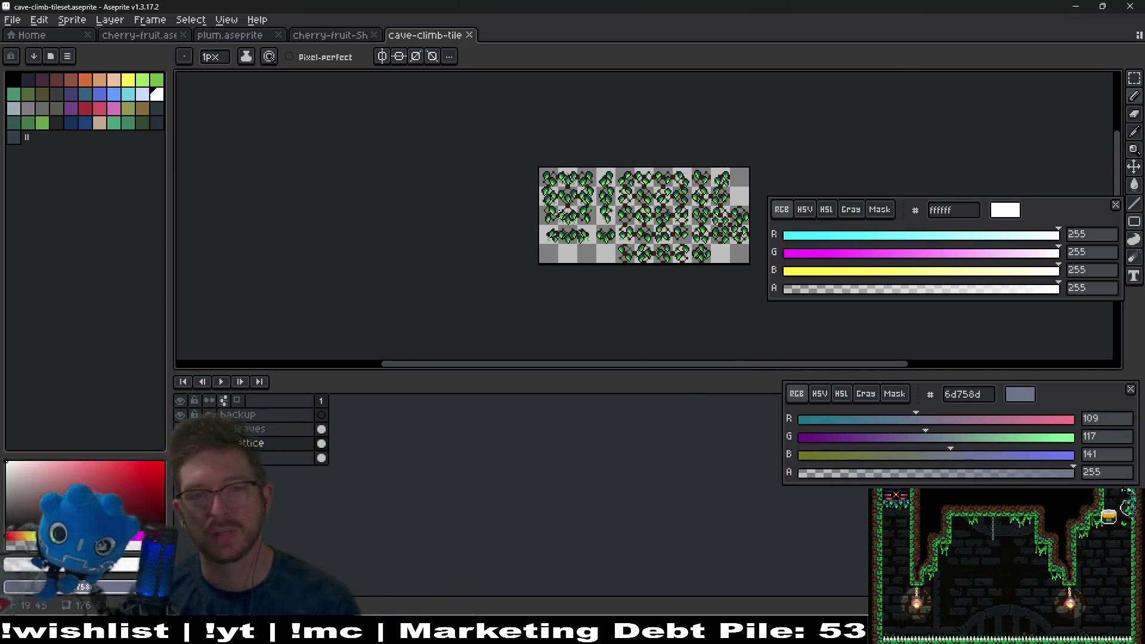
Step: Try hue shifts on the leaf layer with Hue/Saturation, then discard them
scroll(566, 228, "up", 4)
scroll(527, 317, "down", 2)
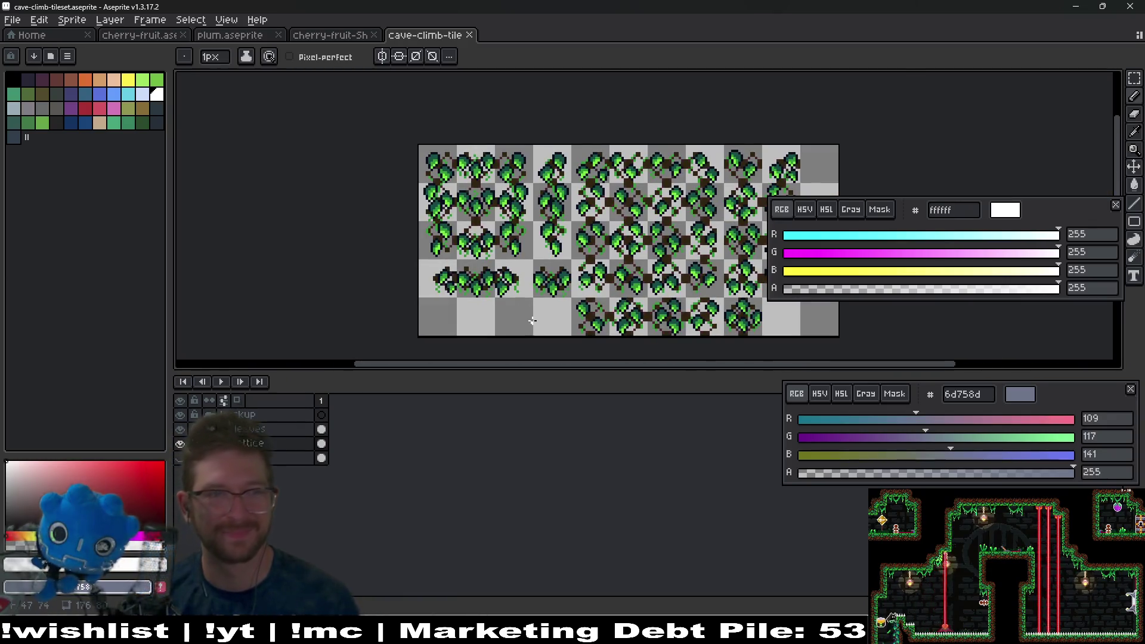
left_click_drag(622, 250, 525, 249)
key("ctrl+u")
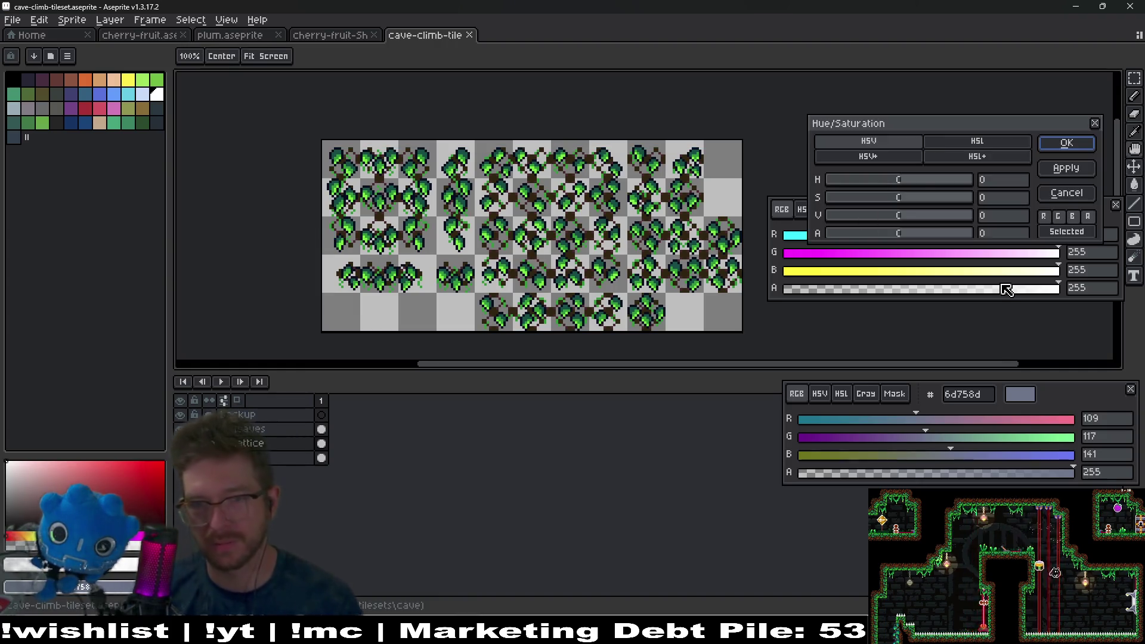
mouse_move(936, 182)
left_mouse_down()
mouse_move(972, 185)
mouse_move(950, 185)
left_mouse_up()
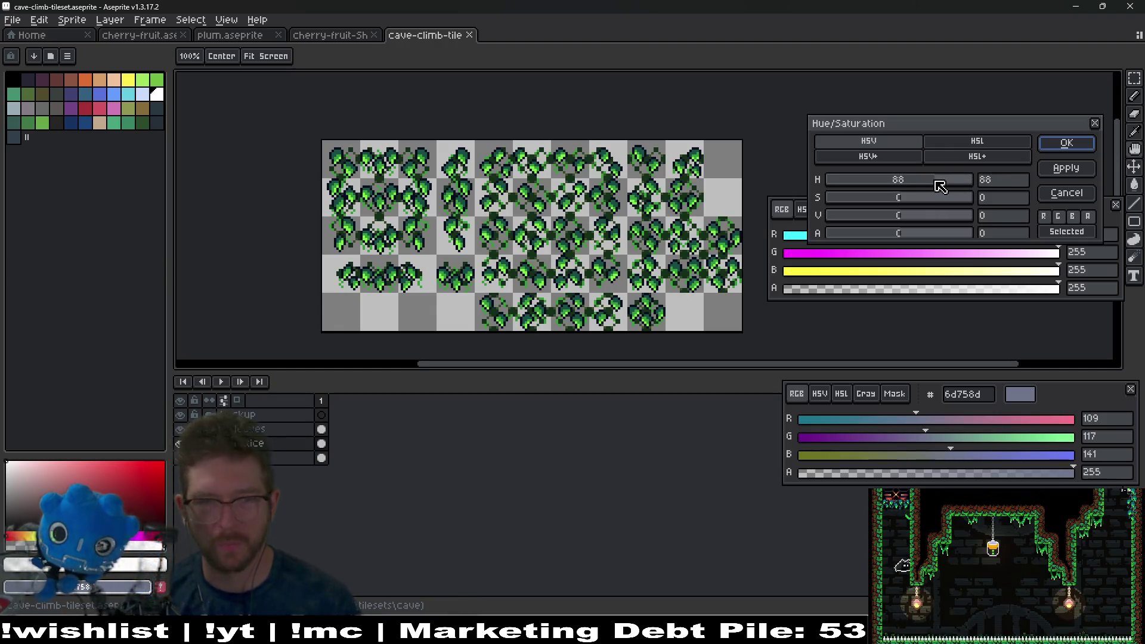
key("Escape")
left_click(321, 429)
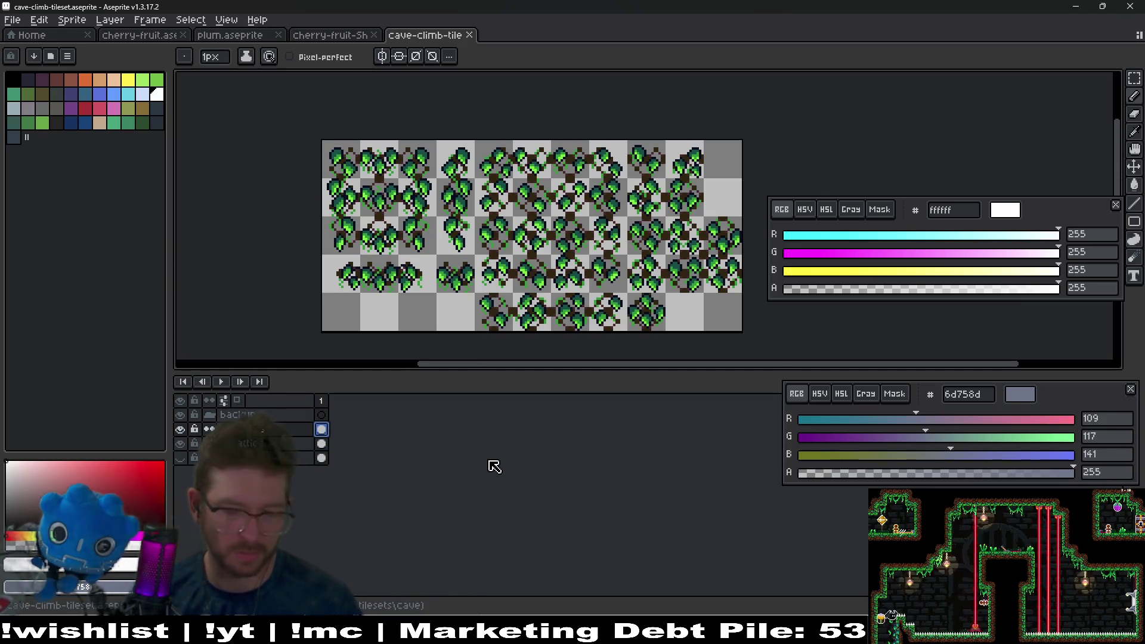
key("ctrl+u")
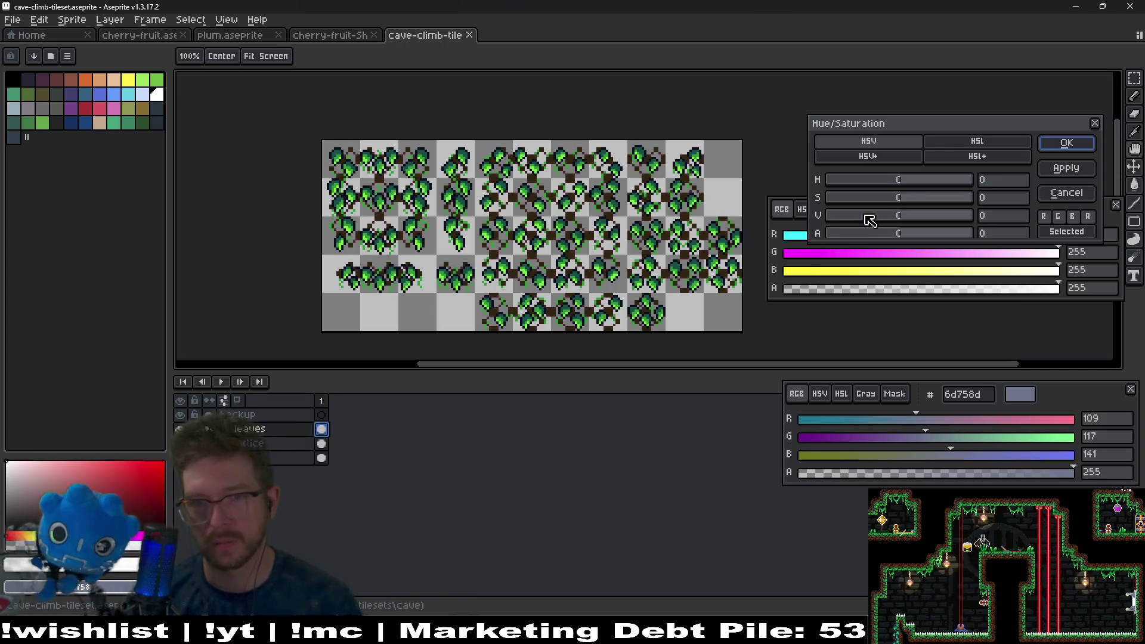
mouse_move(907, 182)
left_mouse_down()
mouse_move(987, 186)
mouse_move(819, 197)
mouse_move(925, 190)
left_mouse_up()
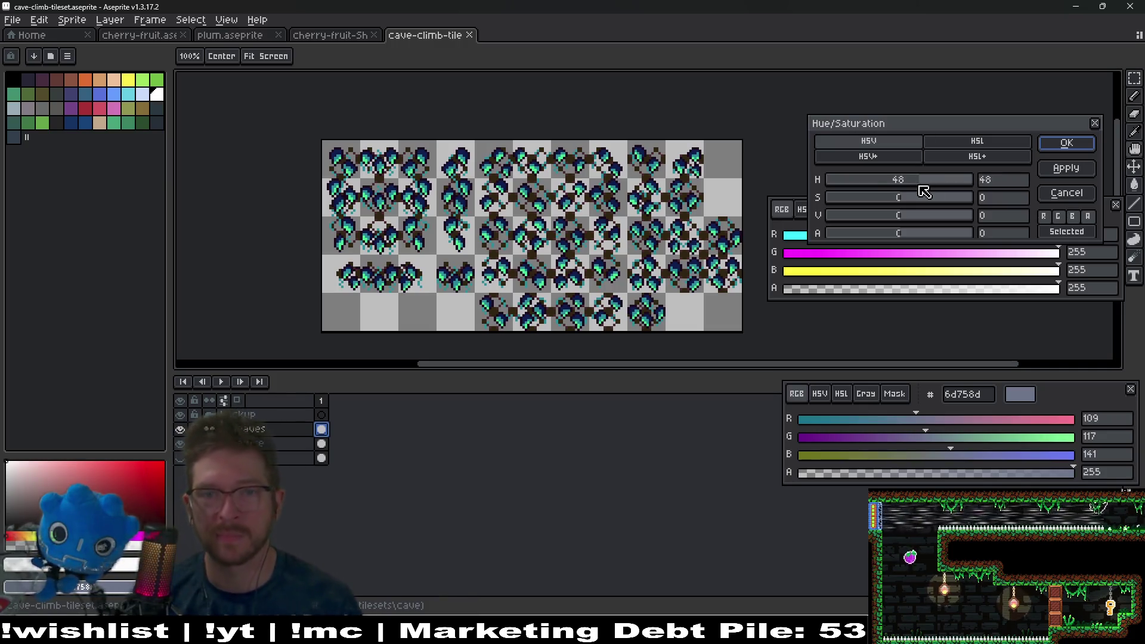
mouse_move(930, 190)
left_mouse_down()
mouse_move(984, 181)
mouse_move(898, 205)
mouse_move(891, 224)
mouse_move(947, 219)
mouse_move(882, 206)
mouse_move(903, 221)
left_mouse_up()
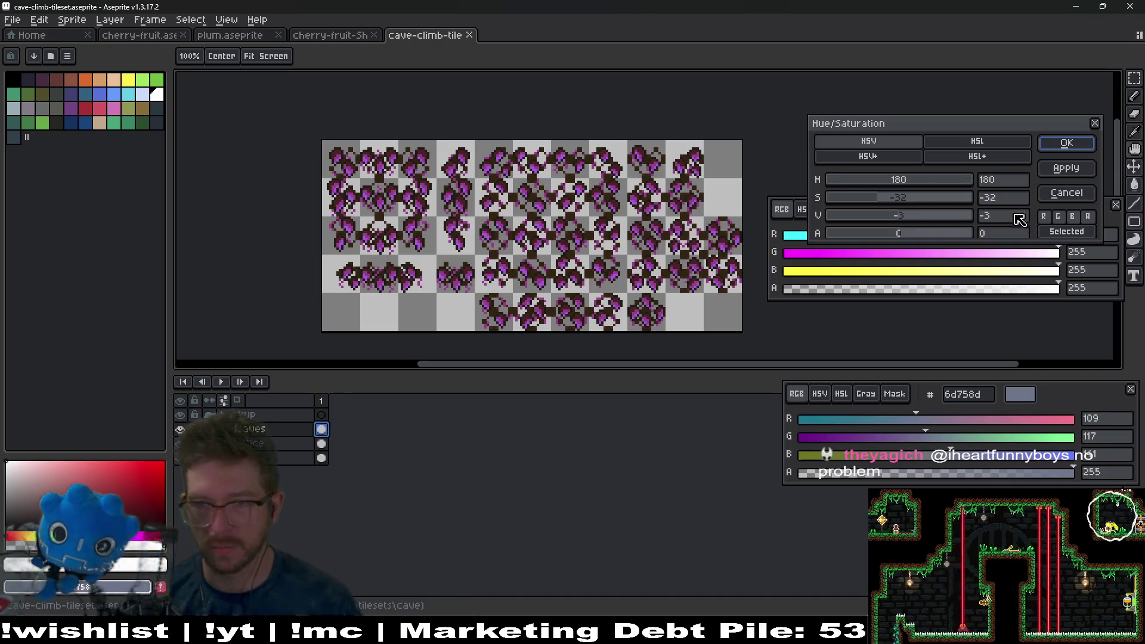
left_click(1066, 193)
Step: Apply hue 60, saturation −20 and value −8 to turn the leaves teal
key("ctrl+u")
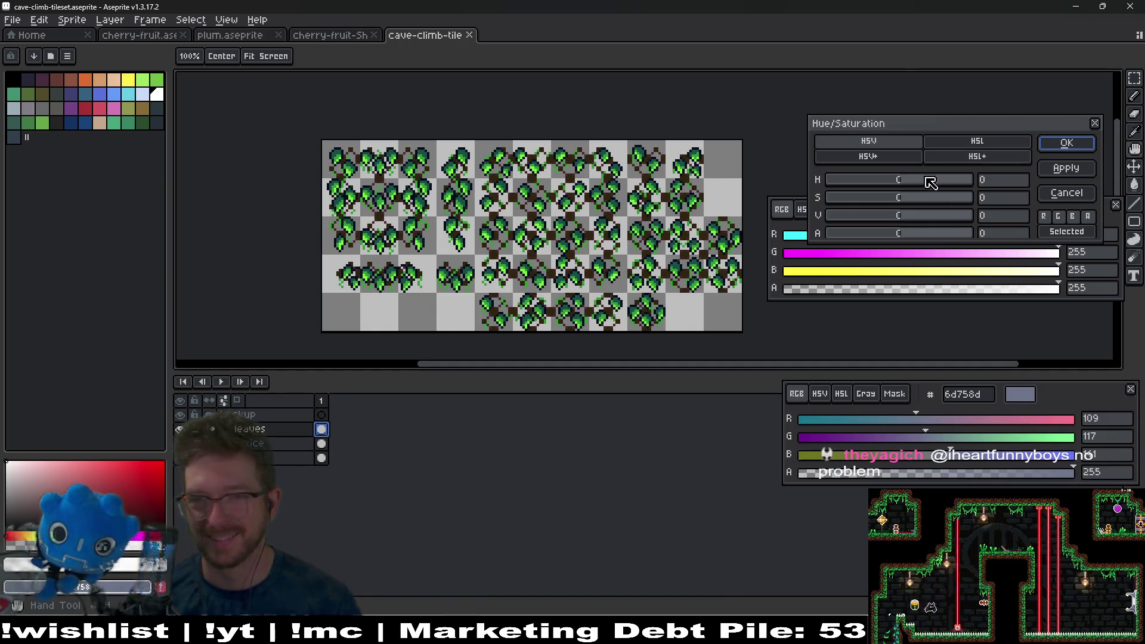
left_click_drag(918, 184, 929, 187)
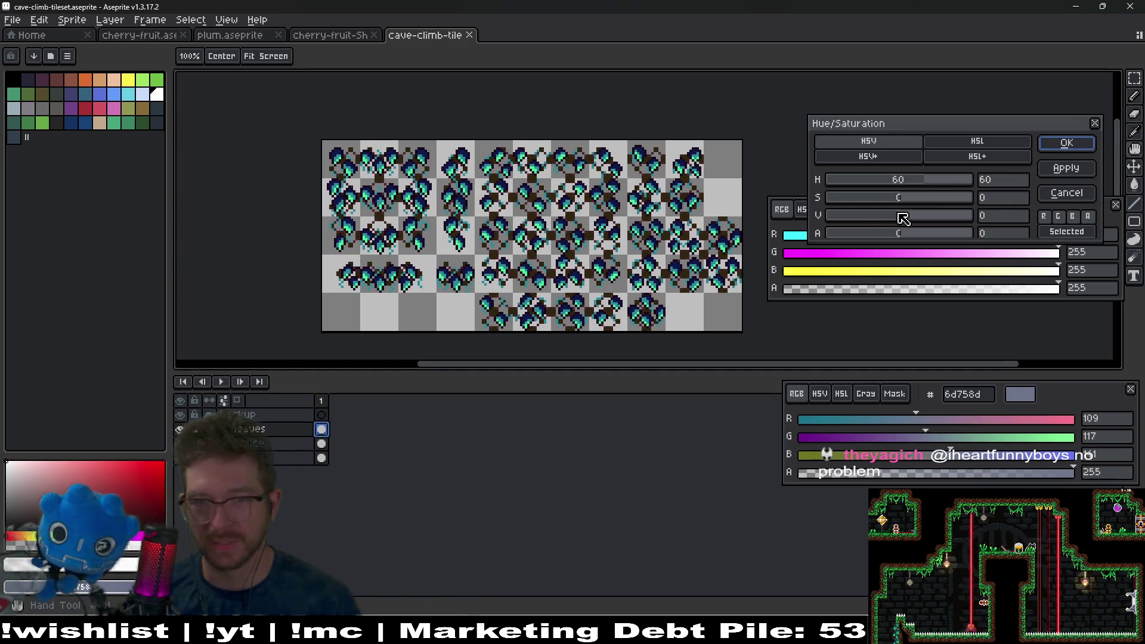
left_click_drag(888, 202, 886, 203)
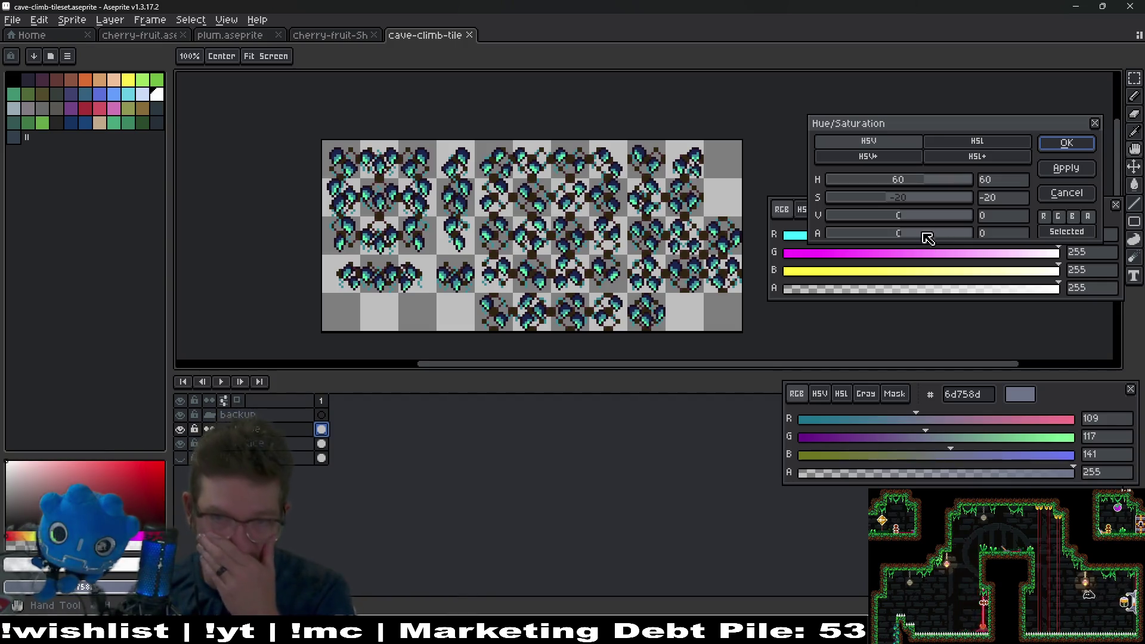
left_click_drag(901, 224, 897, 221)
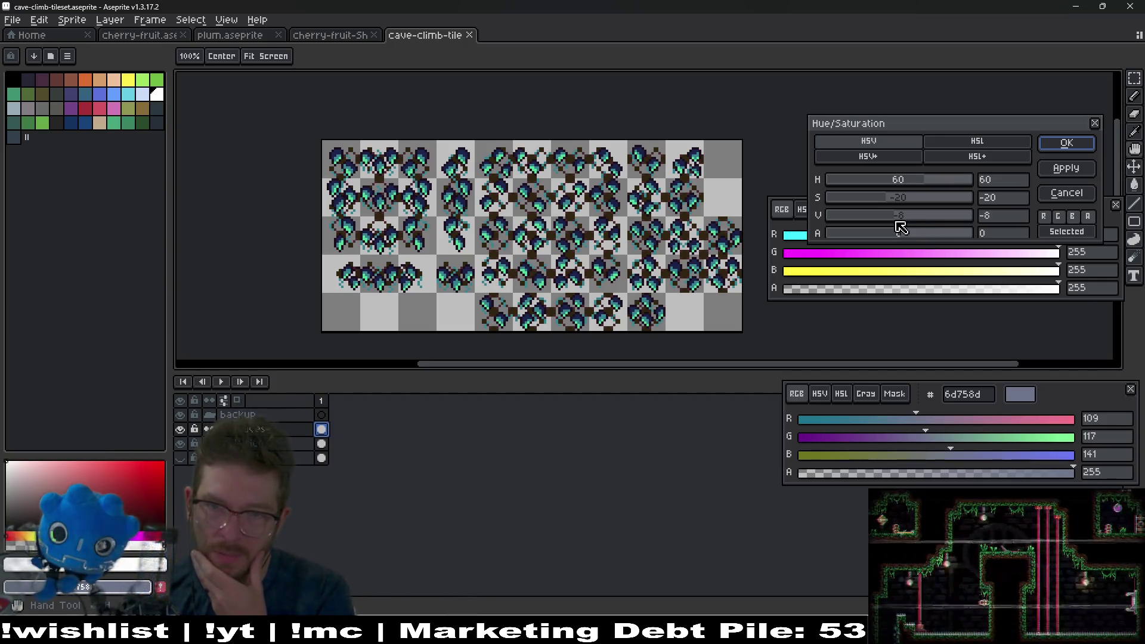
left_click(1062, 151)
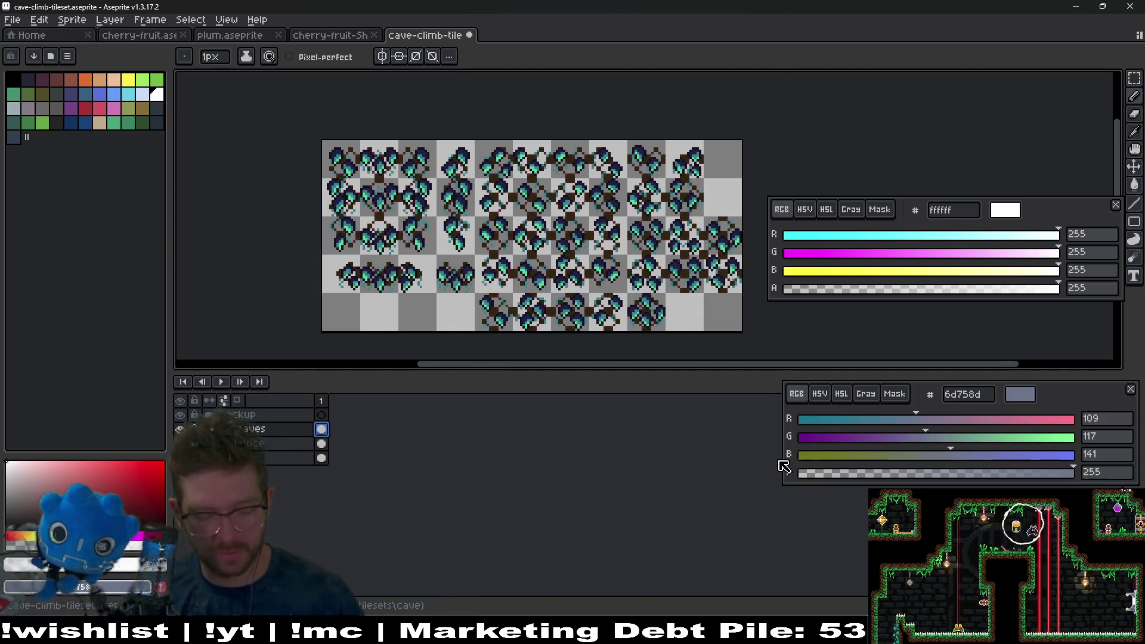
key("ctrl+shift+s")
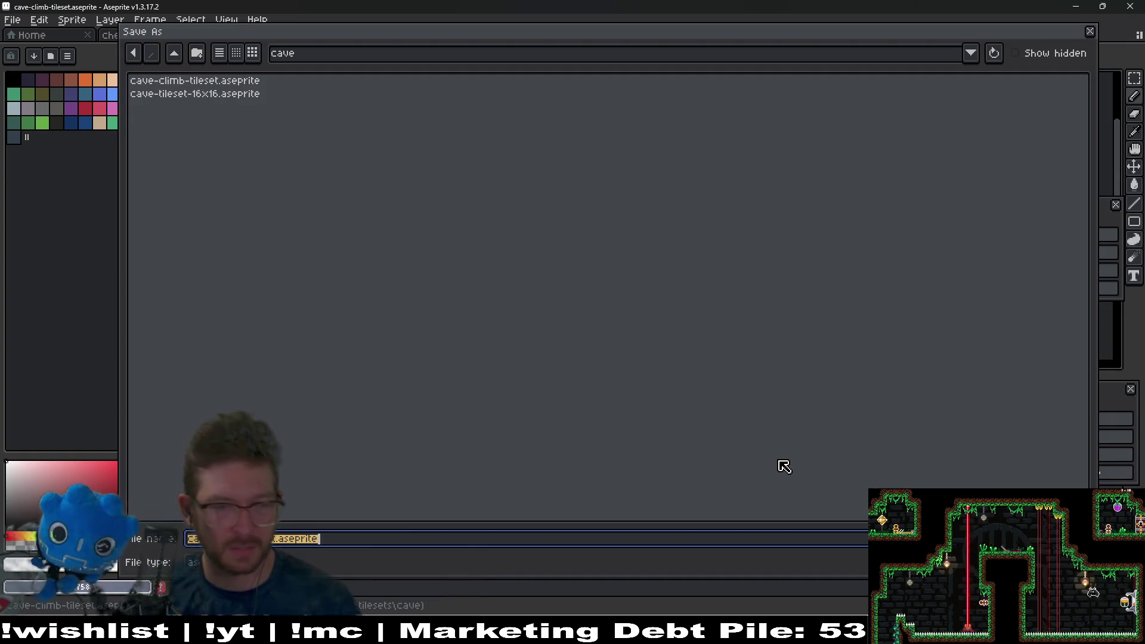
Step: Cancel Save As, generate and export a sprite sheet, then close the stray sheet tab
key("Escape")
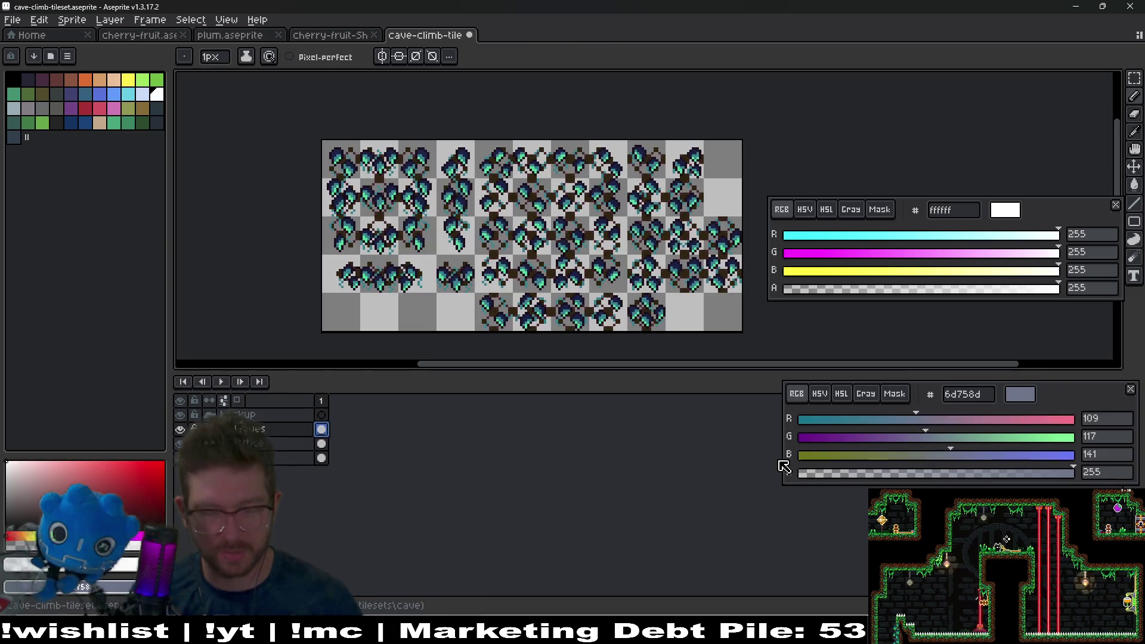
key("ctrl+e")
key("Return")
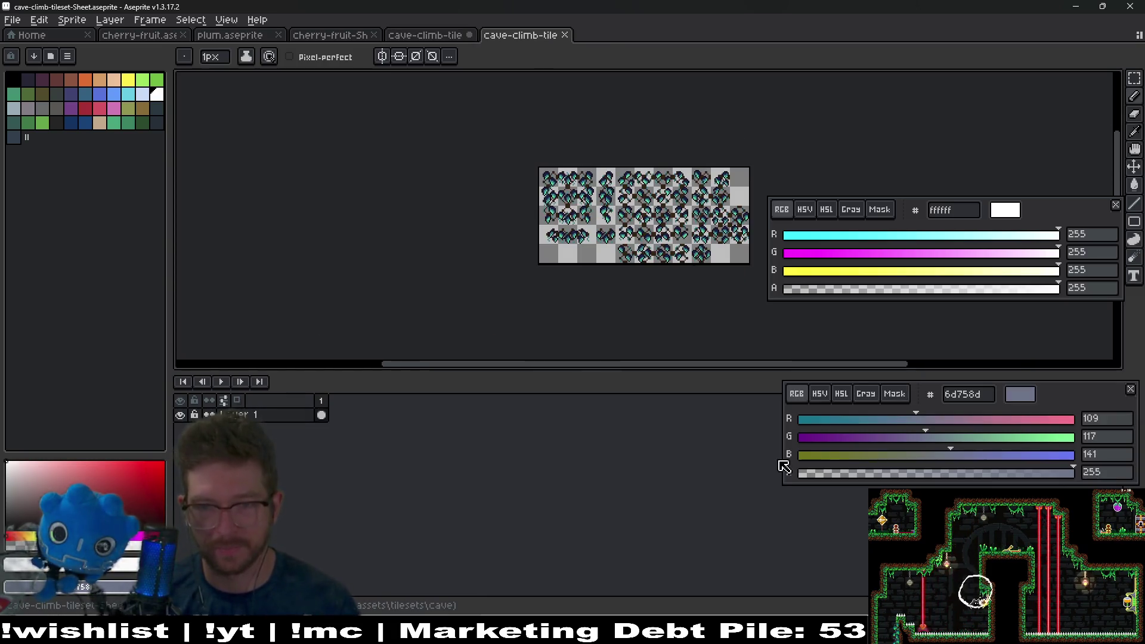
key("ctrl+alt+shift+s")
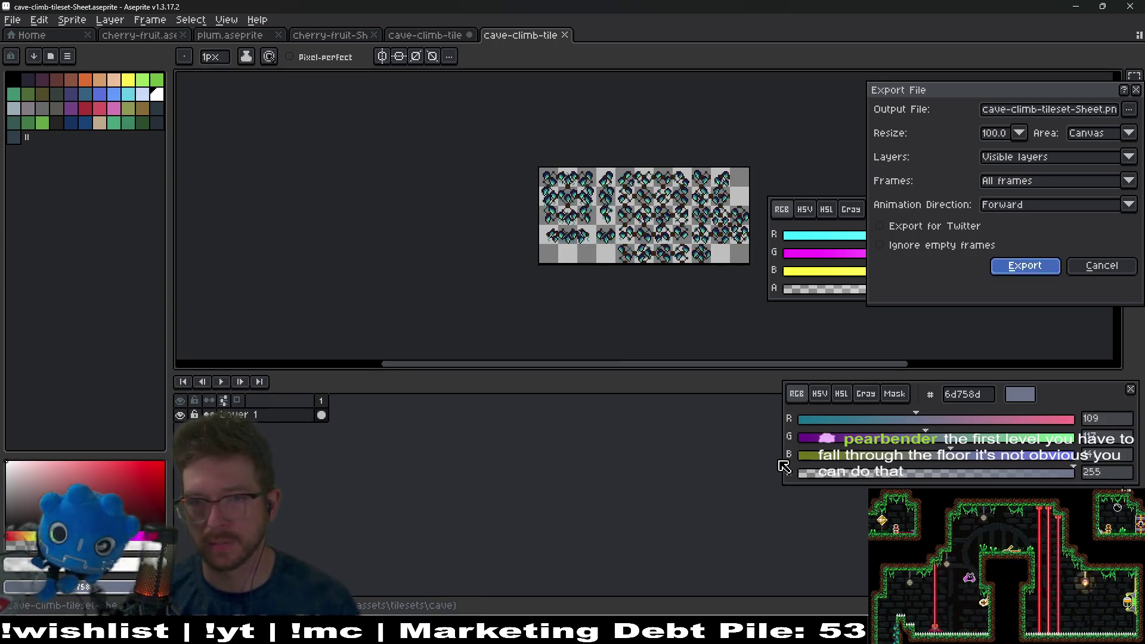
key("Return")
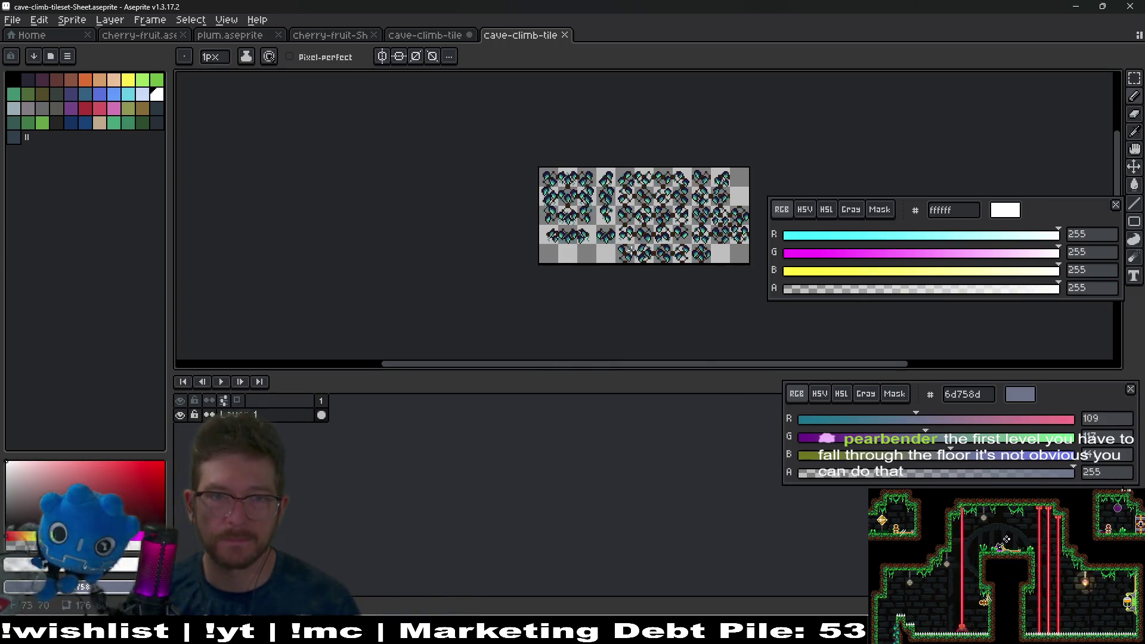
middle_click(516, 37)
Step: Export the tileset as cave-climb-tileset.png and filter Godot's file browser for 'export'
key("ctrl+alt+shift+s")
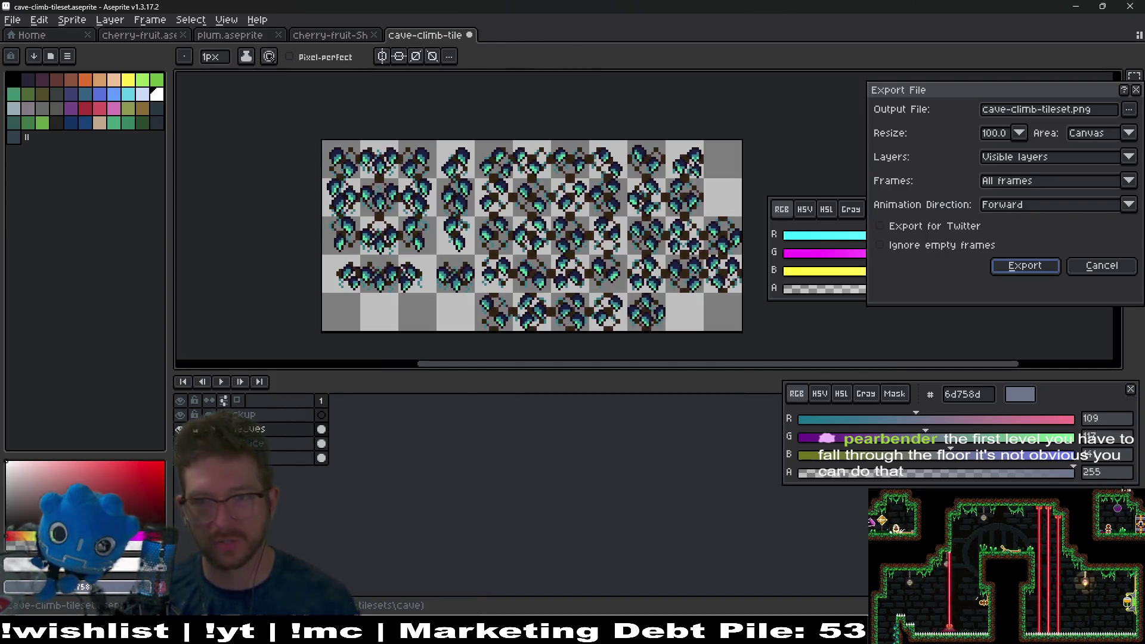
key("Return")
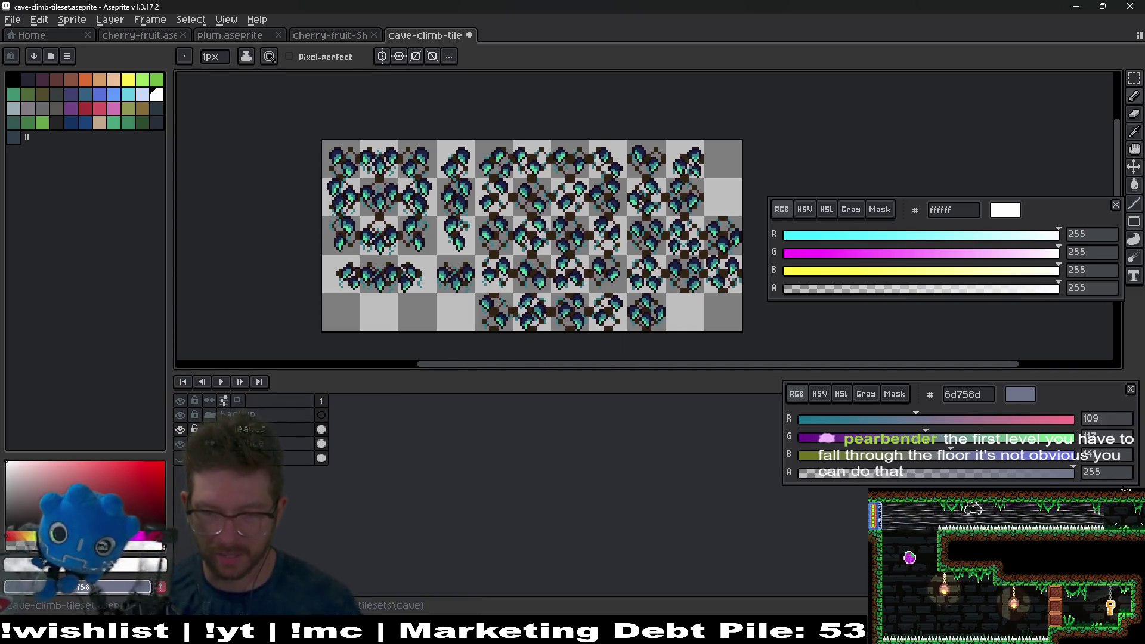
key("alt+Tab")
type("export")
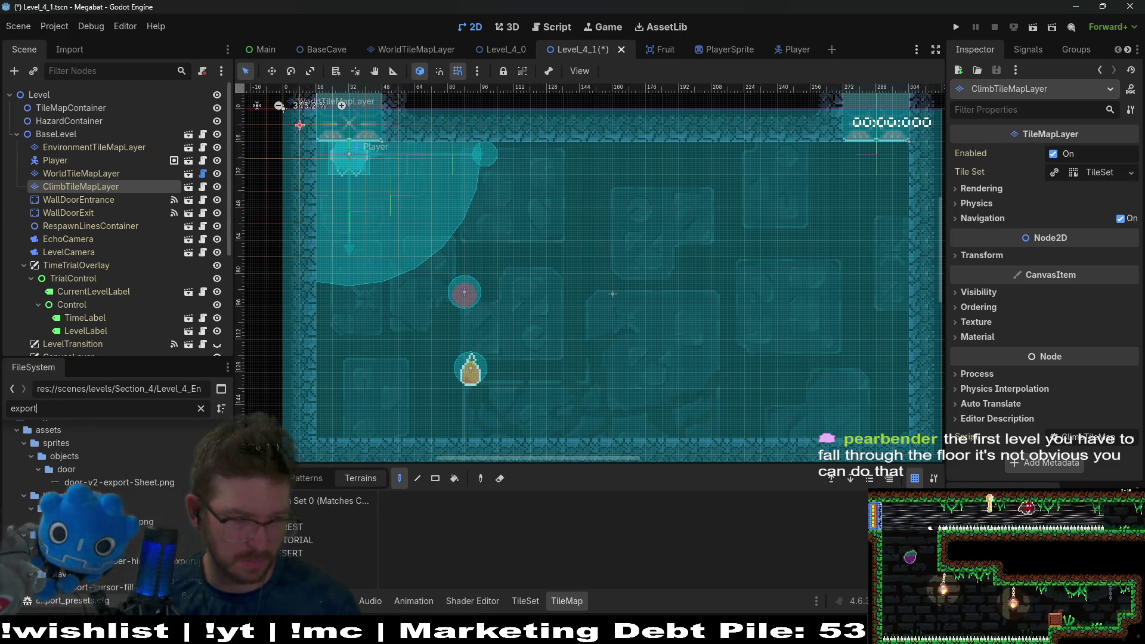
Step: Open the ClimbTileMapLayer scene and show its enlarged TileSet editor panel
scroll(94, 428, "up", 1)
scroll(147, 586, "down", 1)
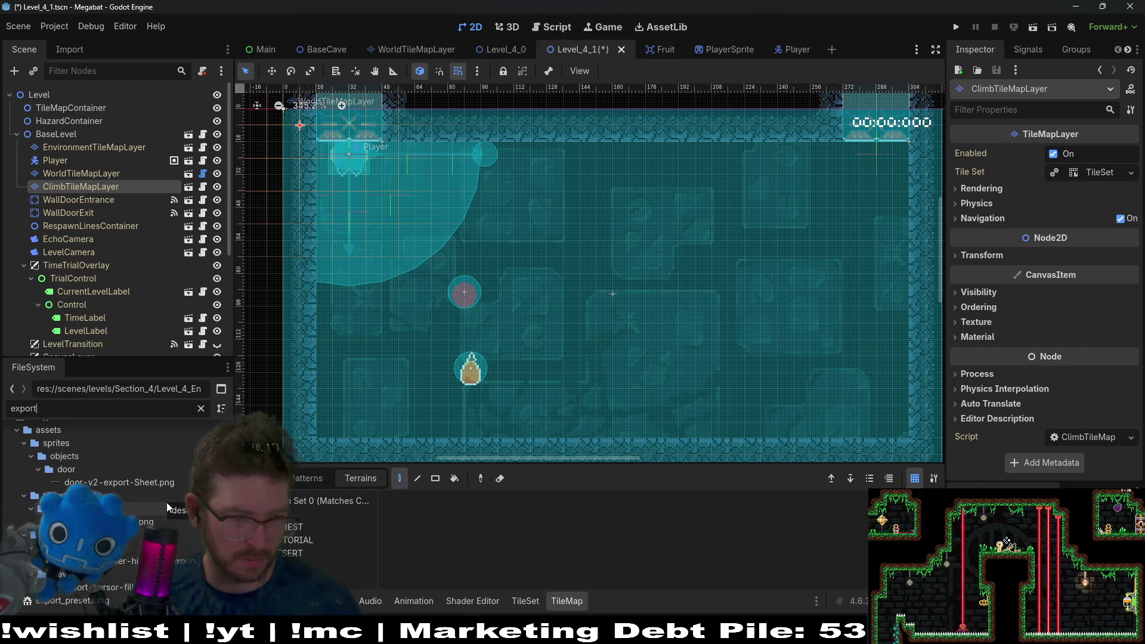
key("BackSpace")
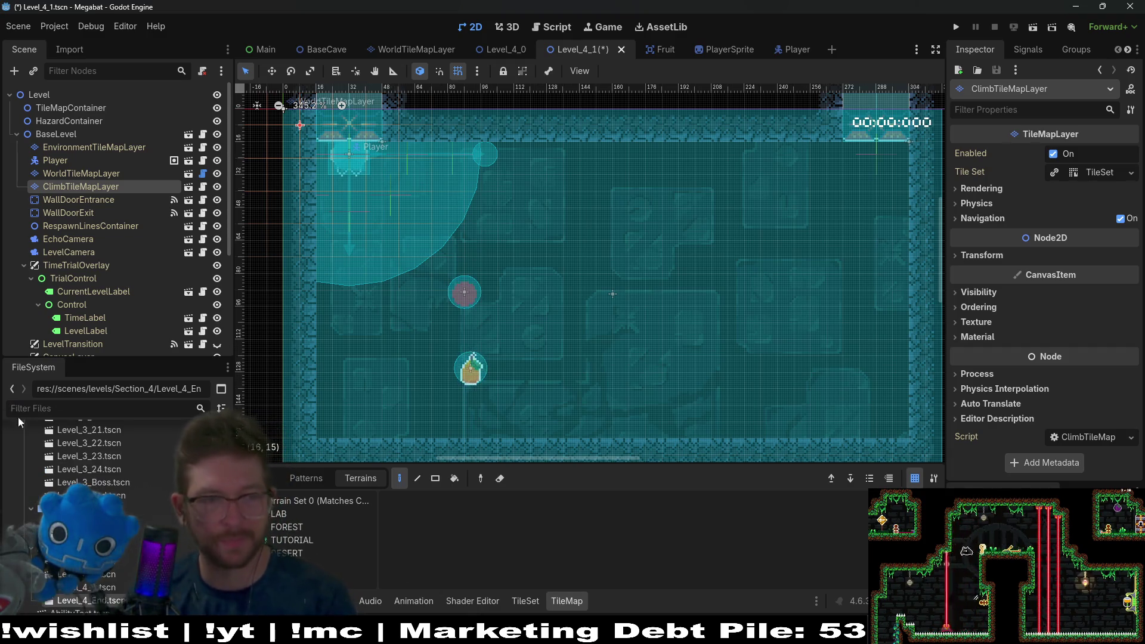
left_click(188, 187)
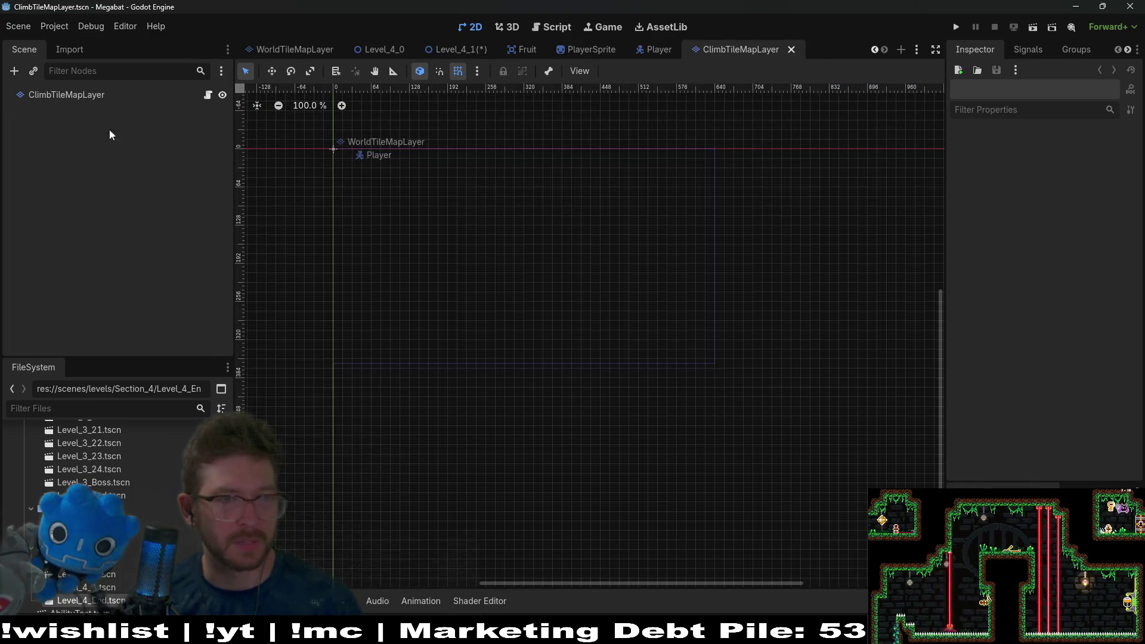
left_click(60, 95)
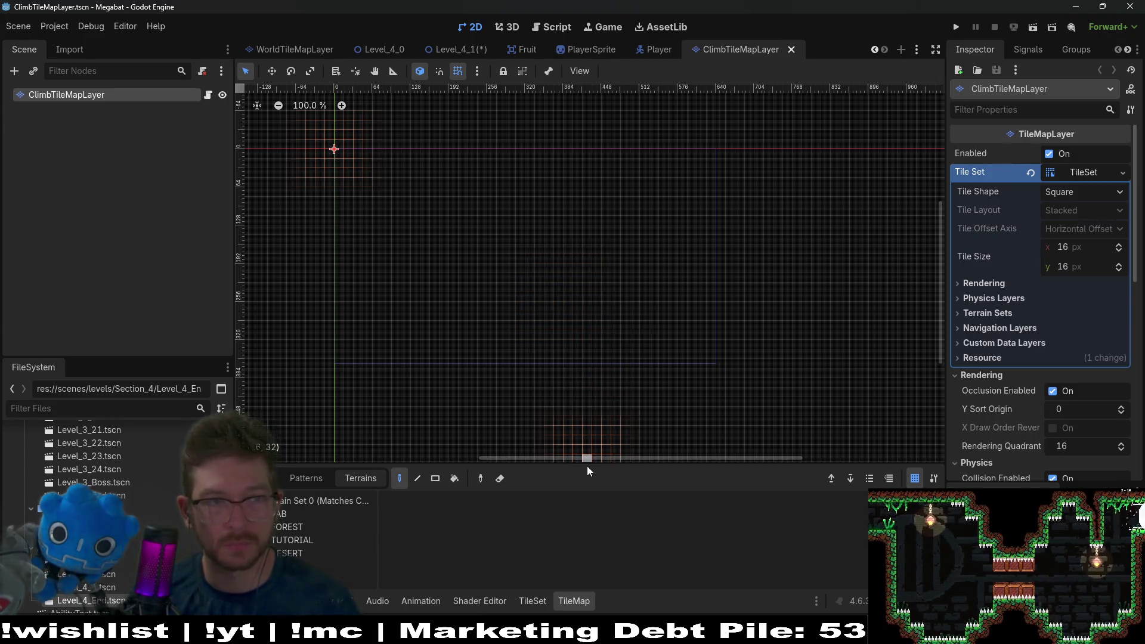
left_click_drag(587, 469, 590, 270)
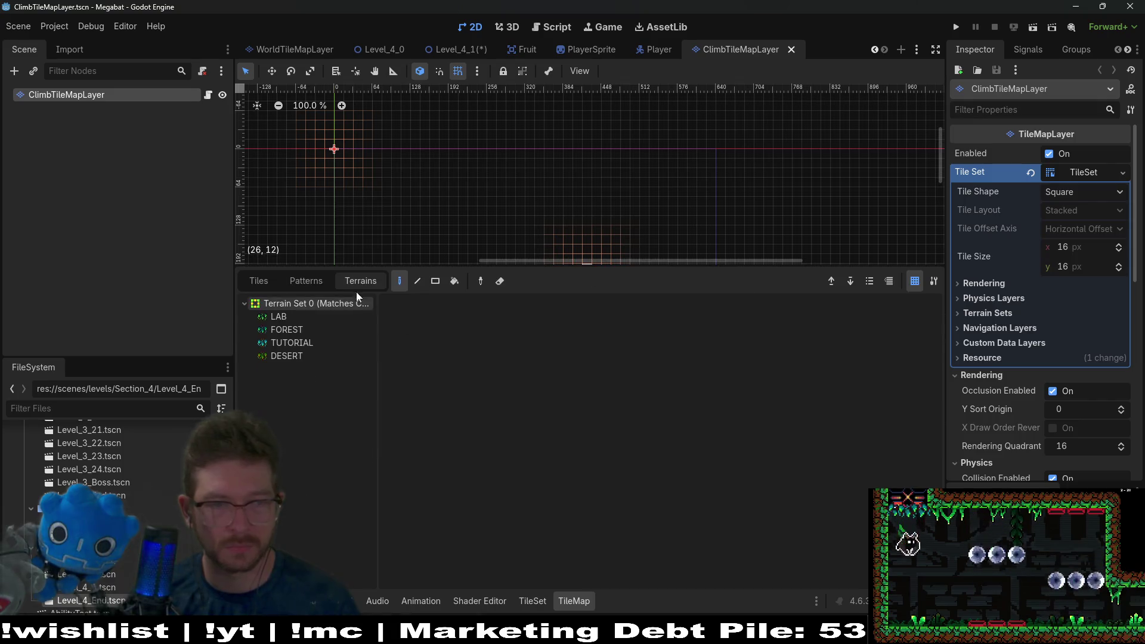
left_click(528, 599)
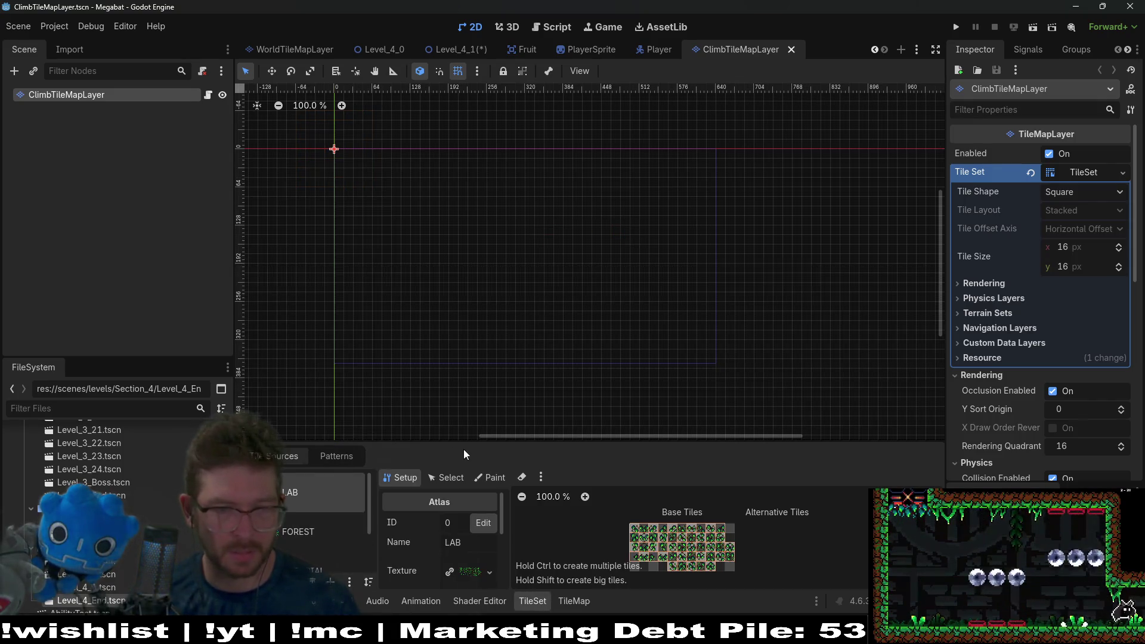
mouse_move(463, 449)
left_mouse_down()
mouse_move(490, 330)
mouse_move(489, 278)
left_mouse_up()
Step: Filter FileSystem for 'cave-clim' and delete cave-climb-tileset-Sheet.png
left_click(72, 411)
type("clim")
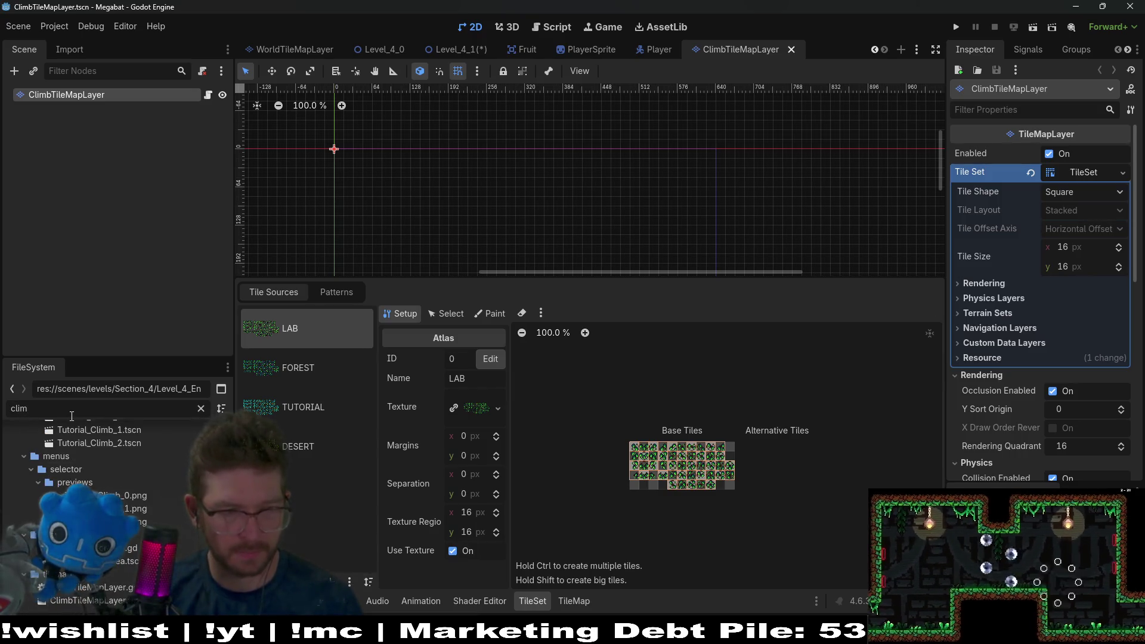
key("BackSpace")
key("BackSpace")
key("BackSpace")
type("cave-clim")
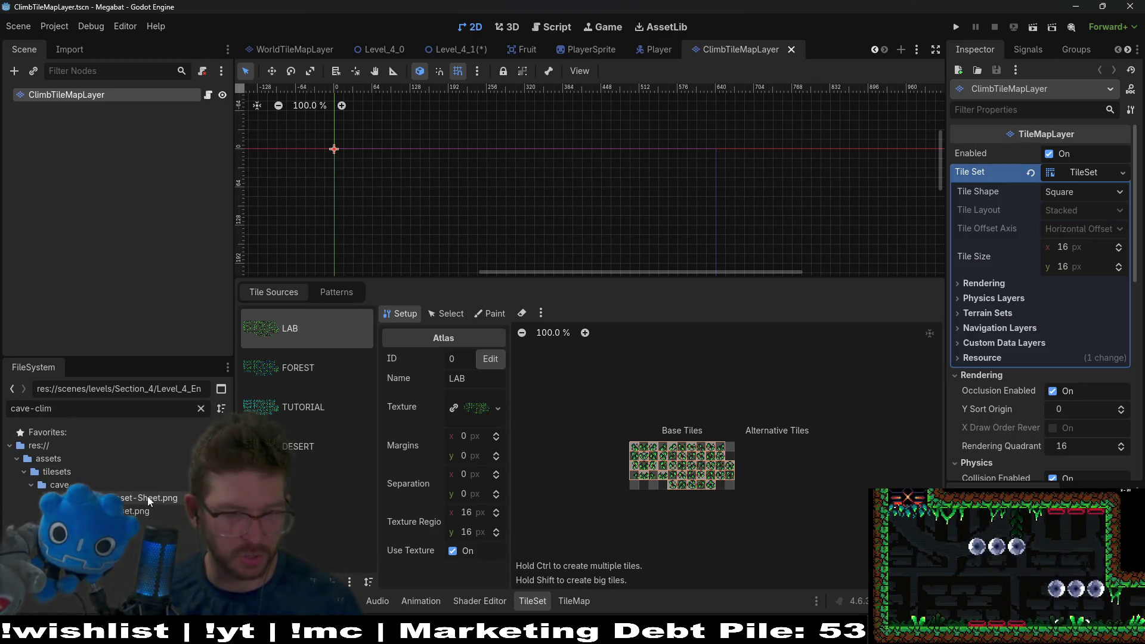
left_click(148, 498)
key("Delete")
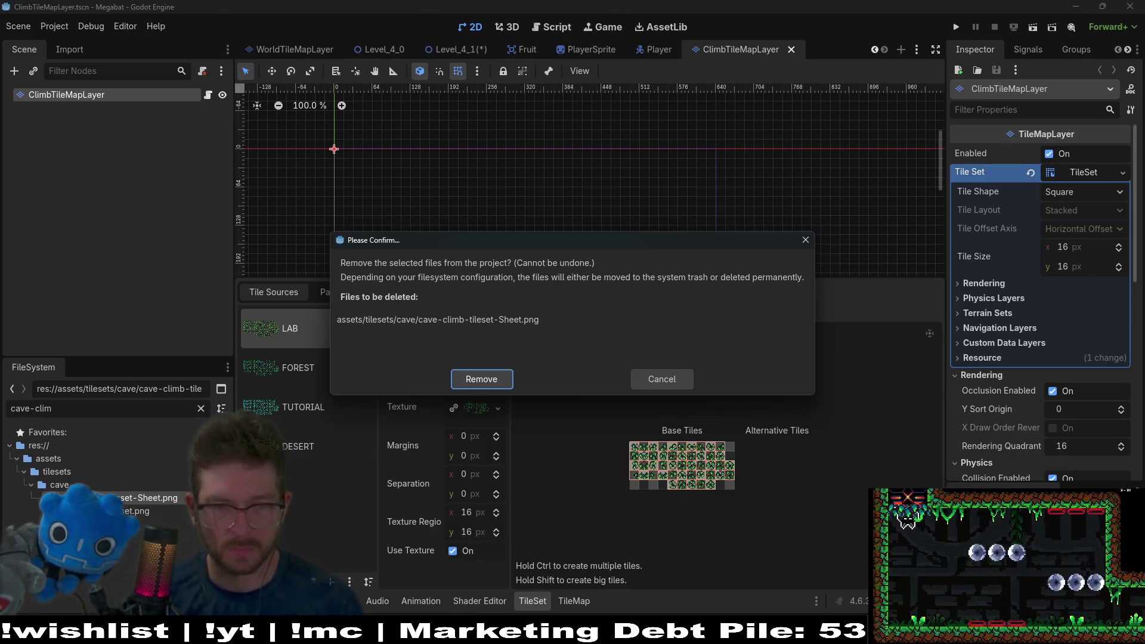
Step: Remove the sheet file and add cave-climb-tileset.png as an auto-tiled atlas named CAVE
left_click(478, 381)
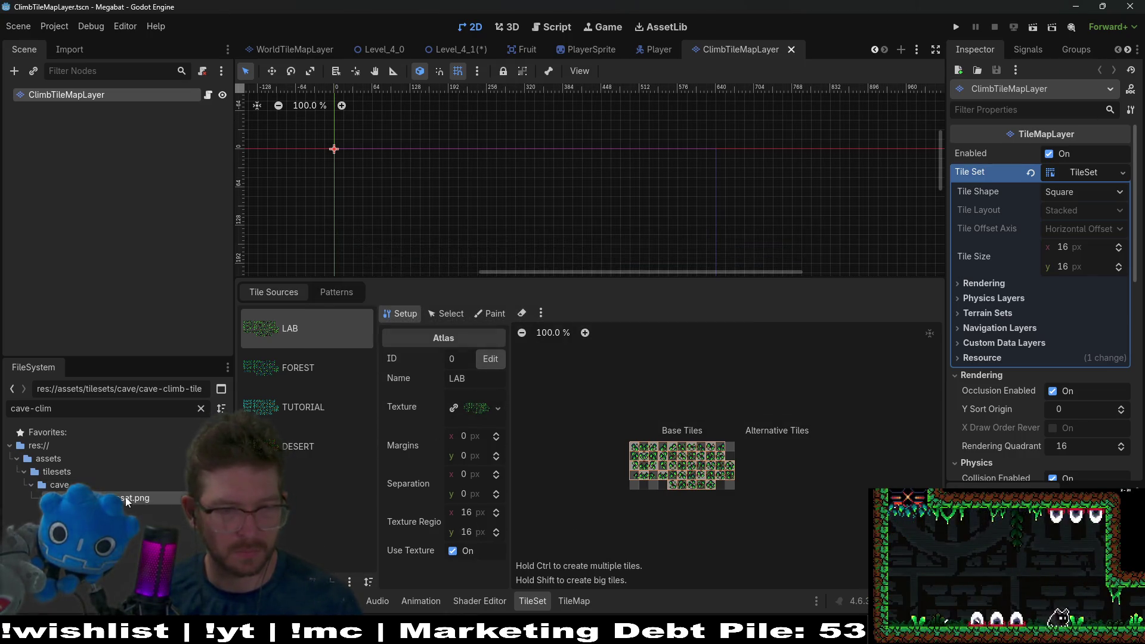
left_click_drag(151, 505, 299, 477)
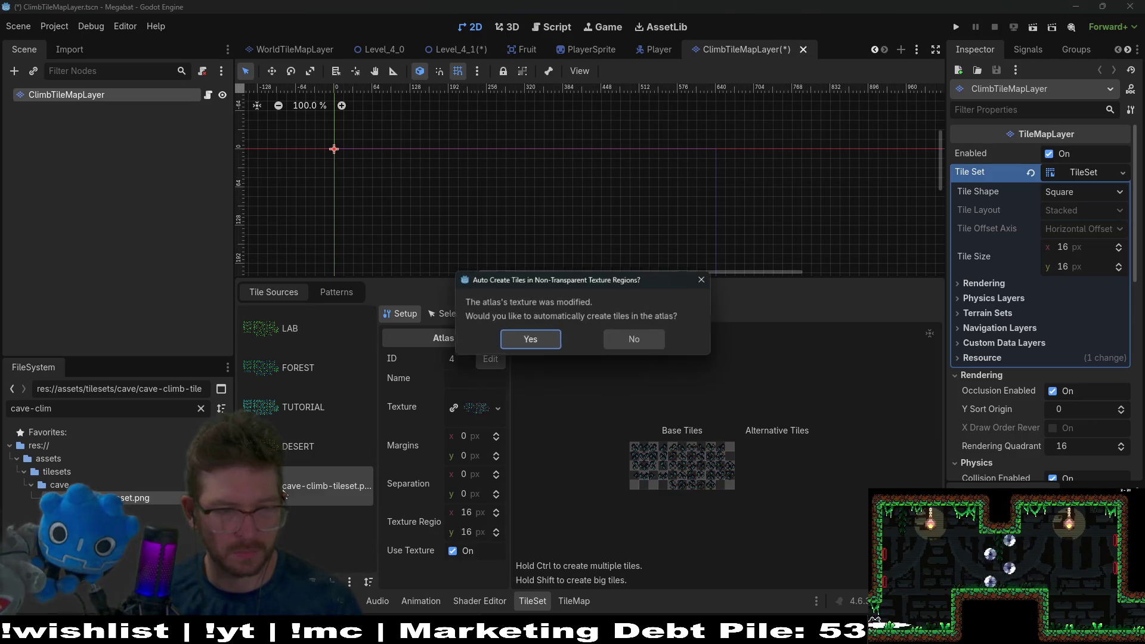
left_click(541, 345)
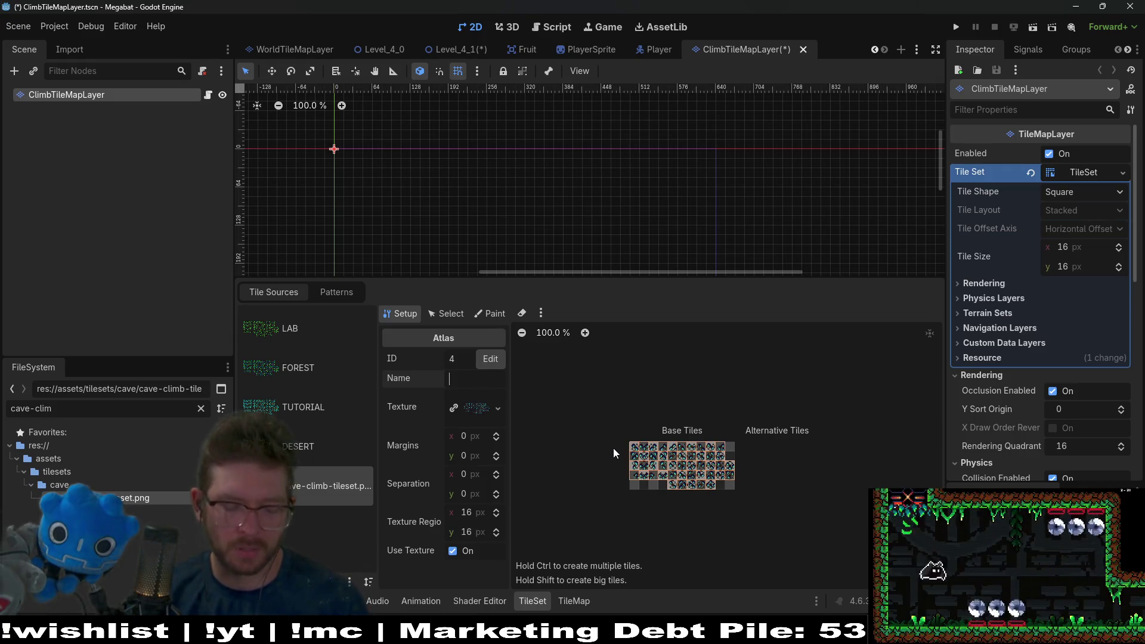
type("CAVE")
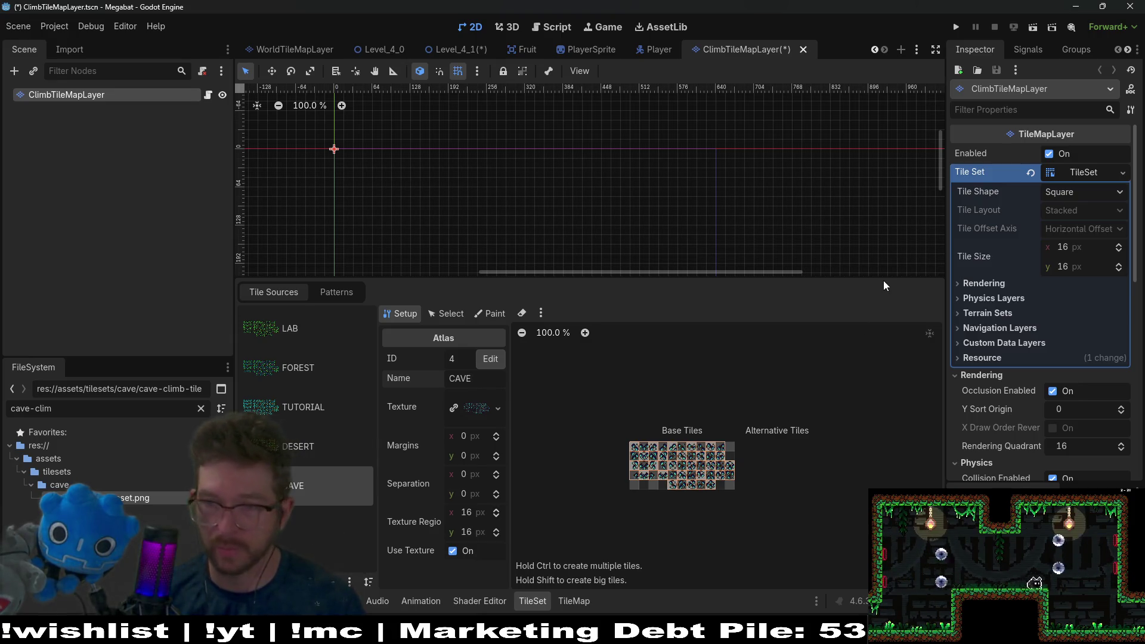
Step: Check the DESERT and TUTORIAL atlases, then set the Paint properties to Terrains
left_click(299, 459)
left_click(322, 412)
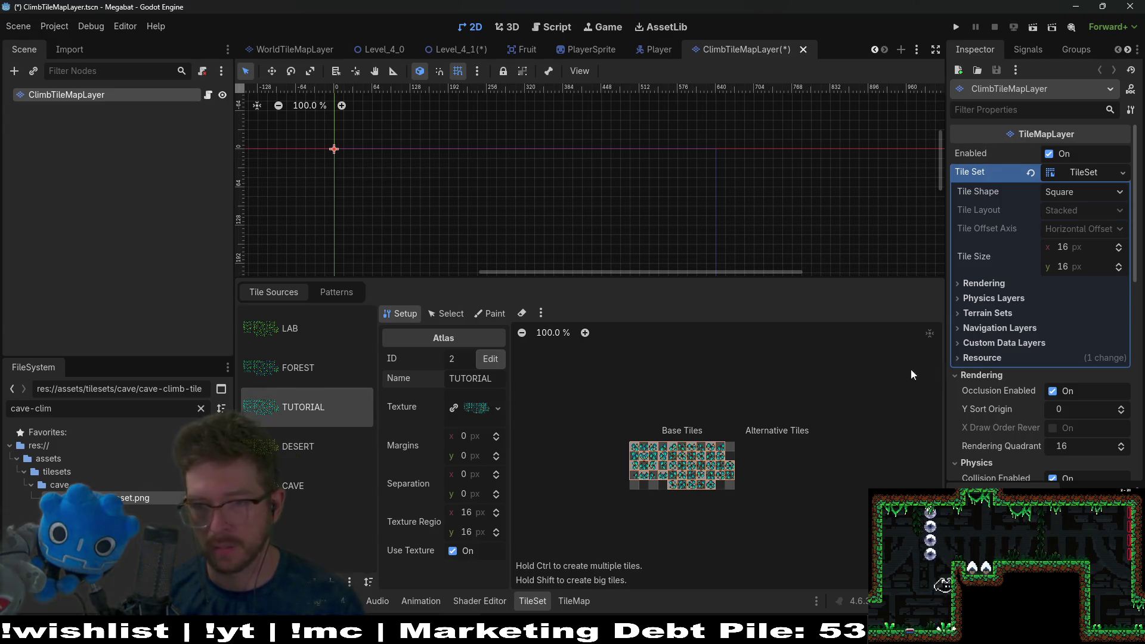
left_click(489, 313)
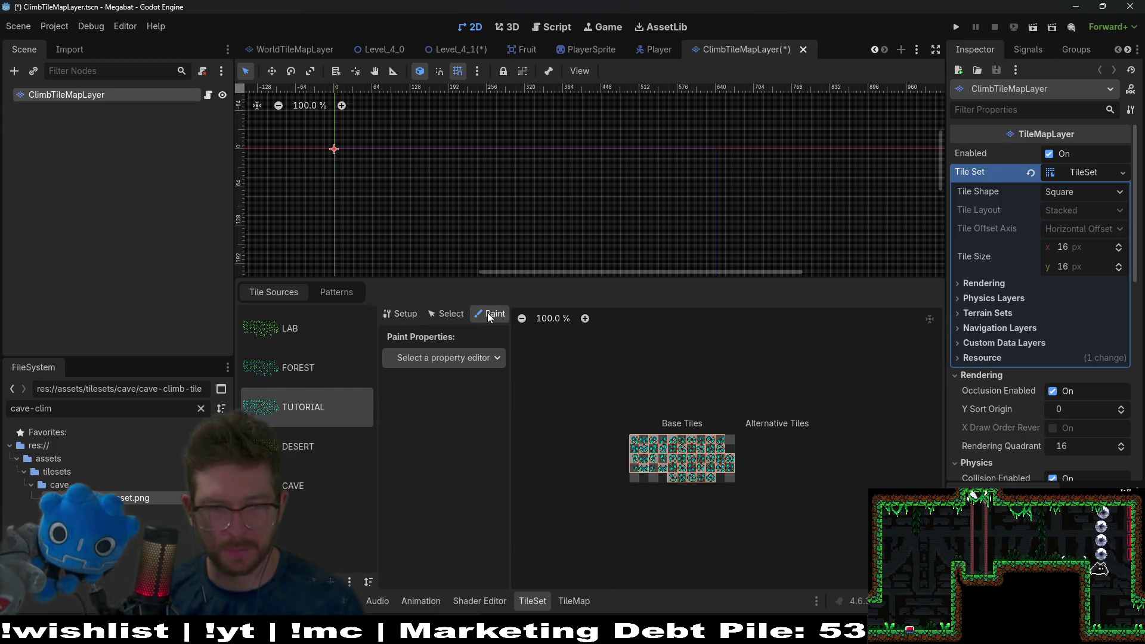
left_click(496, 360)
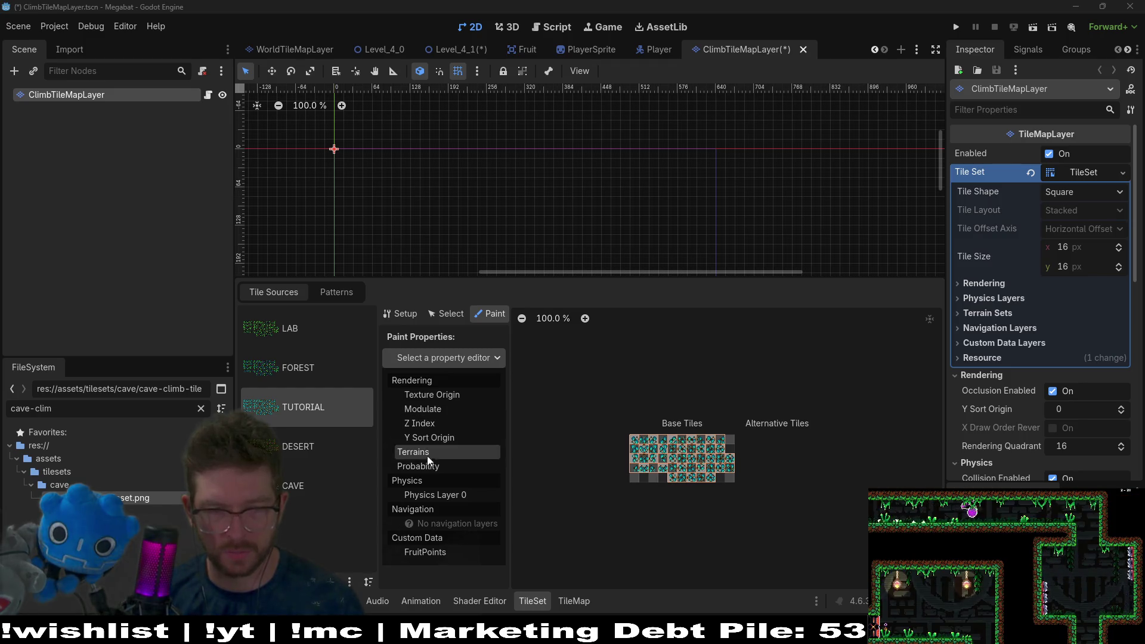
left_click(427, 452)
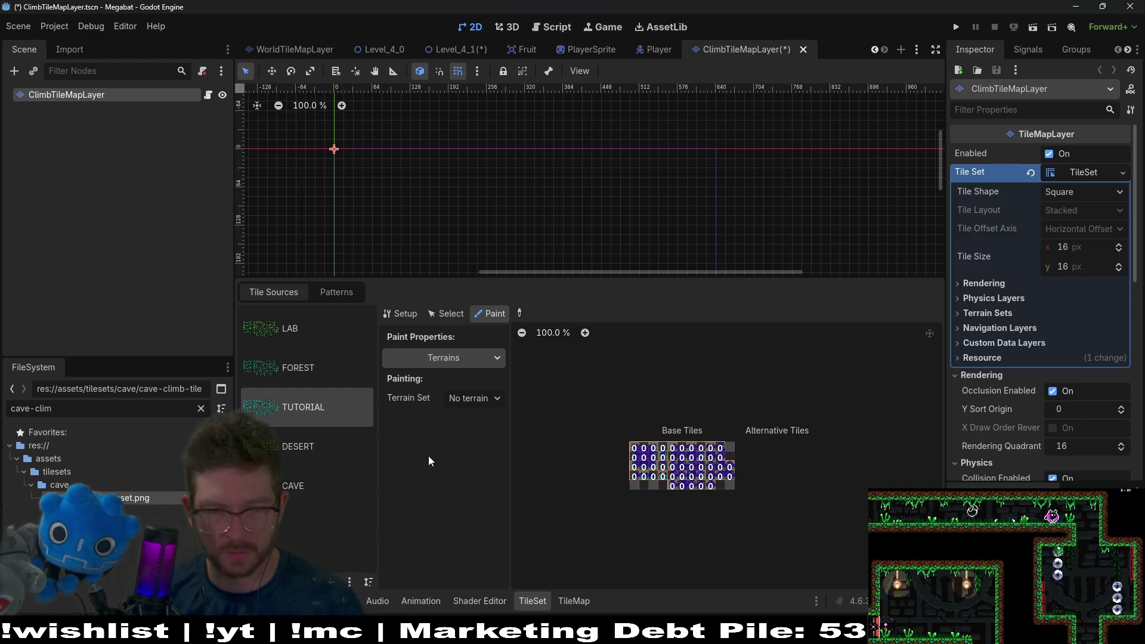
Step: Choose Terrain Set 0 and switch the painted property to Physics Layer 0
left_click(479, 399)
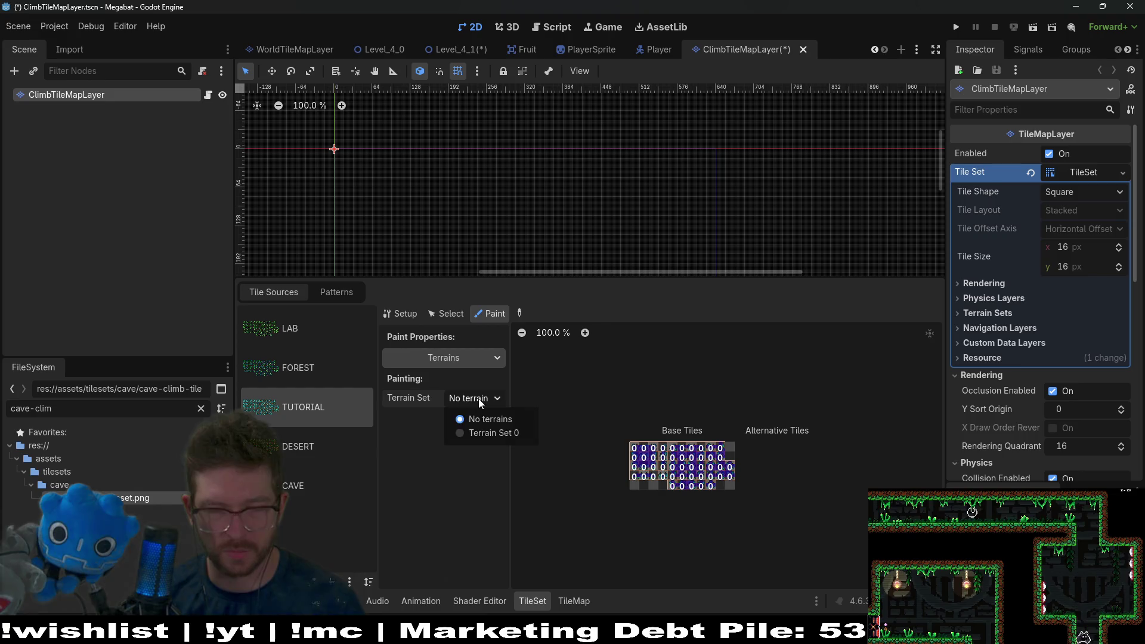
left_click(485, 435)
left_click(468, 358)
left_click(447, 492)
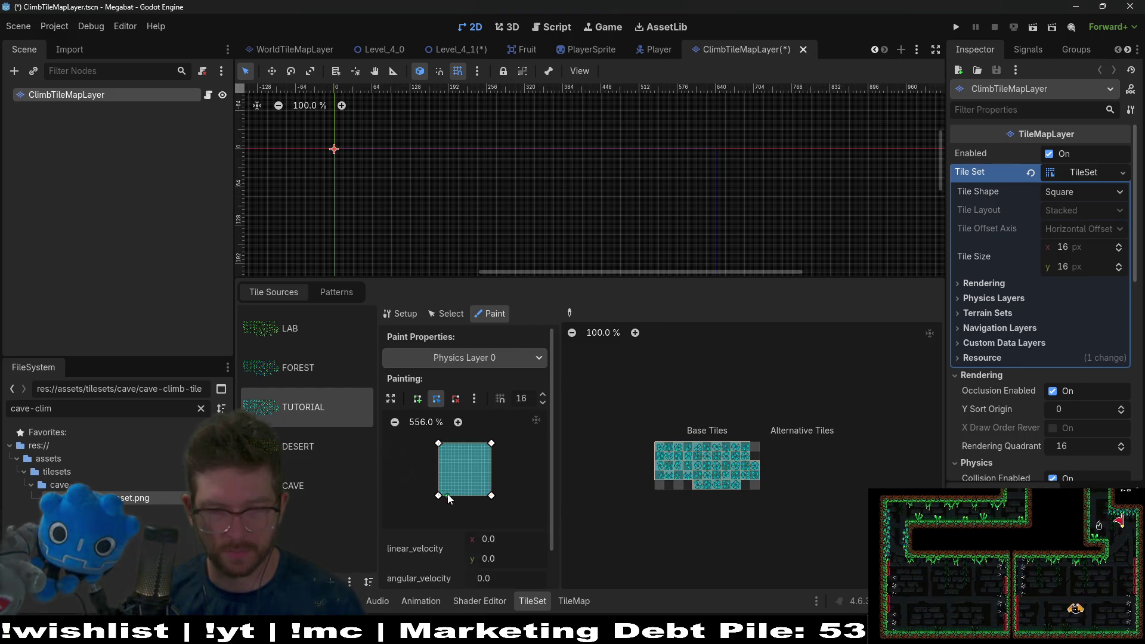
Step: Paint full-tile collision across all CAVE atlas tiles, then return to terrain painting
left_click(304, 490)
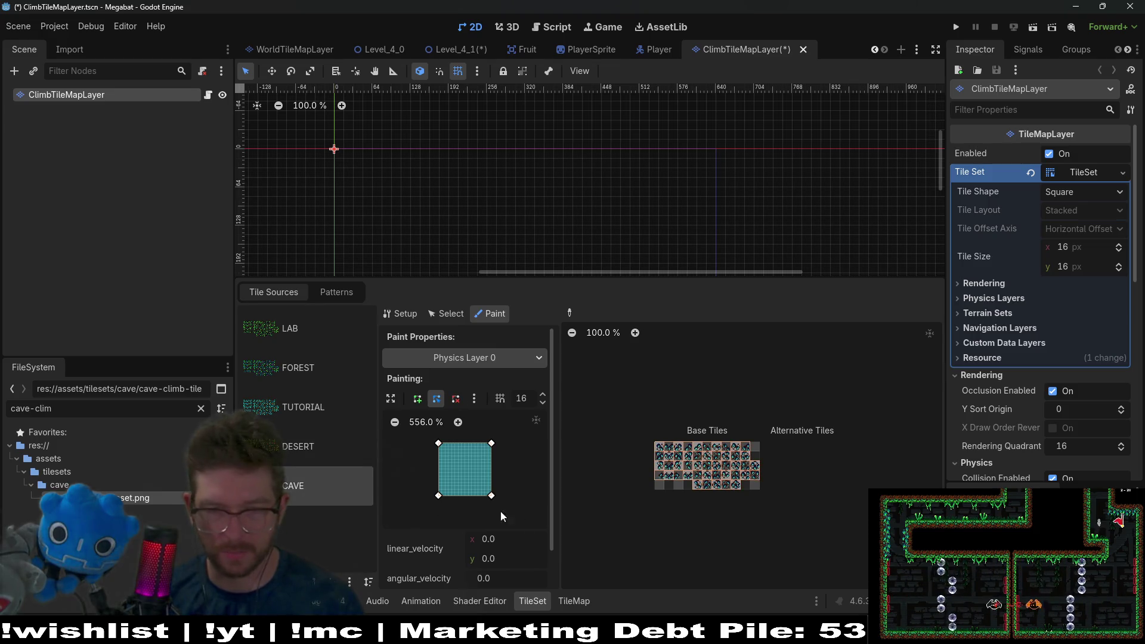
scroll(690, 469, "up", 6)
scroll(680, 453, "down", 2)
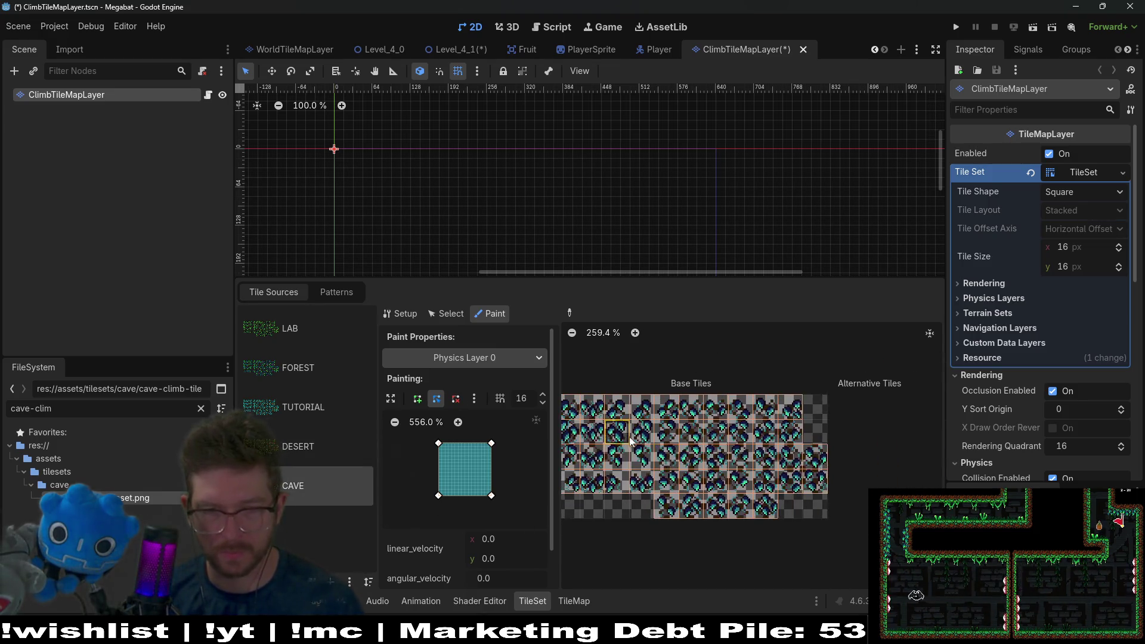
mouse_move(625, 411)
left_mouse_down()
mouse_move(602, 460)
mouse_move(647, 435)
mouse_move(695, 465)
mouse_move(716, 453)
mouse_move(740, 486)
mouse_move(773, 414)
mouse_move(785, 477)
mouse_move(832, 462)
left_mouse_up()
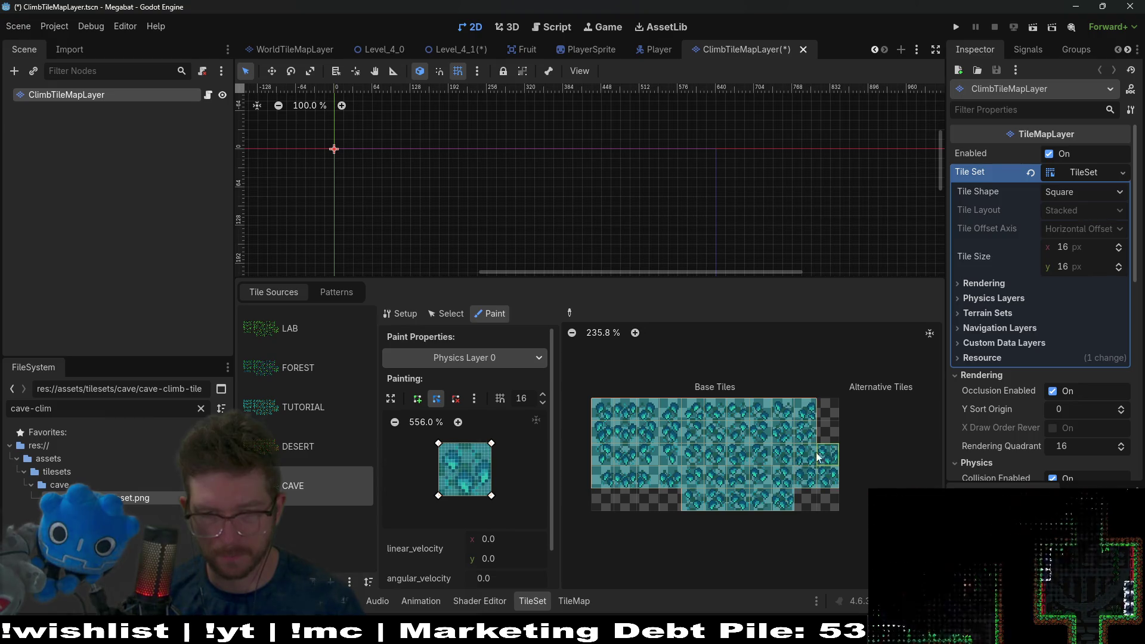
left_click(483, 360)
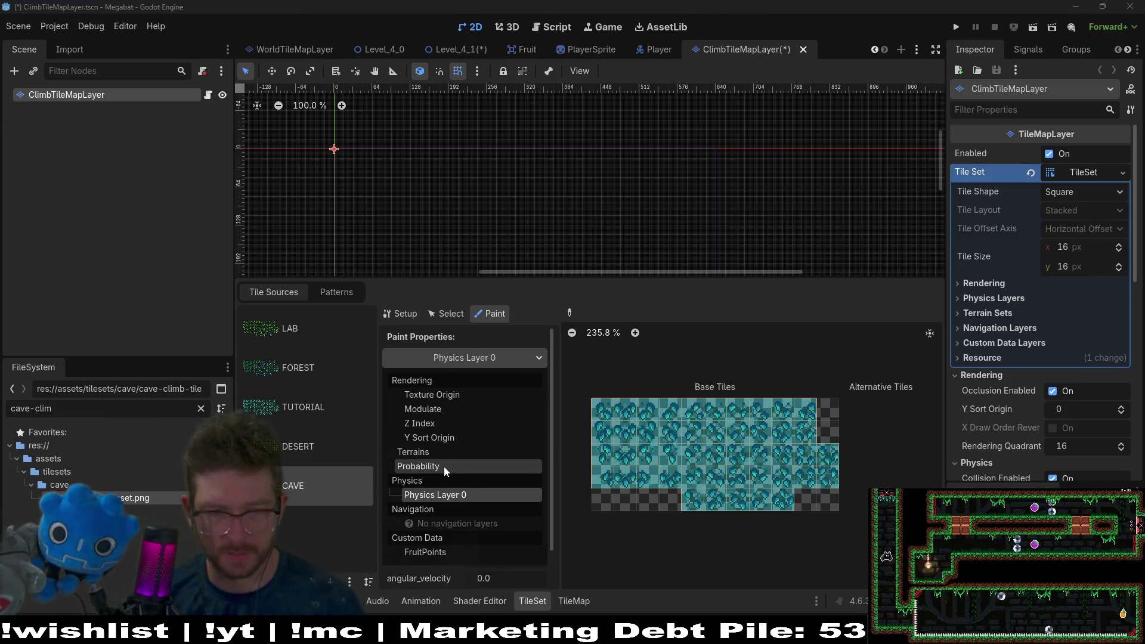
left_click(451, 453)
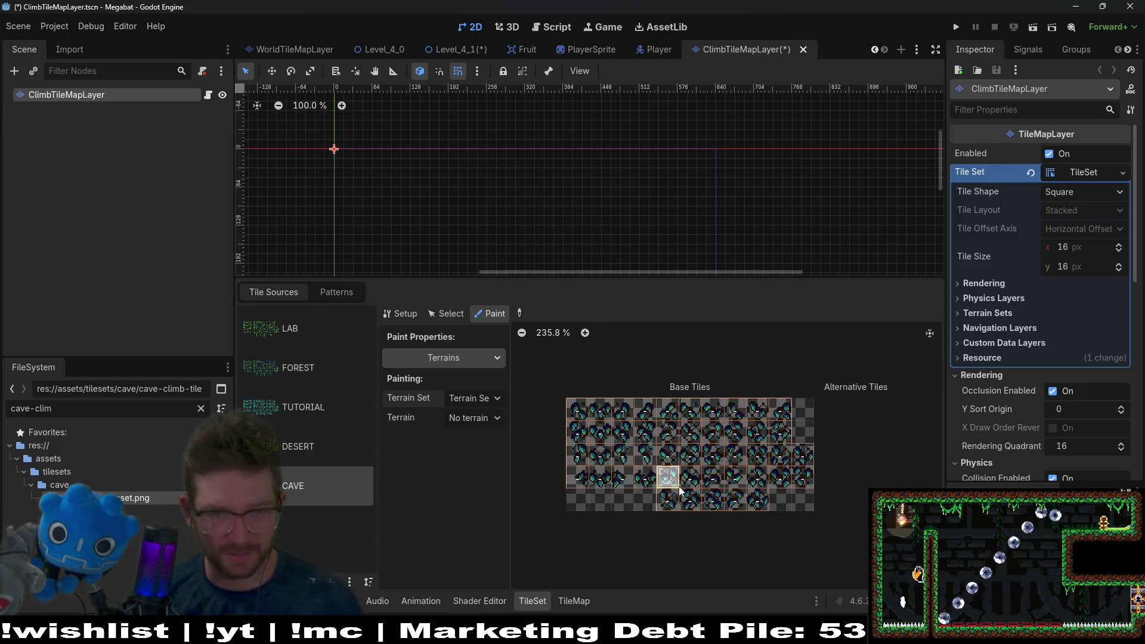
Step: Check the Terrain list for a CAVE terrain and find none available
left_click(494, 419)
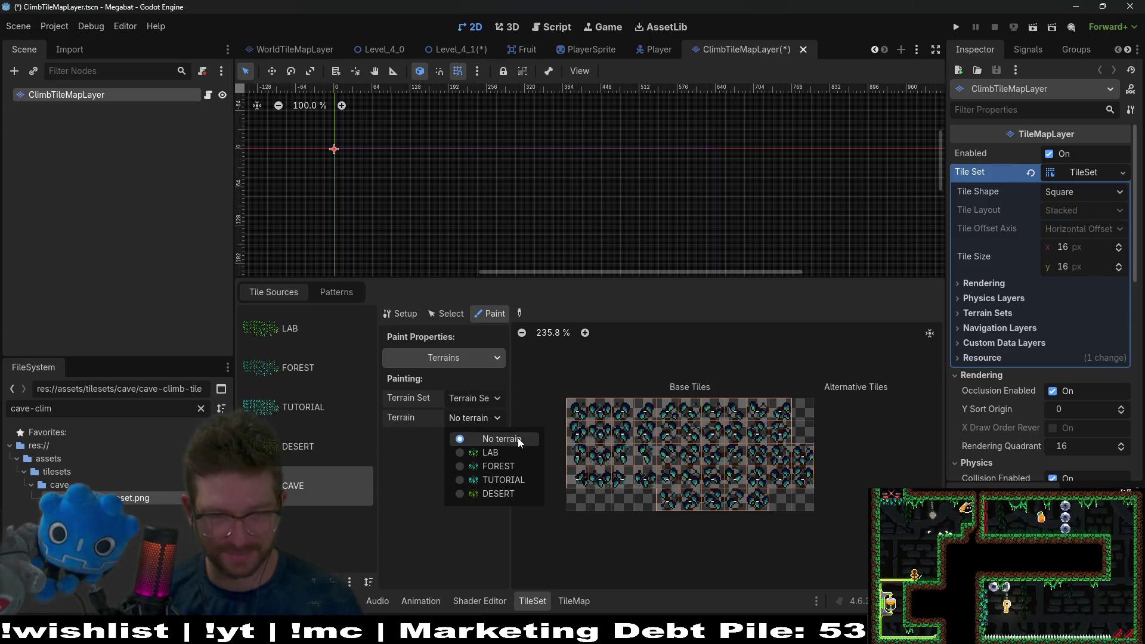
left_click(483, 419)
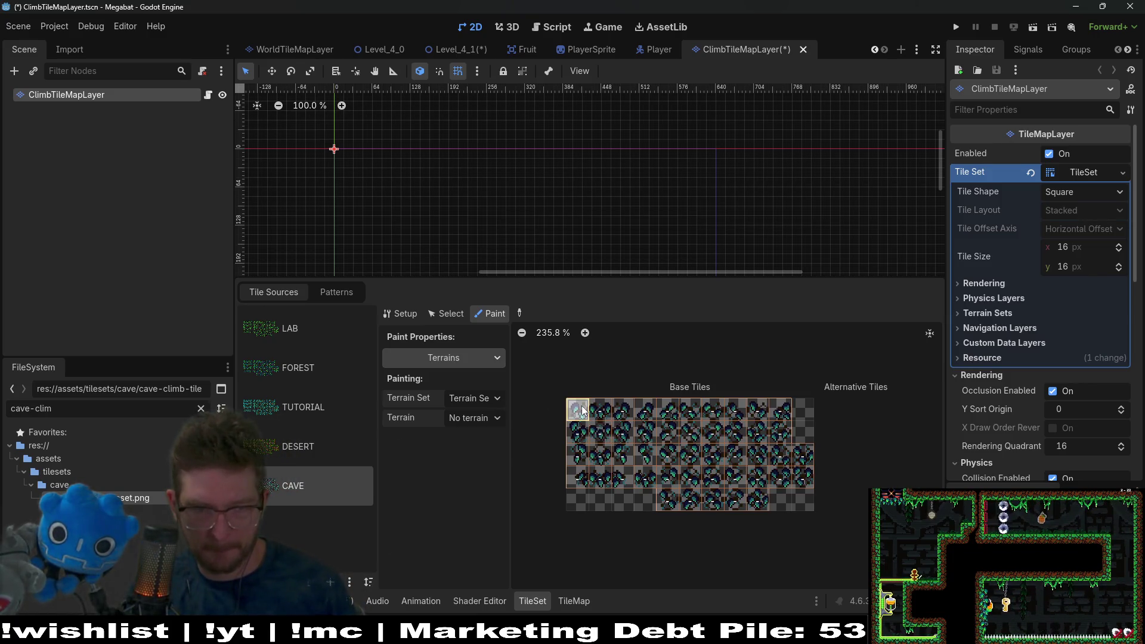
left_click(472, 419)
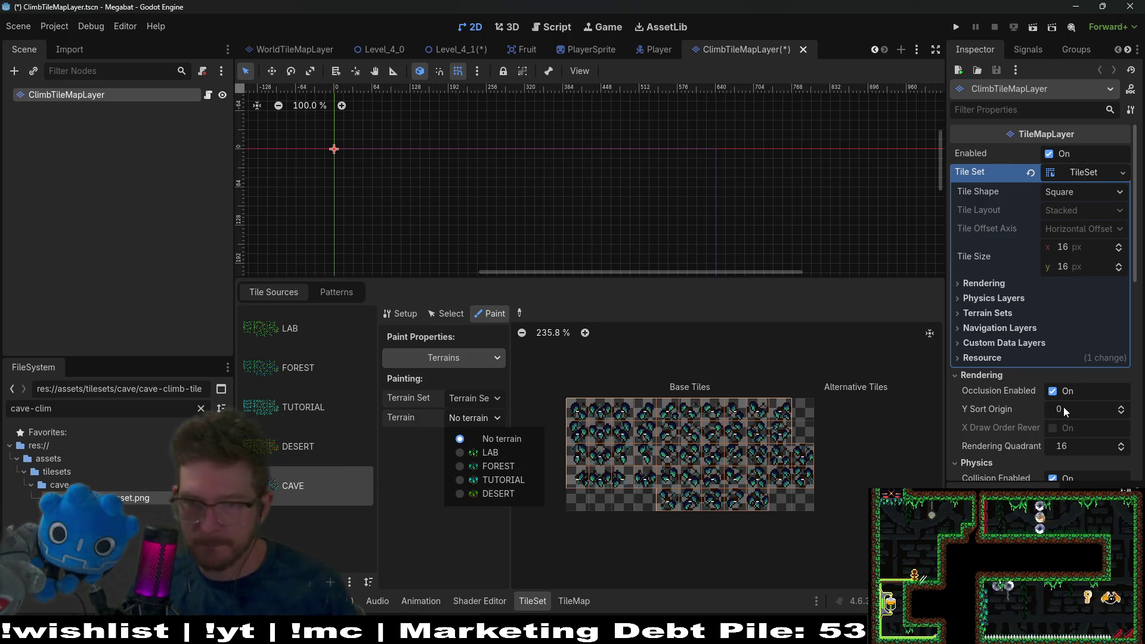
left_click(990, 319)
Step: Expand the TileSet's Terrain Sets, Navigation Layers and Physics Layers settings in the Inspector
left_click(984, 313)
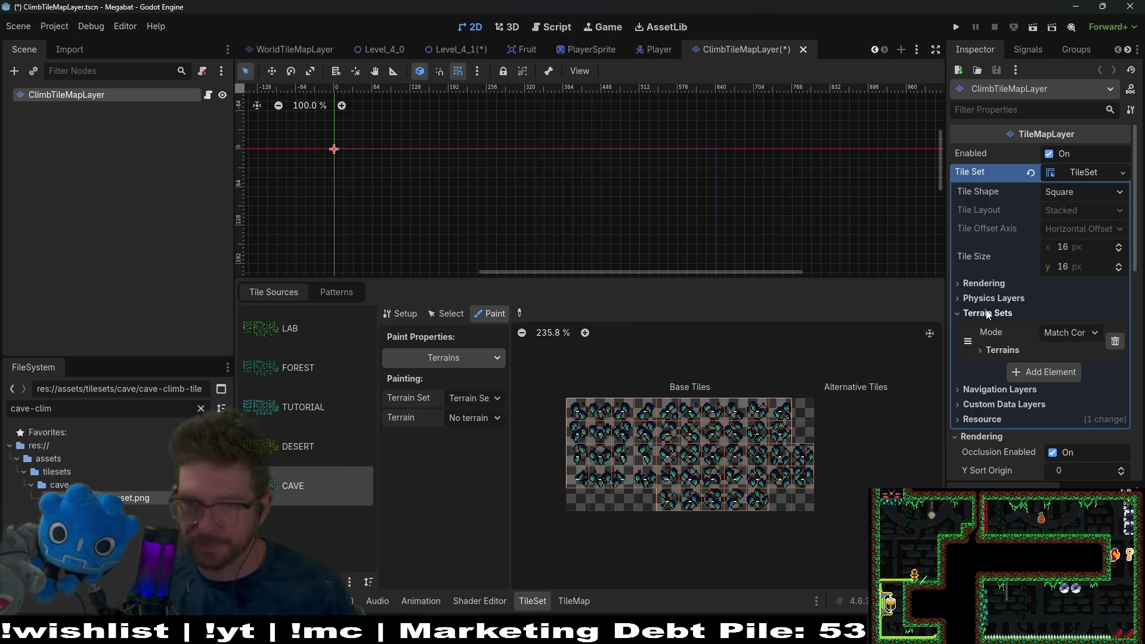
left_click(995, 300)
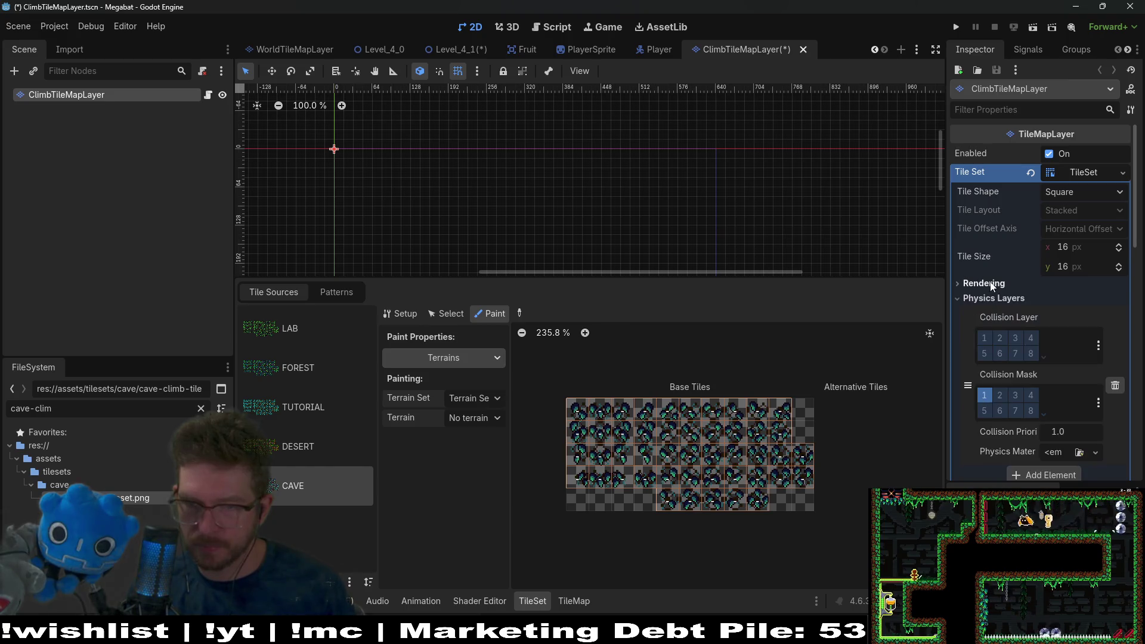
left_click(995, 300)
left_click(990, 313)
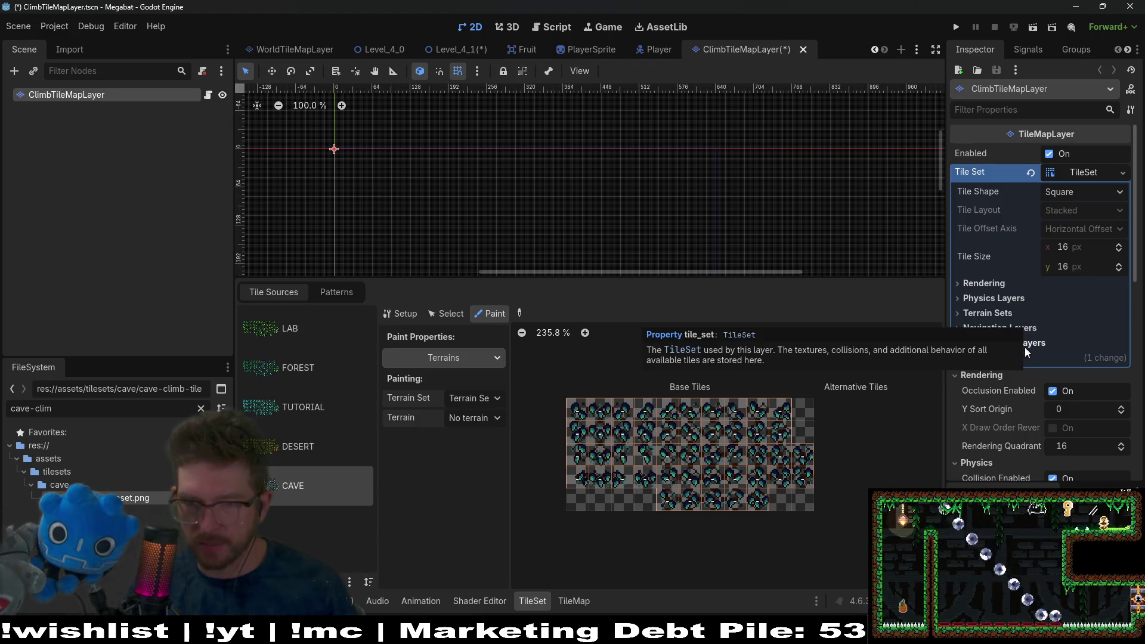
left_click(1016, 328)
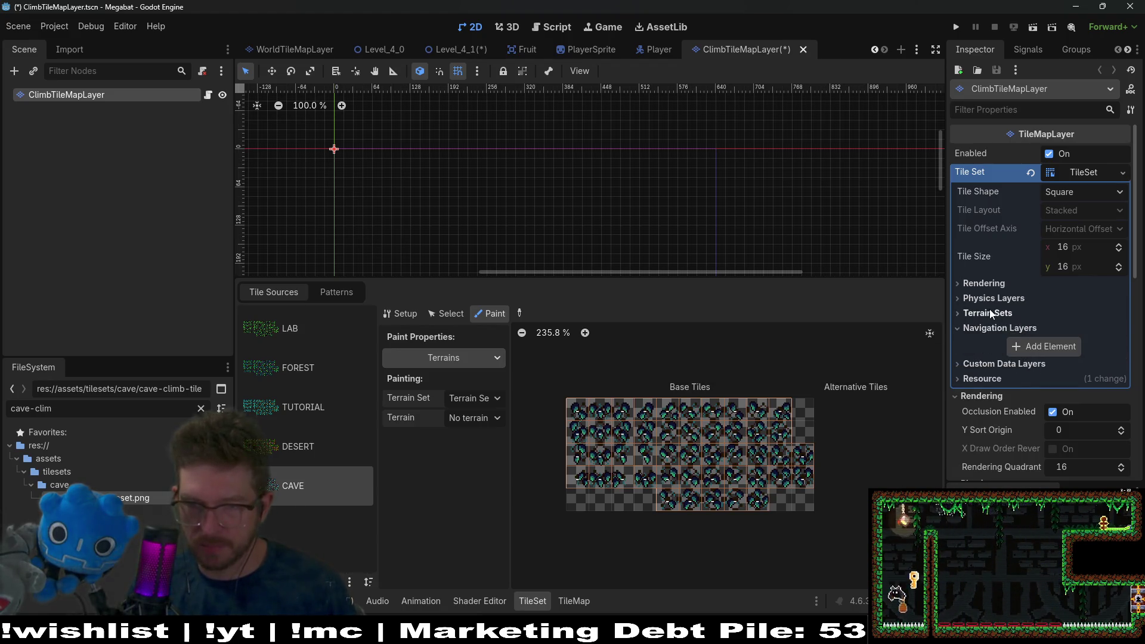
left_click(1004, 315)
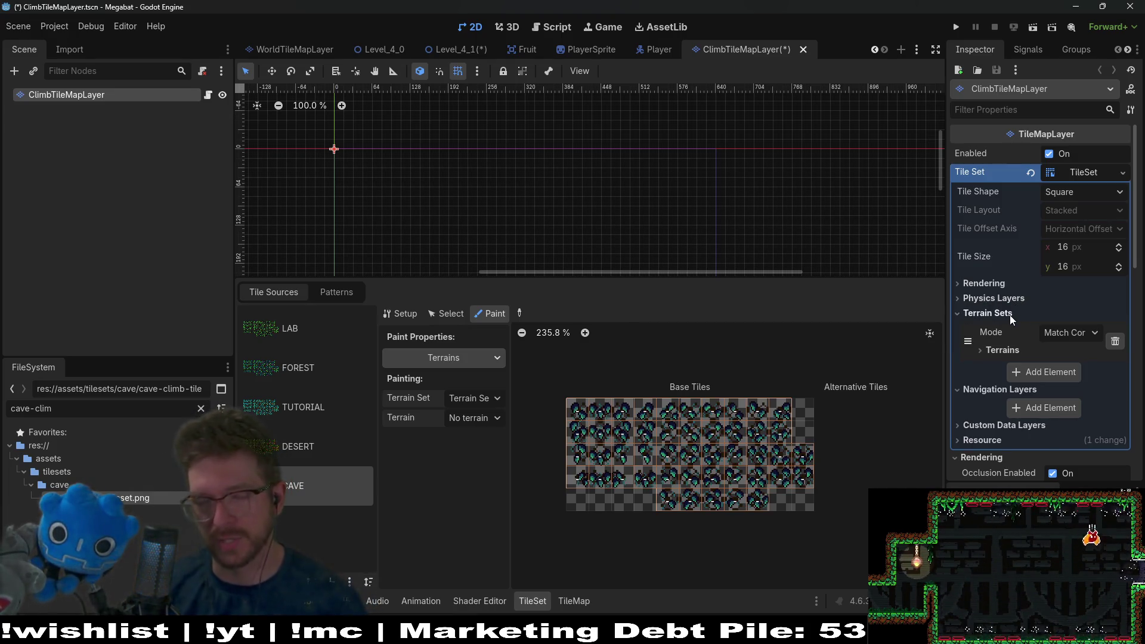
left_click(1014, 298)
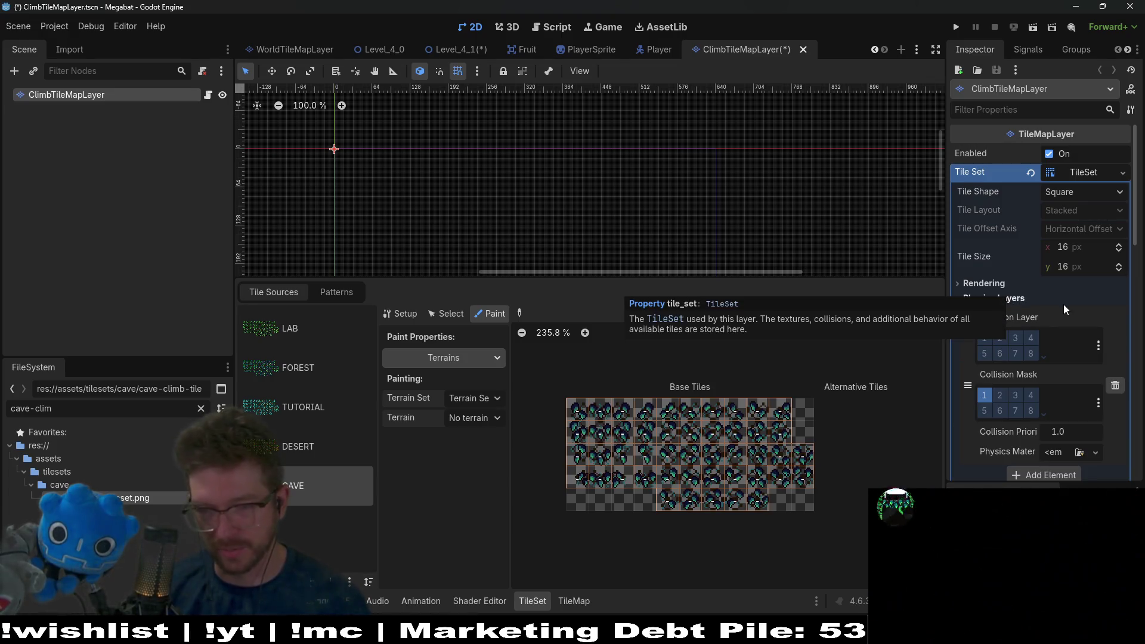
Step: Add a fifth terrain under Terrain Sets > Terrains and rename it CAVE
left_click(1005, 287)
left_click(1004, 288)
left_click(1004, 295)
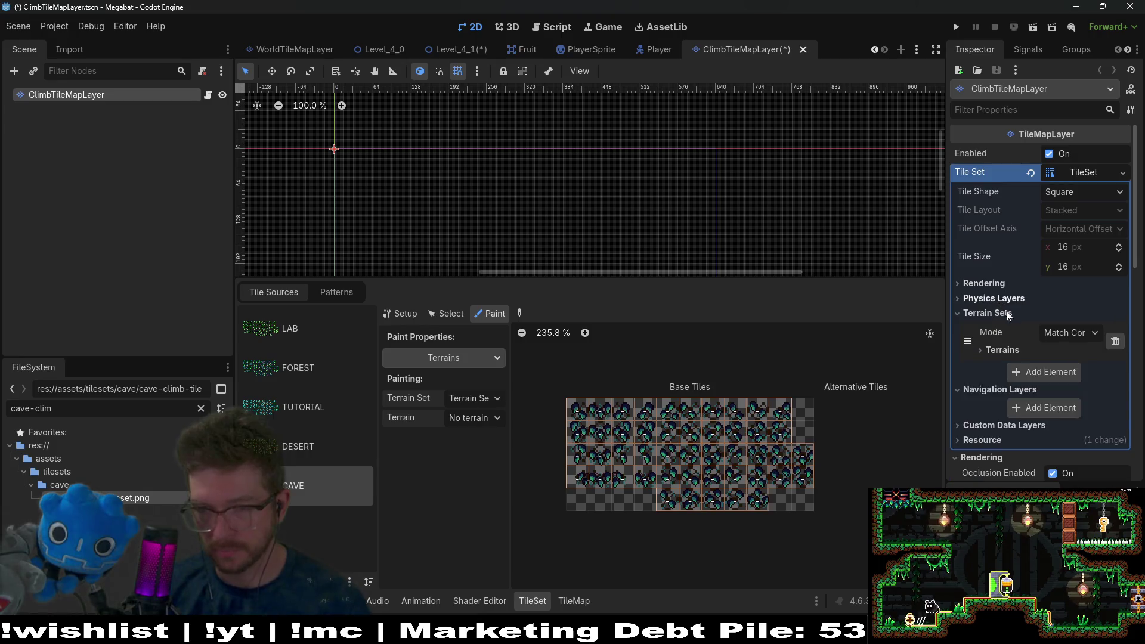
left_click(988, 351)
scroll(1090, 356, "down", 2)
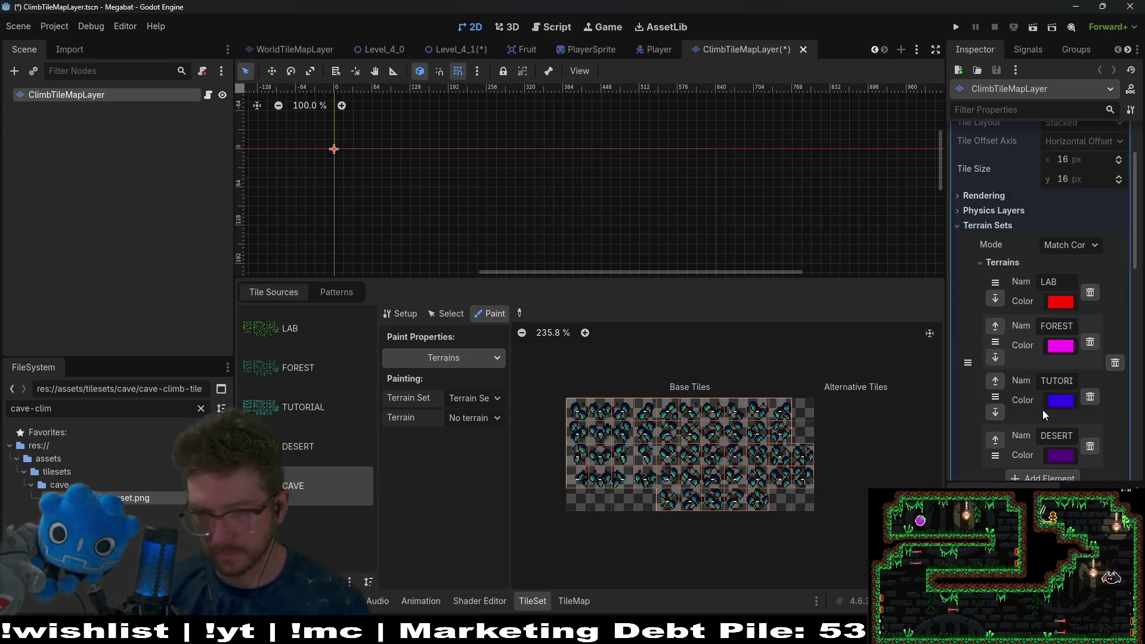
scroll(1101, 417, "down", 2)
left_click(1060, 392)
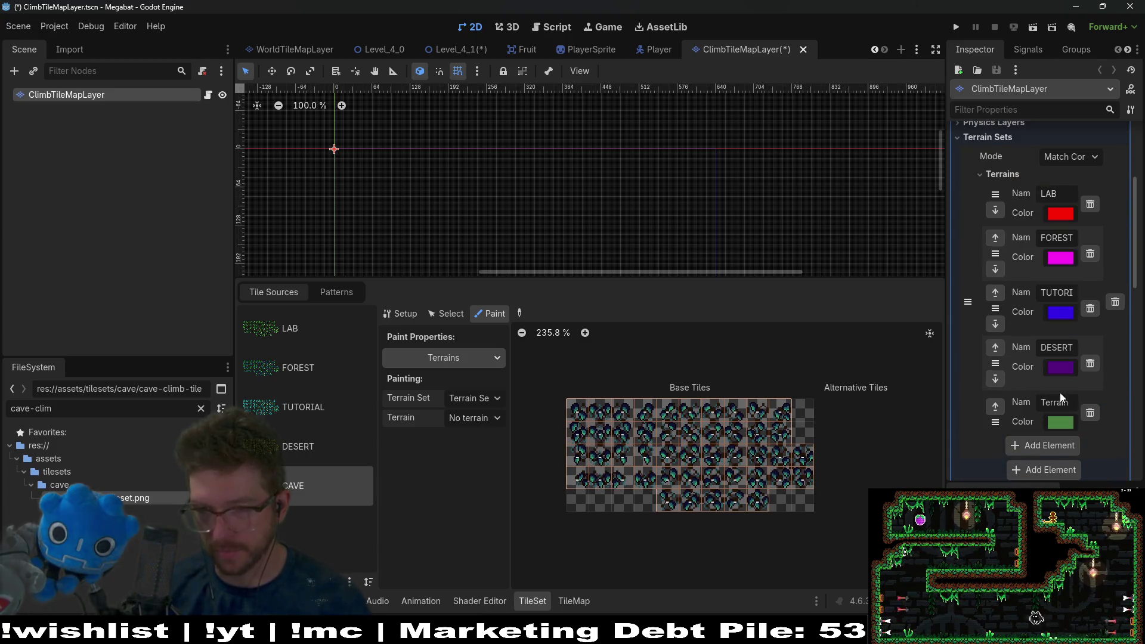
left_click_drag(1068, 403, 1046, 405)
type("CAVE")
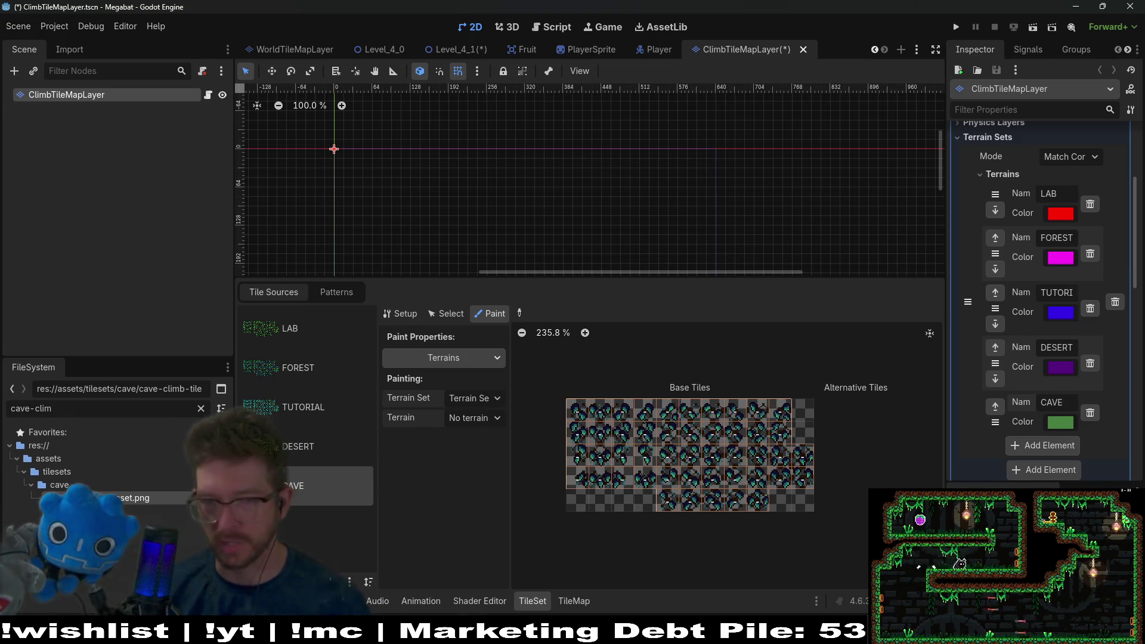
left_click(475, 419)
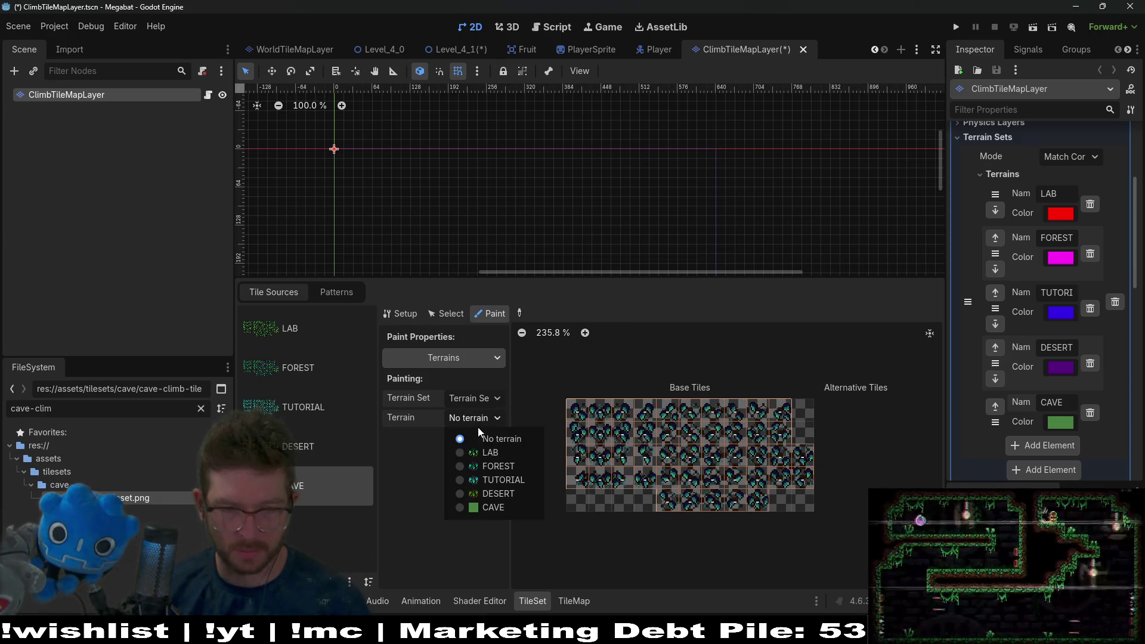
Step: Paint CAVE across the atlas's left column, third and fourth rows, and fifth column
left_click(493, 507)
mouse_move(601, 482)
left_mouse_down()
mouse_move(615, 440)
mouse_move(713, 496)
mouse_move(776, 412)
left_mouse_up()
scroll(599, 426, "up", 4)
mouse_move(561, 406)
left_mouse_down()
mouse_move(550, 394)
mouse_move(555, 488)
mouse_move(647, 489)
mouse_move(648, 417)
mouse_move(574, 450)
mouse_move(599, 429)
mouse_move(598, 451)
left_mouse_up()
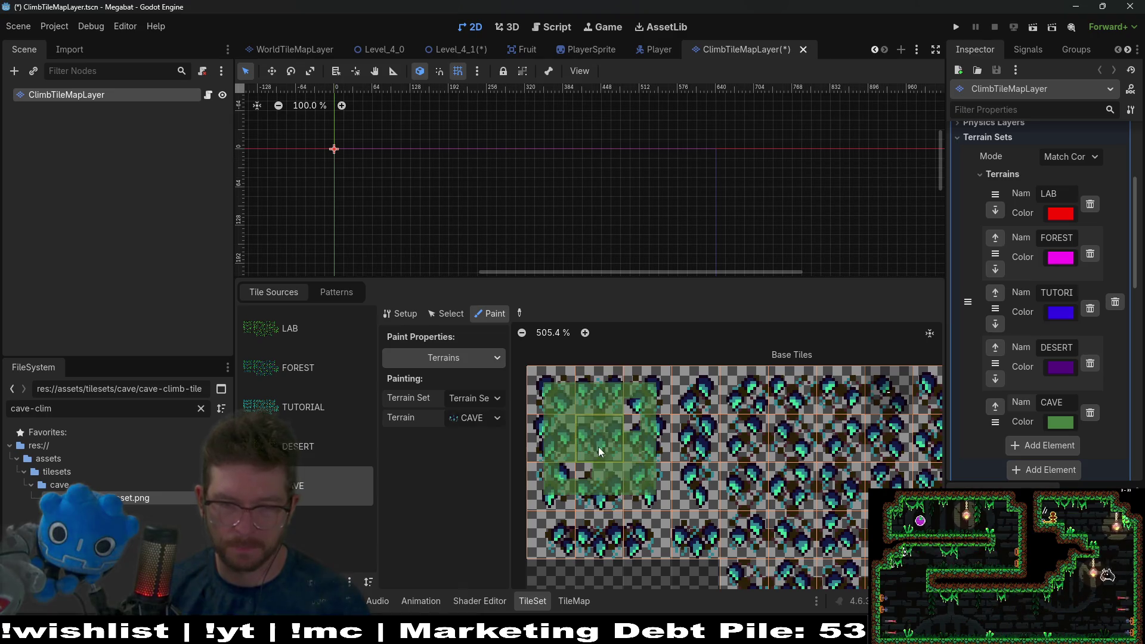
left_click_drag(548, 534, 695, 537)
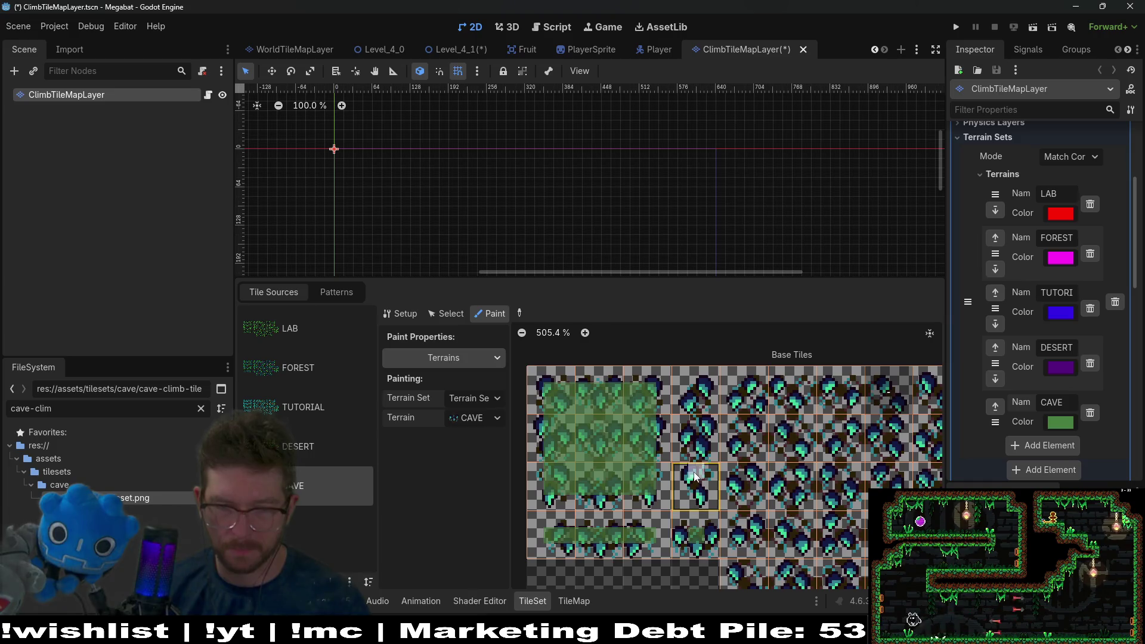
mouse_move(698, 473)
left_mouse_down()
mouse_move(703, 408)
mouse_move(626, 370)
mouse_move(633, 460)
mouse_move(617, 470)
mouse_move(633, 463)
mouse_move(629, 501)
mouse_move(737, 502)
mouse_move(762, 489)
mouse_move(766, 361)
mouse_move(673, 356)
left_mouse_up()
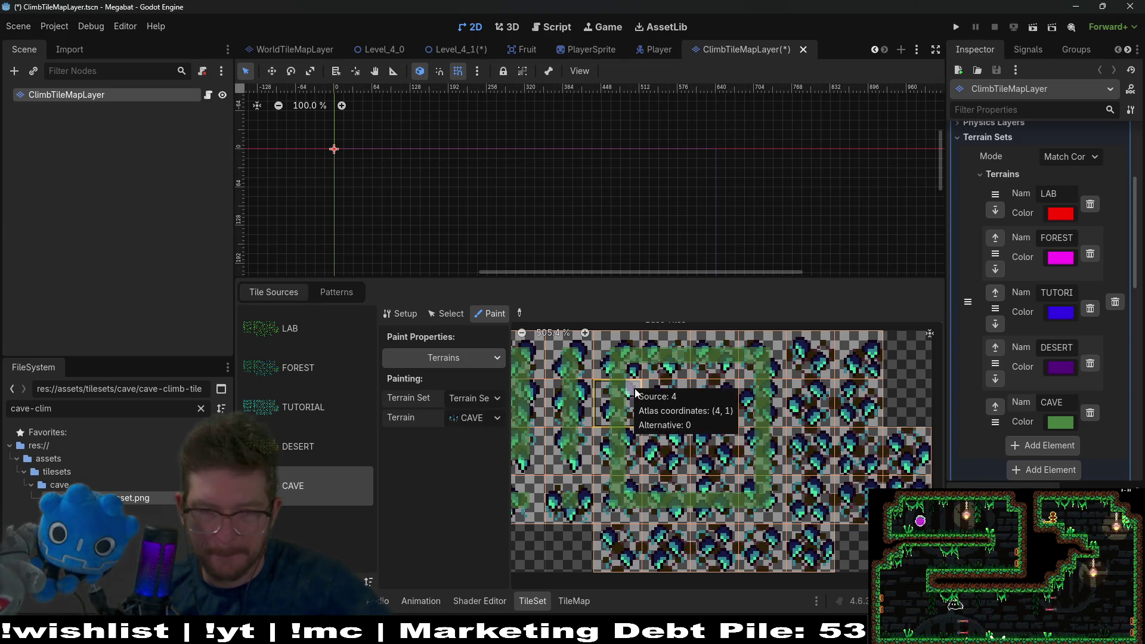
left_click(473, 417)
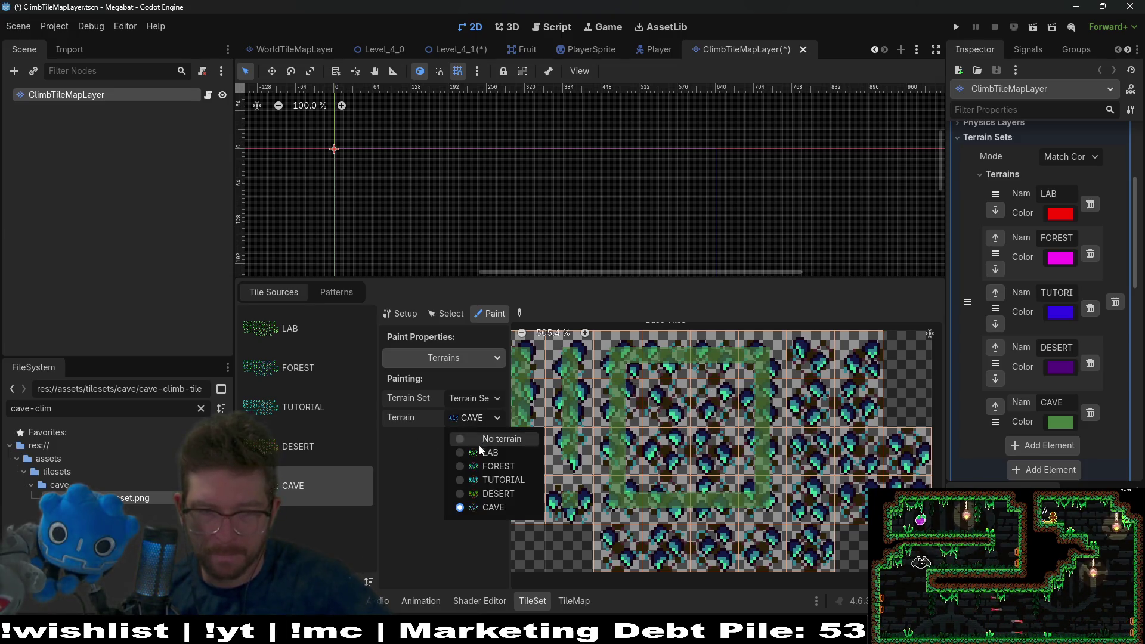
Step: Compare the DESERT terrain and tiles against CAVE, keeping CAVE as the painting terrain
left_click(492, 492)
left_click(481, 421)
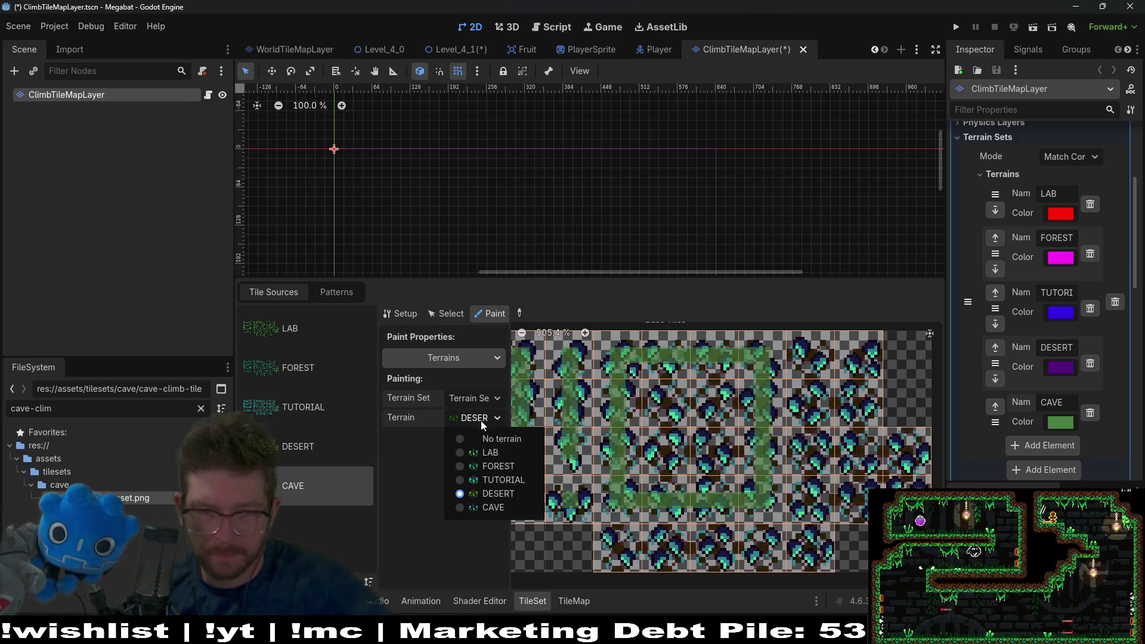
left_click(483, 511)
left_click(309, 438)
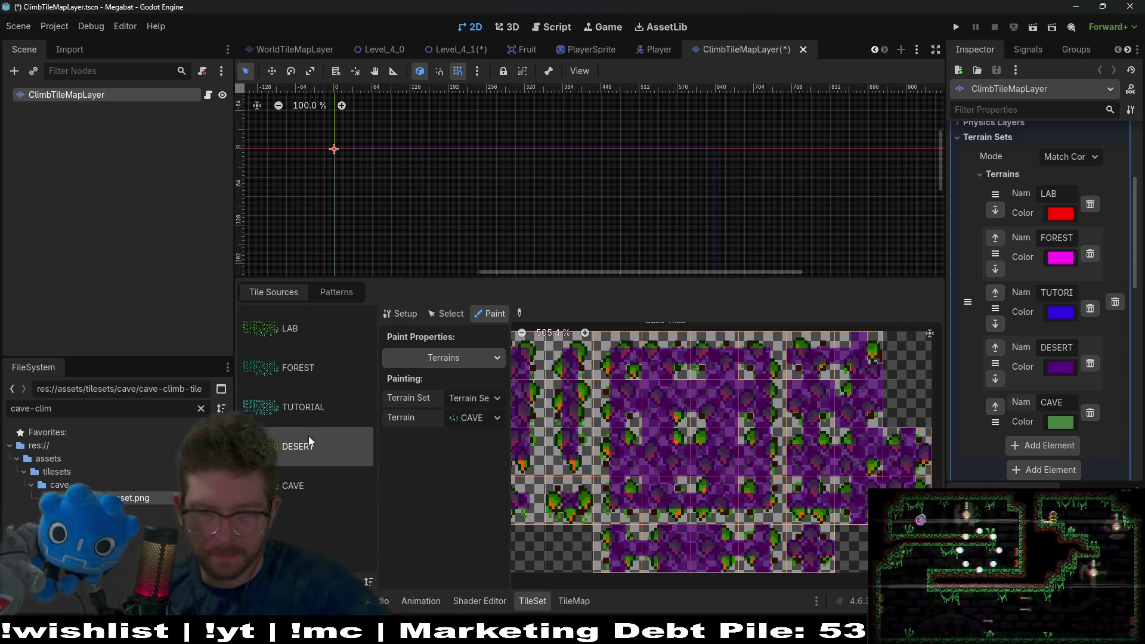
left_click(319, 483)
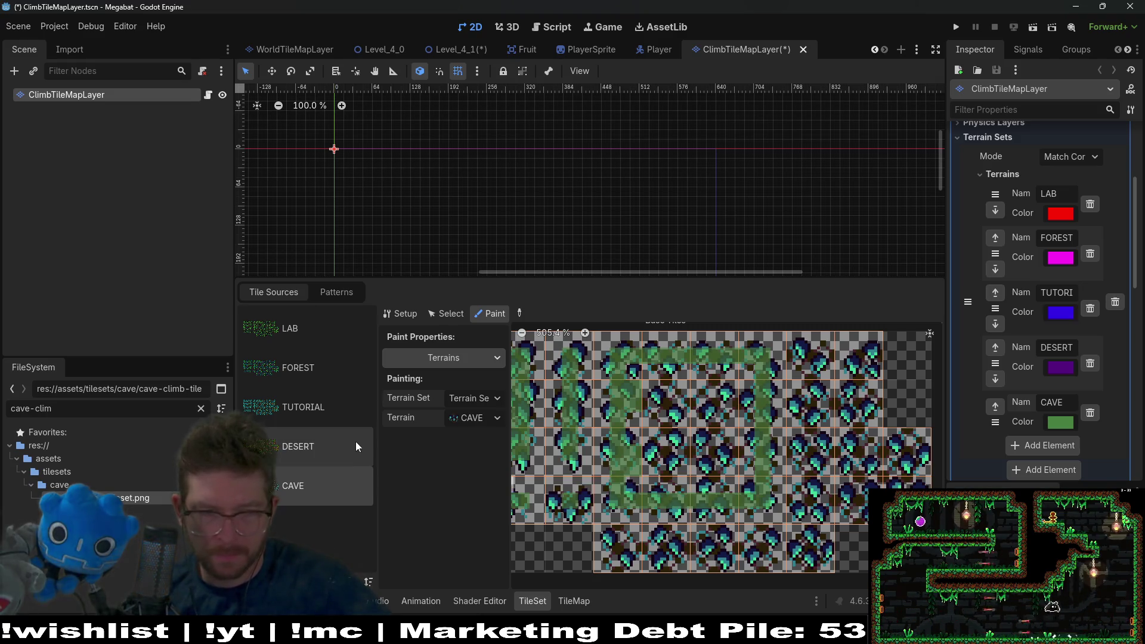
left_click(331, 453)
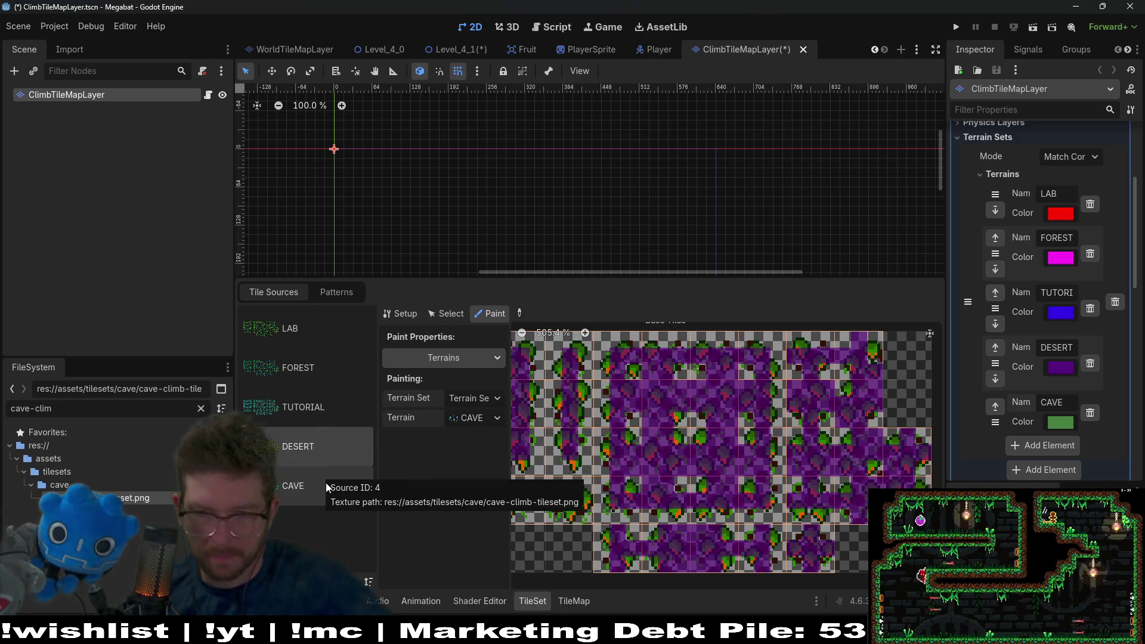
left_click(326, 482)
Step: Raise the CAVE terrain colour's saturation to 100 in the Inspector
left_click(1051, 423)
mouse_move(1061, 274)
left_mouse_down()
mouse_move(1085, 274)
mouse_move(1057, 296)
left_mouse_up()
left_click(422, 468)
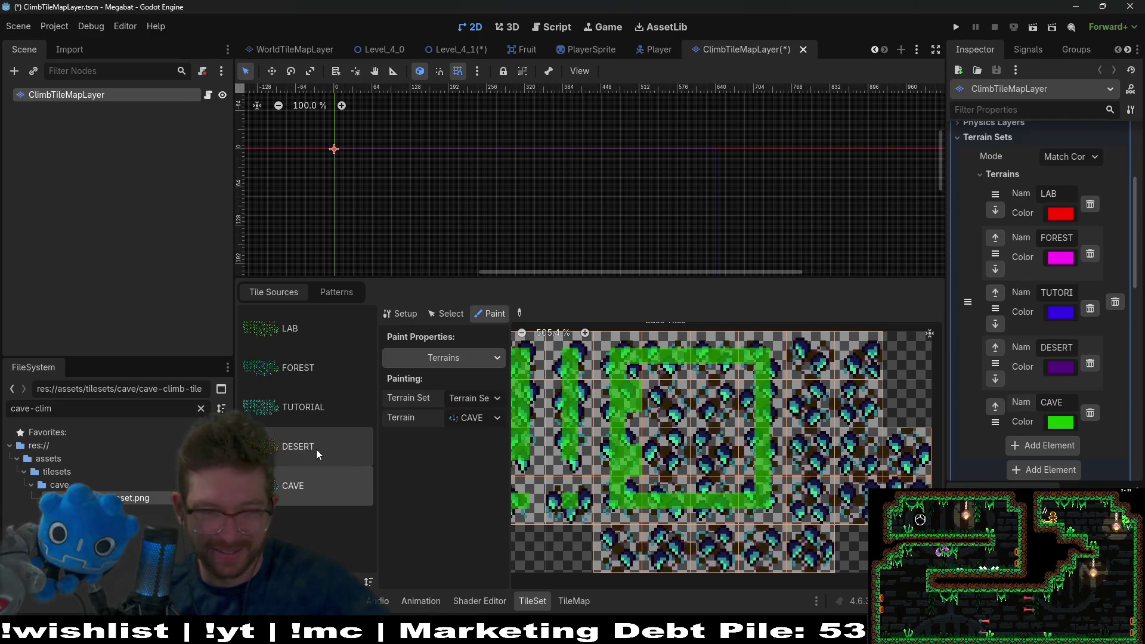
Step: Erase a stray CAVE corner bit and mark a tile edge as CAVE, checking DESERT's layout
left_click(316, 449)
left_click(319, 491)
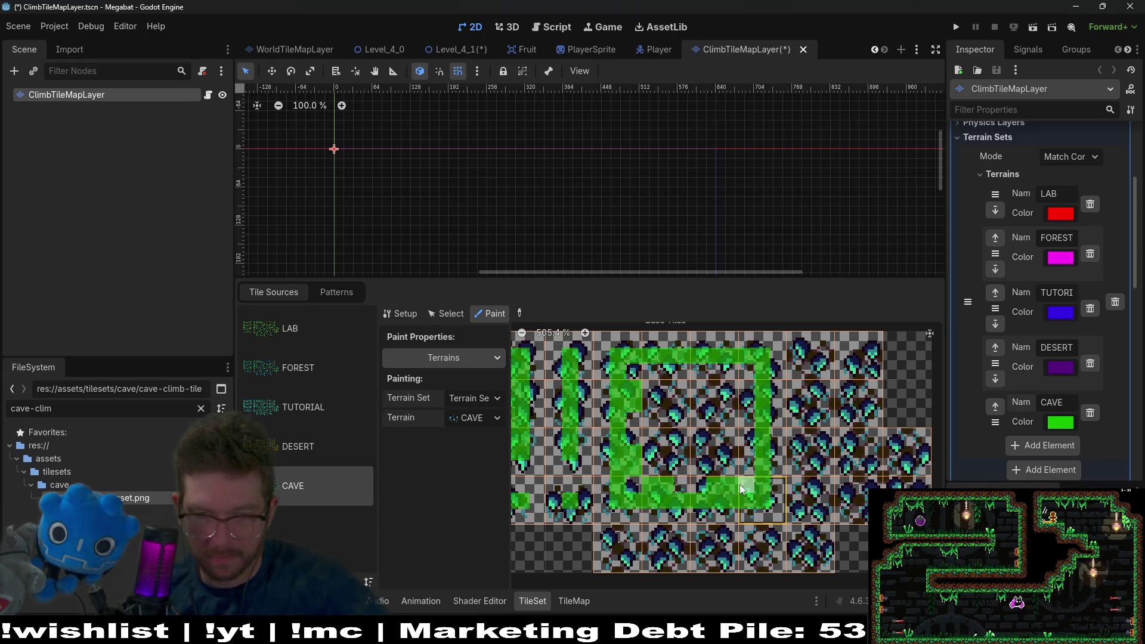
right_click(749, 438)
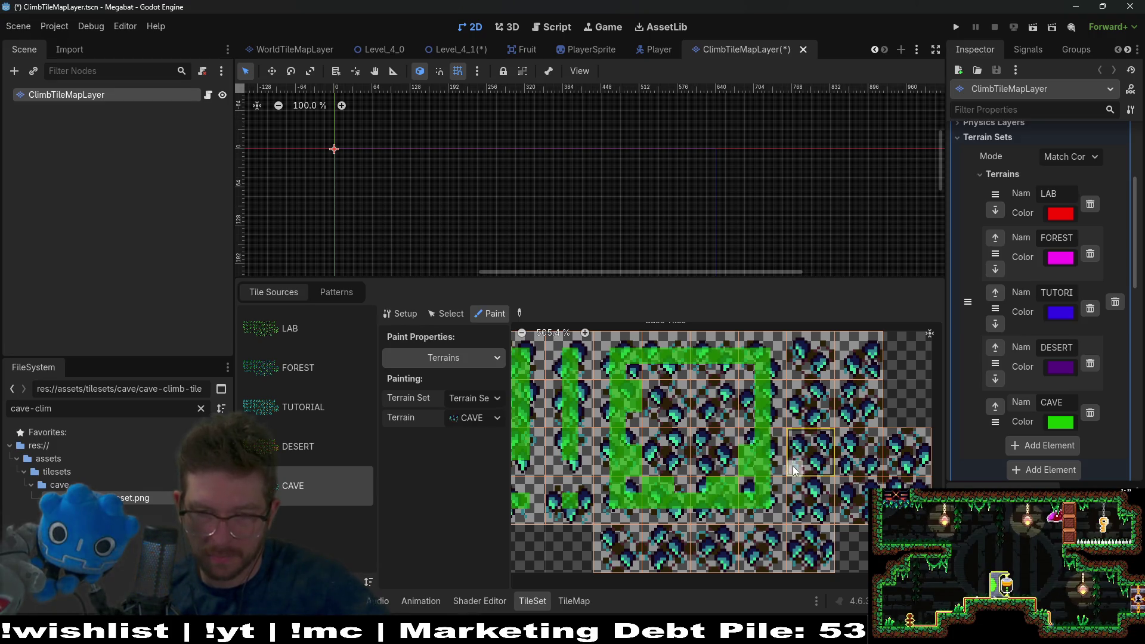
left_click(747, 391)
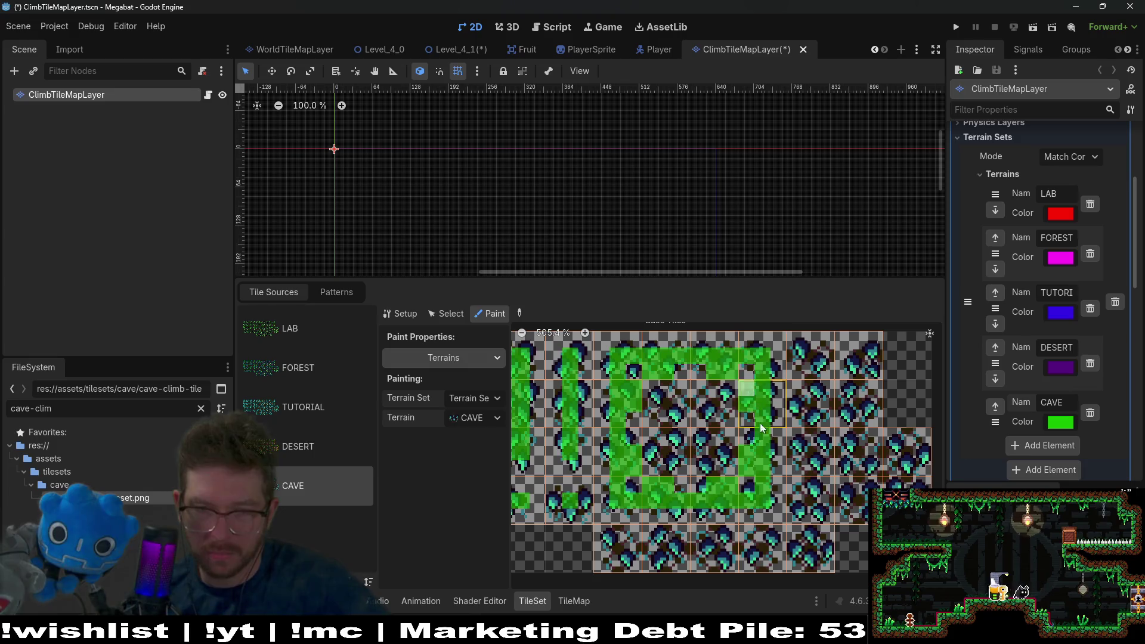
left_click(342, 458)
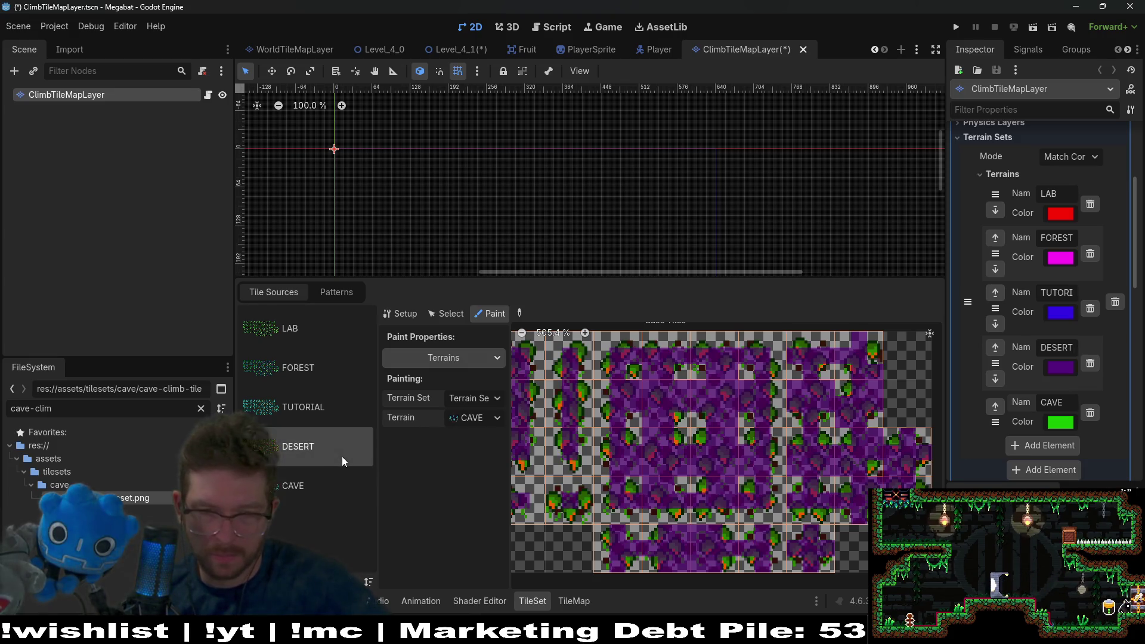
left_click(332, 478)
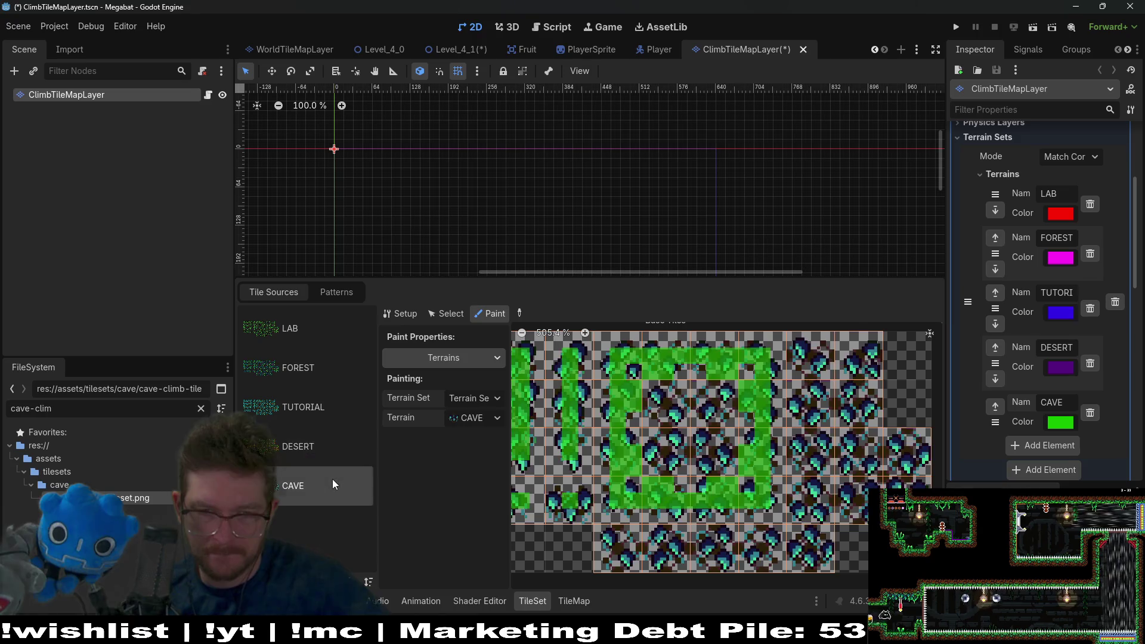
left_click(330, 449)
left_click(336, 491)
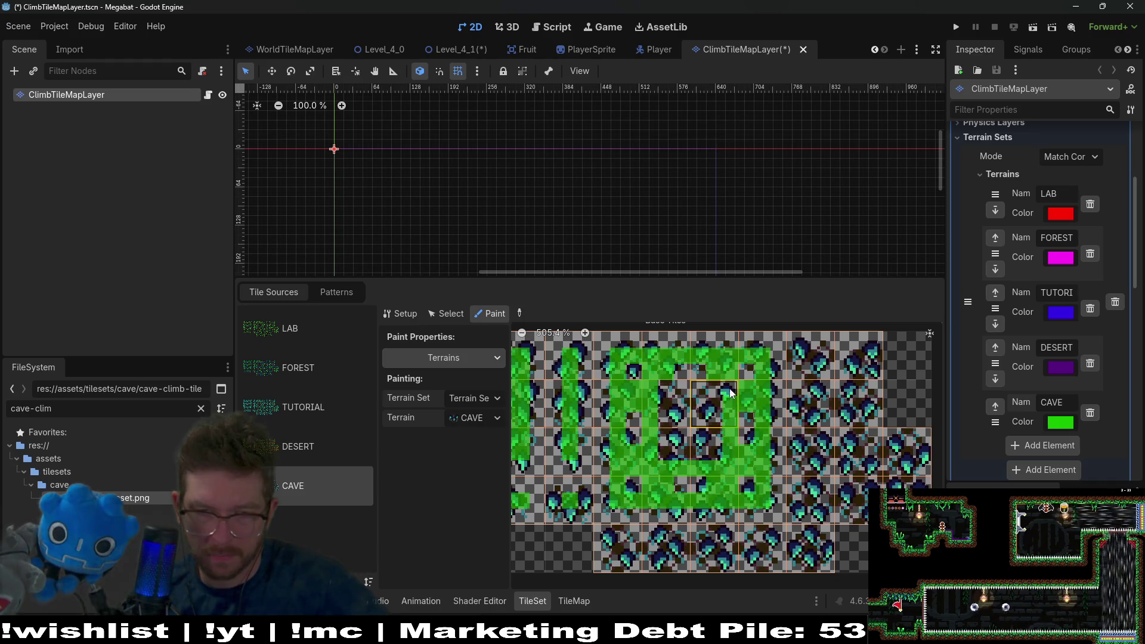
Step: Paint CAVE terrain into the square block's inner dark tiles, rechecking the DESERT tiles
mouse_move(660, 390)
left_mouse_down()
mouse_move(670, 451)
mouse_move(718, 453)
left_mouse_up()
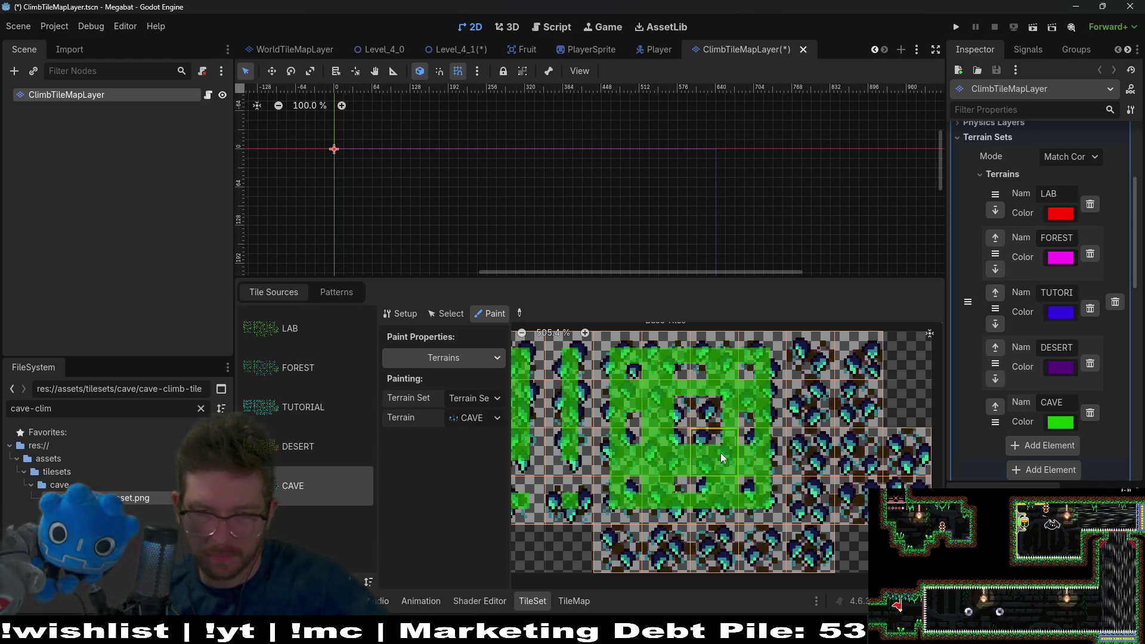
left_click(692, 409)
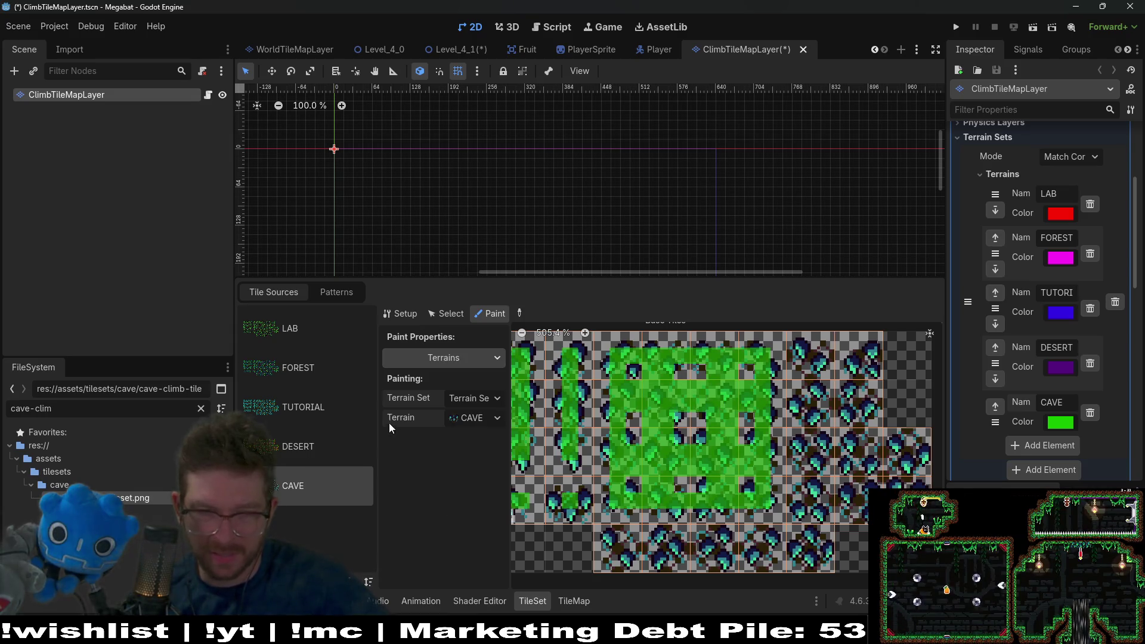
left_click(339, 454)
left_click(338, 471)
left_click(341, 440)
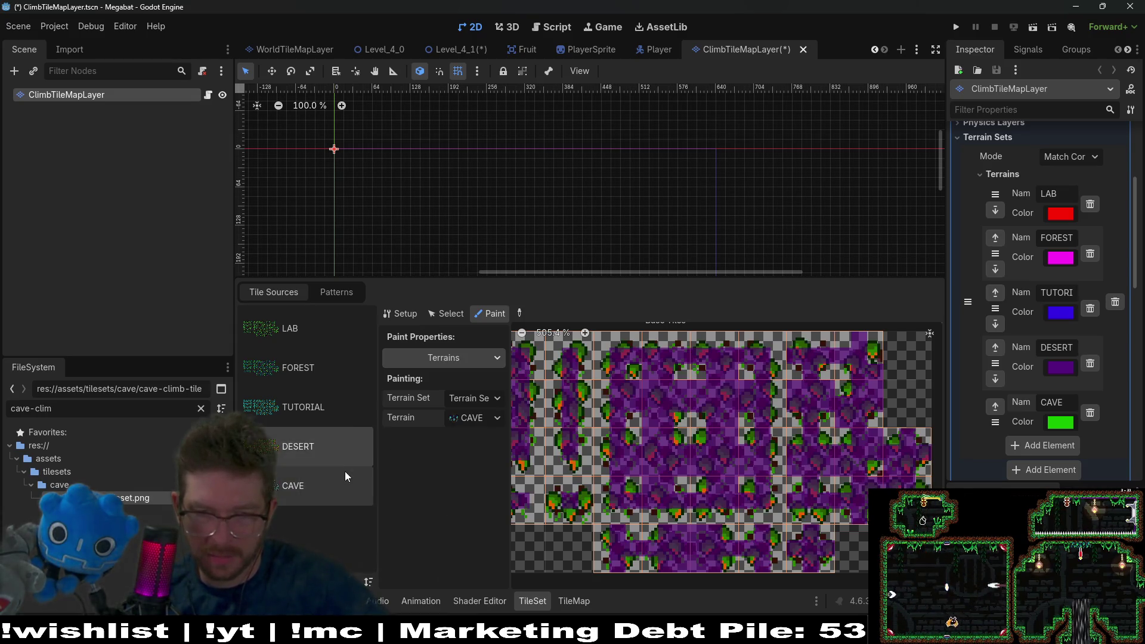
left_click(345, 472)
scroll(636, 469, "down", 2)
Step: Paint CAVE terrain across the bottom-row cave tiles, comparing repeatedly with the DESERT tiles
mouse_move(635, 468)
left_mouse_down()
mouse_move(629, 495)
mouse_move(634, 484)
left_mouse_up()
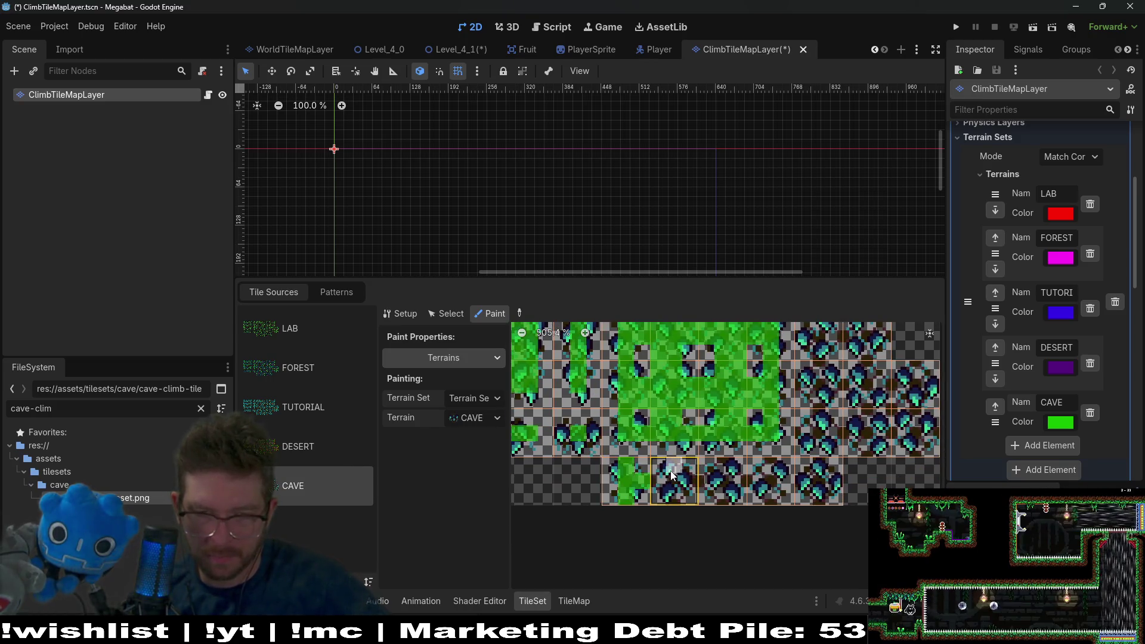
left_click(316, 457)
left_click(317, 491)
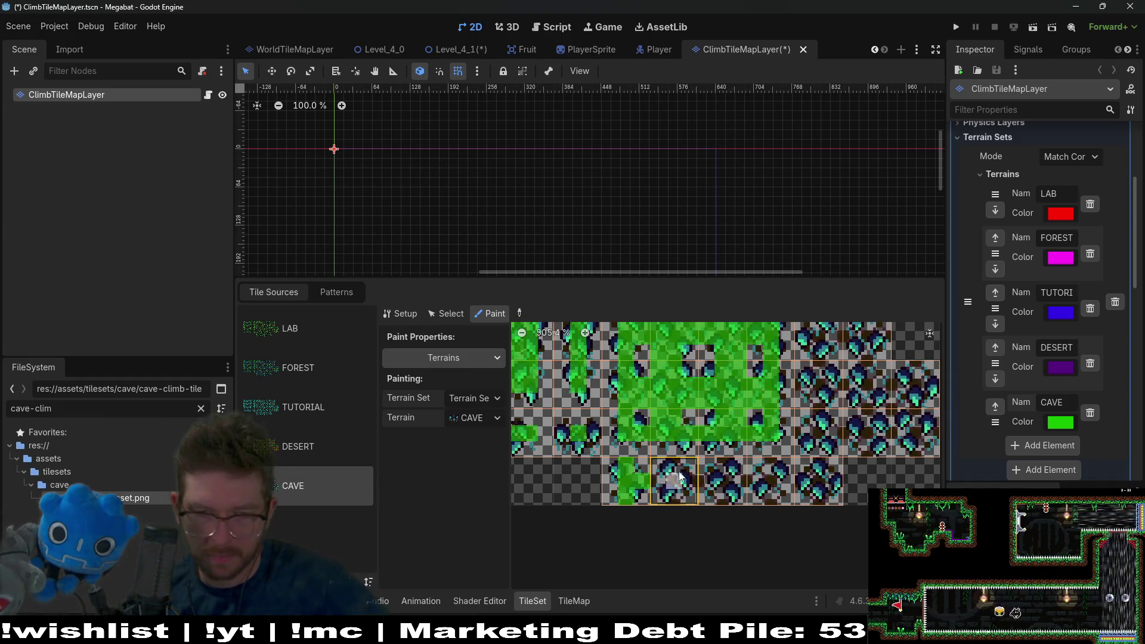
left_click_drag(675, 484, 774, 469)
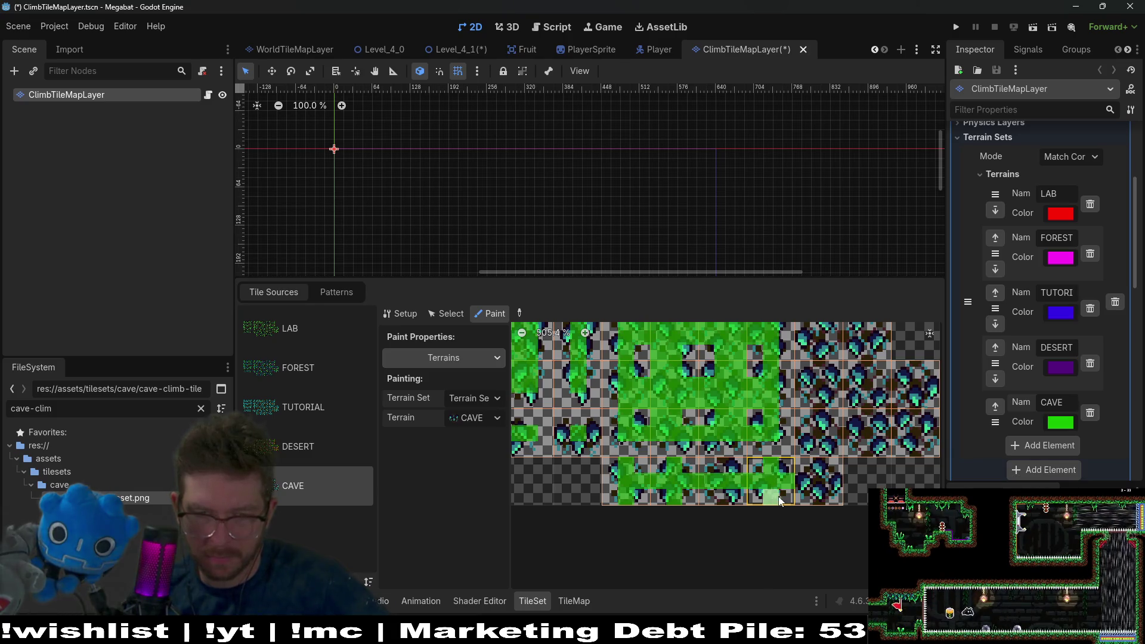
left_click(786, 497)
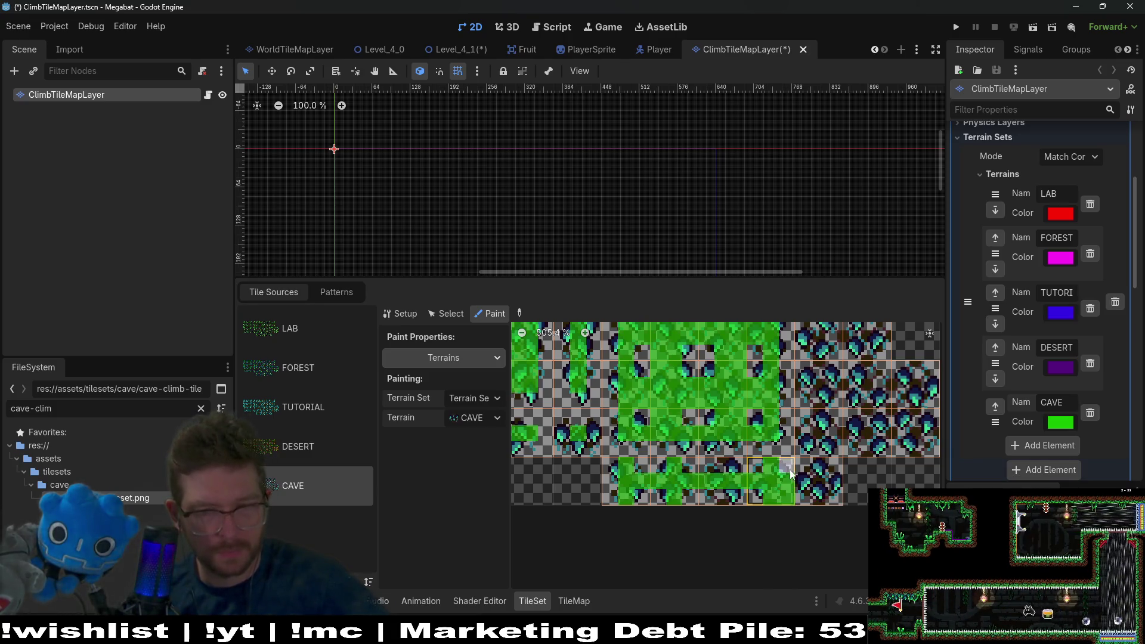
left_click(317, 449)
left_click(329, 486)
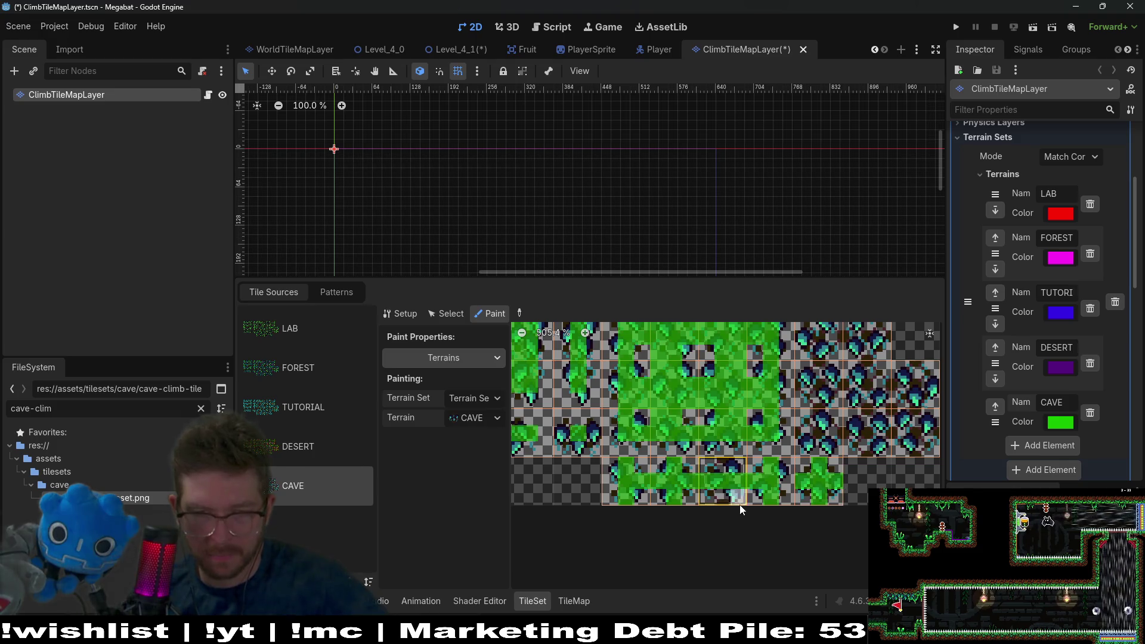
left_click(304, 450)
left_click(318, 499)
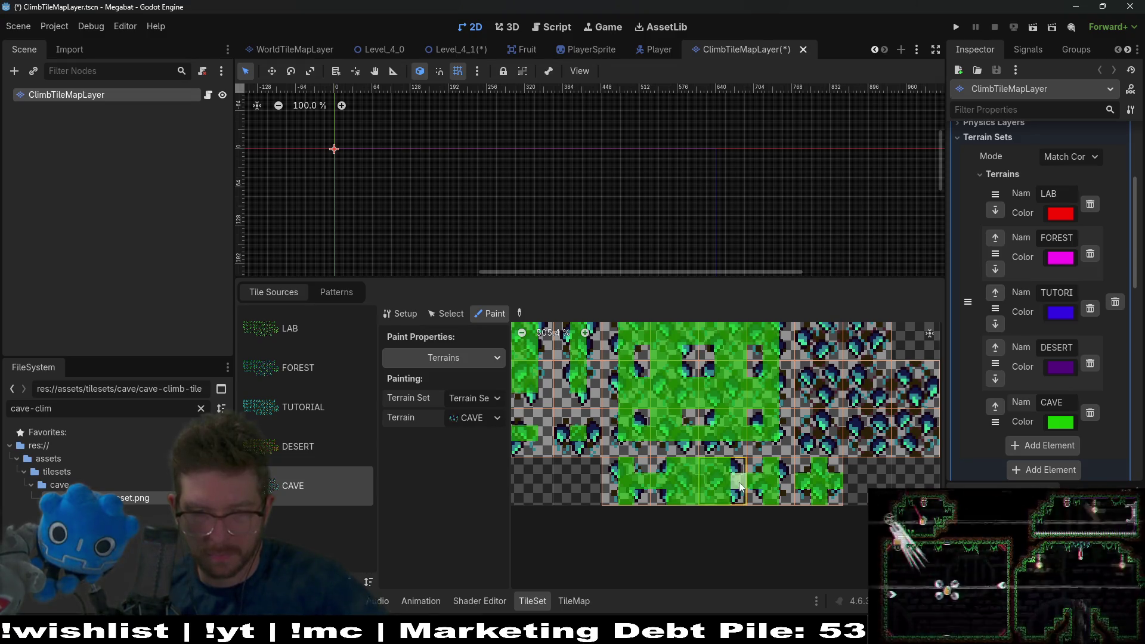
left_click(299, 458)
left_click(310, 484)
left_click(321, 459)
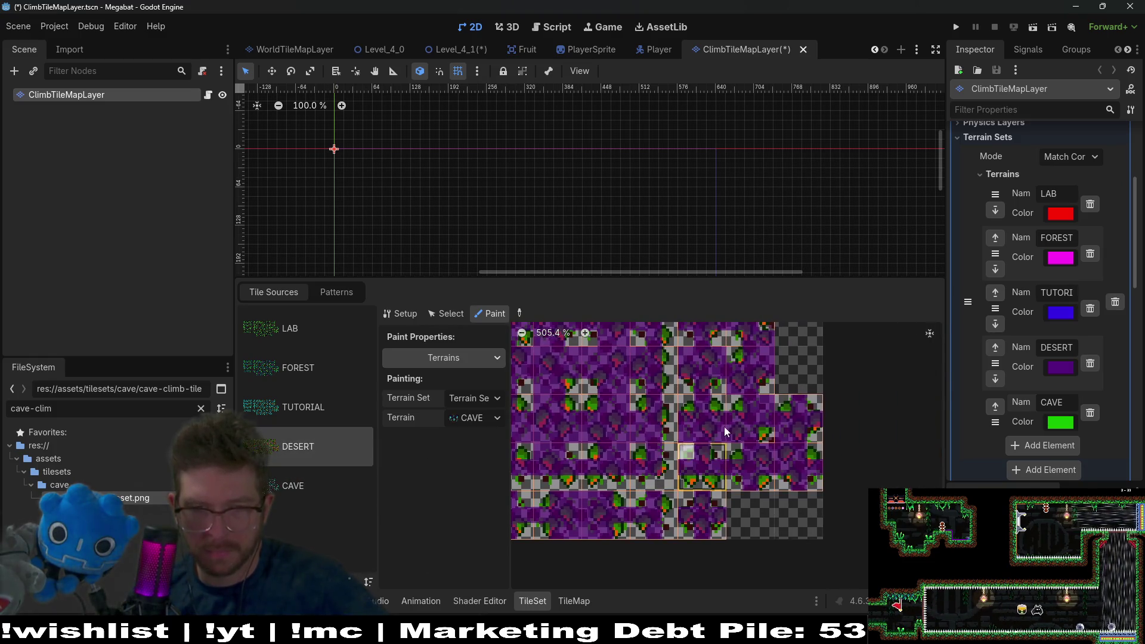
left_click(323, 484)
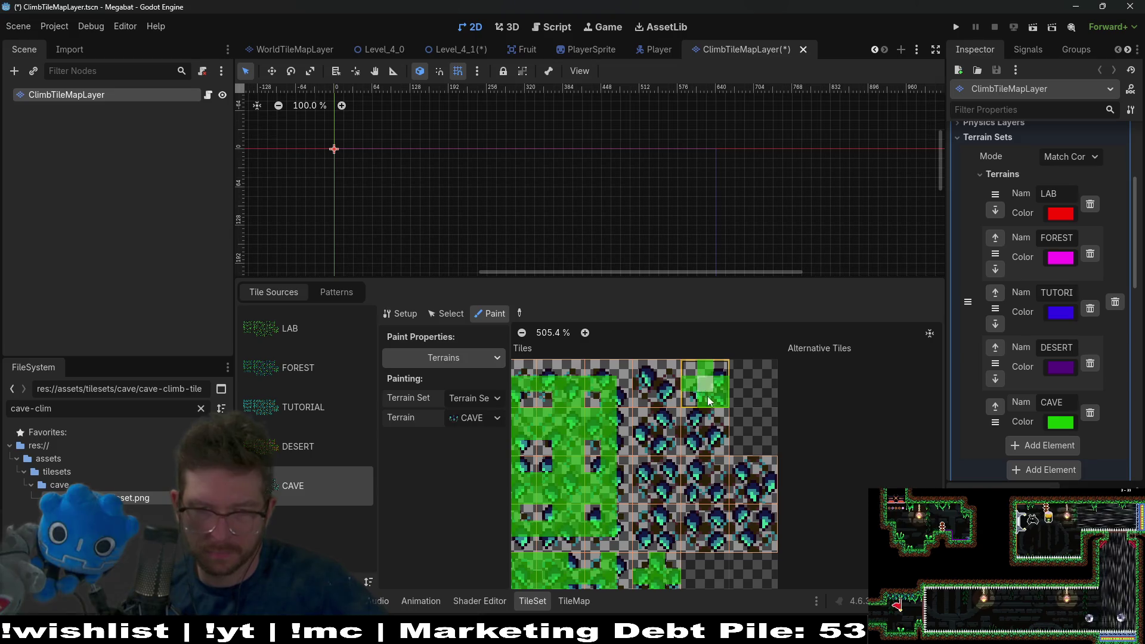
Step: Review the TUTORIAL atlas's terrain layout with the TUTORIAL terrain selected
left_click(314, 454)
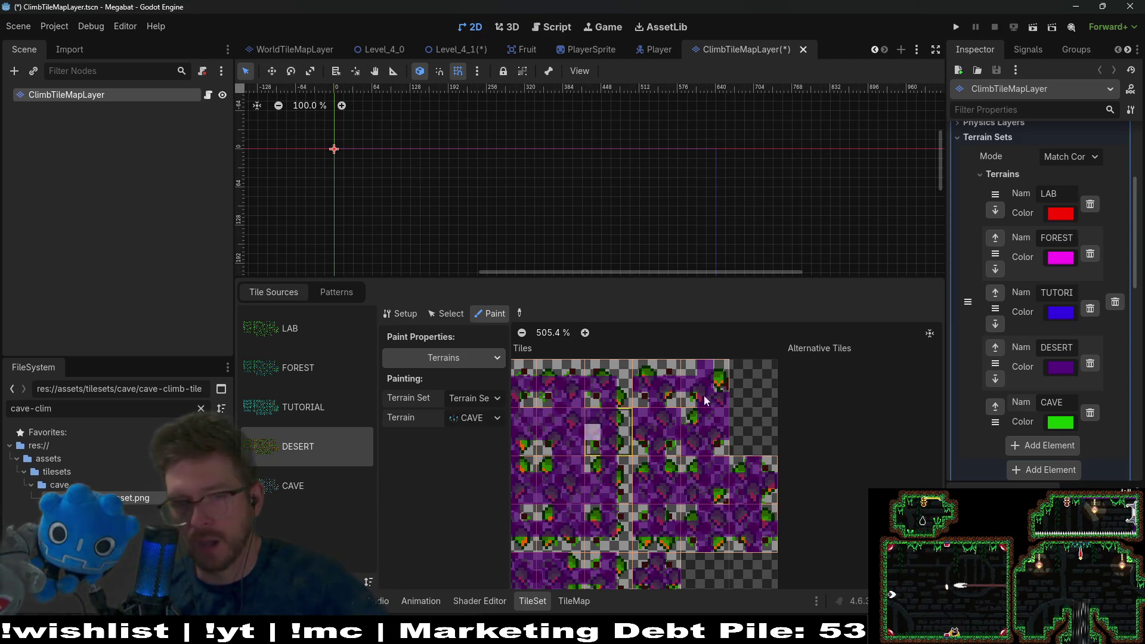
left_click(318, 410)
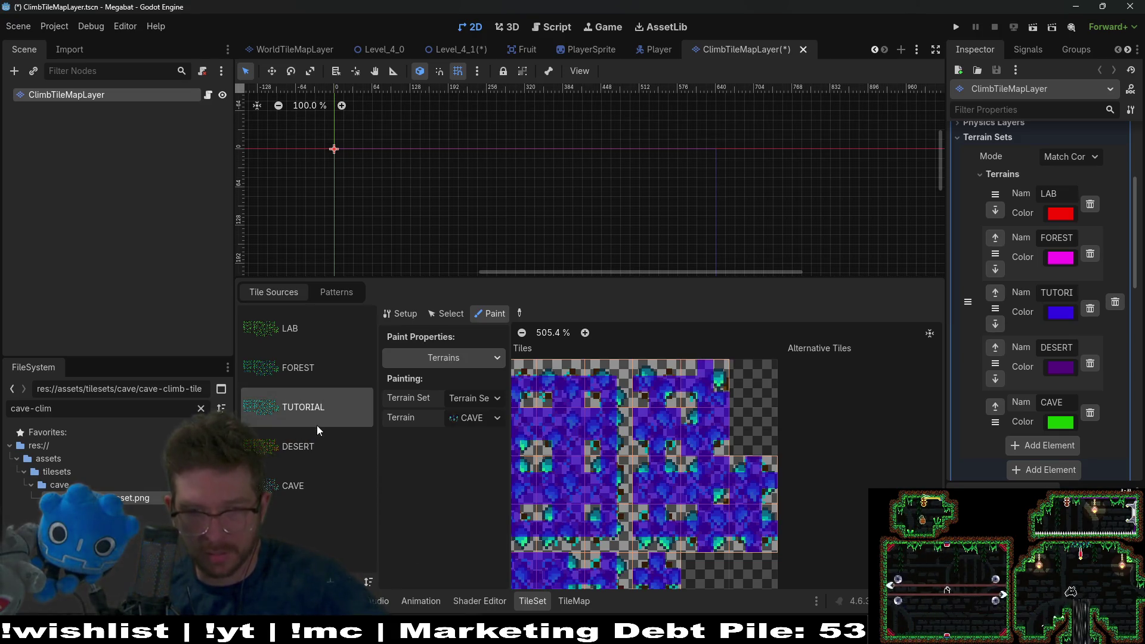
left_click(306, 365)
left_click(300, 401)
scroll(765, 384, "up", 4)
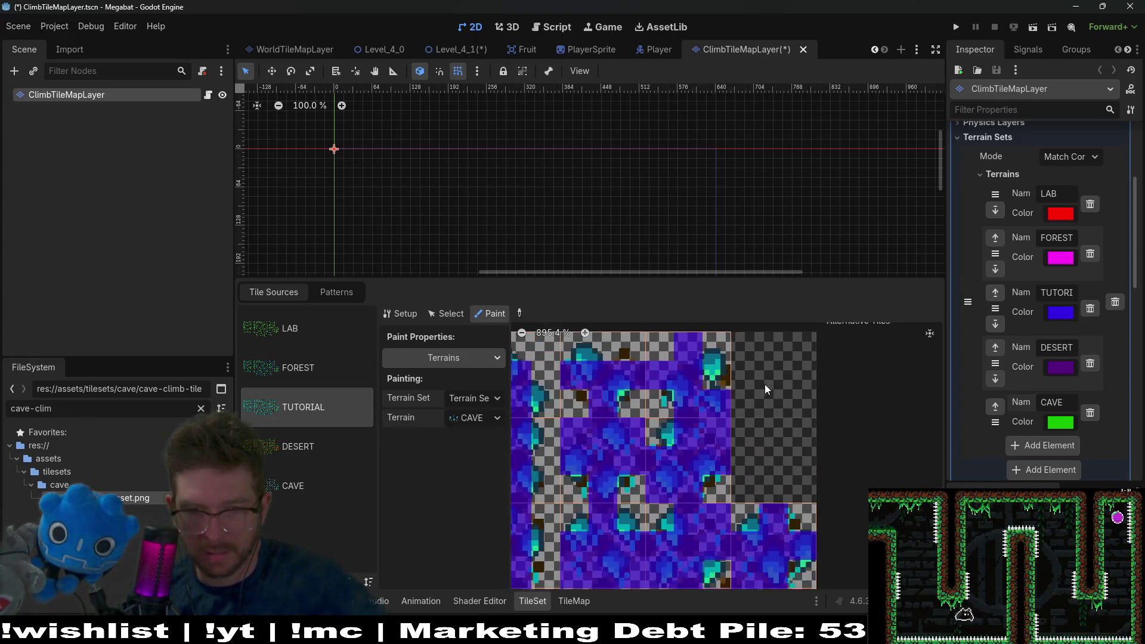
left_click(474, 419)
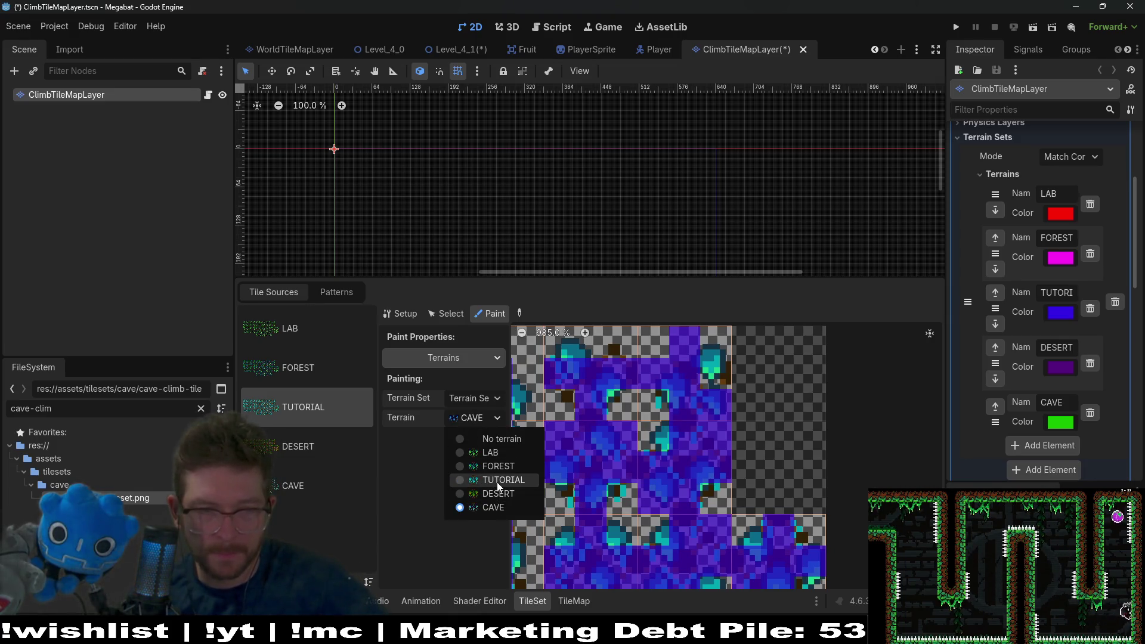
left_click(499, 486)
left_click(724, 380)
Step: Inspect the DESERT and LAB atlases with their terrains, then return to the CAVE tiles
left_click(291, 445)
left_click(479, 420)
left_click(492, 494)
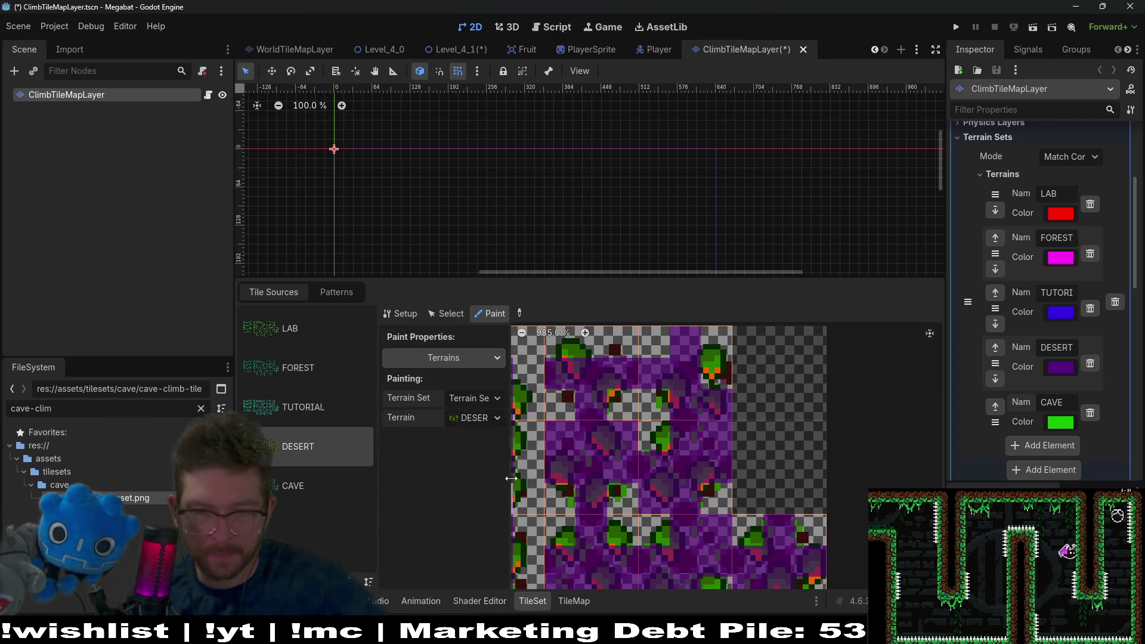
left_click(292, 375)
left_click(314, 330)
left_click(478, 419)
left_click(487, 453)
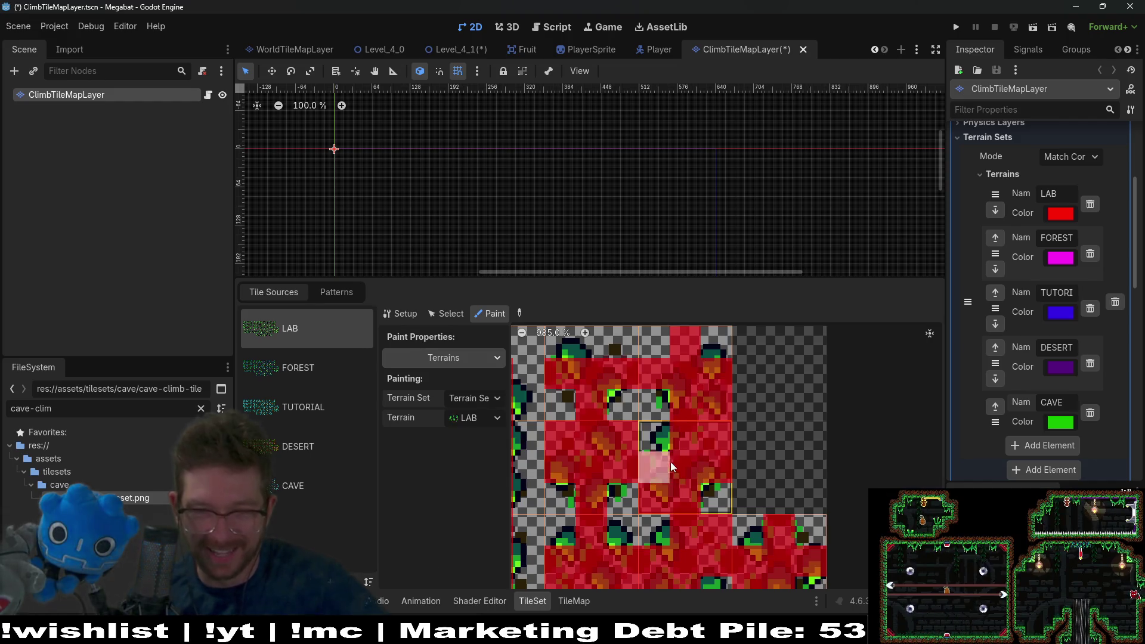
scroll(671, 462, "down", 3)
left_click(287, 495)
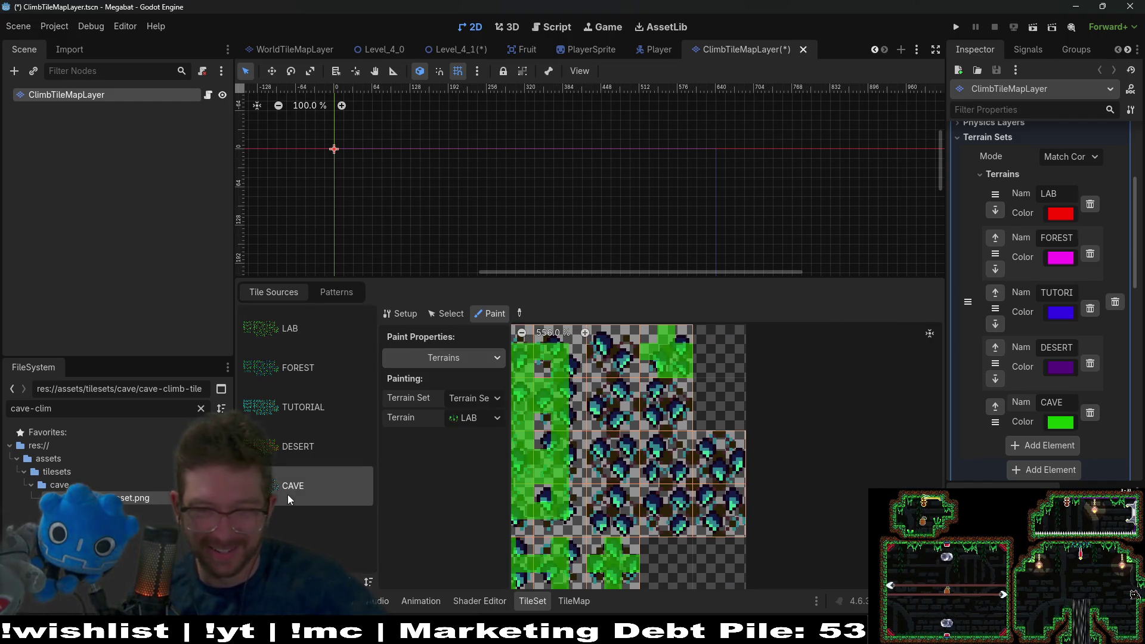
Step: Check the DESERT layout, select CAVE as the paint terrain, and paint two cave climb tiles
left_click(327, 449)
left_click(309, 488)
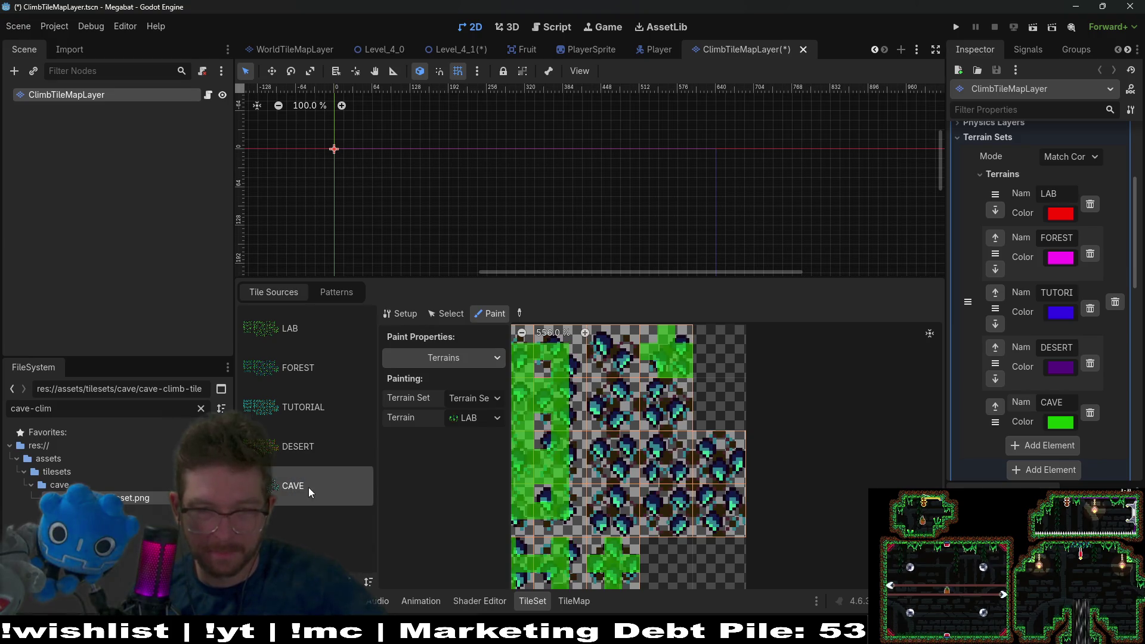
left_click(314, 463)
left_click(313, 496)
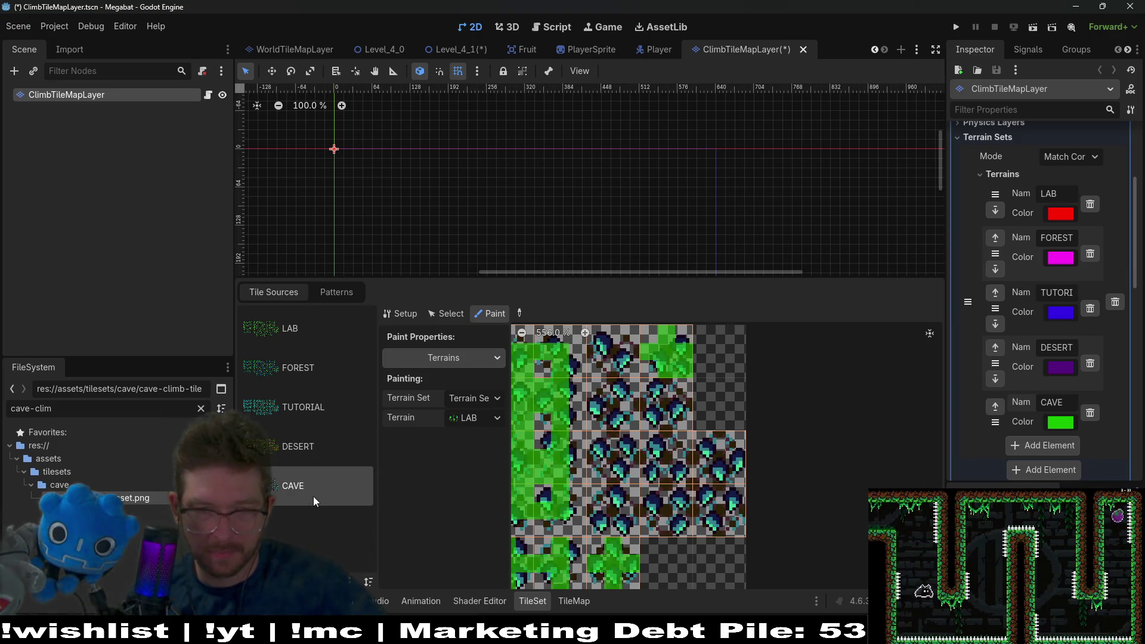
left_click(476, 418)
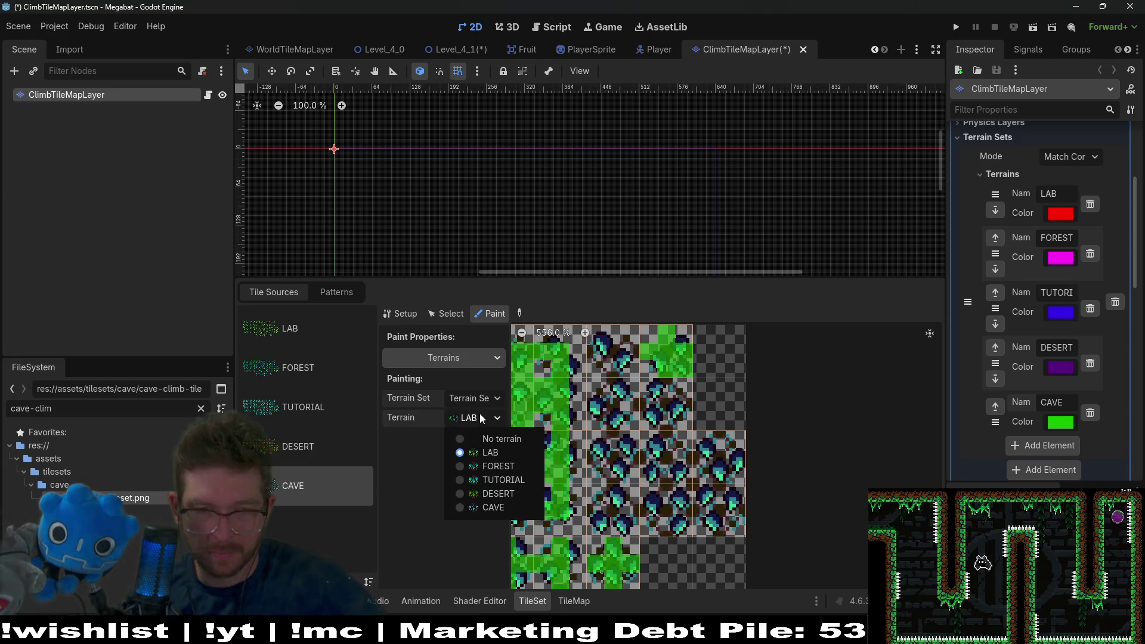
left_click(487, 508)
left_click(298, 448)
left_click(311, 492)
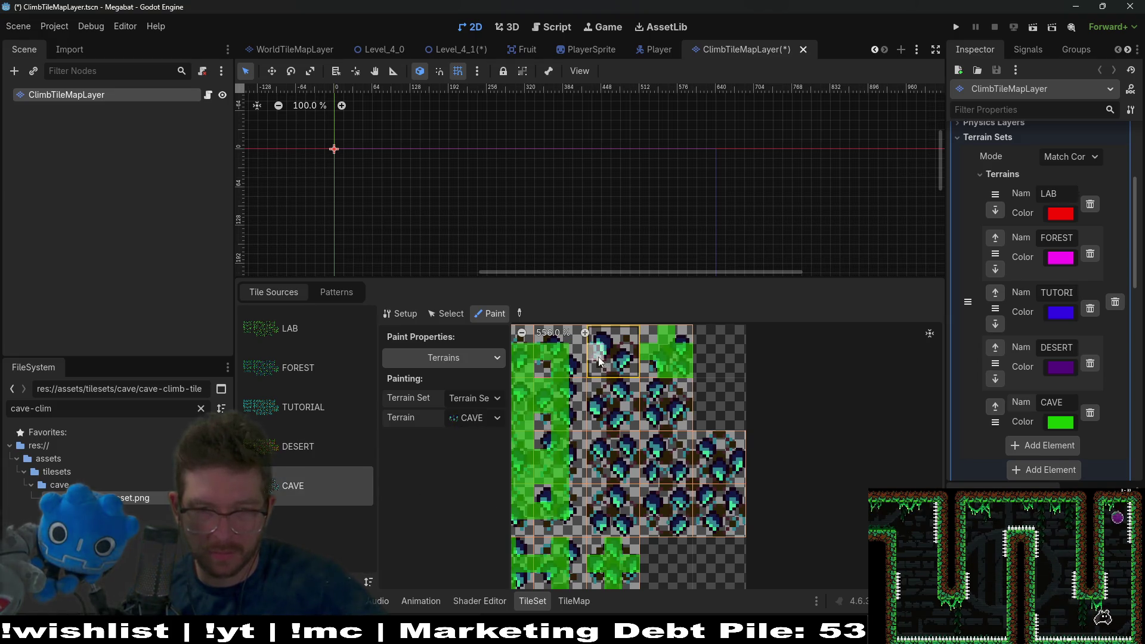
left_click_drag(614, 358, 614, 391)
Step: Mark a cave tile's bottom and centre bits and the top of the tile below as CAVE
left_click(310, 462)
left_click(309, 490)
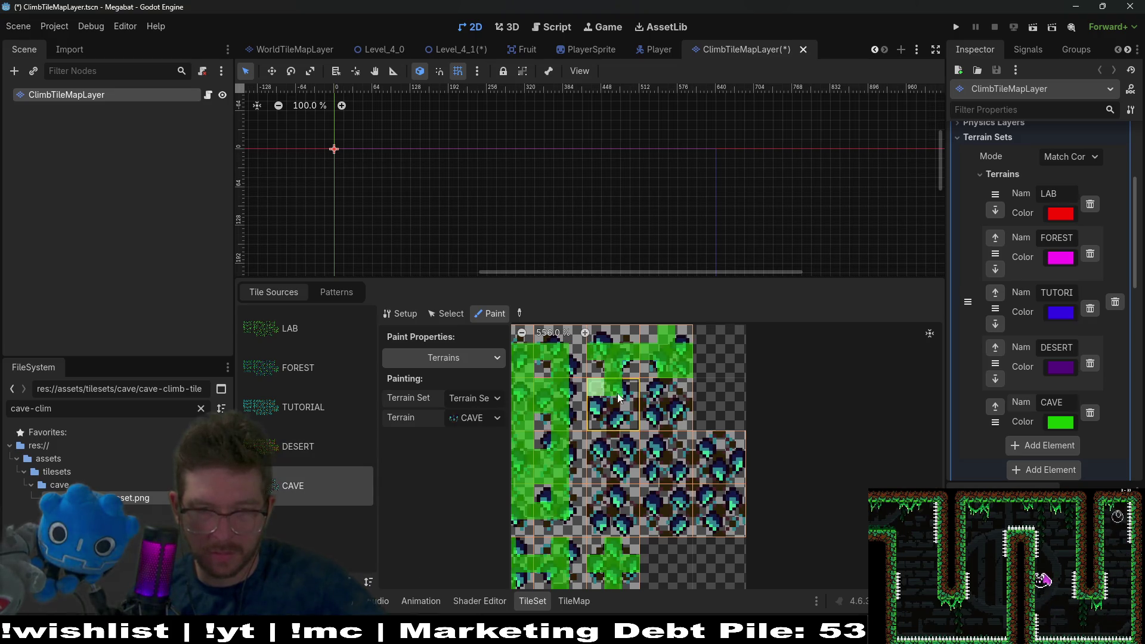
left_click(324, 446)
left_click(319, 488)
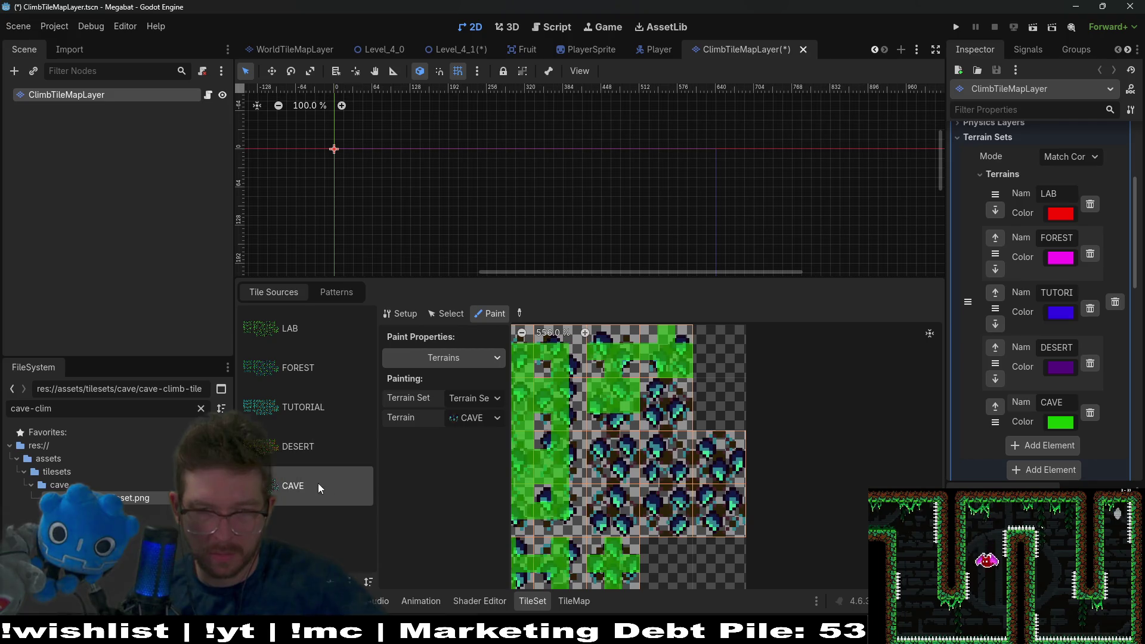
left_click(610, 421)
left_click(610, 457)
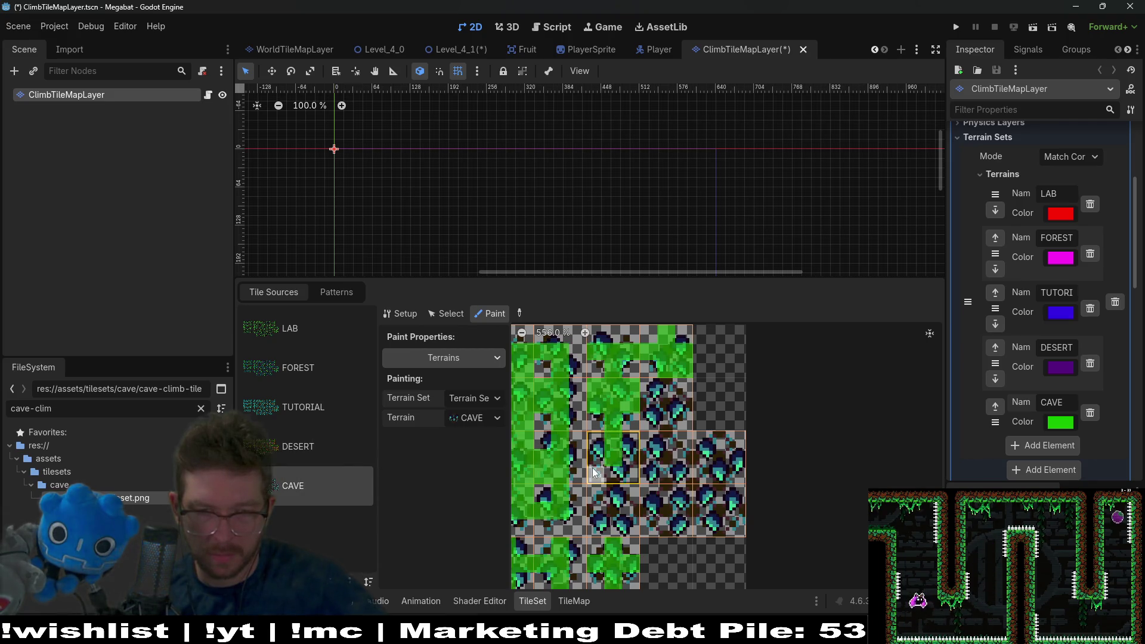
left_click(313, 460)
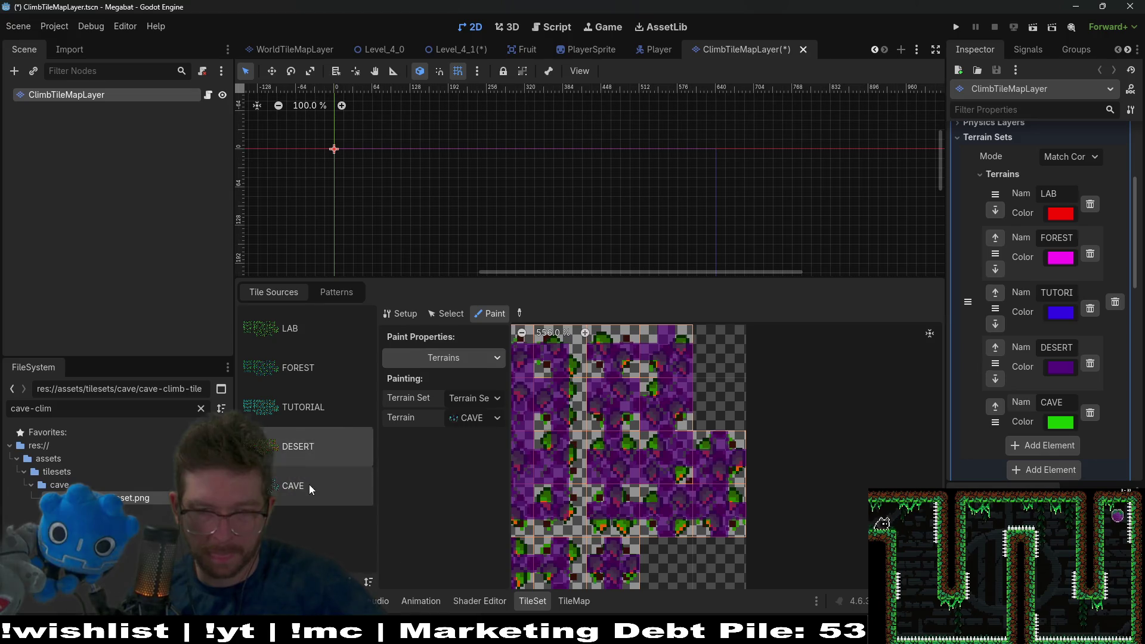
left_click(309, 484)
left_click(617, 497)
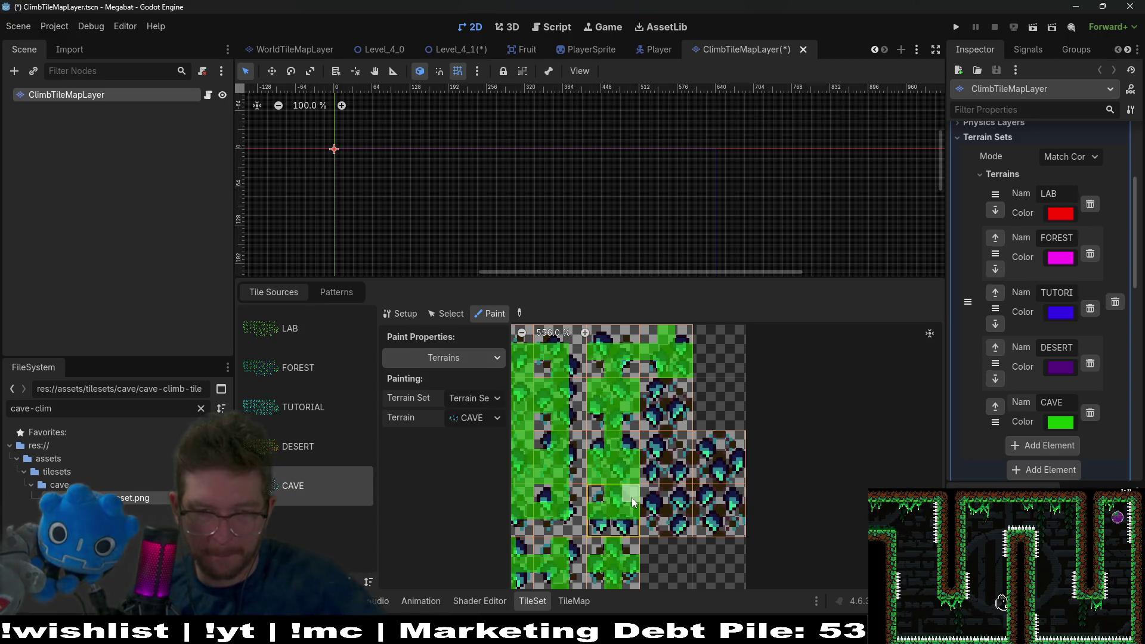
Step: Paint a stripe of CAVE terrain across a row of cave climb tiles
scroll(626, 471, "down", 2)
left_click(298, 447)
left_click(310, 482)
left_click_drag(558, 446, 733, 445)
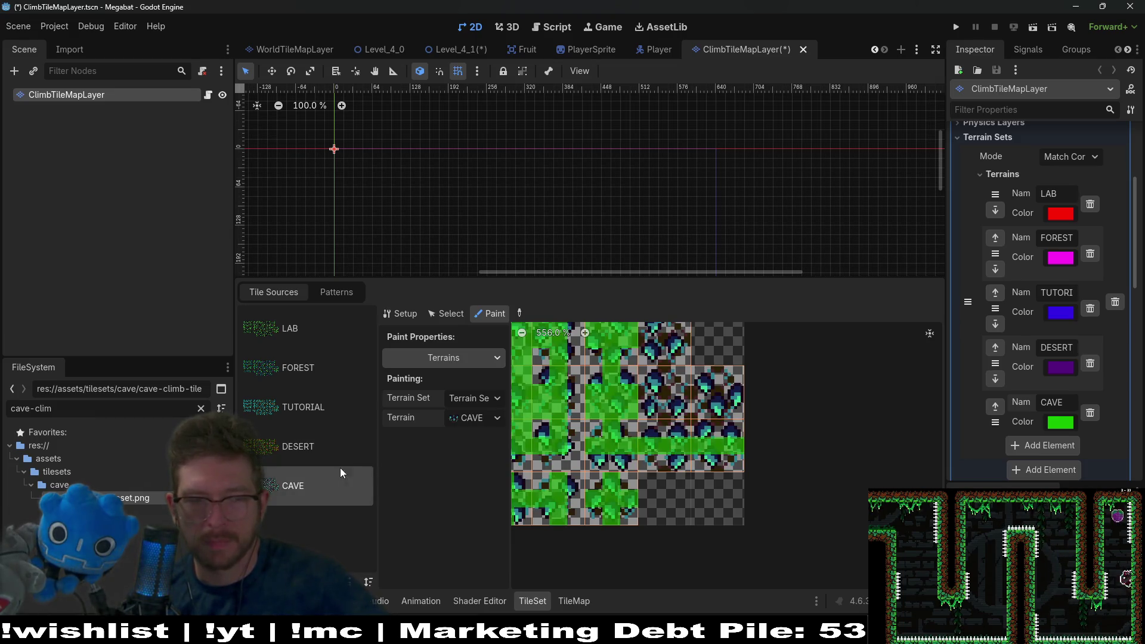
Step: Paint CAVE on a tile's top-middle bit and the right tile's top and bottom bits
left_click(299, 446)
left_click(310, 484)
left_click(665, 428)
left_click(717, 428)
left_click(717, 460)
Step: Match the DESERT tile and paint CAVE terrain over another atlas tile and its upper part
left_click(334, 443)
left_click(323, 492)
left_click(354, 446)
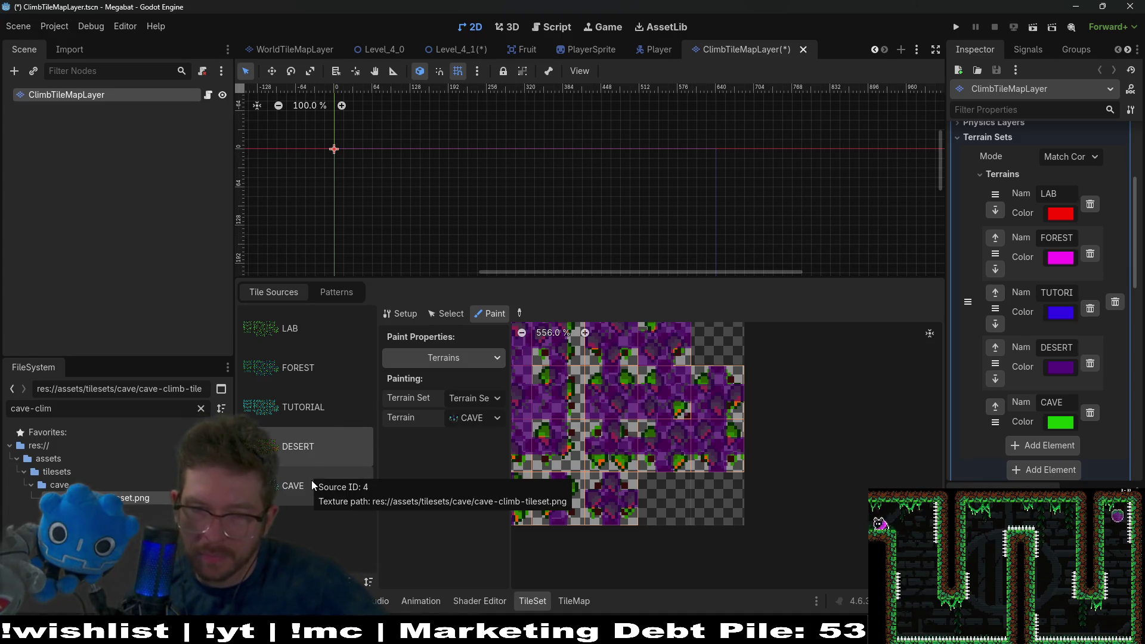
left_click(311, 483)
left_click(656, 394)
left_click(683, 375)
Step: Paint CAVE terrain onto the next atlas tile to match its DESERT counterpart
left_click(343, 456)
left_click(328, 491)
left_click(320, 445)
left_click(367, 477)
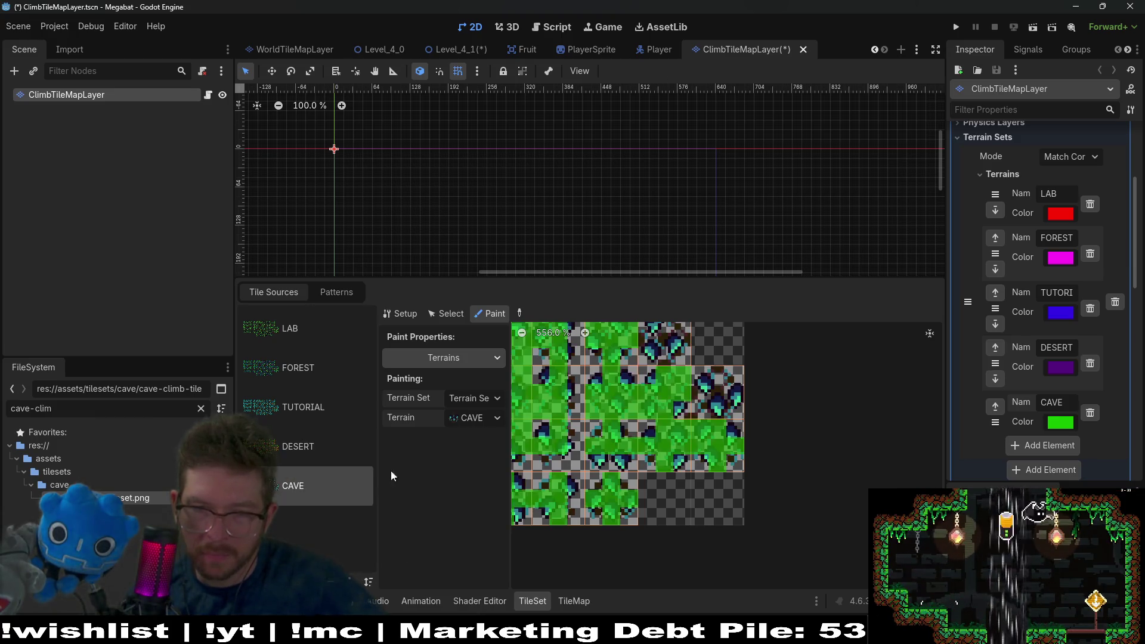
left_click(702, 400)
left_click(715, 378)
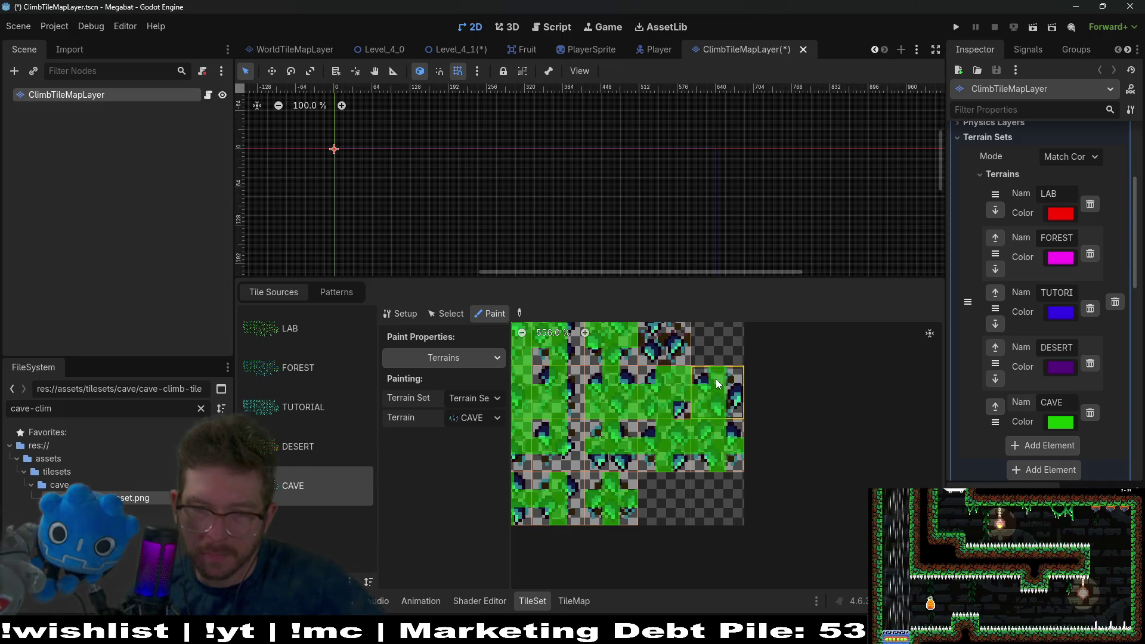
Step: Compare the painted CAVE atlas against the DESERT atlas to verify the terrain layout
left_click(298, 452)
left_click(320, 490)
left_click(312, 444)
left_click(310, 478)
left_click(310, 453)
scroll(683, 409, "down", 2)
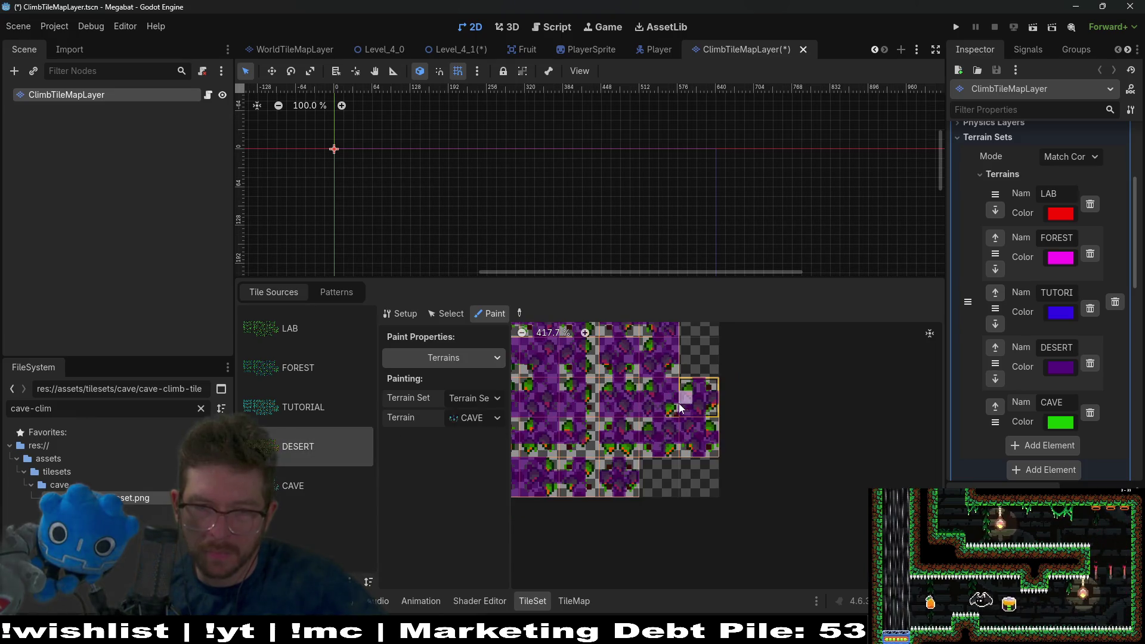
scroll(662, 387, "down", 1)
left_click(285, 469)
Step: Recheck the DESERT layout and save the ClimbTileMapLayer scene
left_click(288, 452)
left_click(328, 485)
scroll(653, 378, "up", 2)
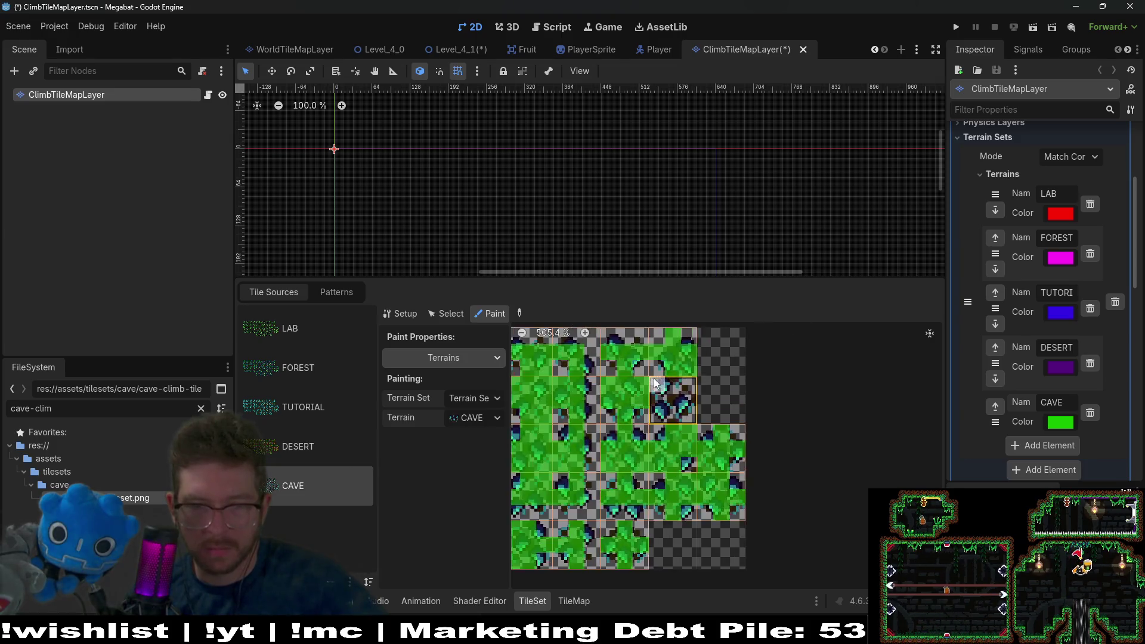
scroll(654, 379, "up", 2)
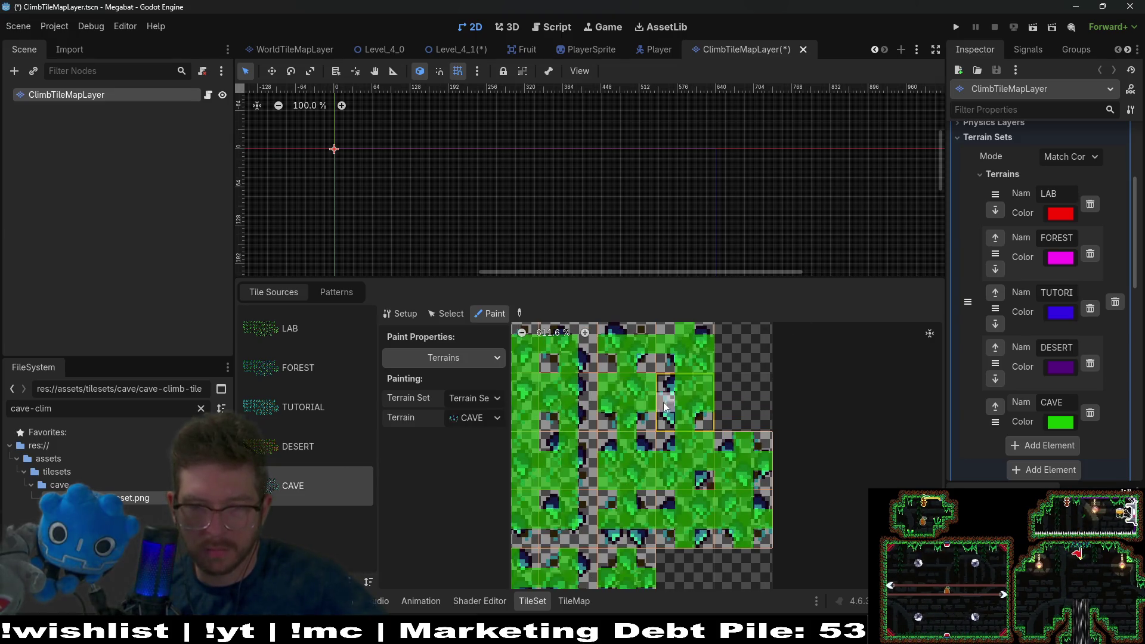
scroll(719, 405, "down", 4)
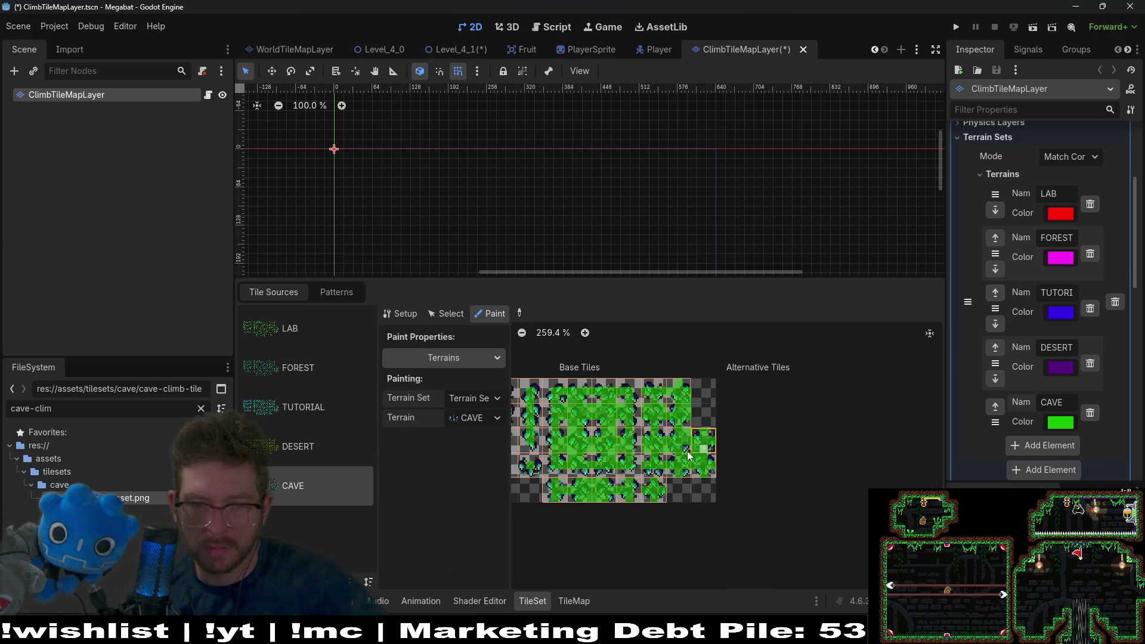
left_click(311, 458)
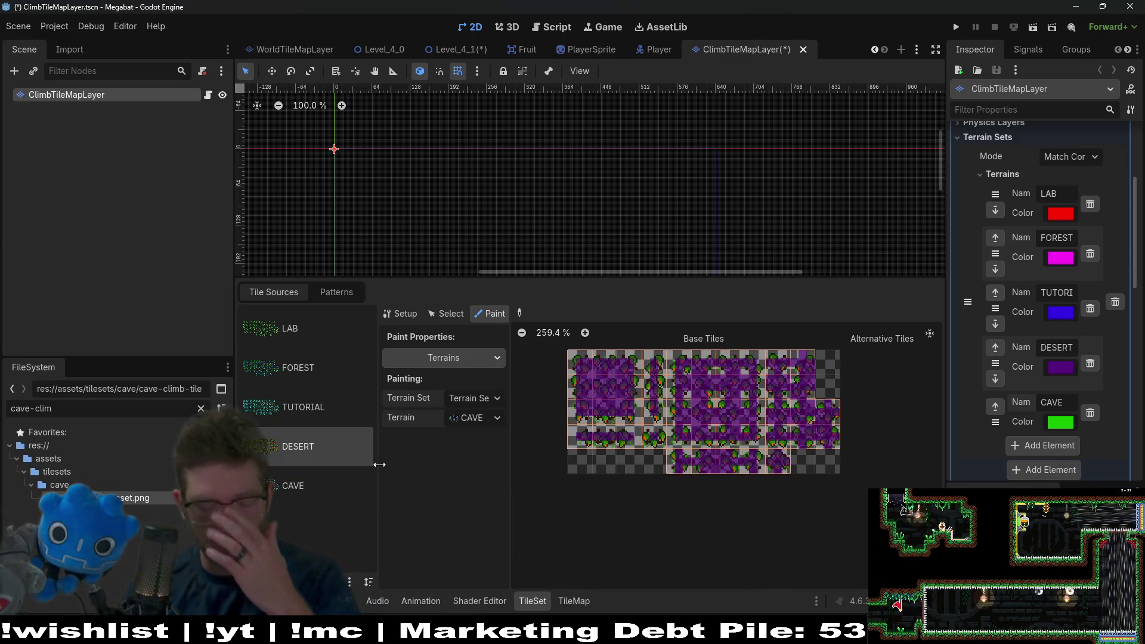
key("ctrl+s")
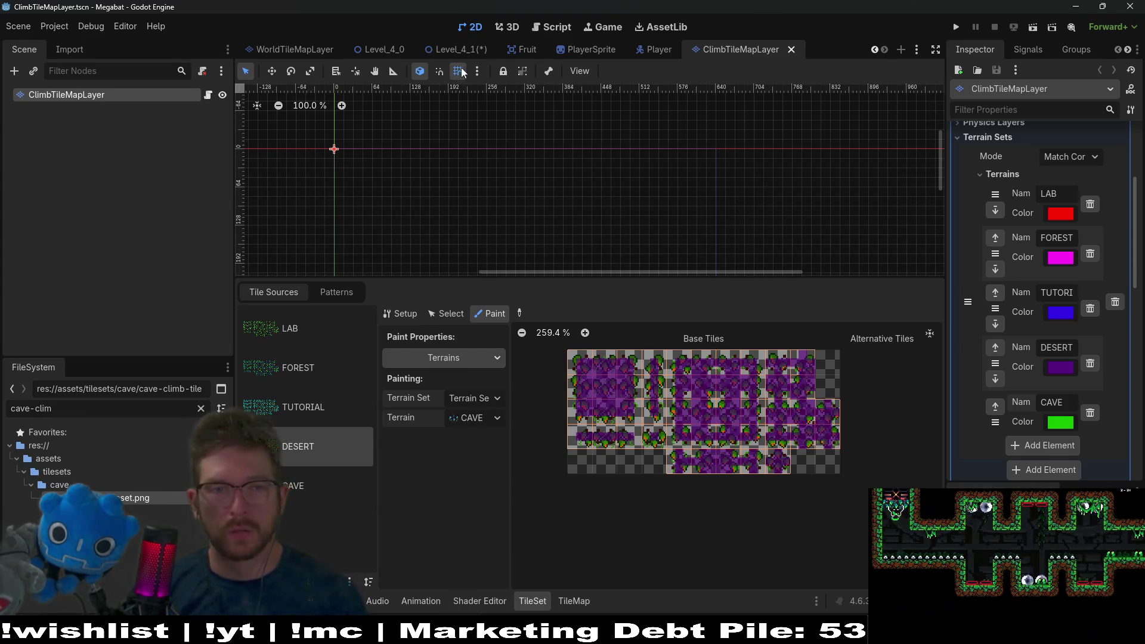
Step: In Level_4_1, enlarge the view, select WorldTileMapLayer, and pick the blue cave wall terrain
left_click(466, 50)
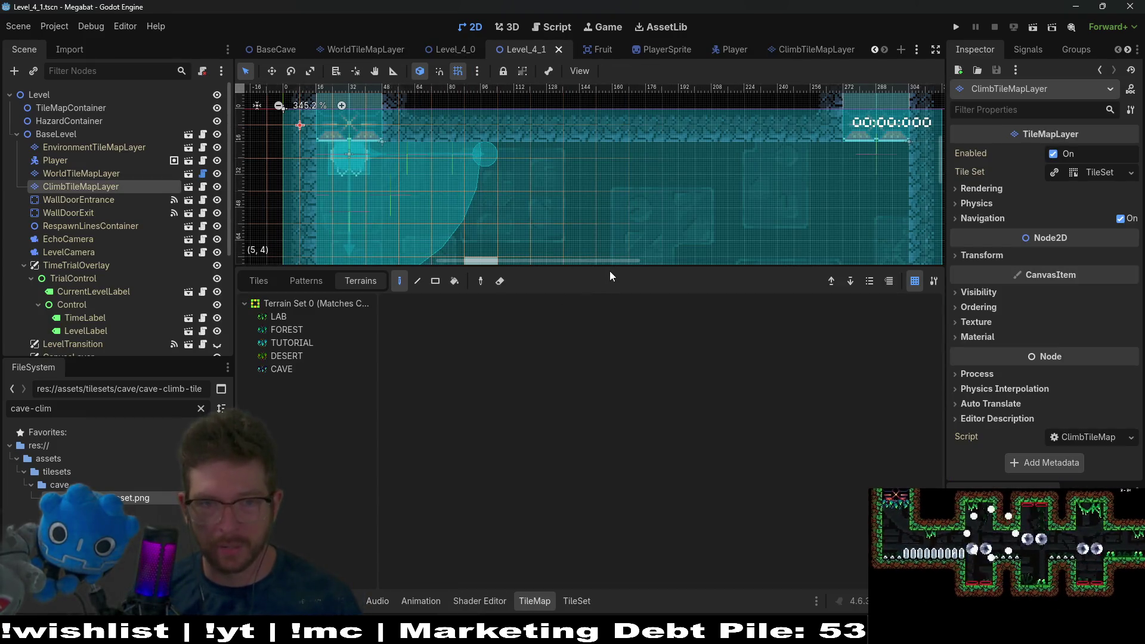
left_click_drag(612, 270, 612, 445)
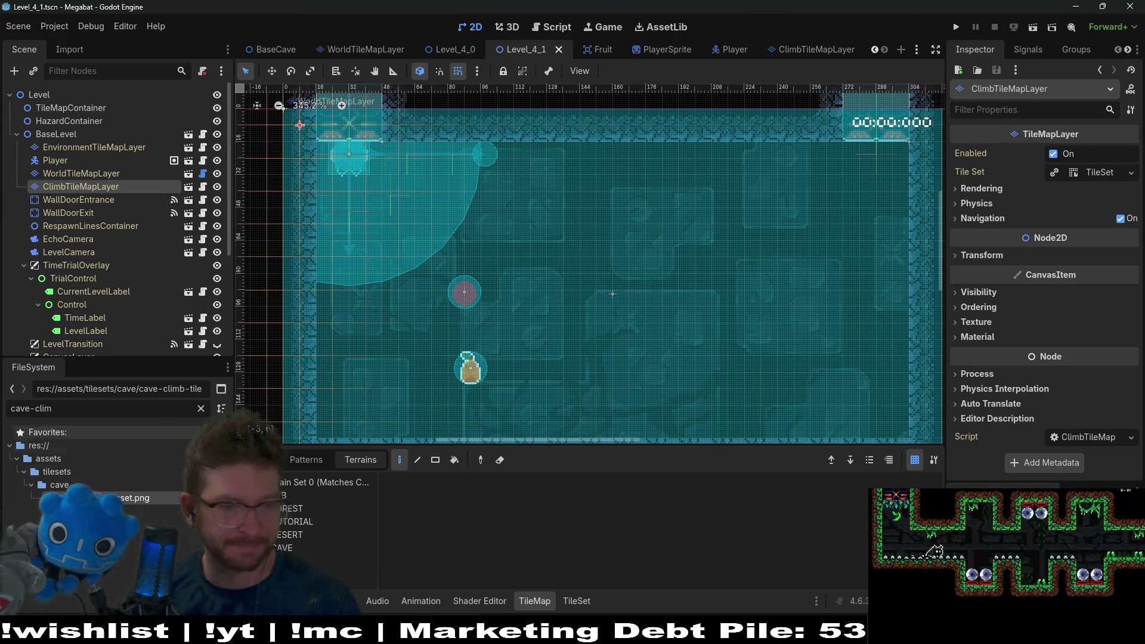
left_click(283, 548)
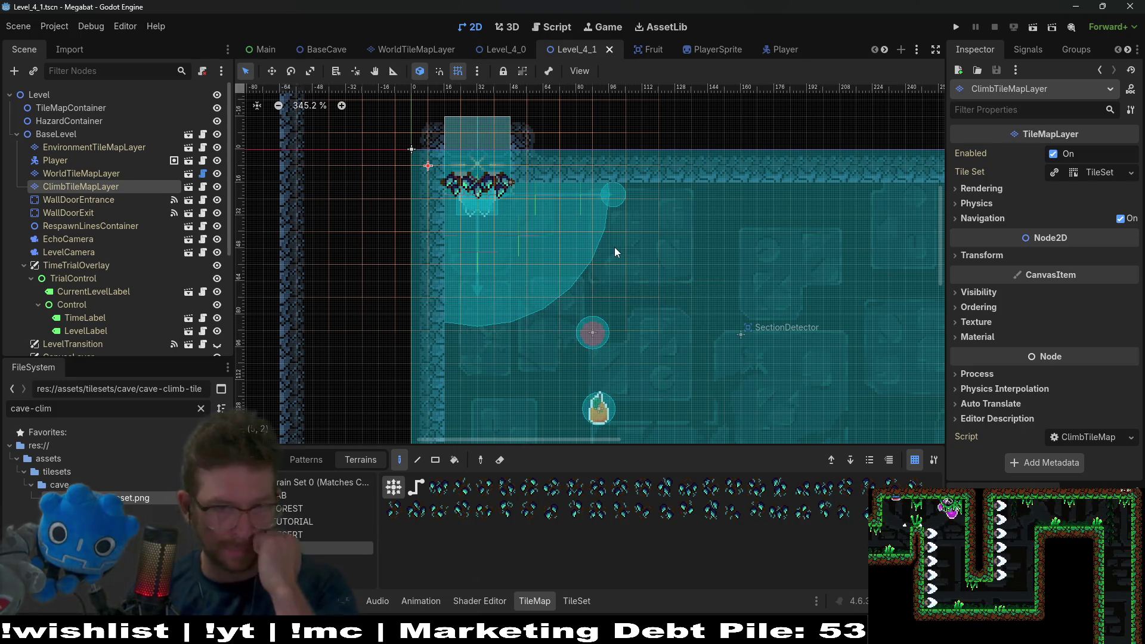
scroll(609, 227, "down", 5)
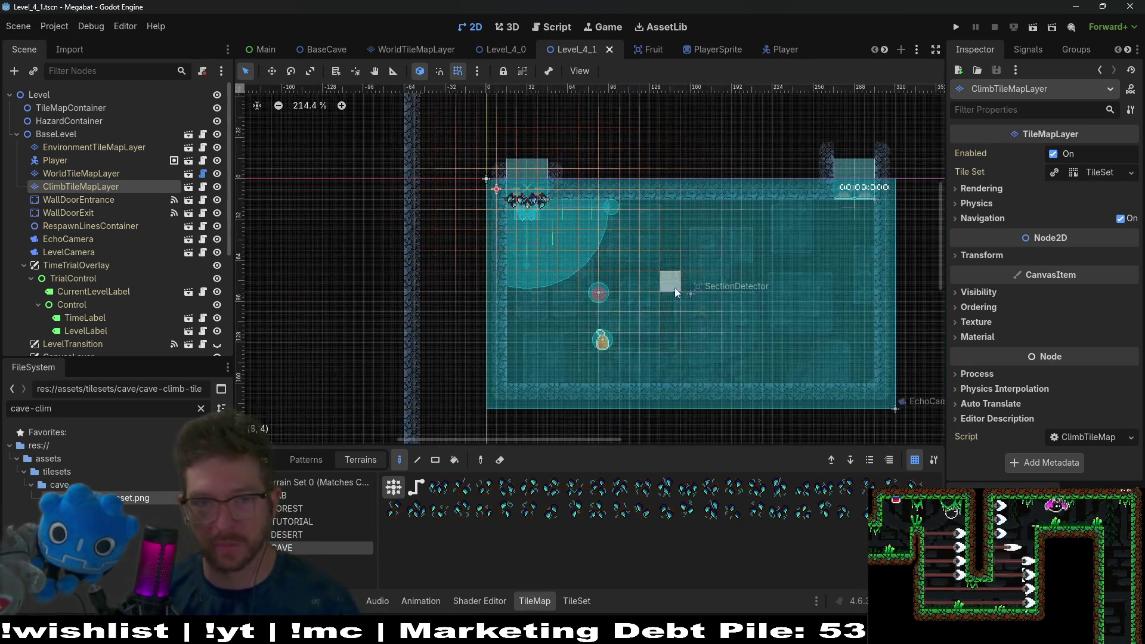
left_click(81, 175)
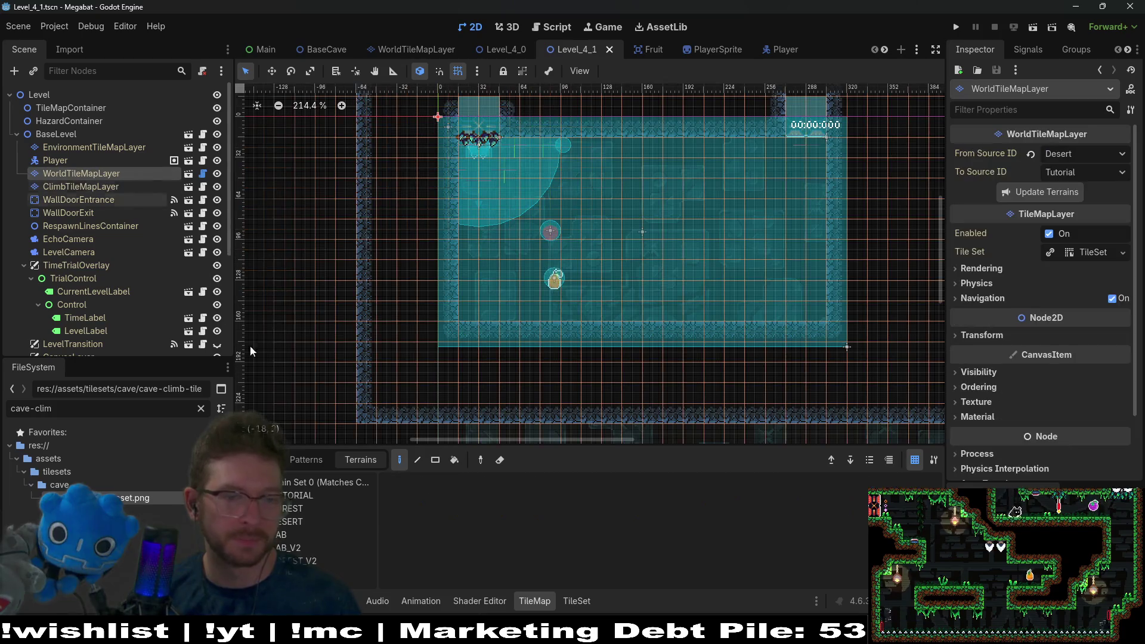
left_click(292, 548)
left_click(298, 573)
Step: Paint an L-shaped cave wall running down and right beside the SectionDetector
scroll(630, 177, "up", 5)
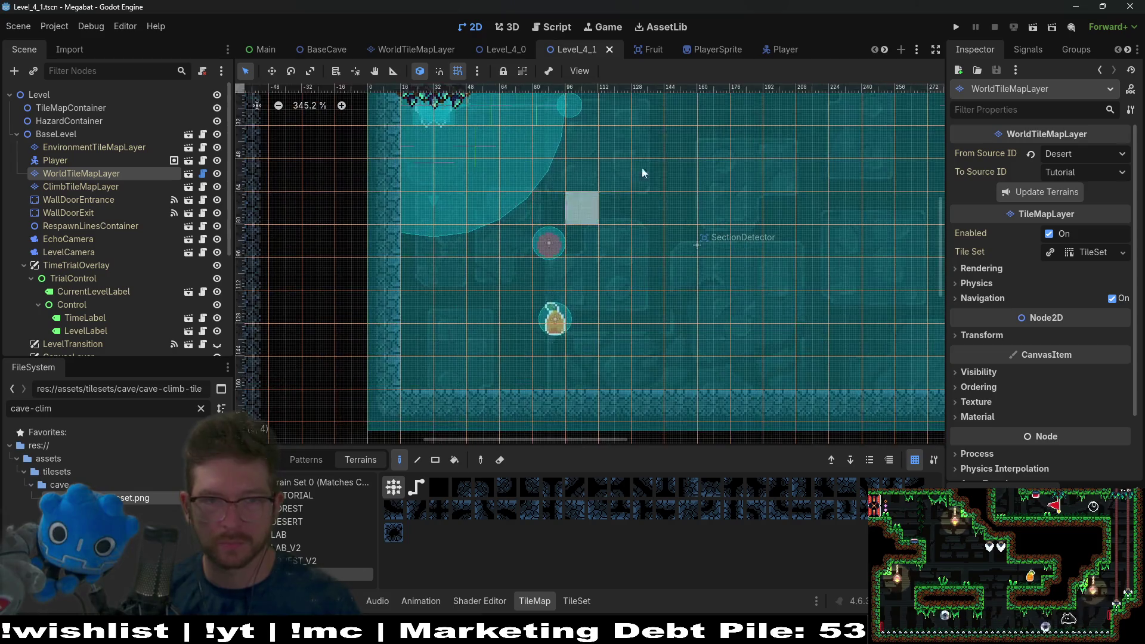
scroll(728, 282, "down", 3)
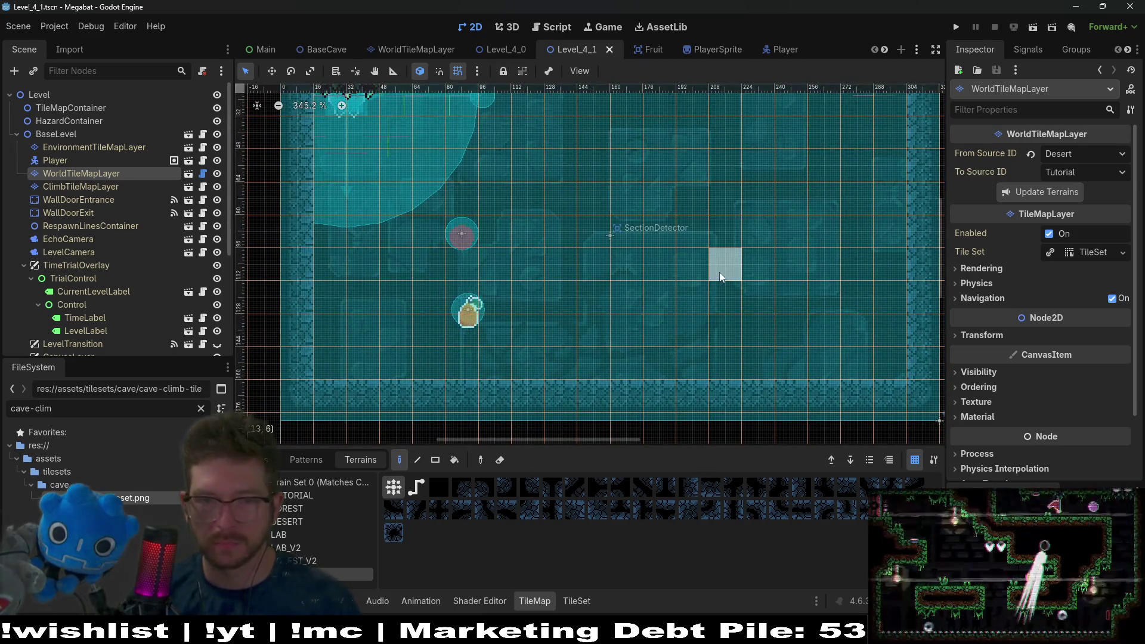
scroll(713, 285, "up", 2)
scroll(692, 239, "right", 1)
mouse_move(603, 167)
left_mouse_down()
mouse_move(593, 302)
mouse_move(843, 292)
left_mouse_up()
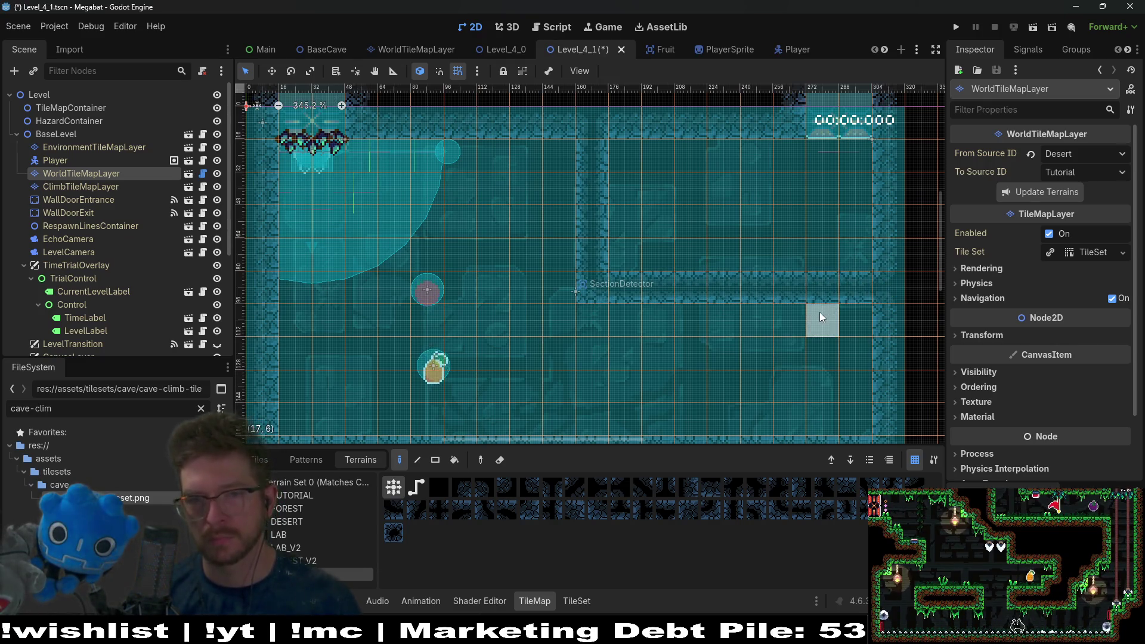
Step: Erase the right end of the new wall row and reposition the view over the room
right_click(836, 292)
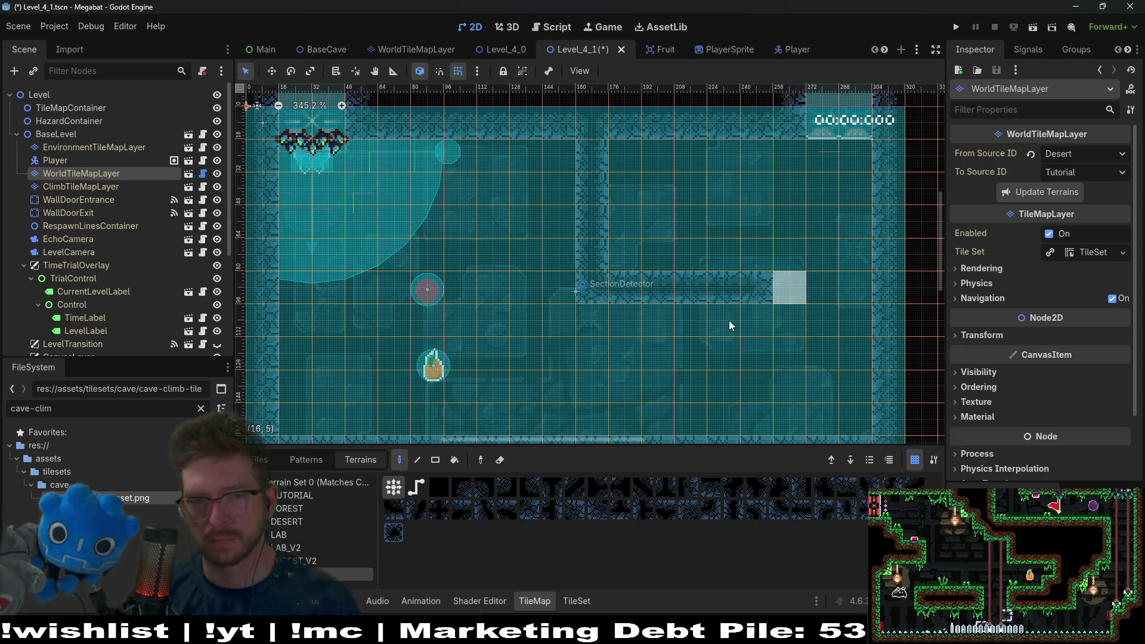
left_click_drag(710, 323, 768, 271)
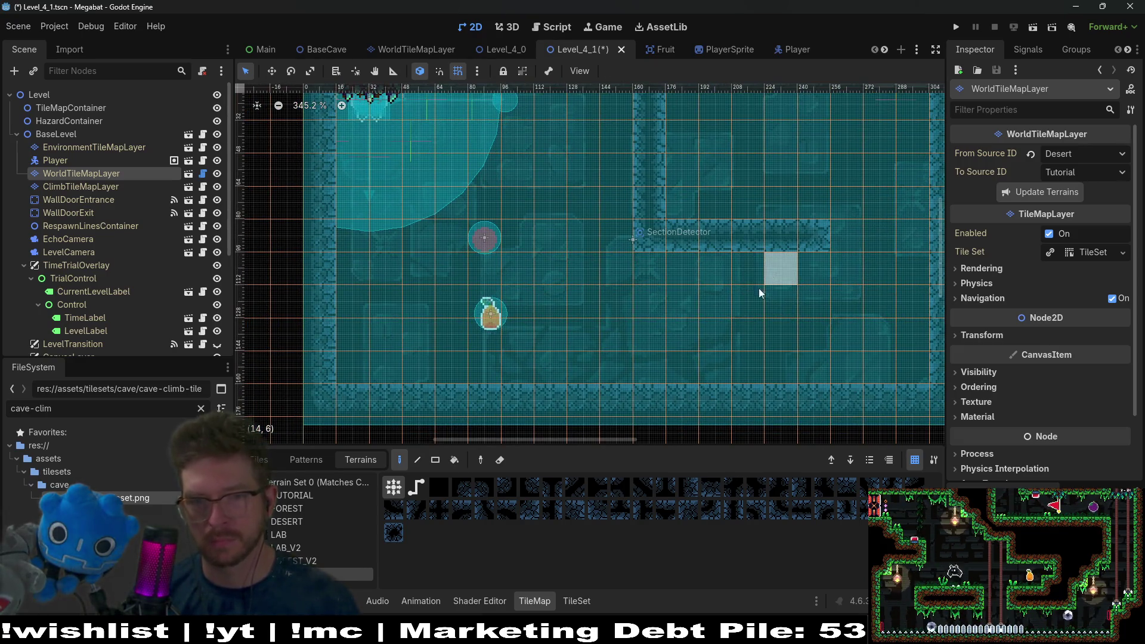
left_click_drag(832, 257, 818, 325)
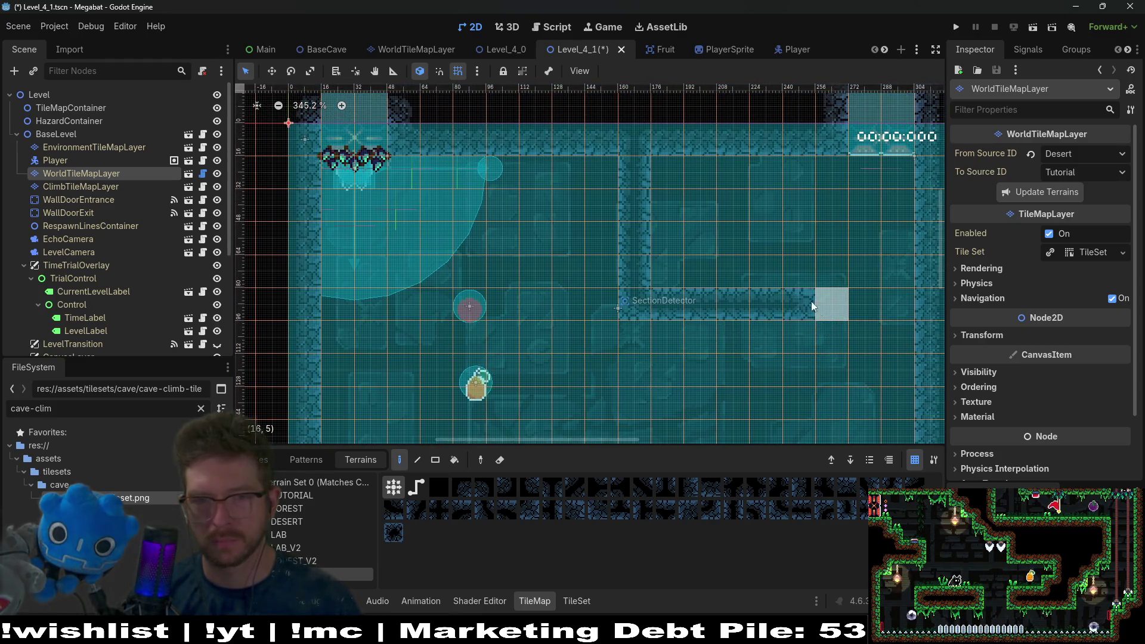
left_click_drag(654, 320, 660, 260)
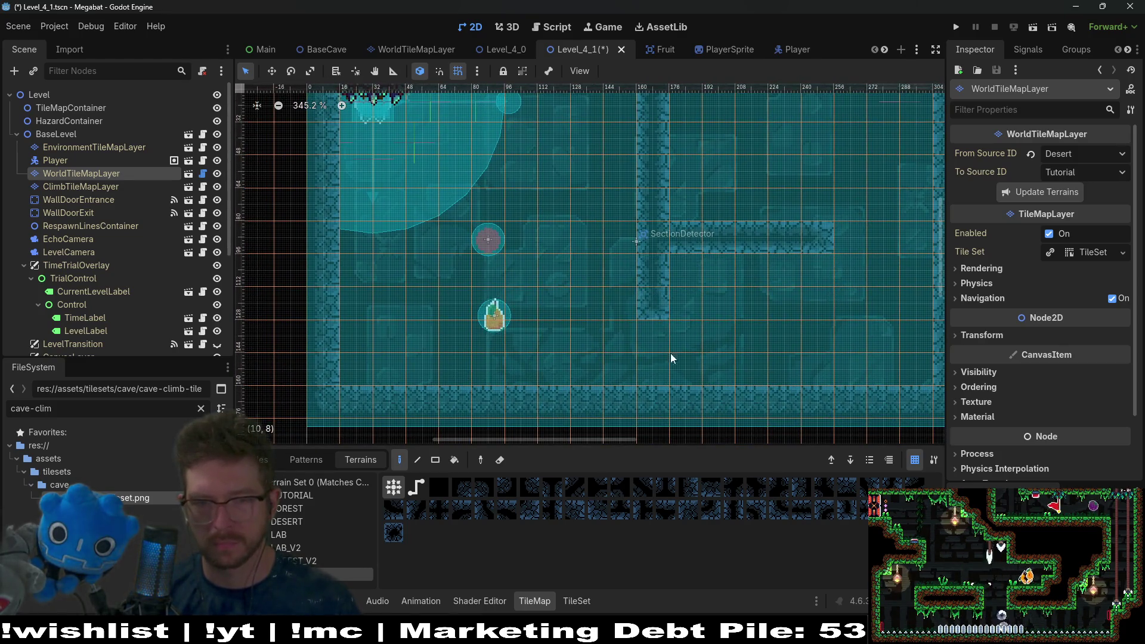
Step: Use the Rectangle tool to draw several wall blocks, including a one-by-three block
left_click(435, 460)
mouse_move(653, 268)
left_mouse_down()
mouse_move(674, 293)
mouse_move(917, 365)
left_mouse_up()
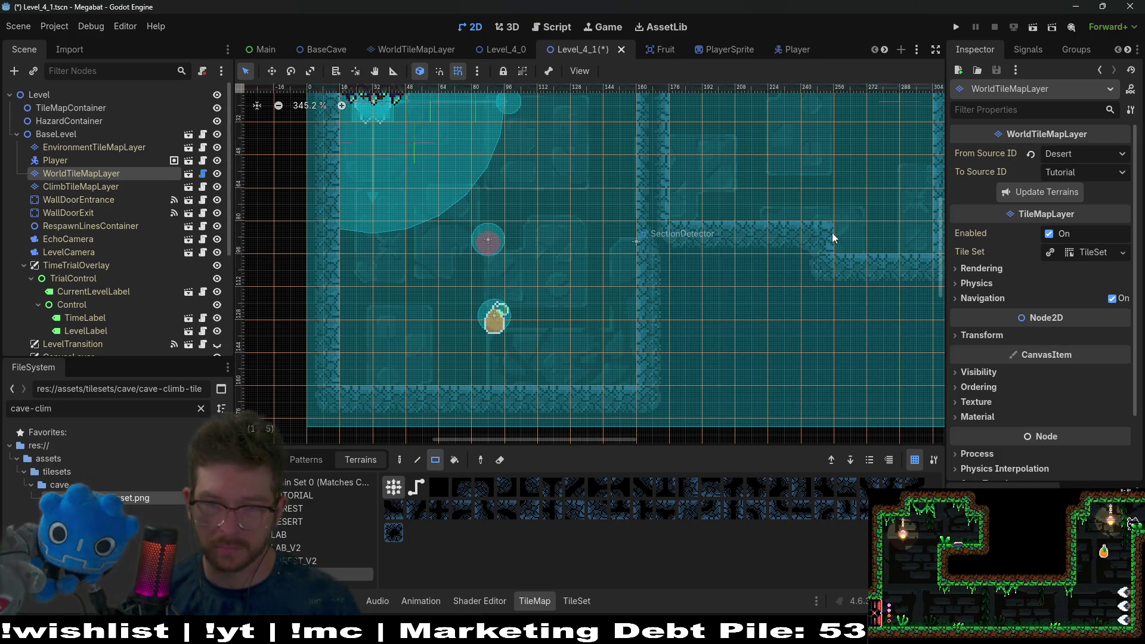
left_click_drag(834, 238, 922, 242)
scroll(806, 262, "up", 2)
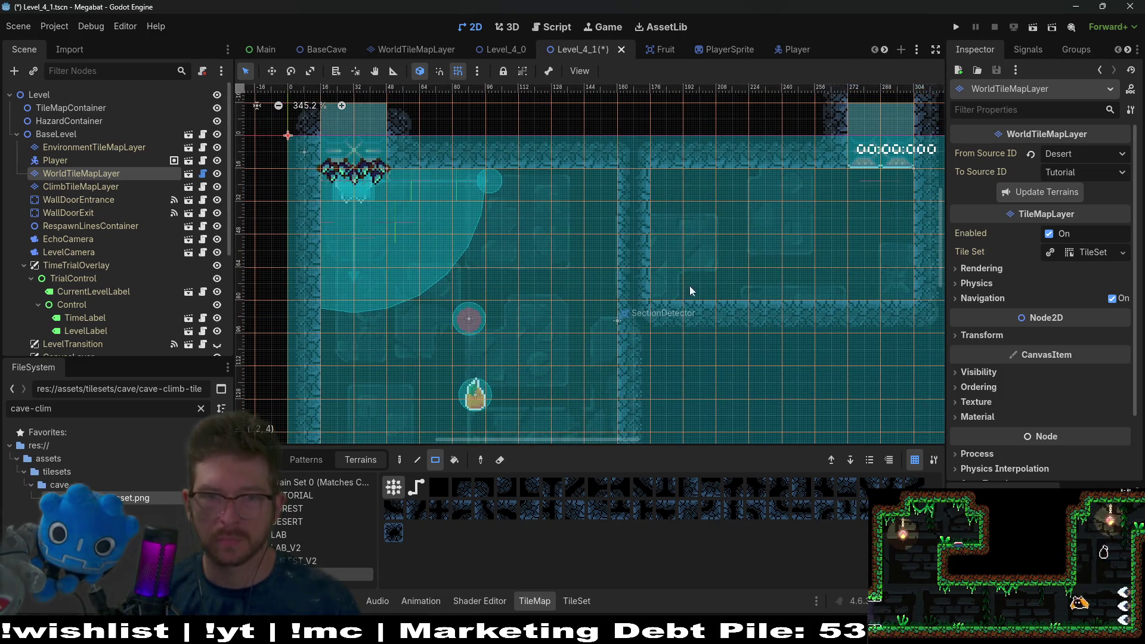
left_click_drag(697, 283, 727, 226)
scroll(727, 227, "up", 1)
scroll(764, 182, "right", 2)
left_click_drag(764, 284, 765, 284)
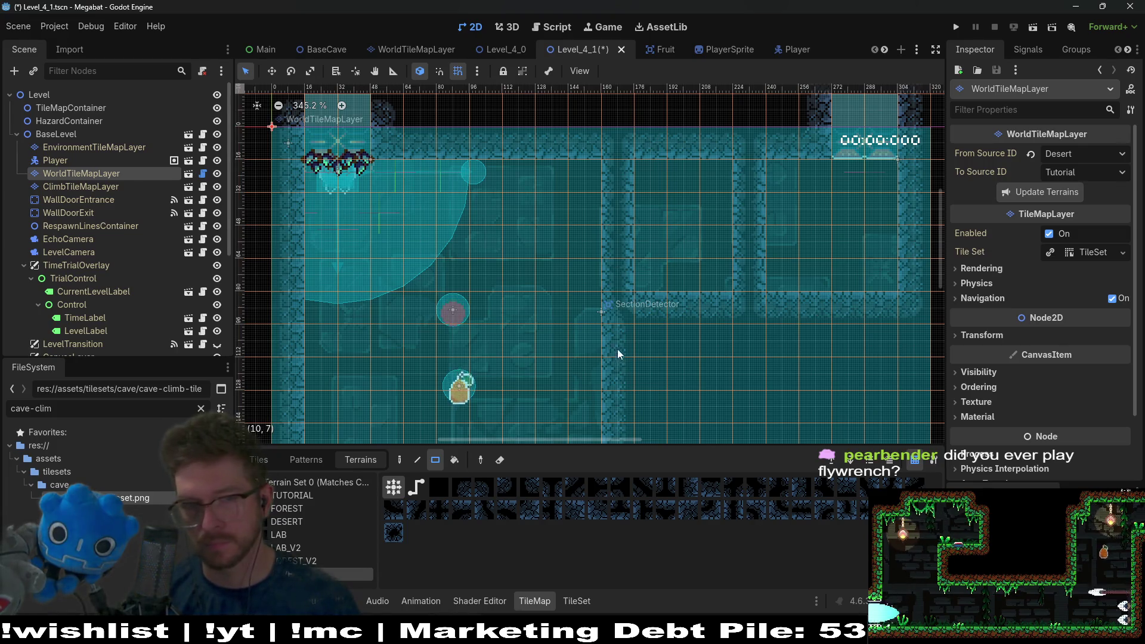
Step: Add a one-tile-wide vertical cave-wall column and reshape its edges
scroll(624, 367, "down", 3)
scroll(624, 366, "left", 1)
left_click_drag(630, 380, 618, 221)
scroll(653, 232, "up", 4)
left_click_drag(642, 285, 653, 200)
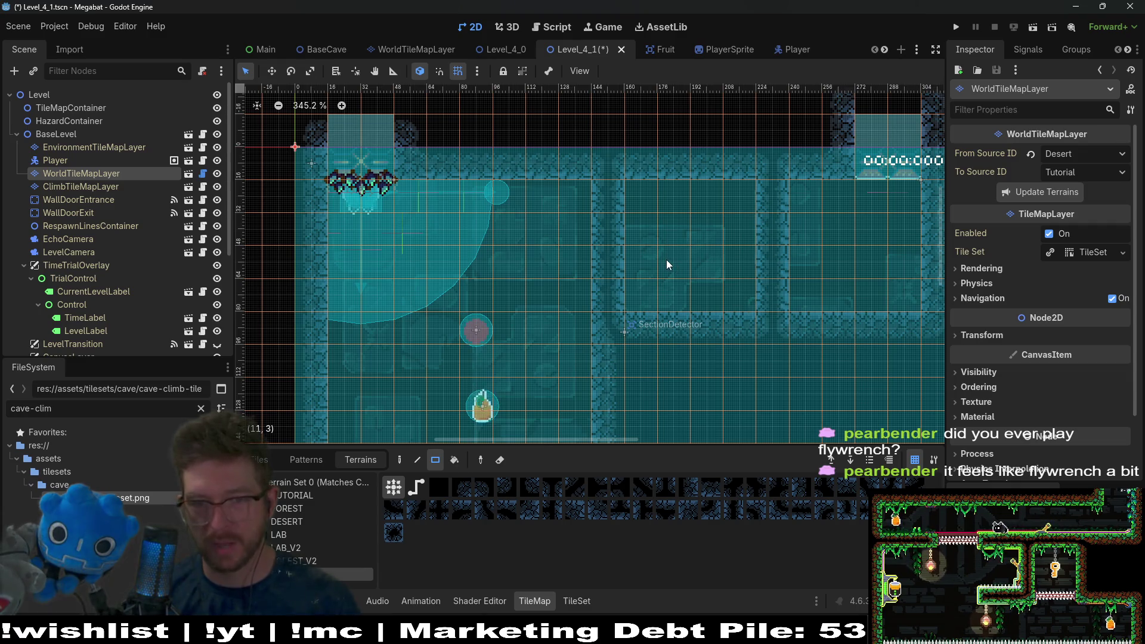
scroll(667, 268, "down", 2)
scroll(666, 269, "left", 1)
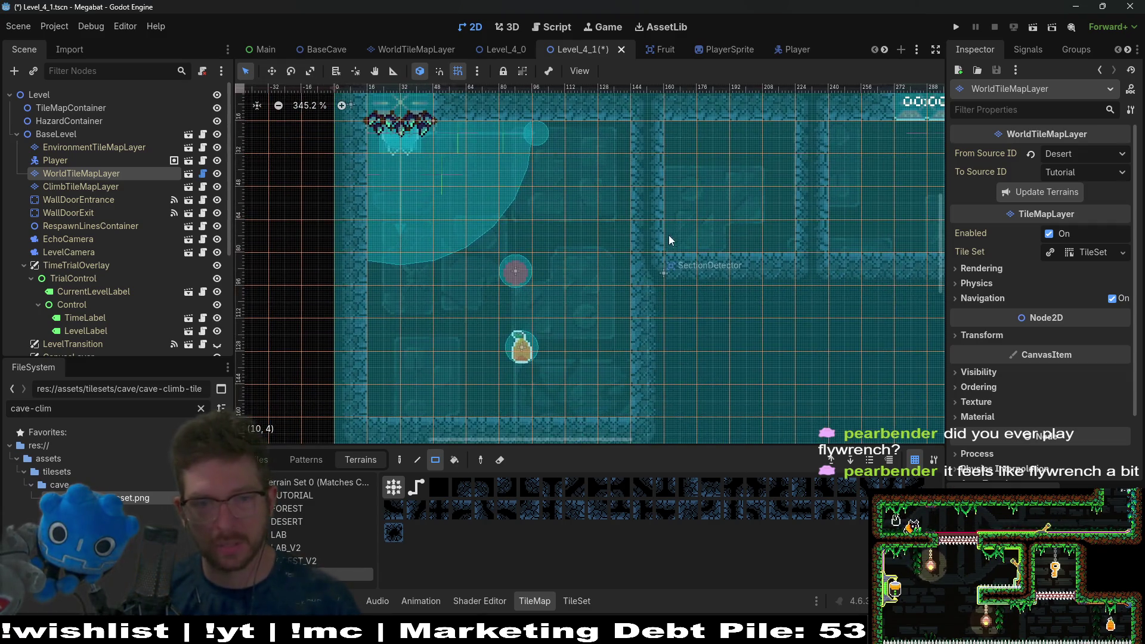
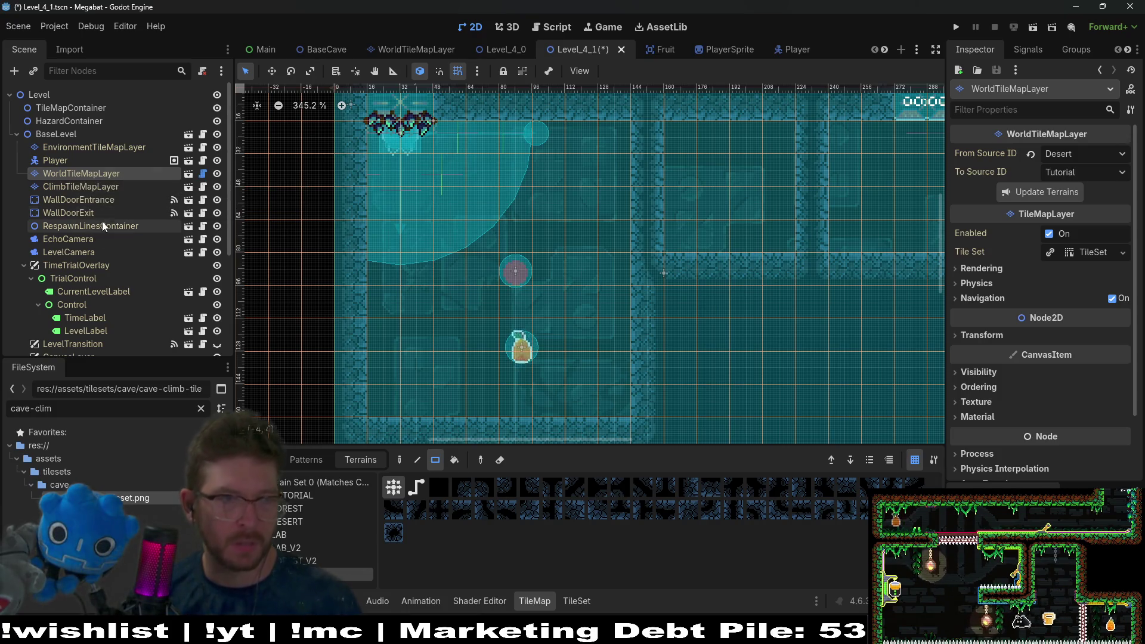
Step: Paint two rectangular blocks of wall tiles beside the fruit on WorldTileMapLayer
left_click_drag(743, 372, 593, 342)
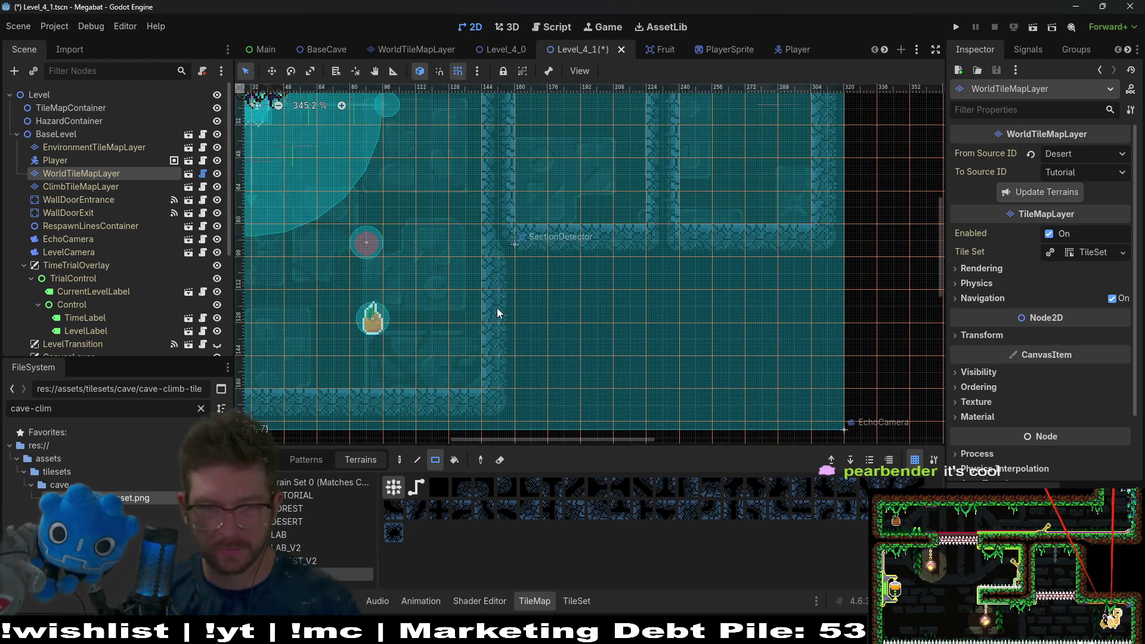
mouse_move(497, 308)
left_mouse_down()
mouse_move(560, 370)
mouse_move(612, 377)
left_mouse_up()
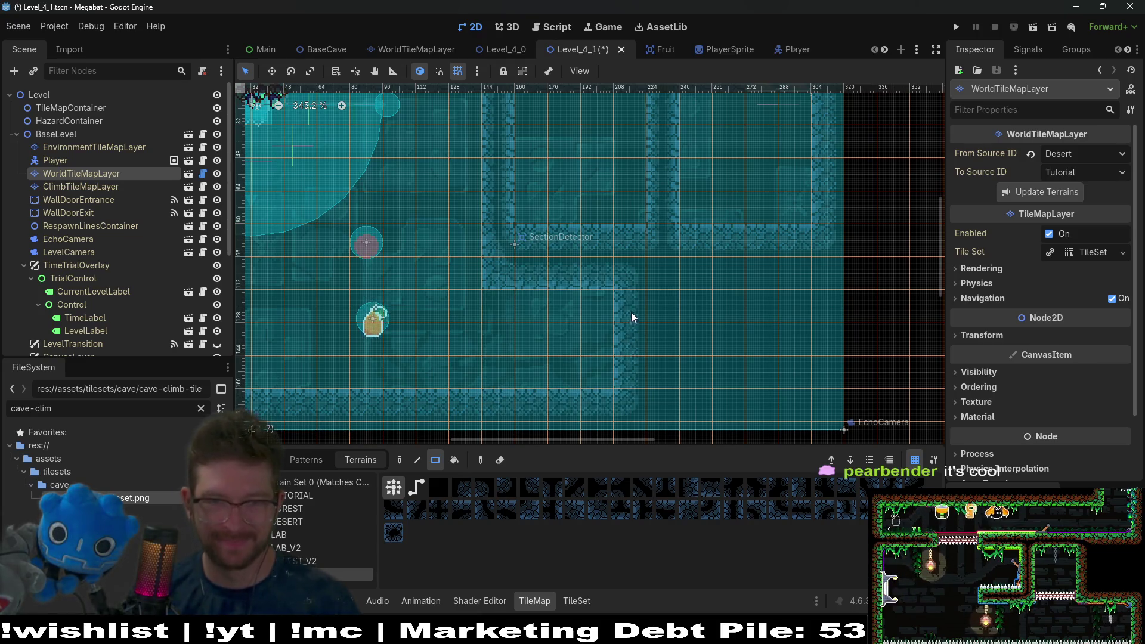
mouse_move(601, 313)
left_mouse_down()
mouse_move(541, 370)
mouse_move(508, 370)
left_mouse_up()
scroll(546, 335, "left", 3)
scroll(547, 336, "left", 2)
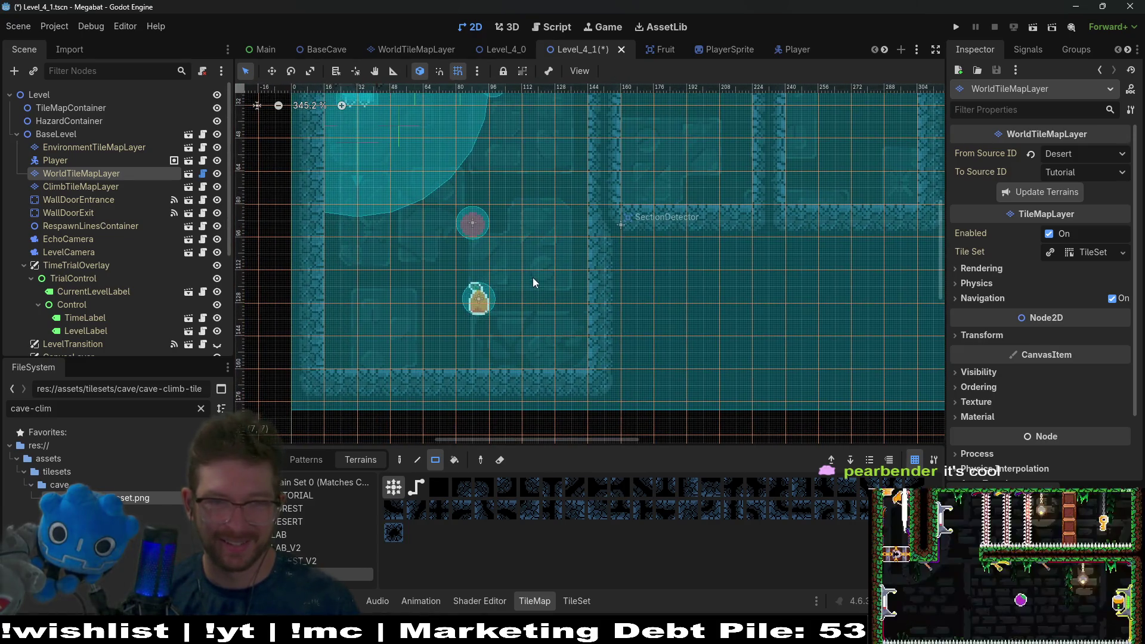
Step: Paint a horizontal strip of wall tiles to complete the cave corridor
left_click_drag(482, 261, 578, 257)
scroll(570, 324, "up", 4)
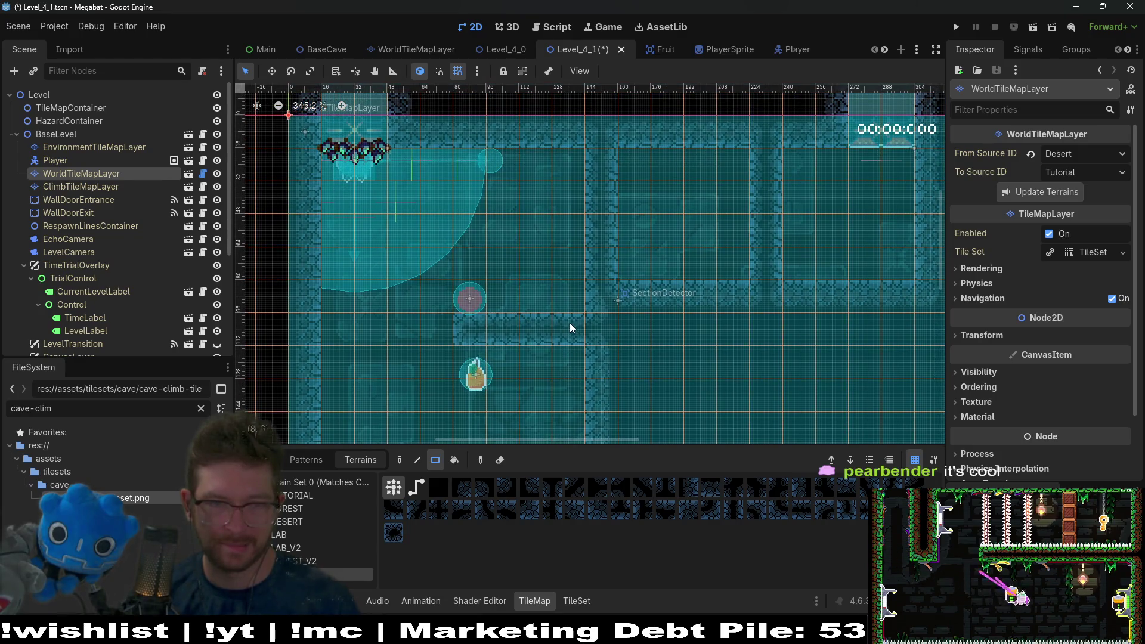
scroll(570, 324, "down", 3)
scroll(570, 324, "left", 1)
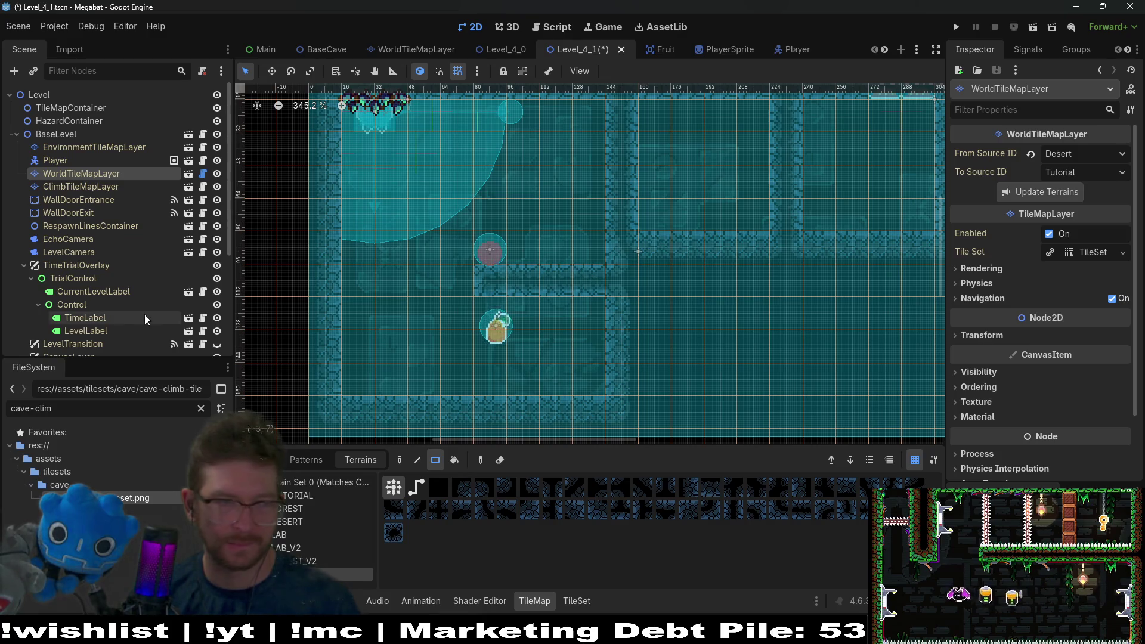
left_click(68, 134)
right_click(73, 123)
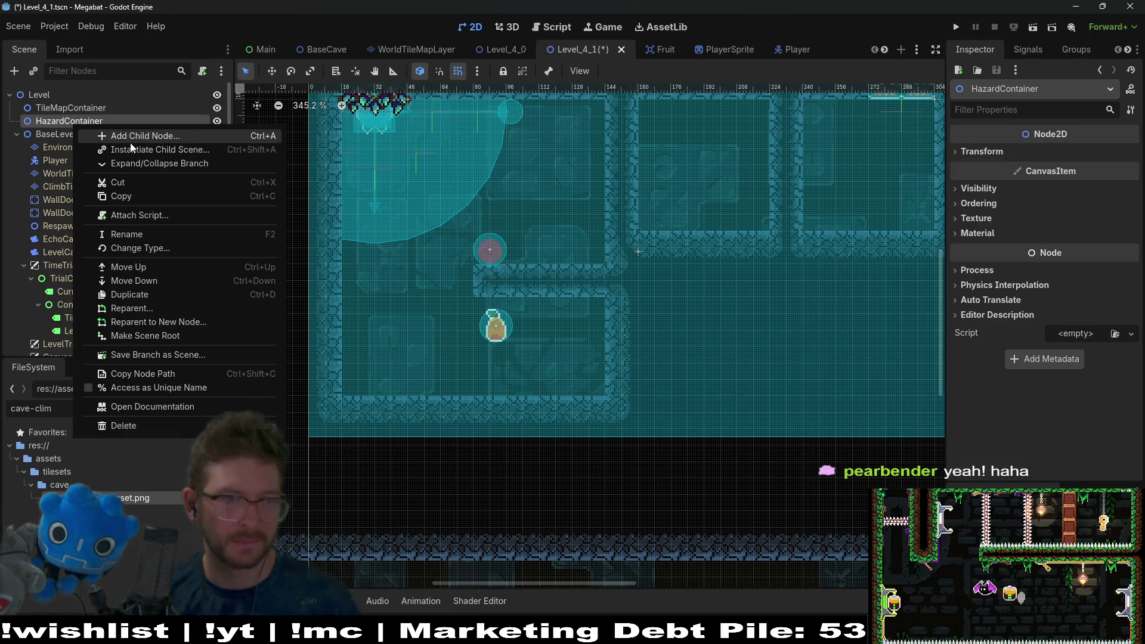
Step: Instance HazardTileMapLayer.tscn under HazardContainer by searching 'hazardtile'
left_click(130, 137)
key("Escape")
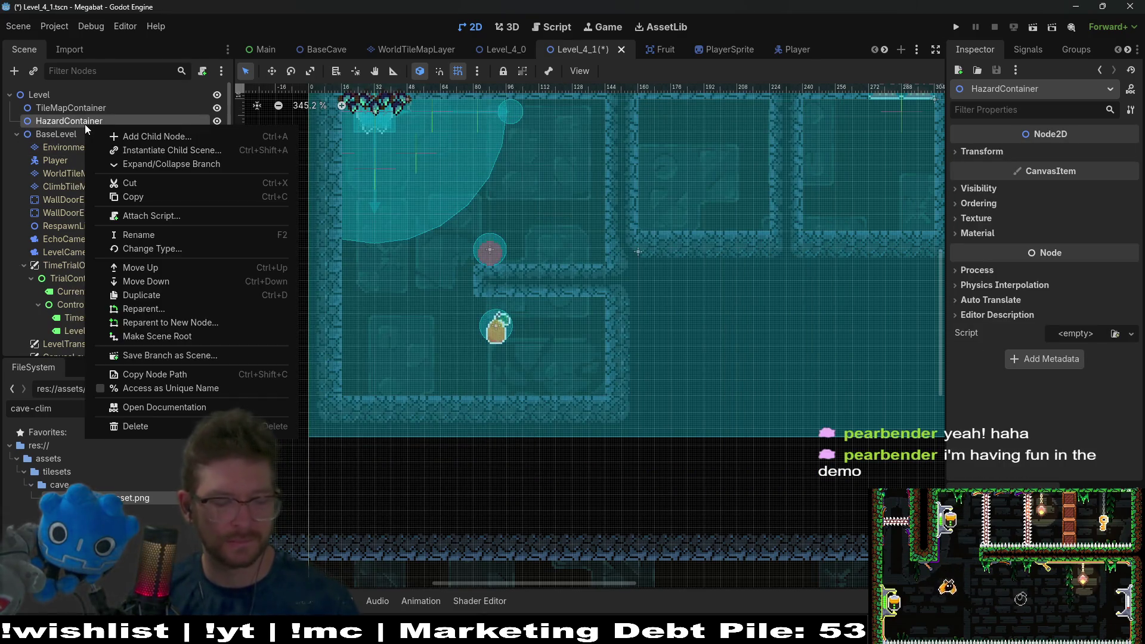
key("ctrl+shift+a")
type("HAZ")
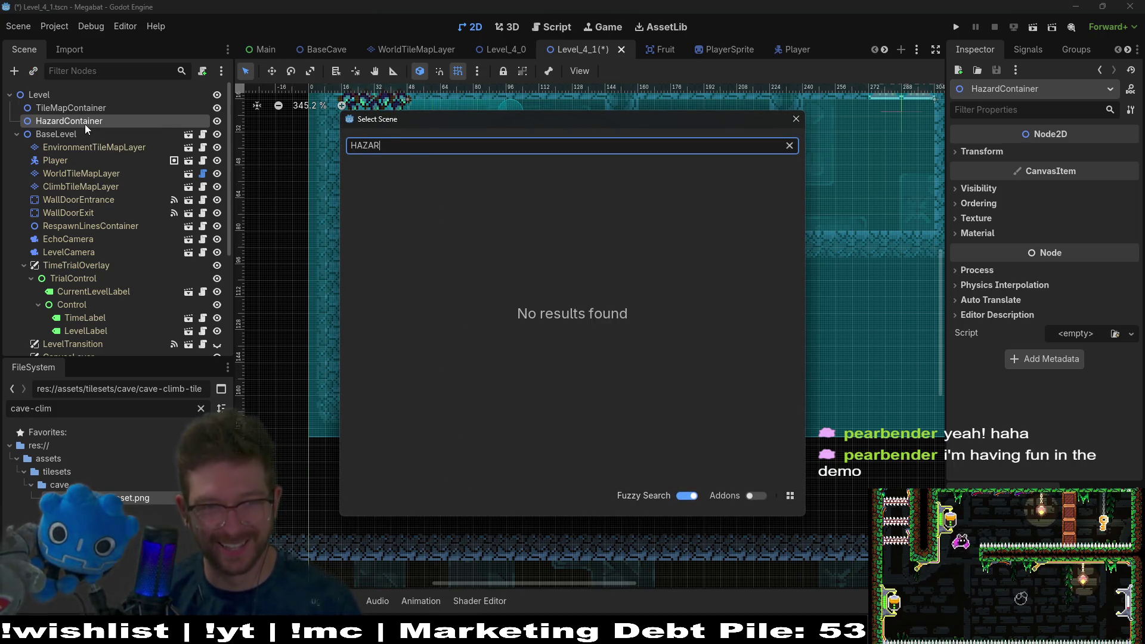
key("ctrl+BackSpace")
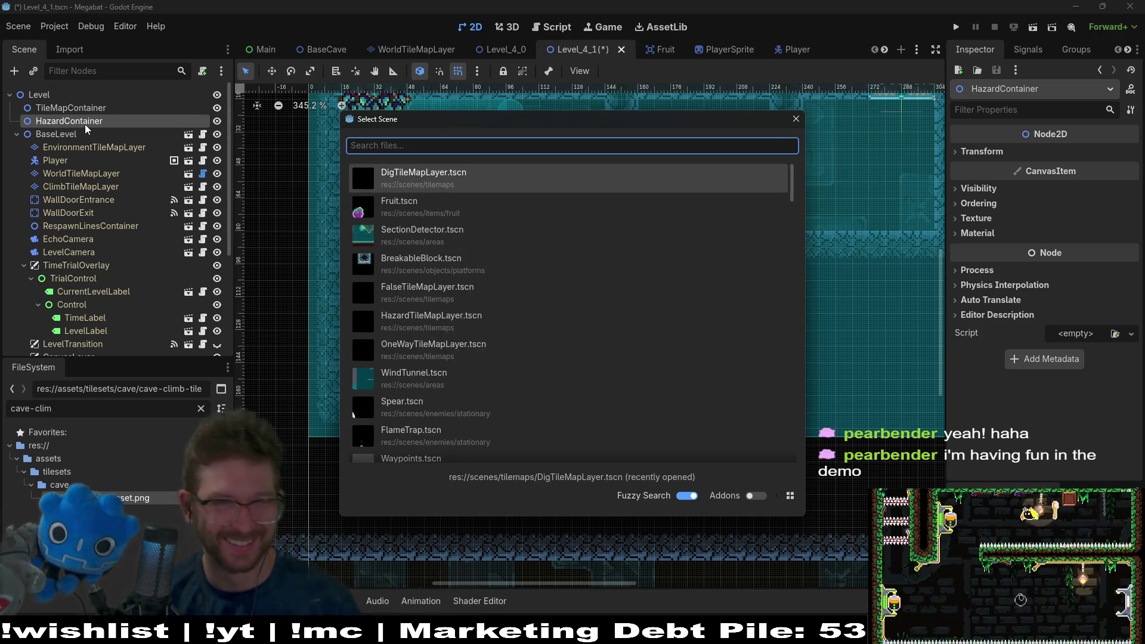
type("ha")
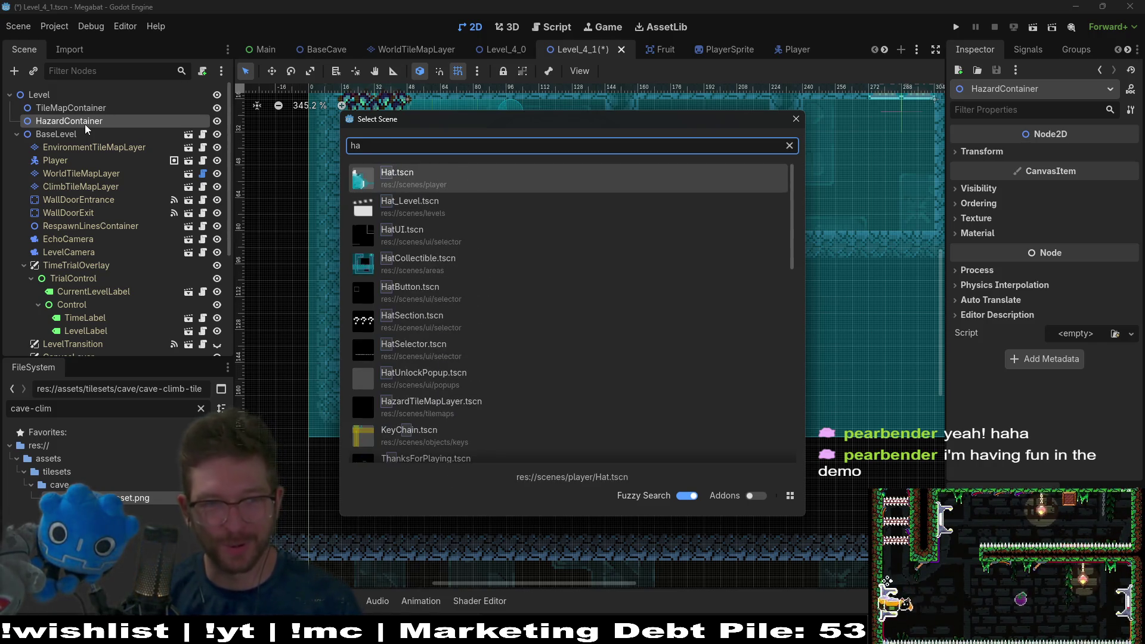
type("zardtile")
key("Return")
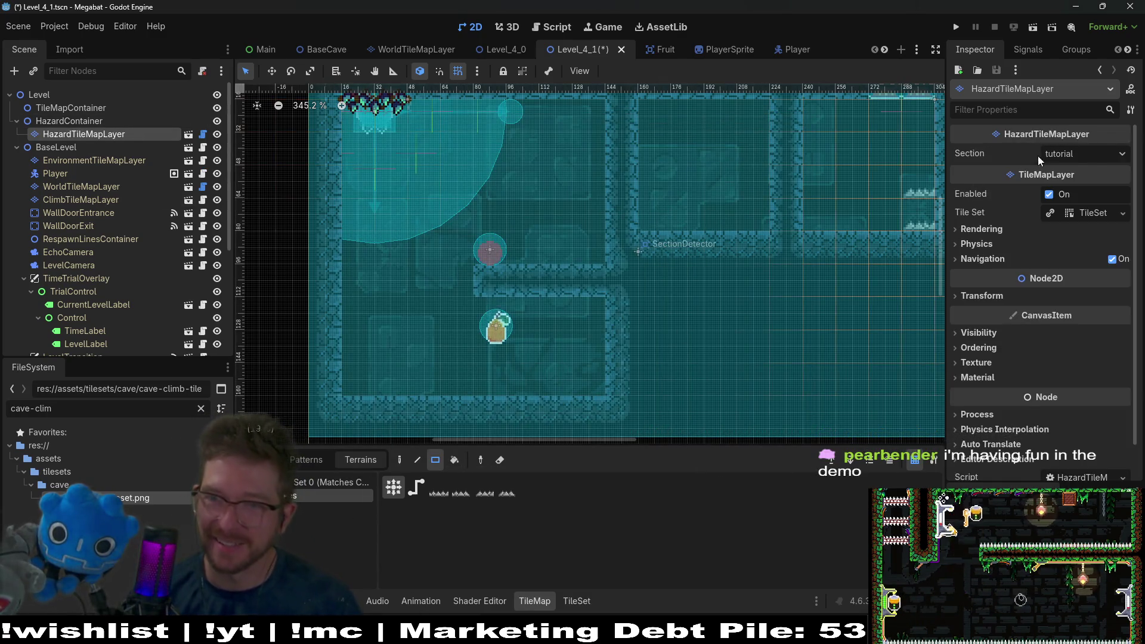
Step: Set the hazard layer's Section property to cave
left_click(1095, 154)
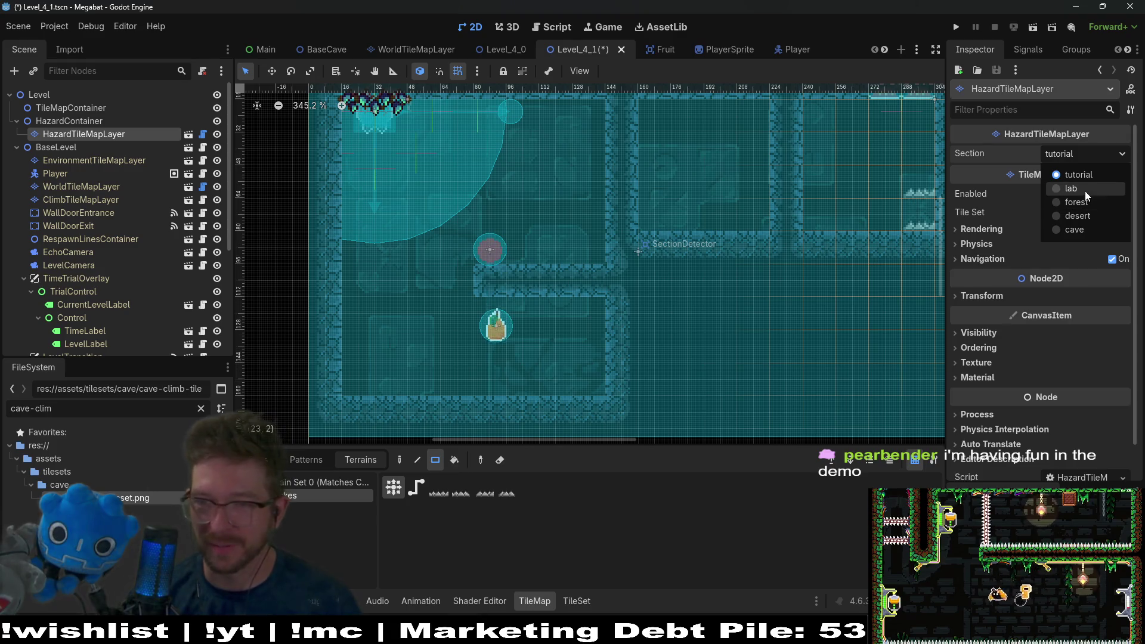
left_click(1088, 186)
left_click(1096, 152)
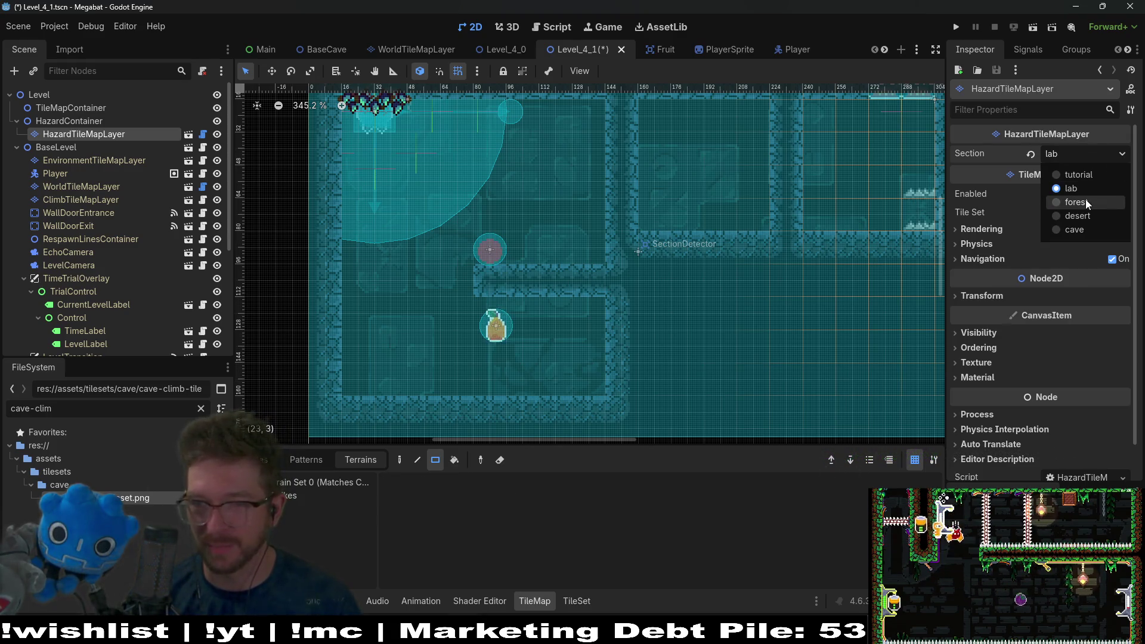
left_click(1085, 155)
scroll(721, 199, "right", 5)
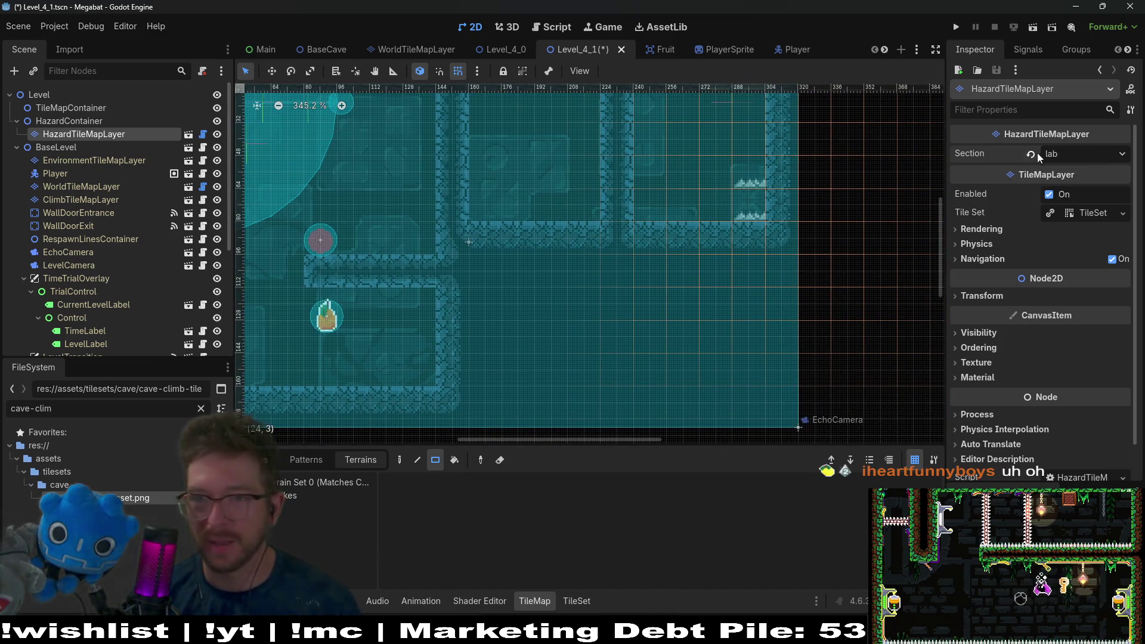
left_click(1088, 154)
left_click(1082, 229)
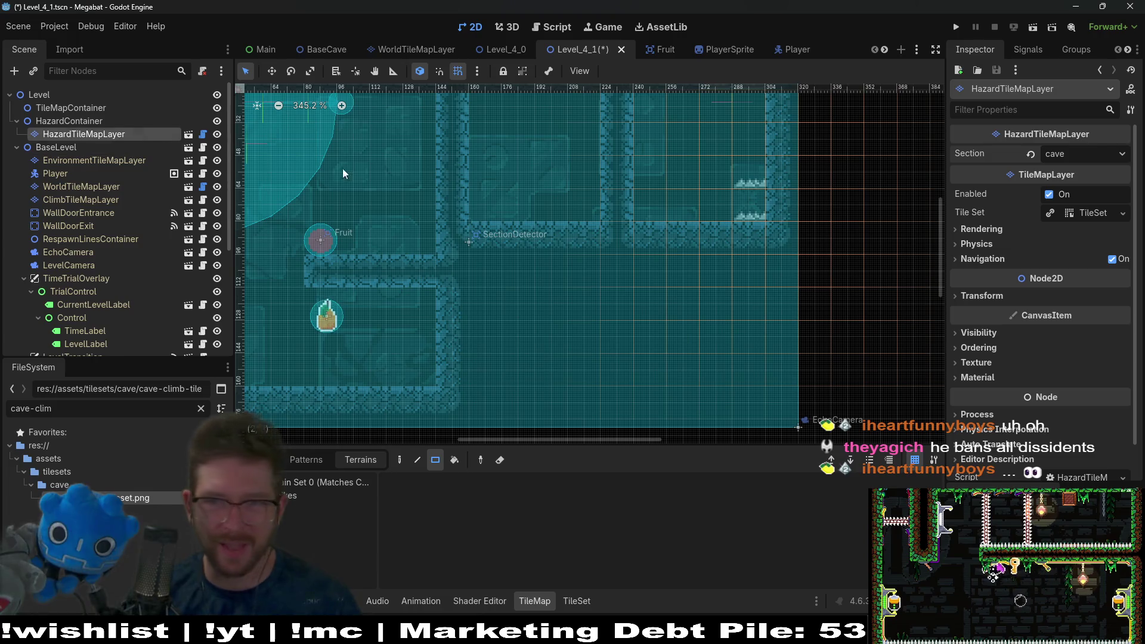
Step: Erase the upper spikes and paint one longer Spikes row along the lower wall
left_click(75, 147)
left_click(70, 134)
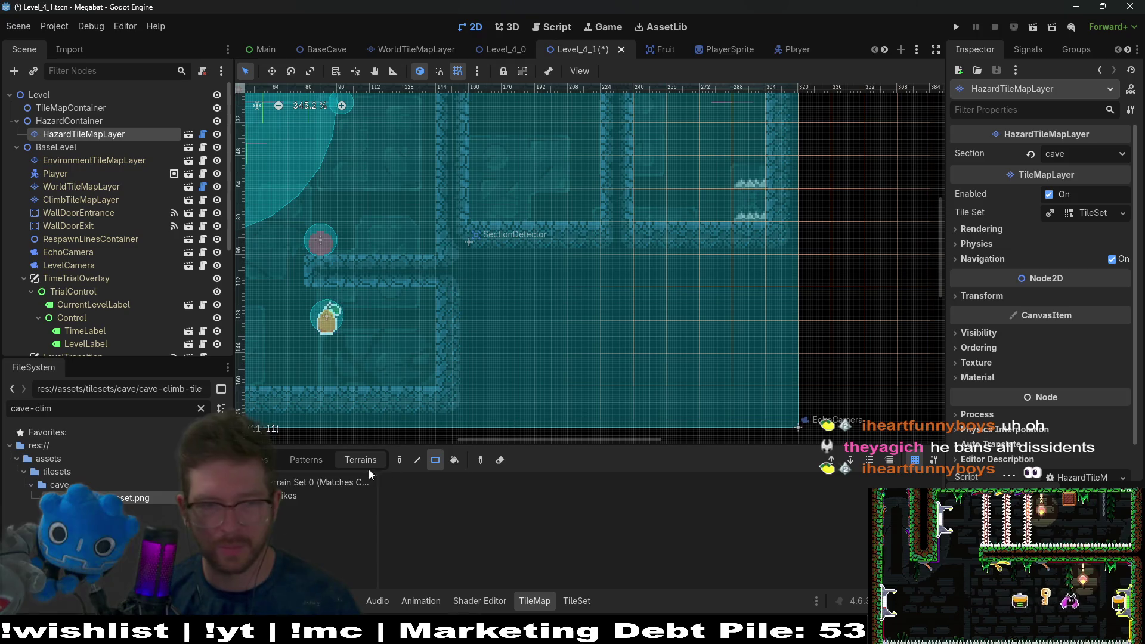
left_click(298, 495)
right_click(755, 185)
left_click_drag(760, 215, 640, 210)
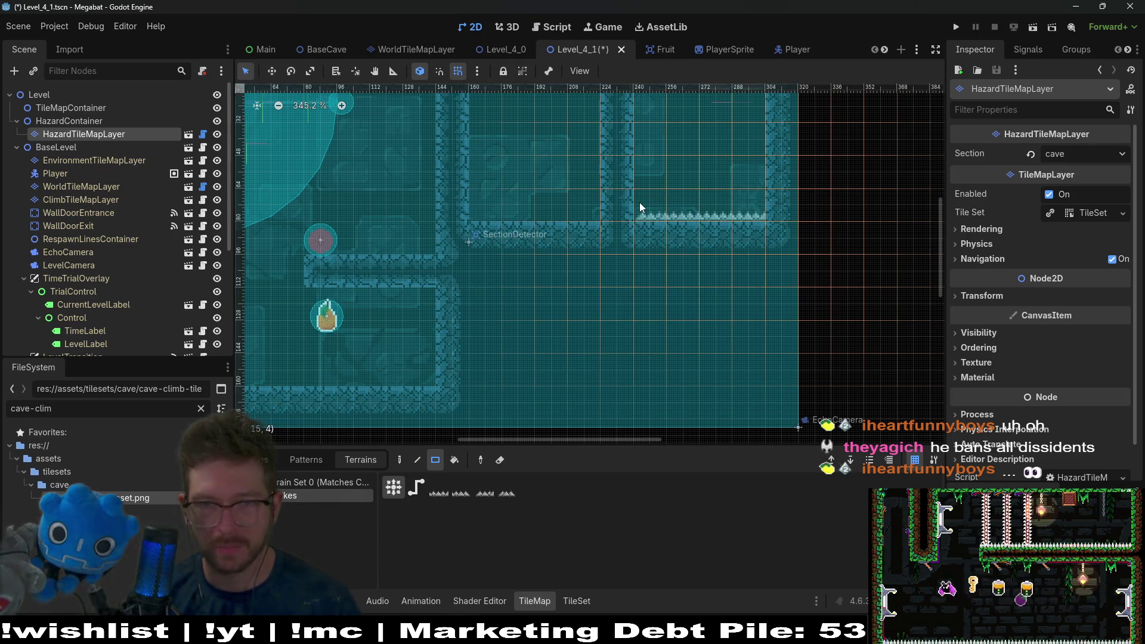
left_click(202, 134)
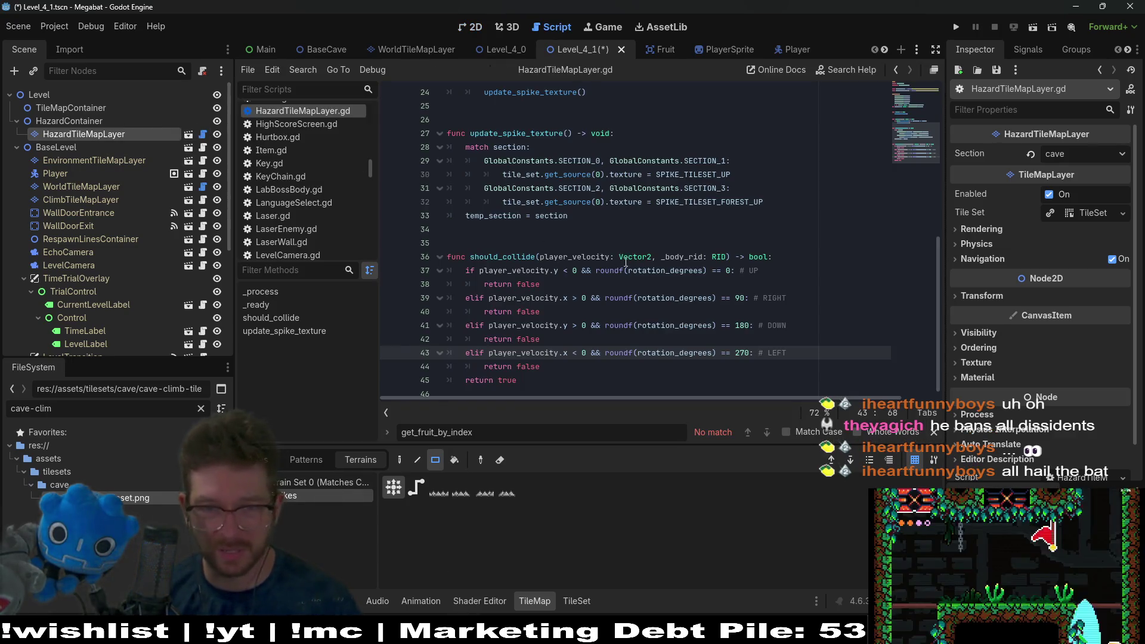
Step: Append ', GlobalConstants' to the forest spike case on line 31
scroll(724, 294, "up", 4)
scroll(725, 295, "down", 2)
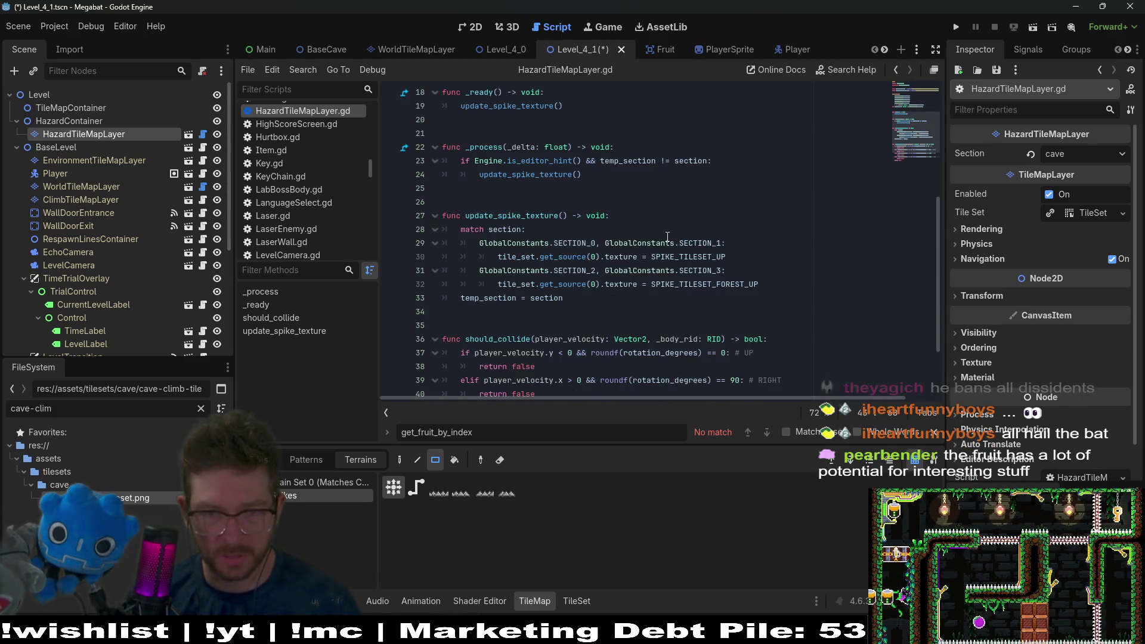
left_click(711, 300)
left_click(722, 272)
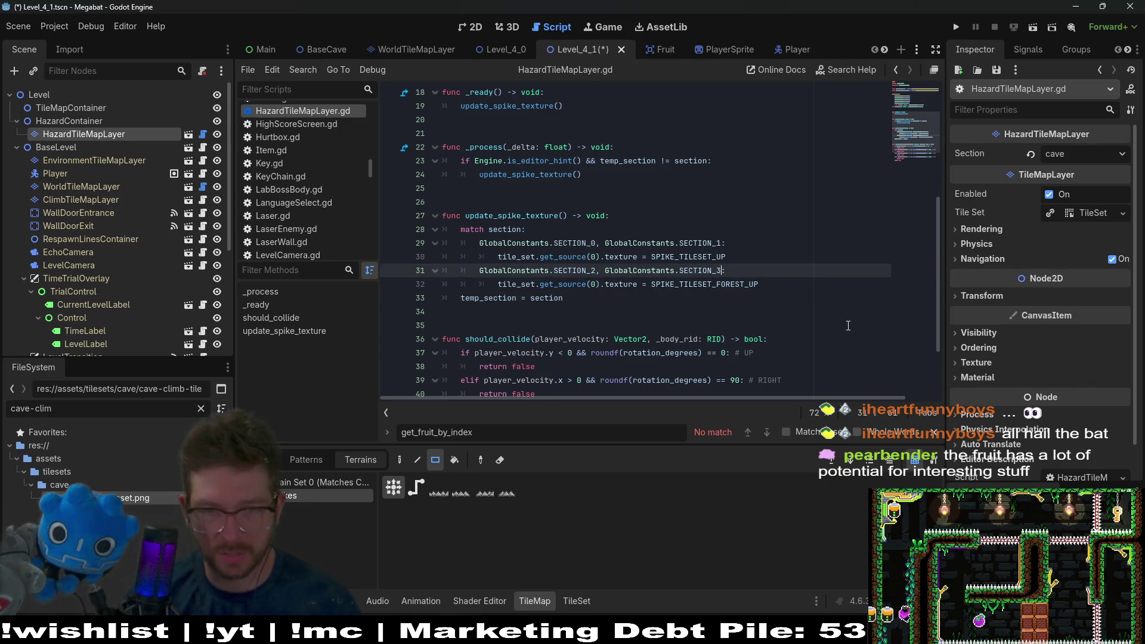
type(", GlobalCons")
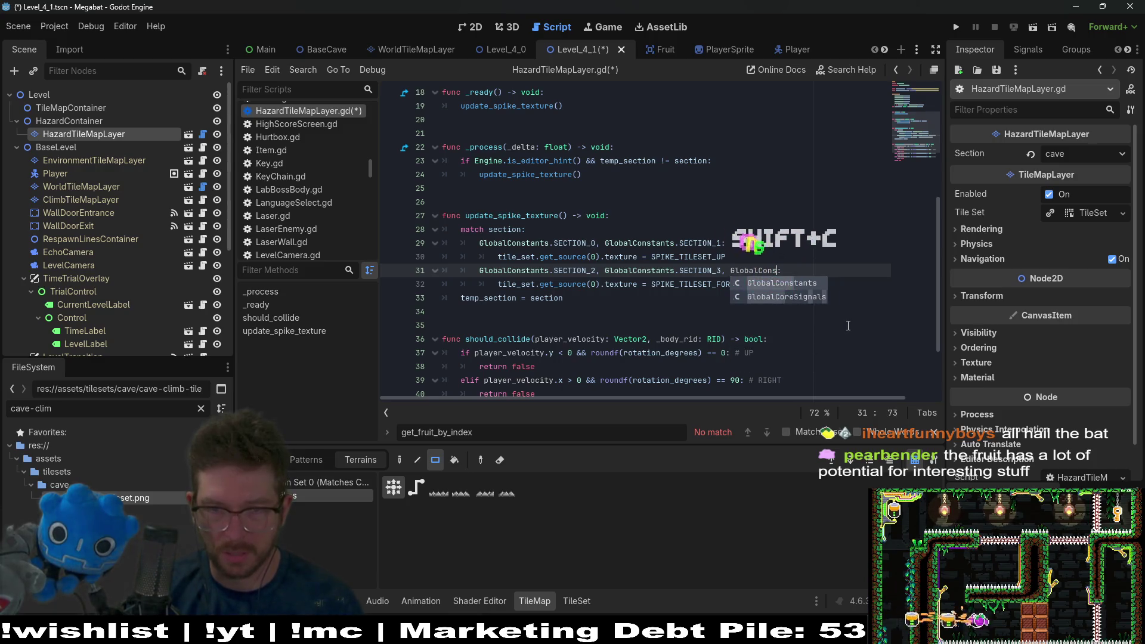
key("Return")
Step: Complete the entry as GlobalConstants.SECTION_4 and save the script
type(".SE")
key("Down")
key("Down")
key("Escape")
key("Down")
key("Up")
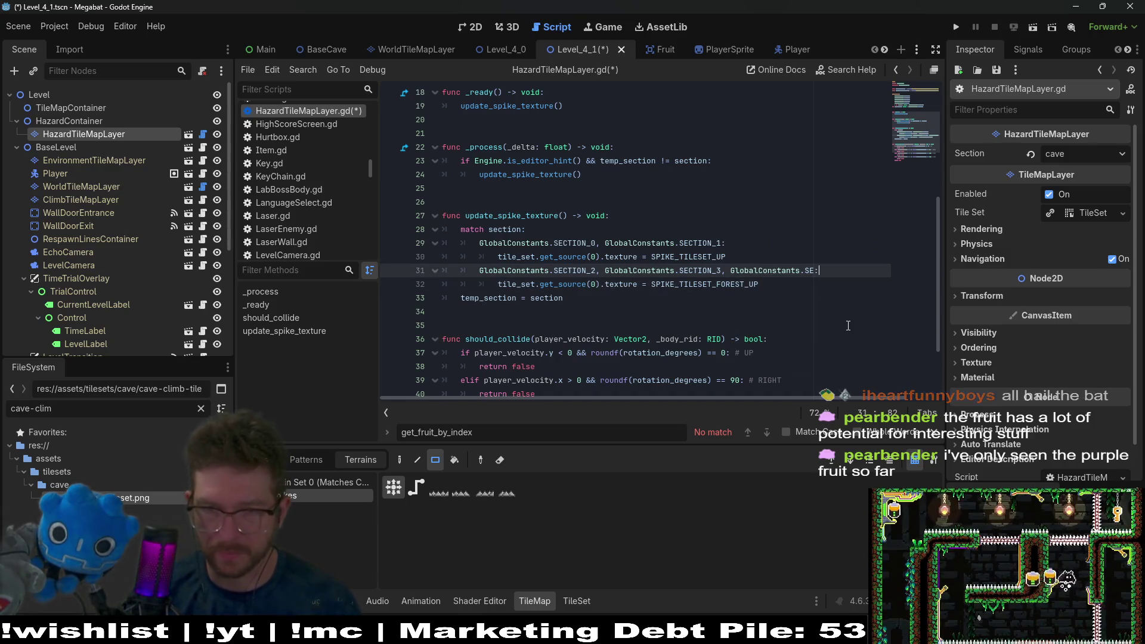
type("CTION")
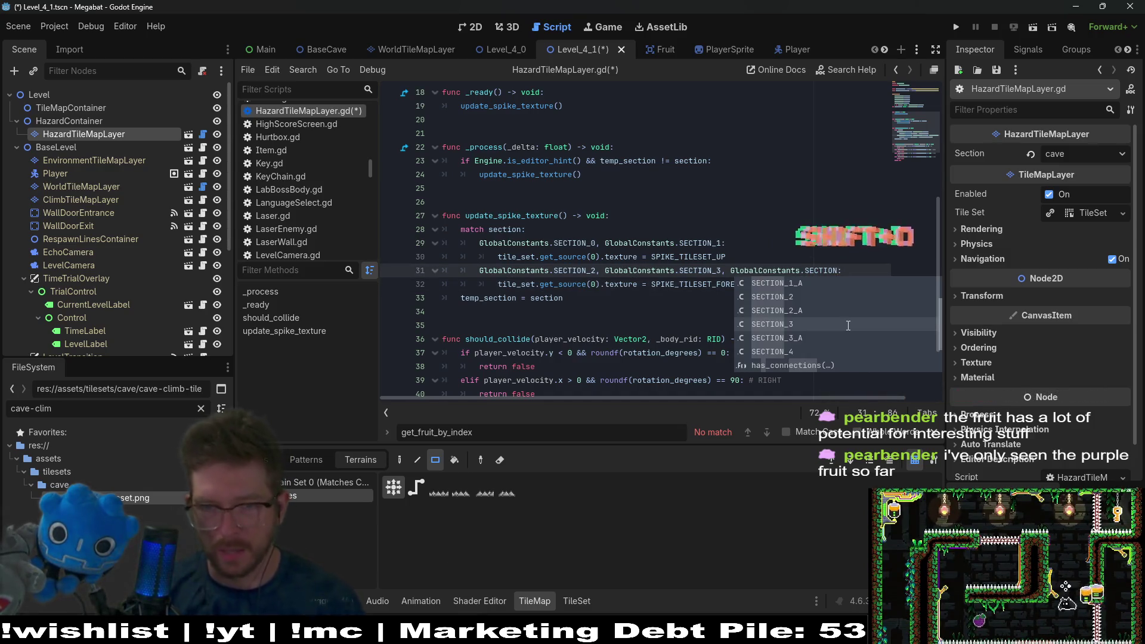
scroll(848, 325, "down", 2)
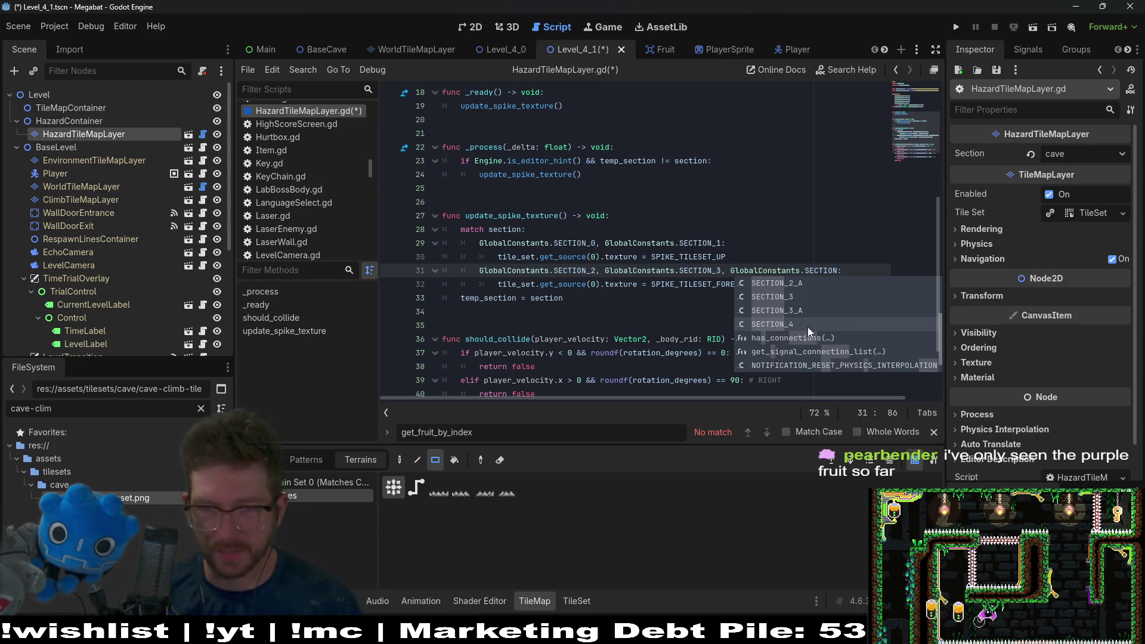
left_click(807, 325)
key("ctrl+s")
left_click(471, 31)
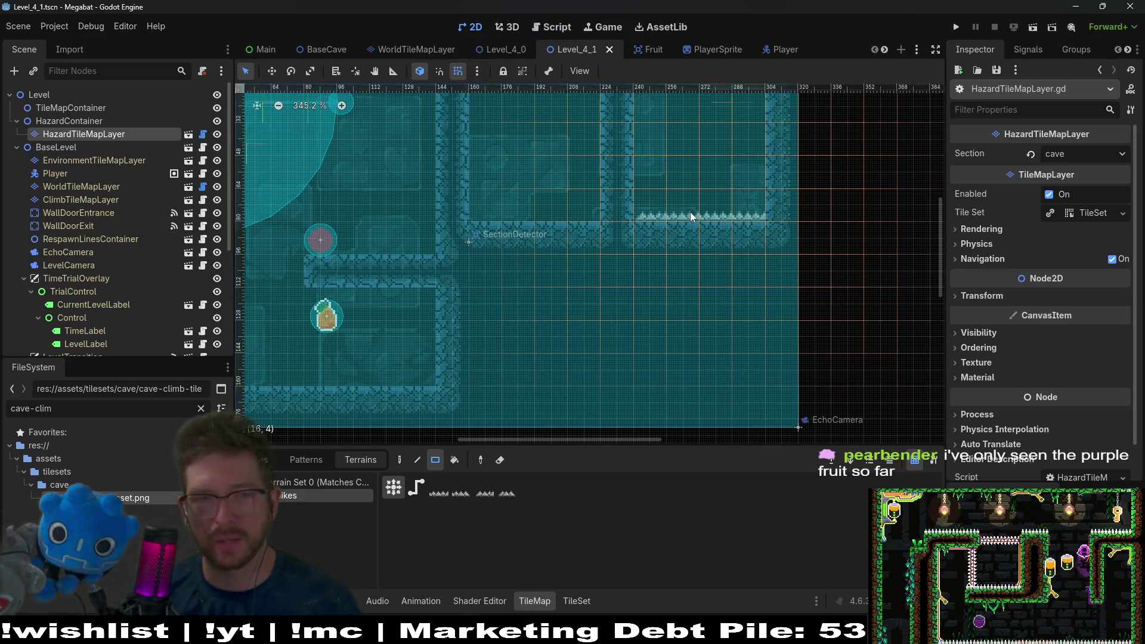
Step: Reselect HazardTileMapLayer and reapply cave as its Section
scroll(690, 212, "up", 2)
left_click(73, 122)
left_click(114, 134)
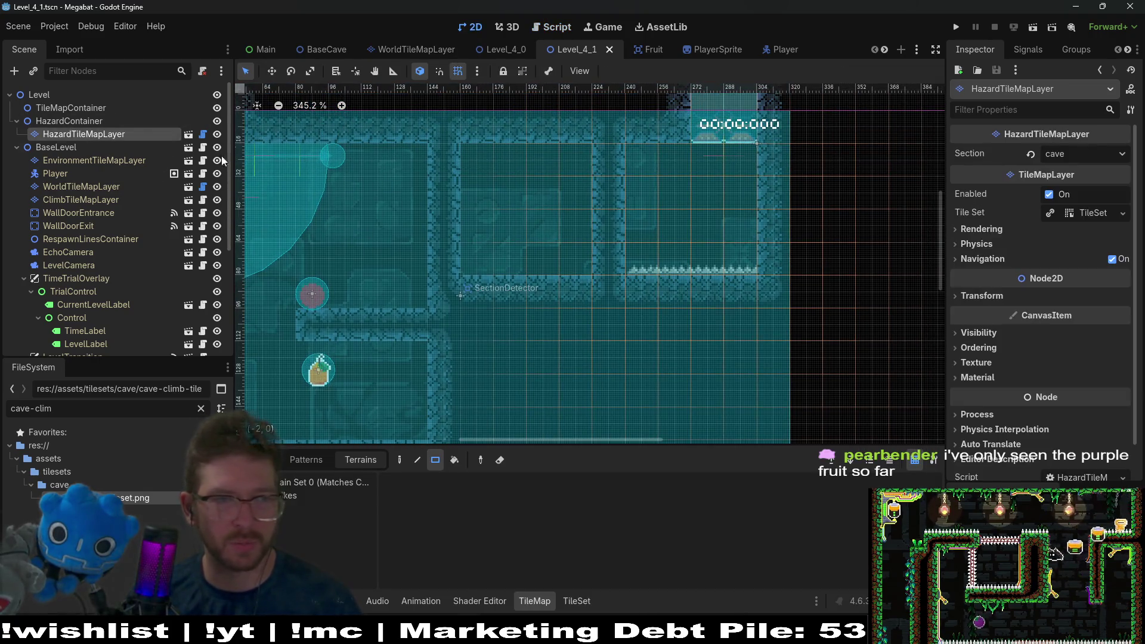
left_click(1082, 159)
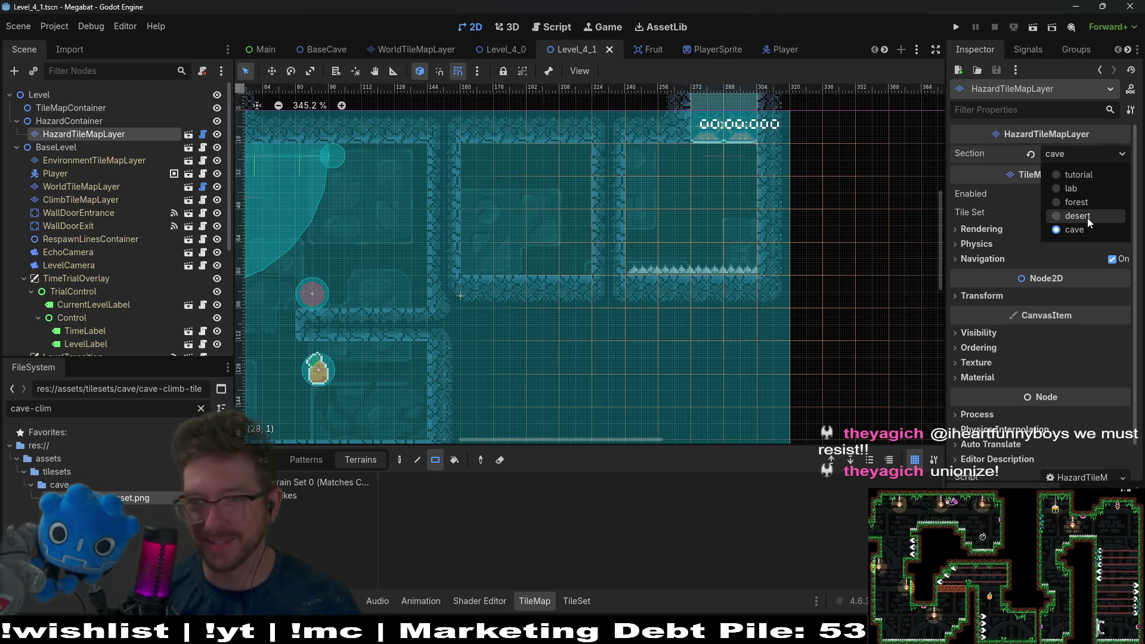
left_click(1083, 229)
left_click(1071, 154)
left_click(1083, 216)
left_click(1072, 157)
left_click(1085, 229)
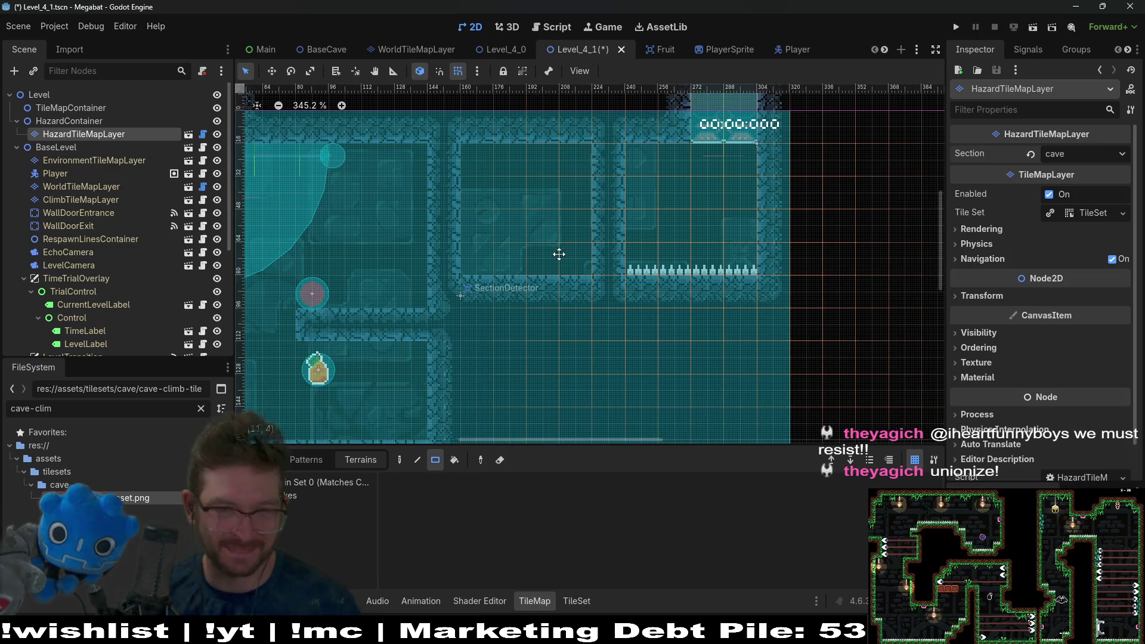
Step: Paint a row of Spikes terrain along the middle upper room's floor
scroll(545, 253, "left", 3)
left_click(335, 492)
left_click_drag(656, 262, 560, 257)
scroll(689, 232, "right", 3)
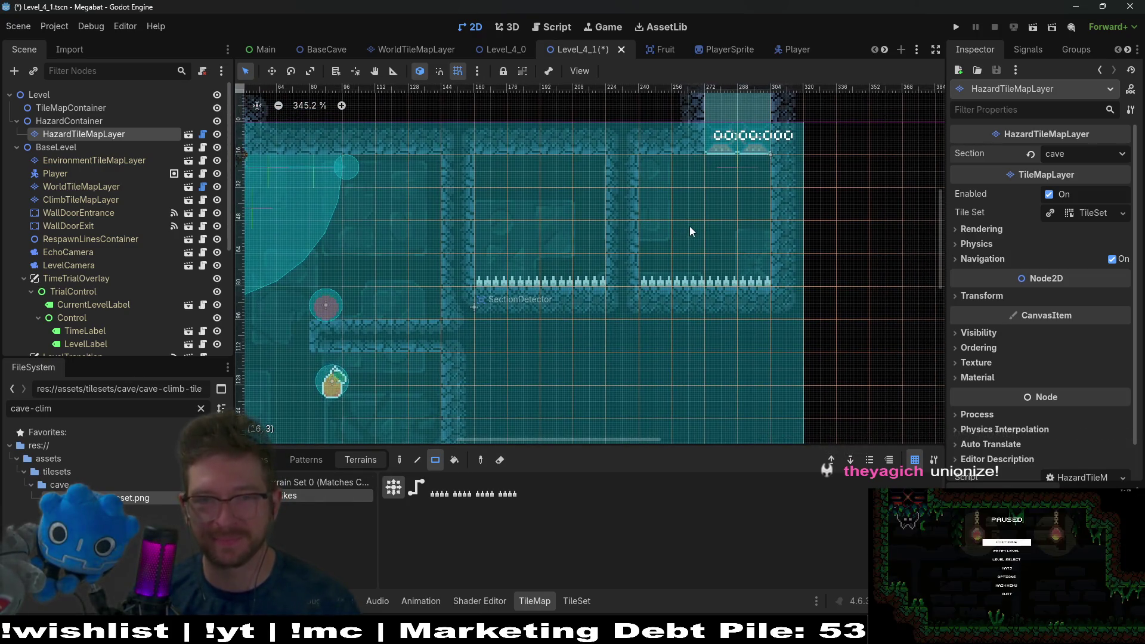
scroll(592, 220, "down", 2)
scroll(593, 223, "down", 2)
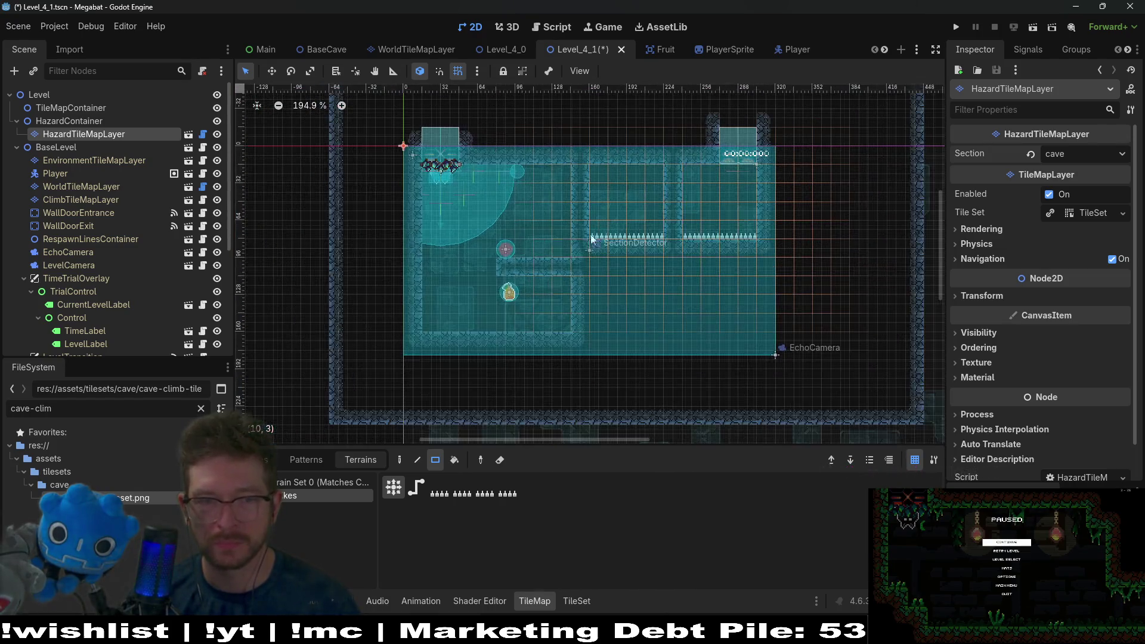
scroll(77, 228, "down", 5)
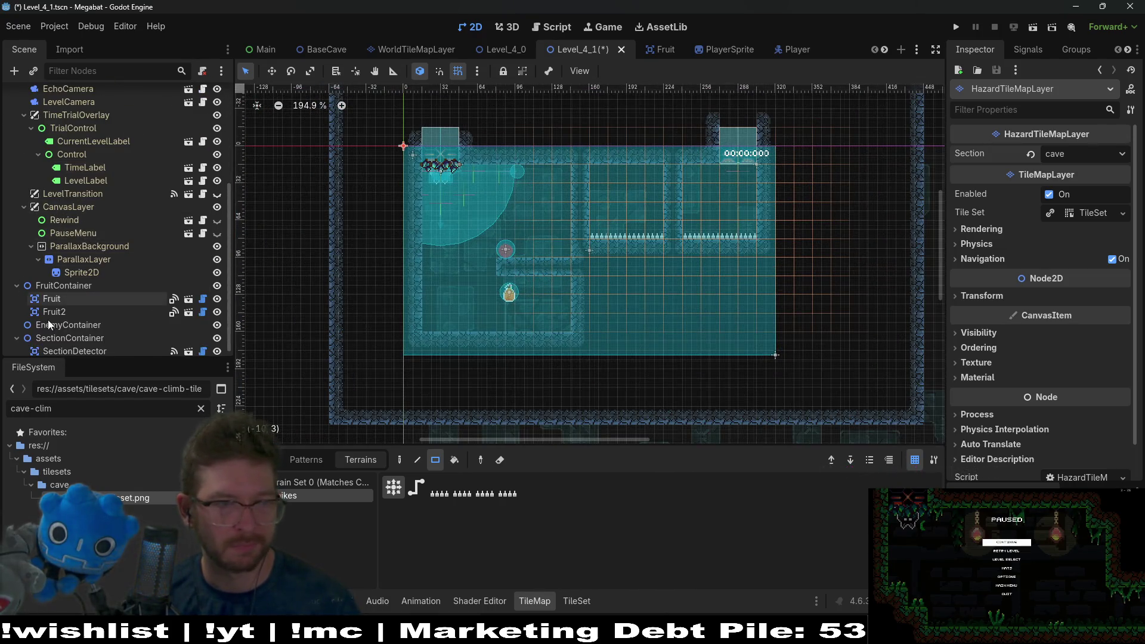
Step: Move the red orb Fruit down into the lower room with the Move tool
left_click(61, 300)
scroll(496, 285, "up", 6)
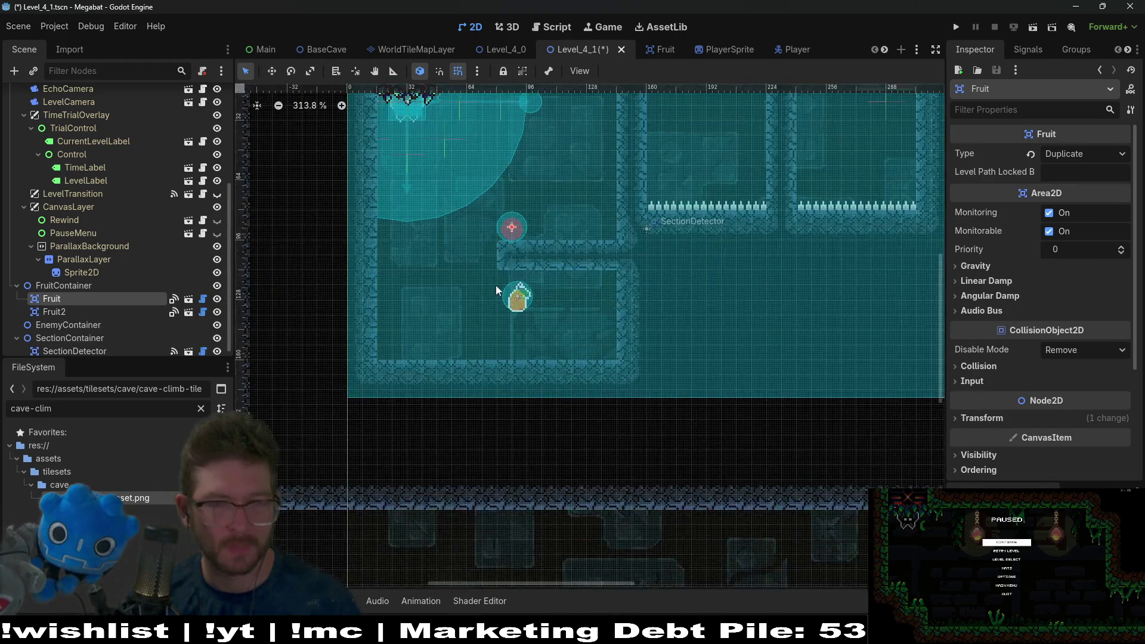
left_click_drag(509, 216, 487, 318)
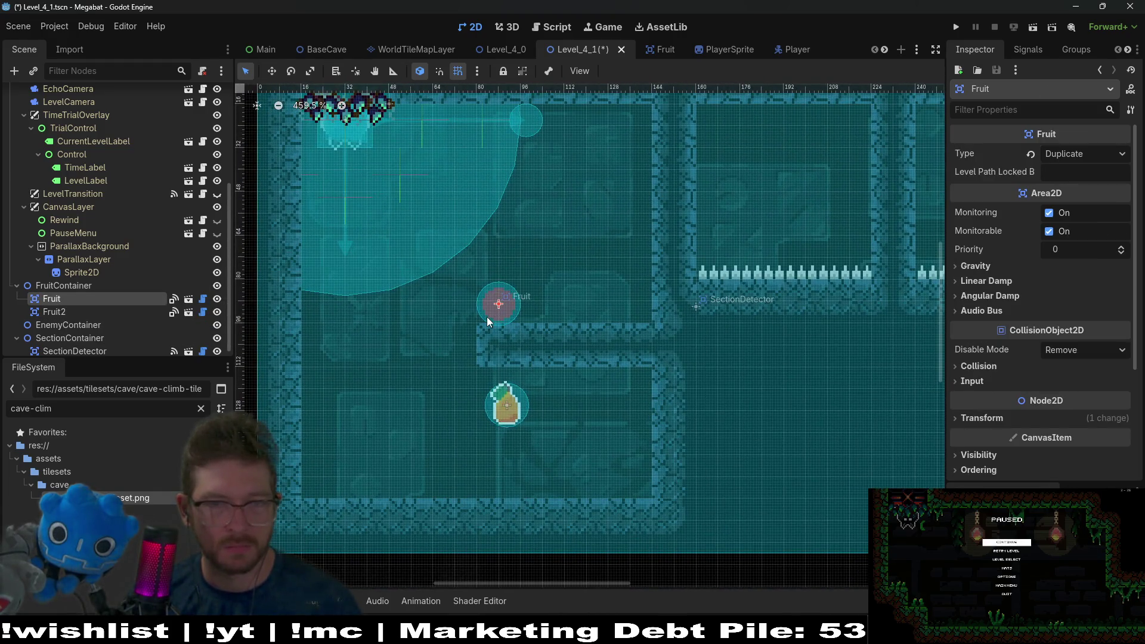
key("w")
mouse_move(515, 258)
left_mouse_down()
mouse_move(539, 208)
mouse_move(578, 411)
mouse_move(561, 436)
left_mouse_up()
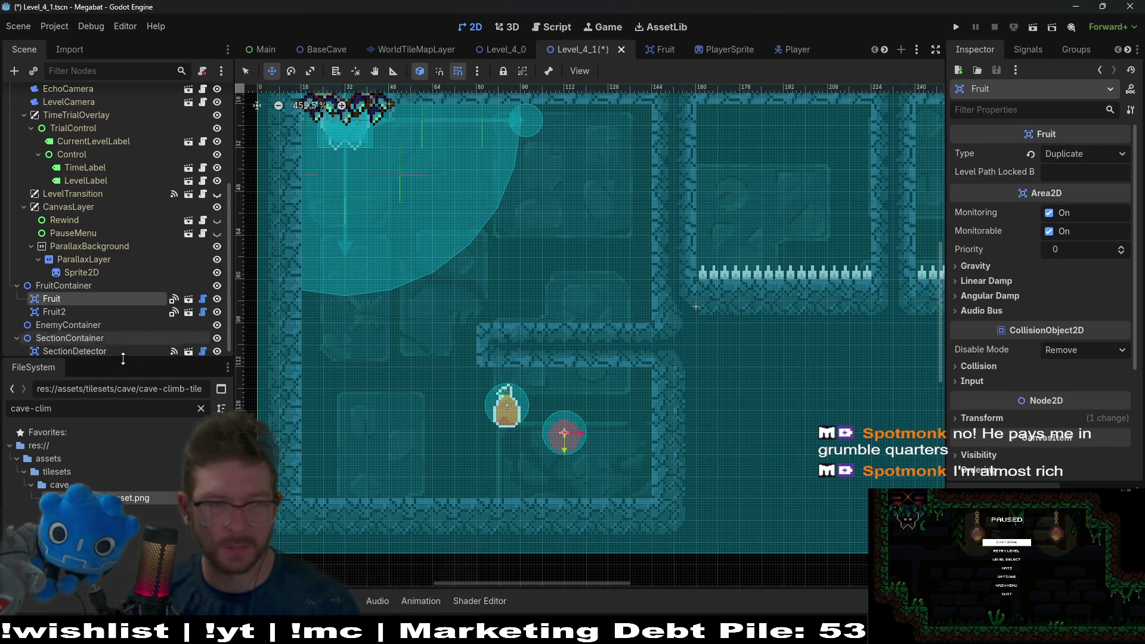
Step: Move the pear Fruit2 up to sit just above the ledge
left_click(71, 311)
left_click_drag(536, 355, 568, 221)
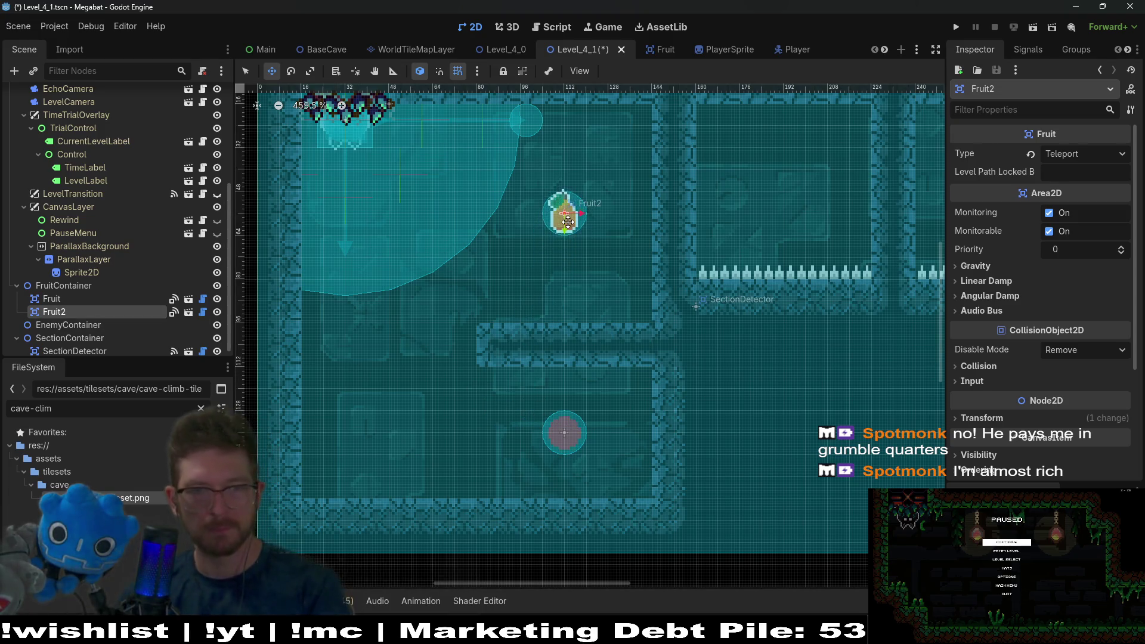
left_click_drag(568, 221, 566, 230)
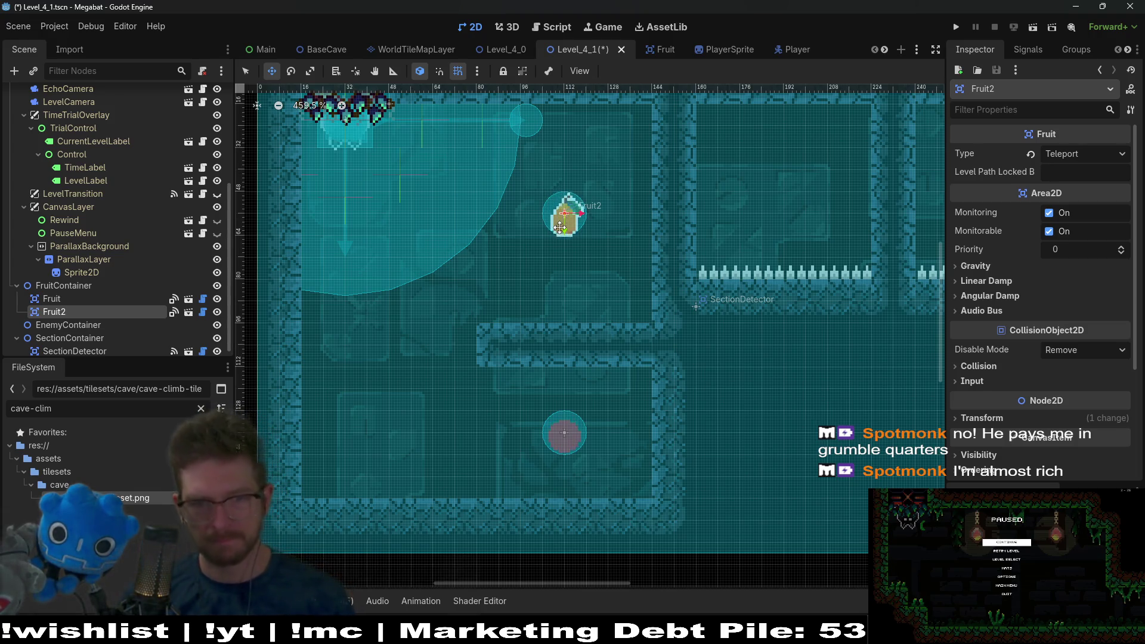
Step: Select WorldTileMapLayer and look over its settings
scroll(70, 212, "up", 5)
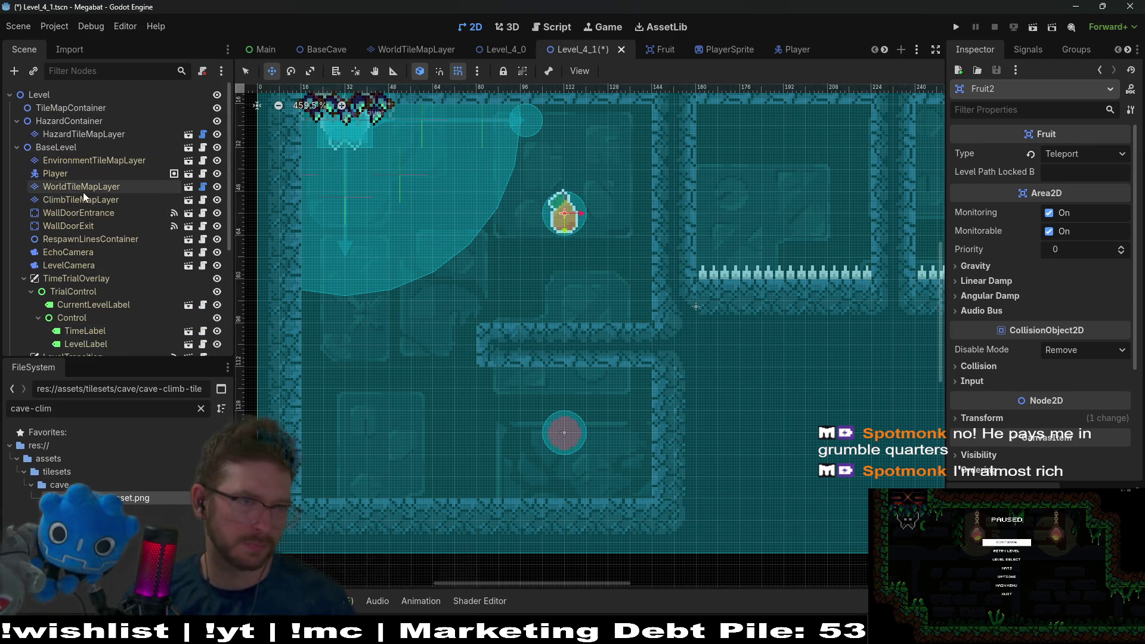
left_click(83, 190)
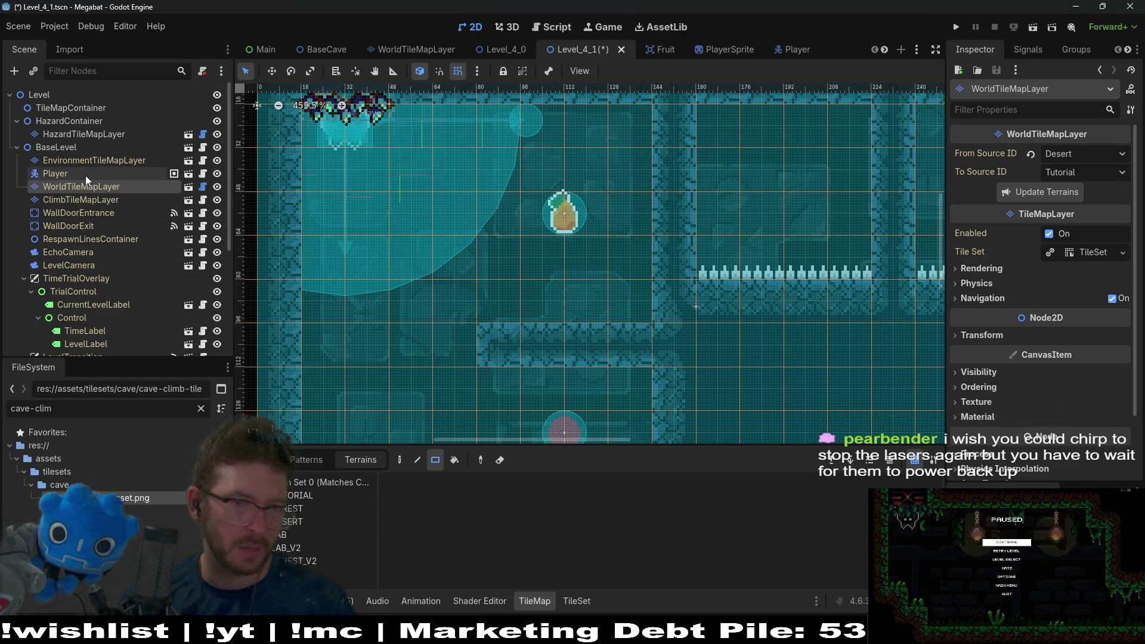
scroll(118, 237, "down", 5)
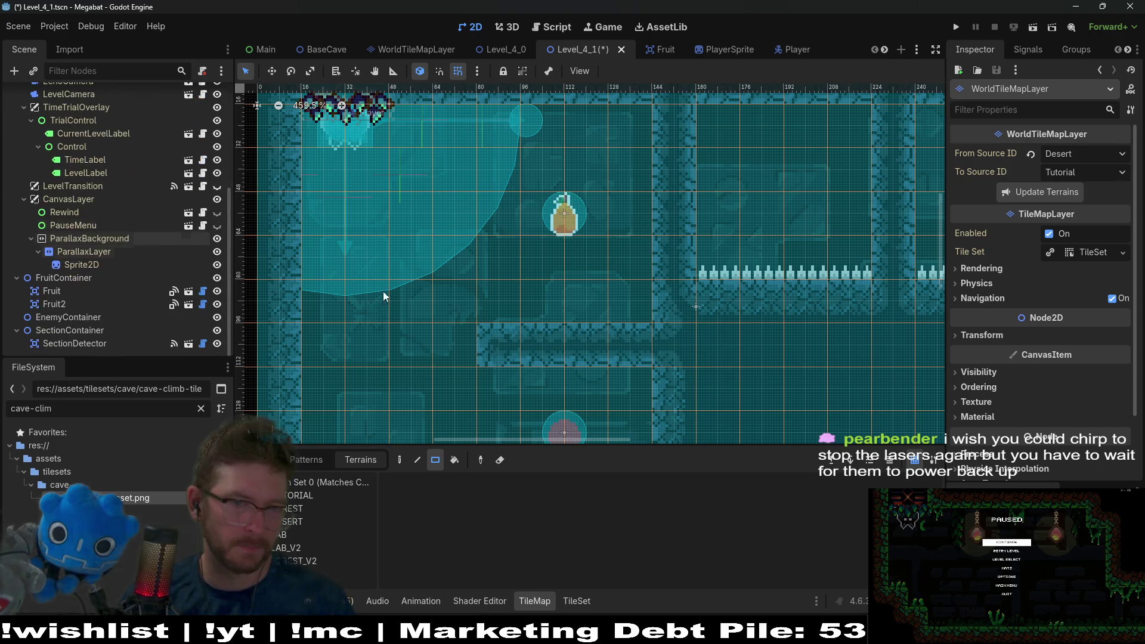
scroll(557, 304, "down", 5)
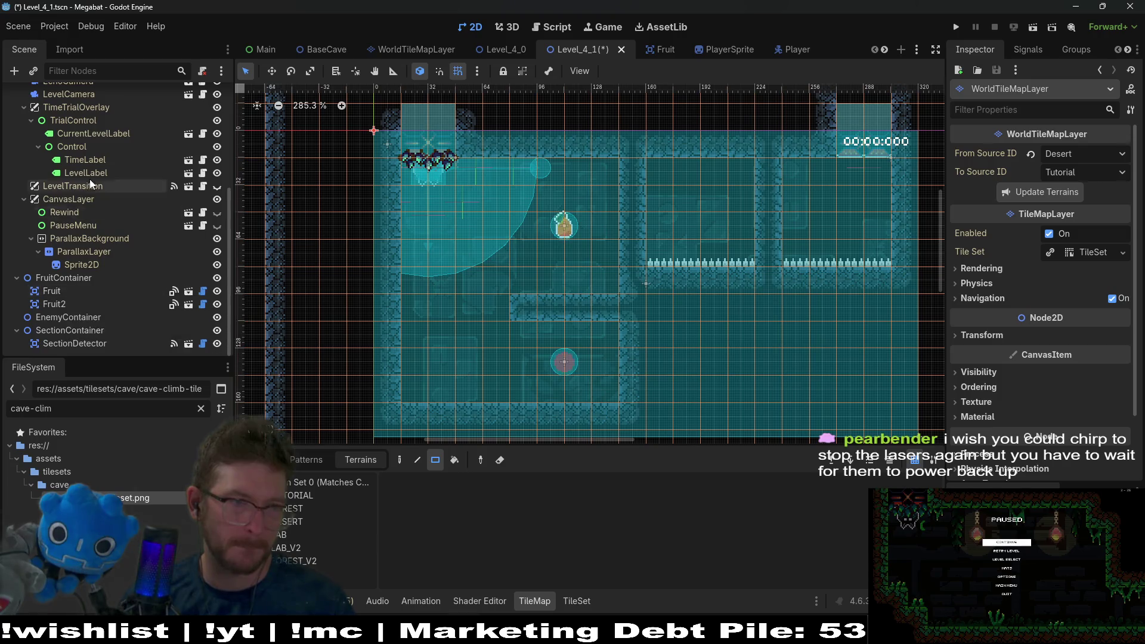
scroll(88, 178, "up", 5)
Step: Check ClimbTileMapLayer, then save Level_4_1 and run the current scene
left_click(84, 203)
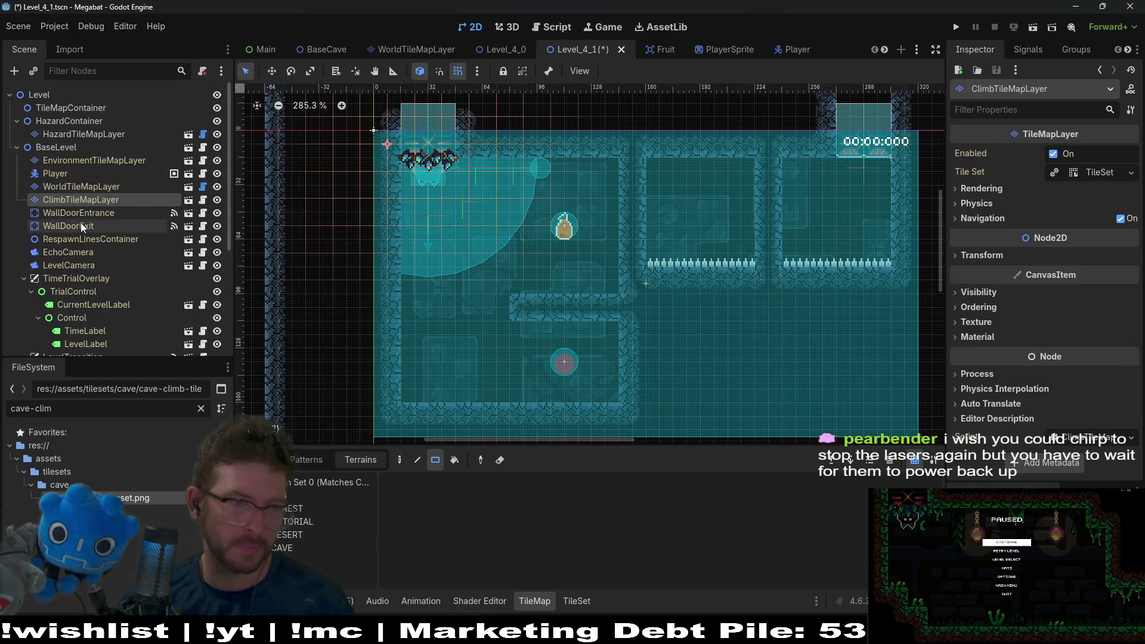
left_click(73, 188)
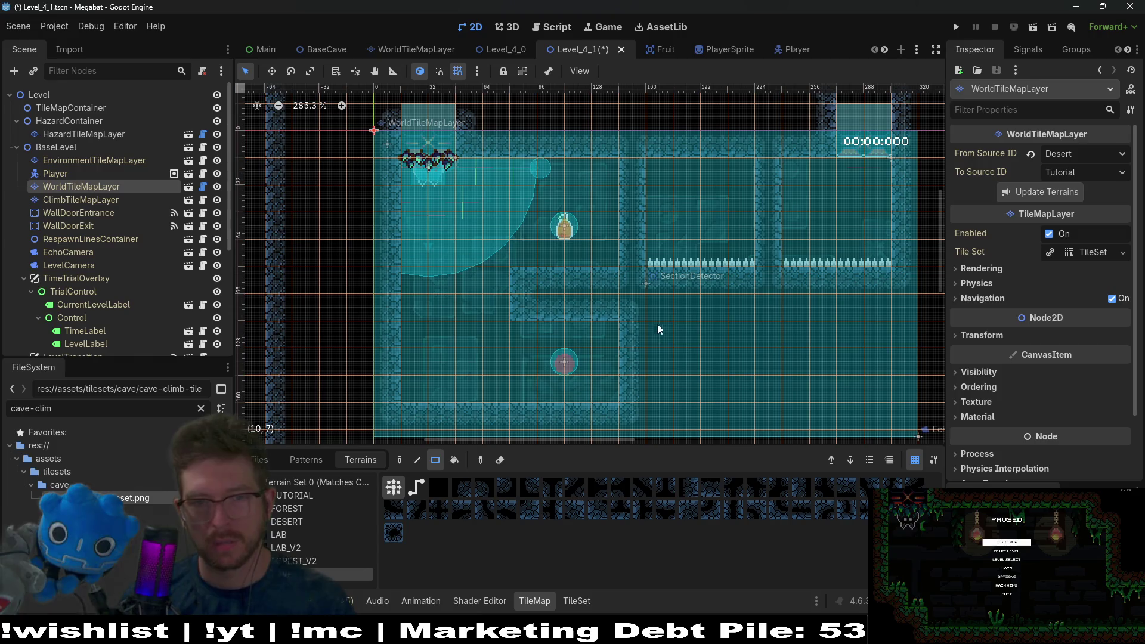
scroll(599, 324, "right", 5)
scroll(617, 324, "left", 4)
scroll(617, 323, "down", 1)
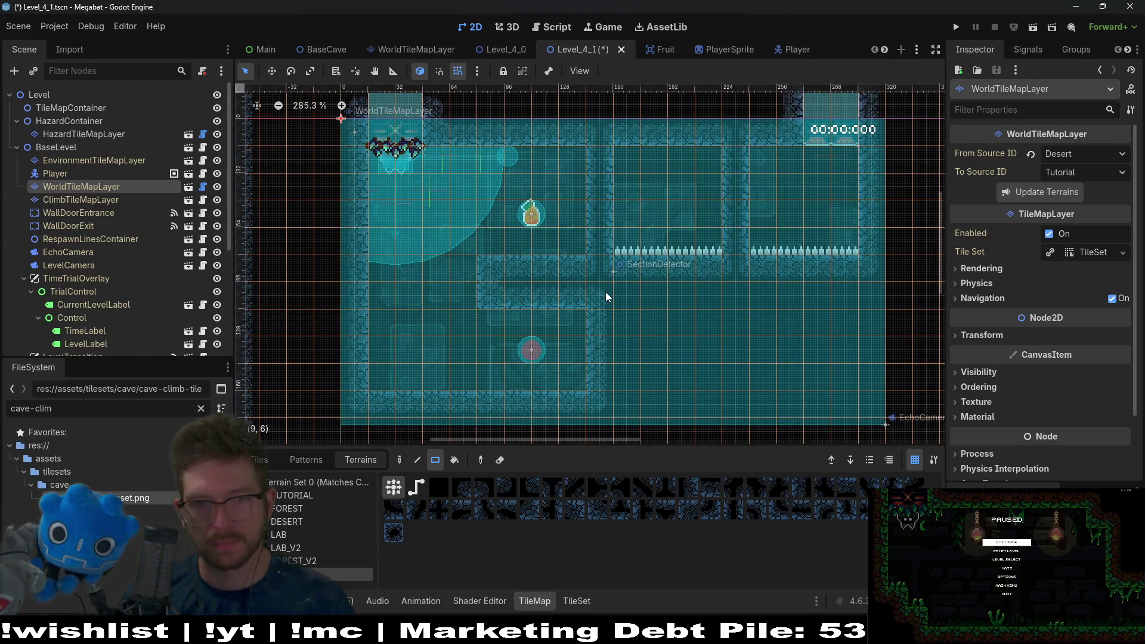
left_click(1033, 29)
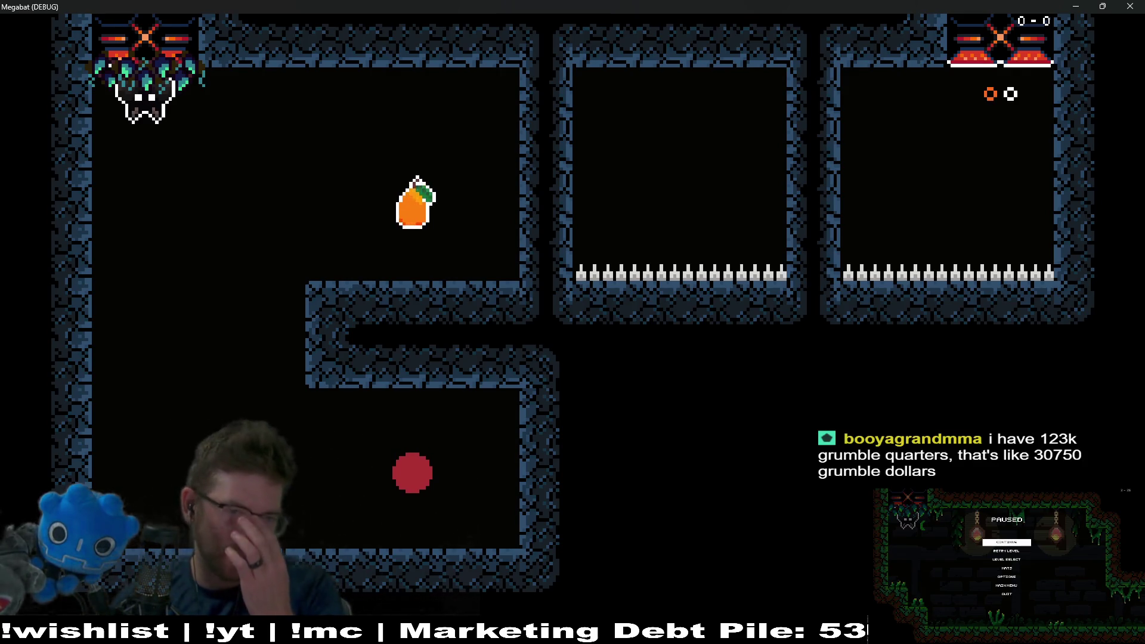
Step: Fly the bat to the pear, drop down for the red orb, climb back, then close the game
key("space")
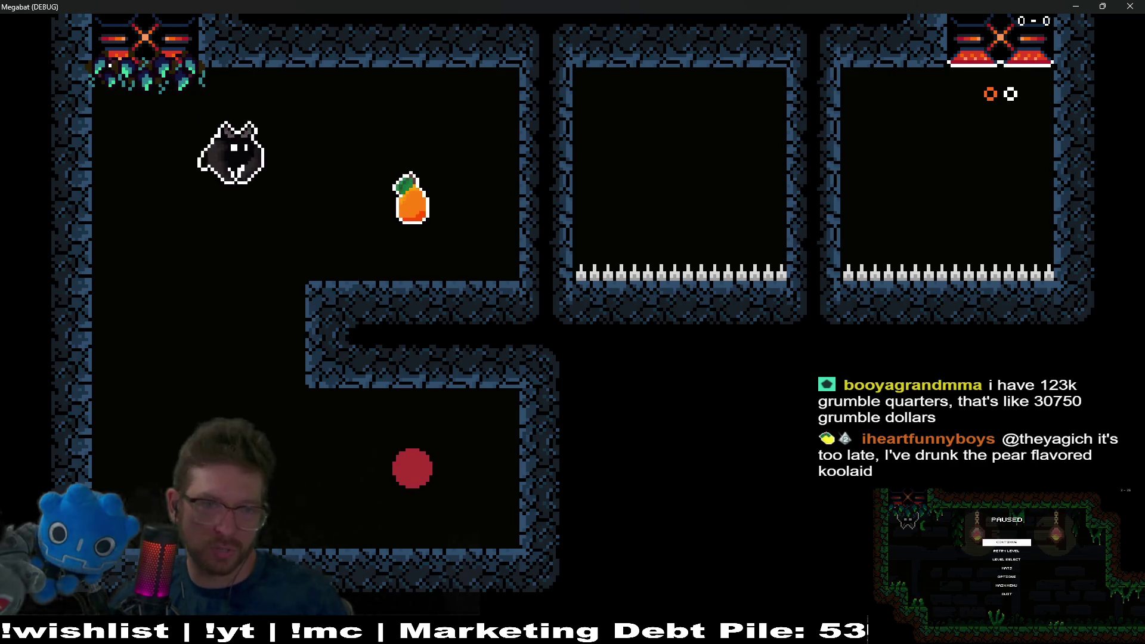
key("Left")
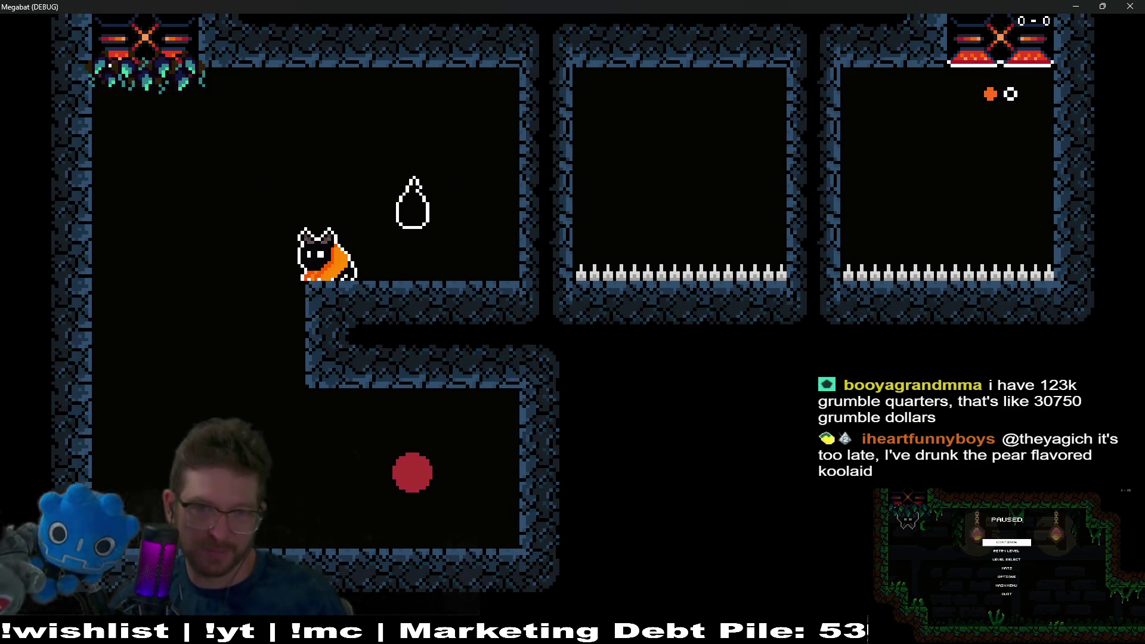
key("space")
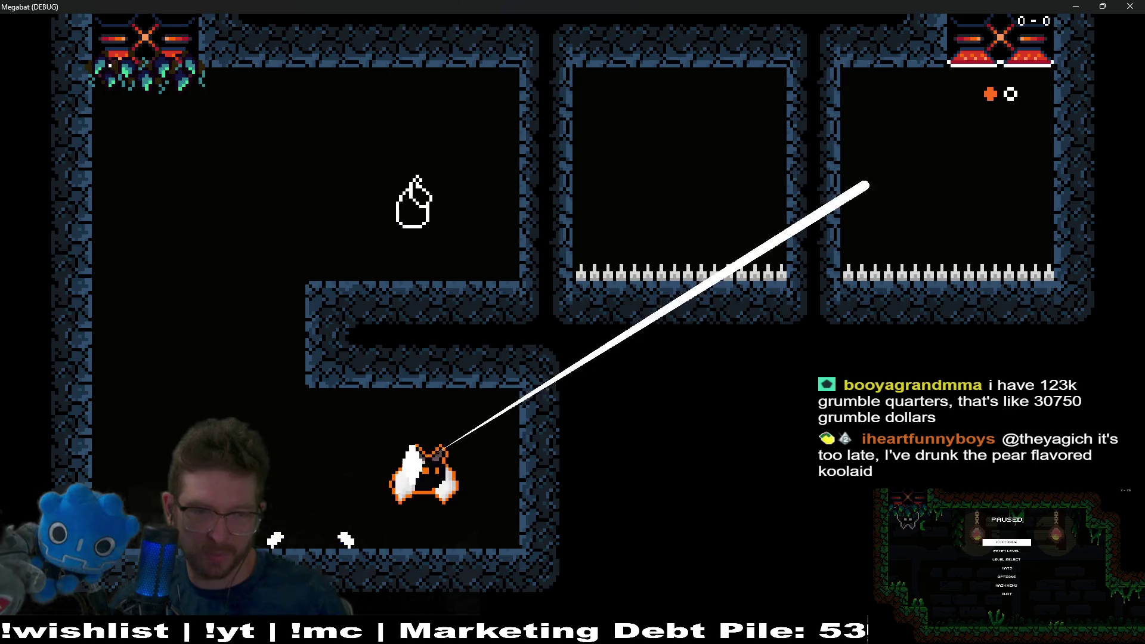
key("Left")
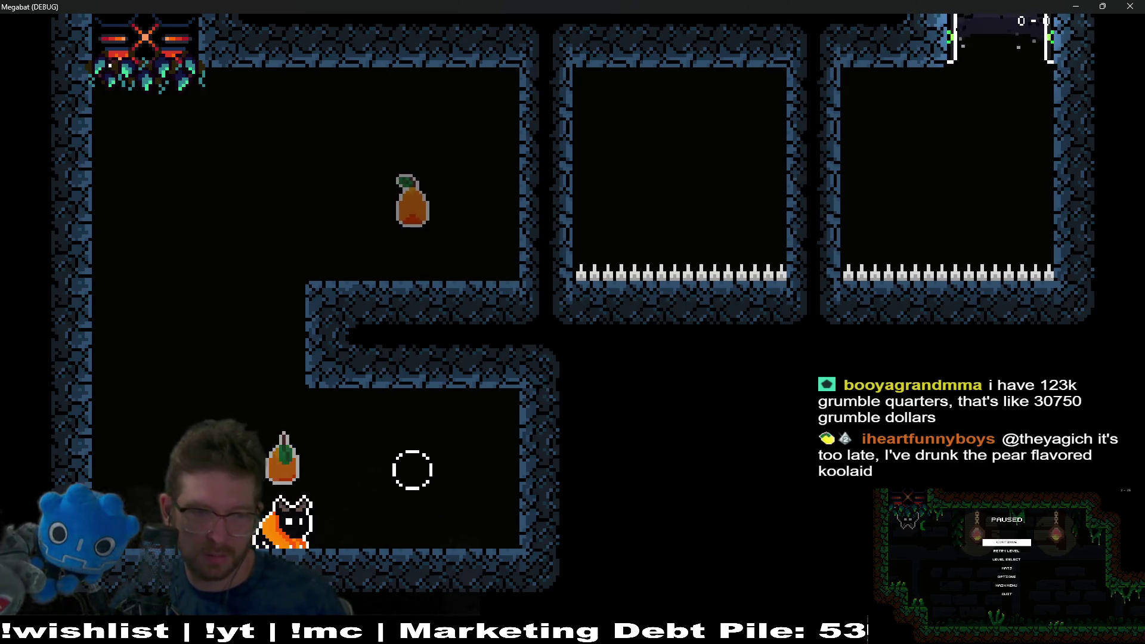
key("space")
key("space")
key("Right")
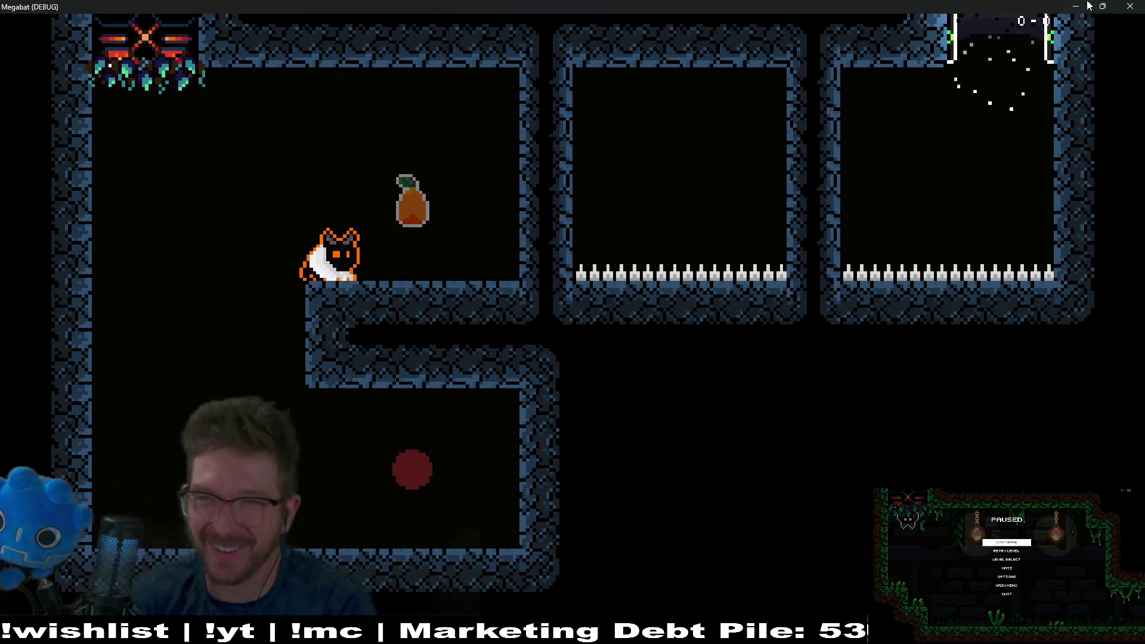
left_click(1143, 5)
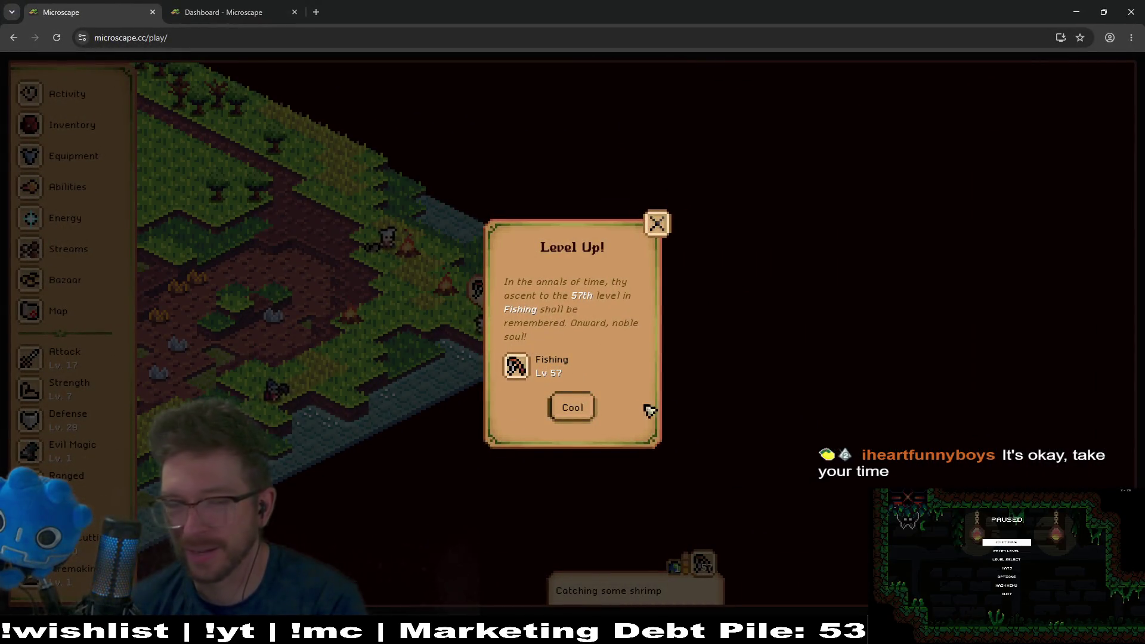
Step: Dismiss the level-up notice and cancel moving to a new idle spot
left_click(583, 417)
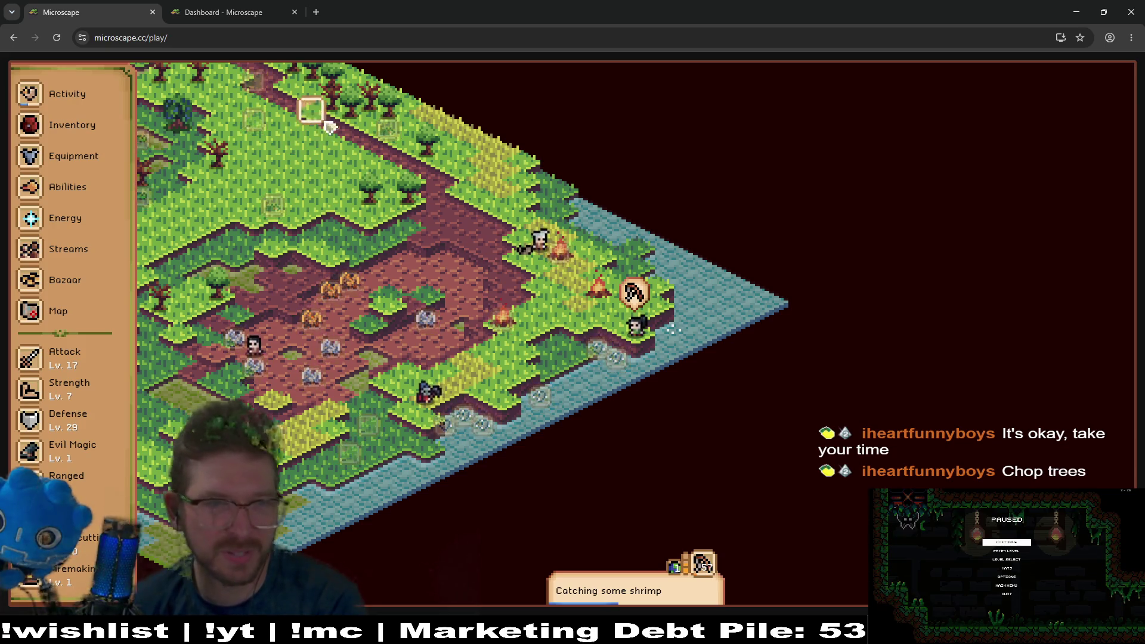
left_click(339, 142)
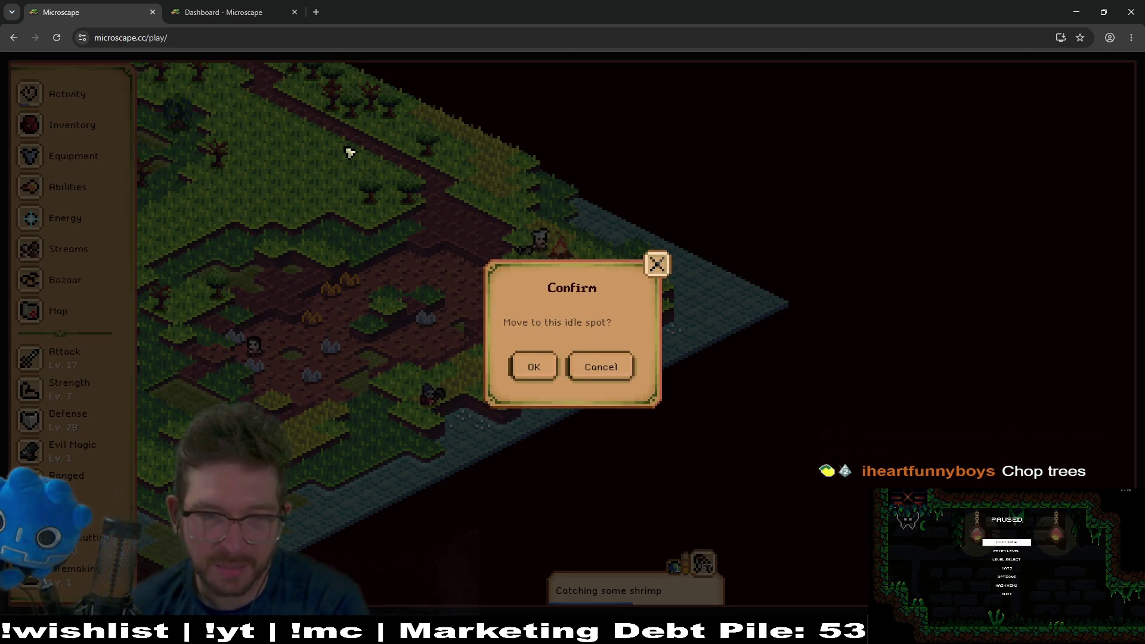
left_click(659, 269)
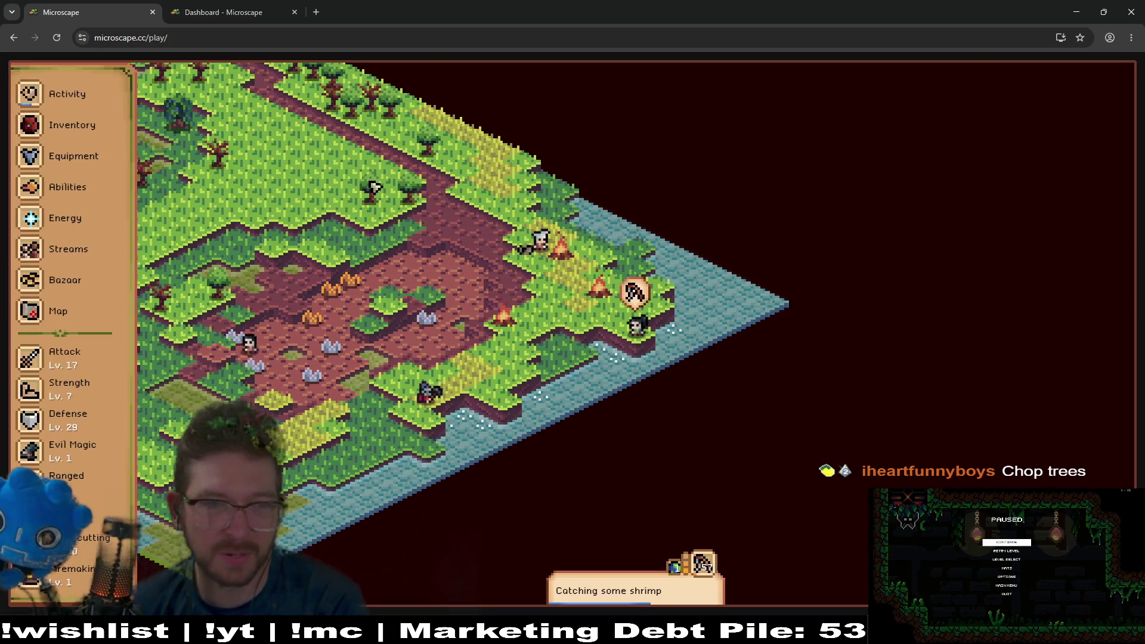
scroll(420, 292, "up", 1)
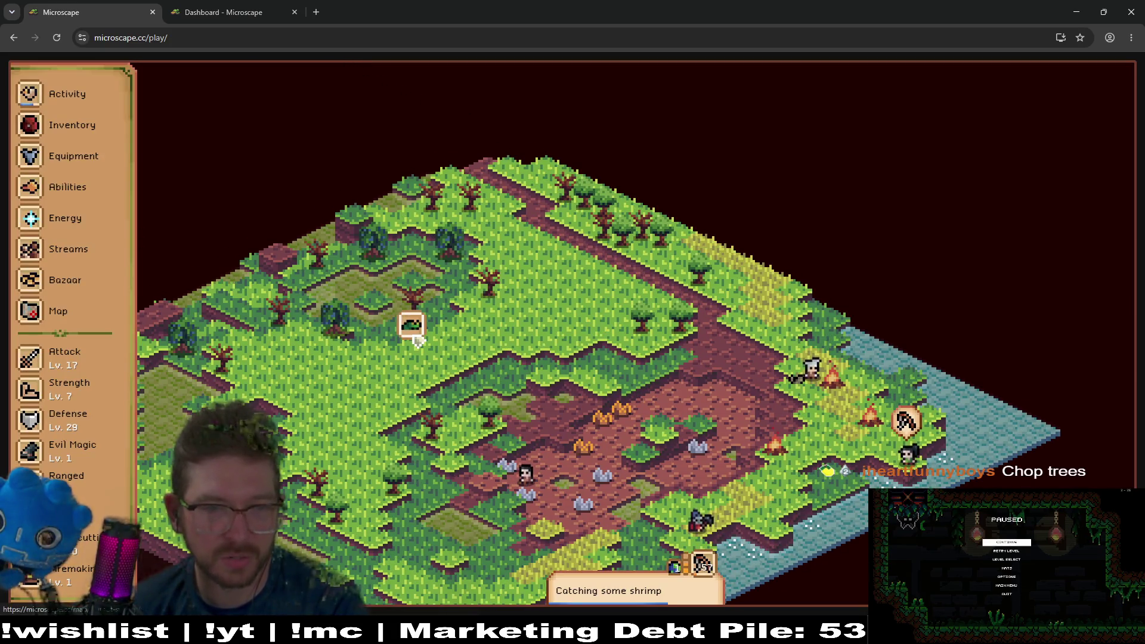
Step: View and close a player profile, then open the Woodcutting guidebook's Trees details
left_click(703, 564)
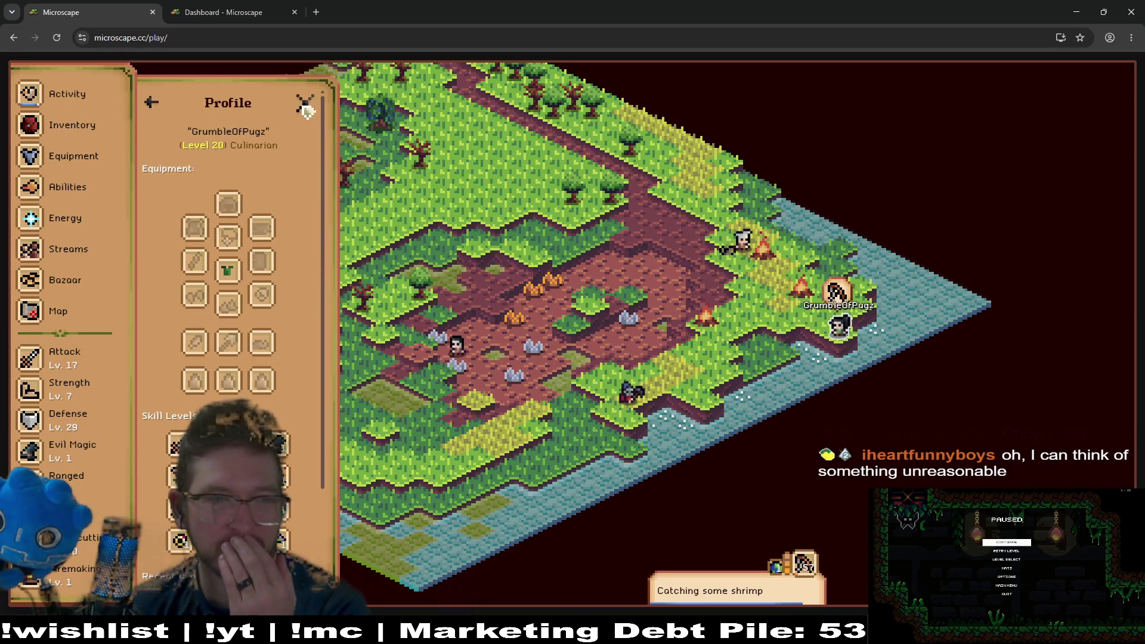
left_click(312, 106)
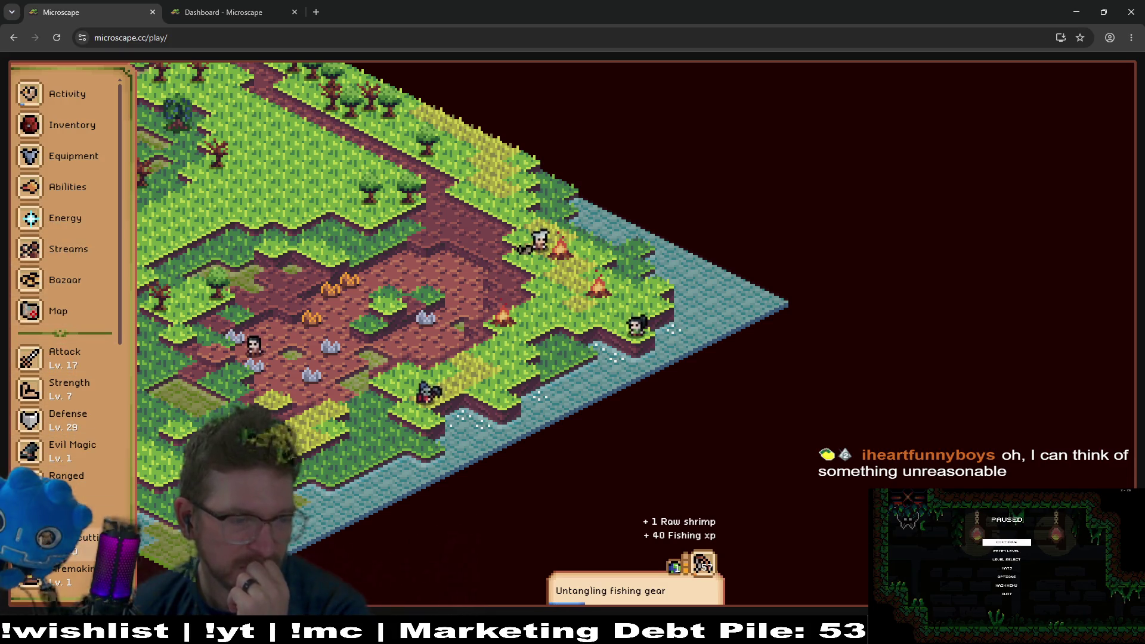
left_click(60, 544)
left_click(238, 190)
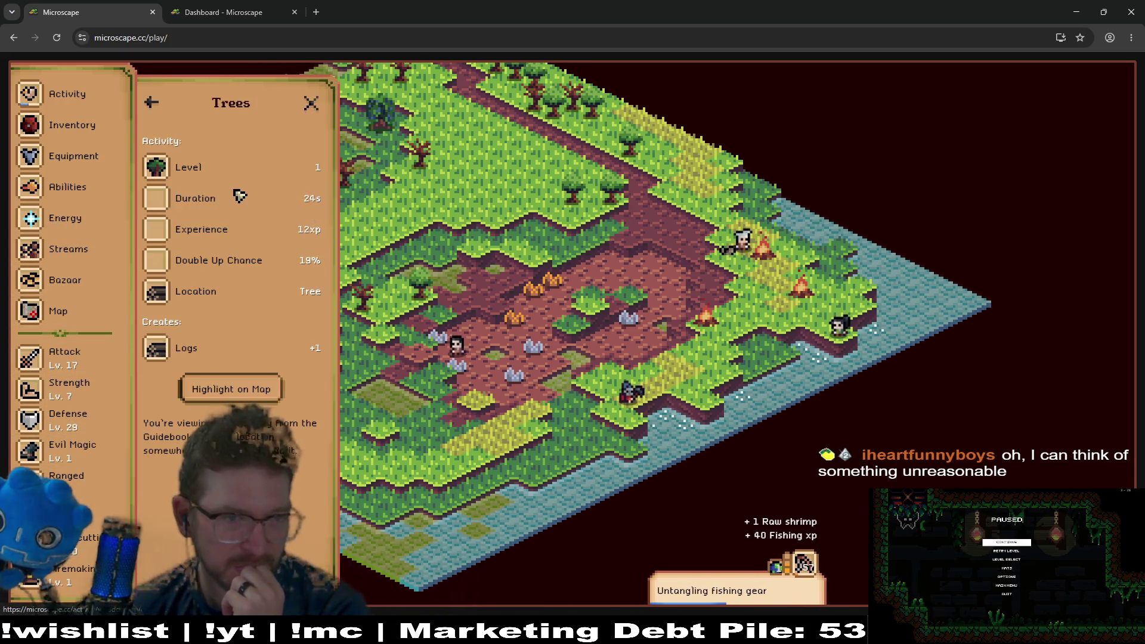
left_click(231, 389)
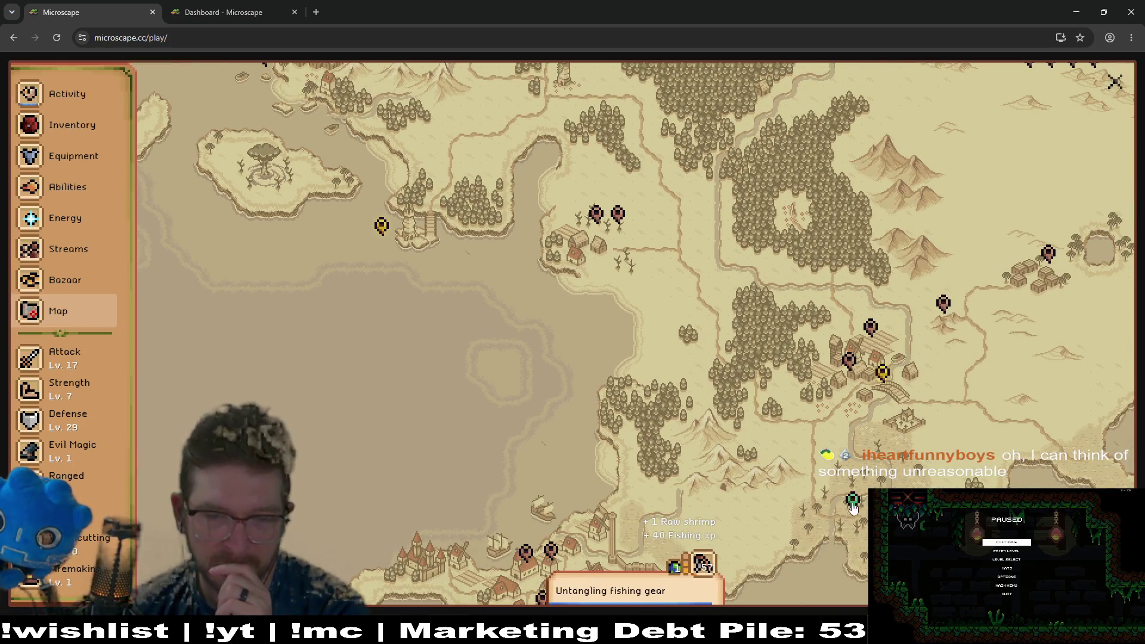
Step: Pan the world map north to Fencewell Bridge and open its options
left_click_drag(811, 491, 732, 327)
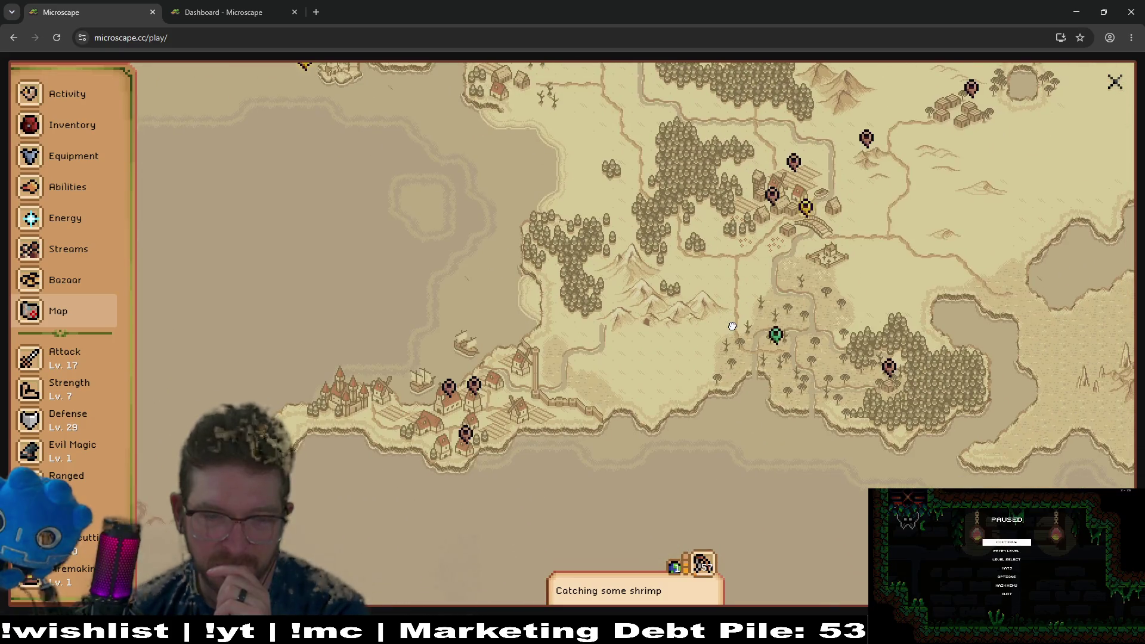
left_click_drag(730, 369, 737, 511)
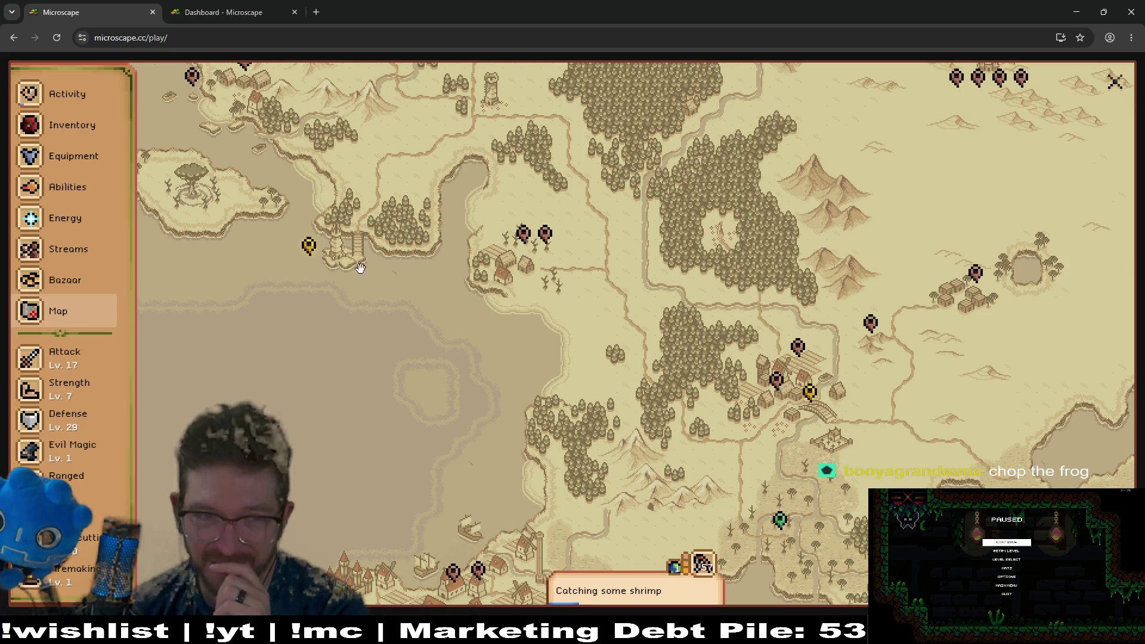
left_click_drag(550, 374, 573, 489)
left_click_drag(584, 232, 591, 334)
left_click_drag(583, 269, 596, 394)
mouse_move(632, 334)
left_mouse_down()
mouse_move(647, 477)
mouse_move(836, 472)
mouse_move(764, 471)
mouse_move(806, 354)
left_mouse_up()
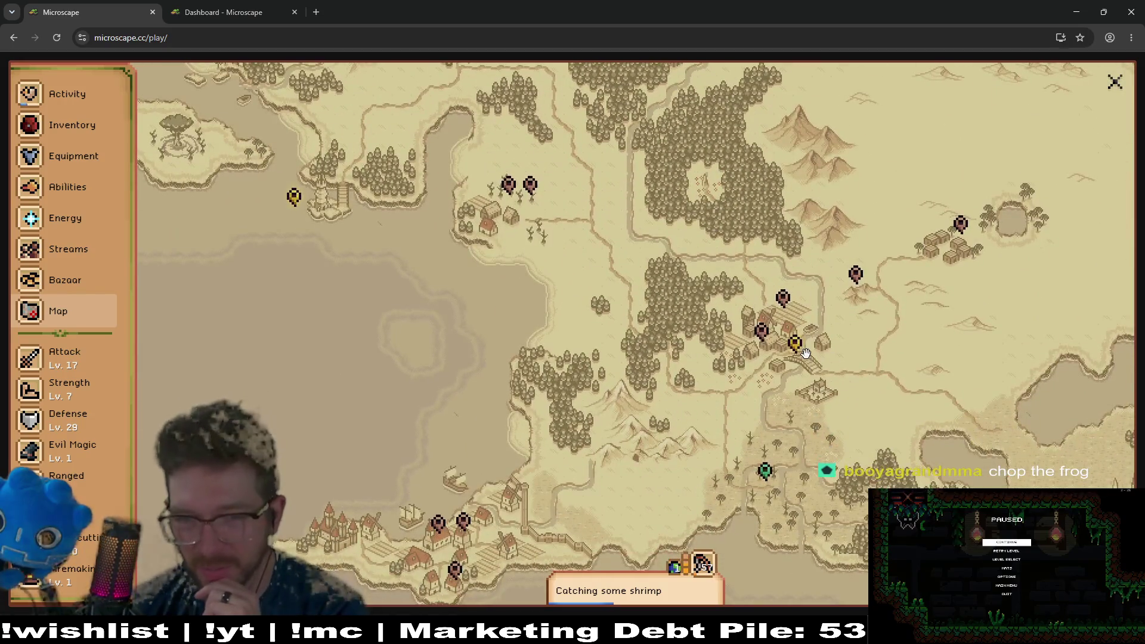
left_click(799, 355)
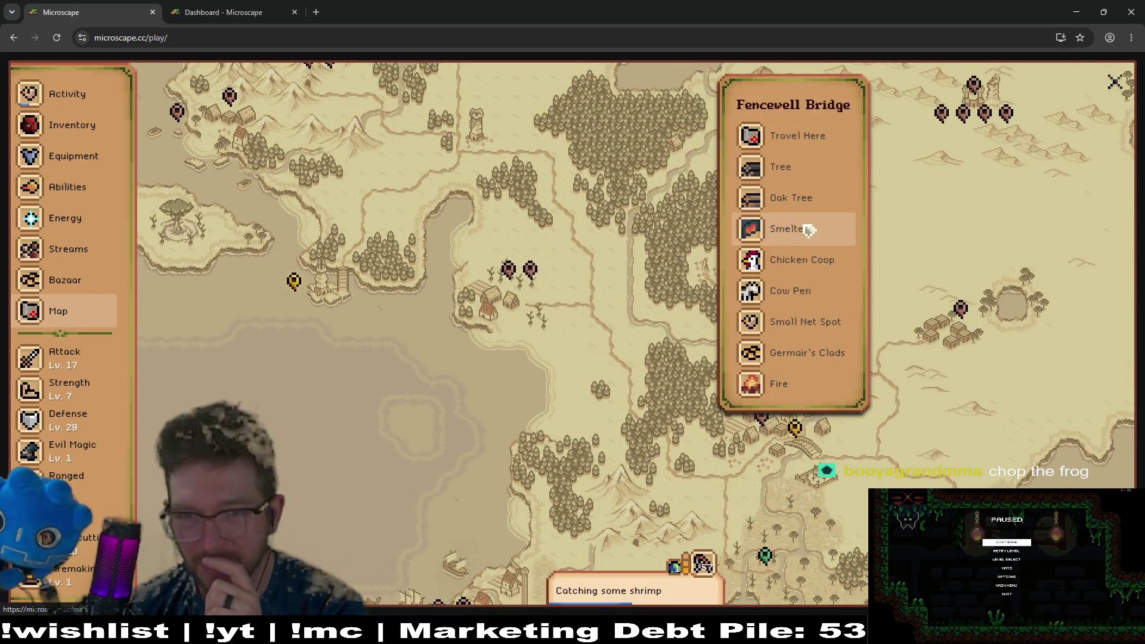
Step: Start the Oaks woodcutting activity at Fencewell Bridge and switch back to Godot
left_click(796, 199)
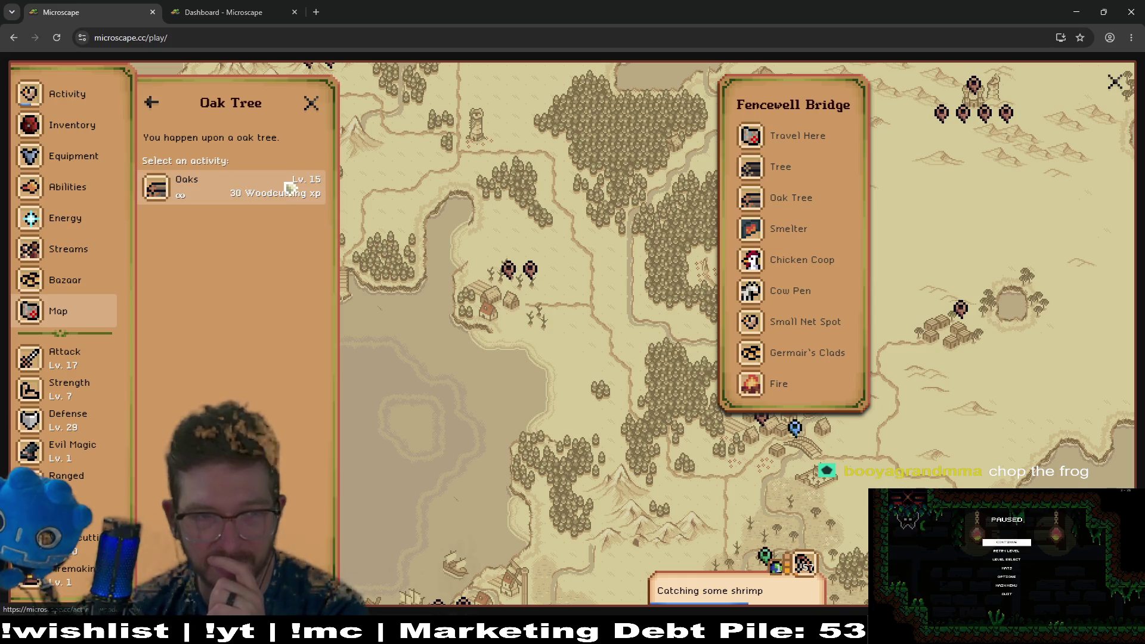
left_click(246, 190)
left_click(233, 385)
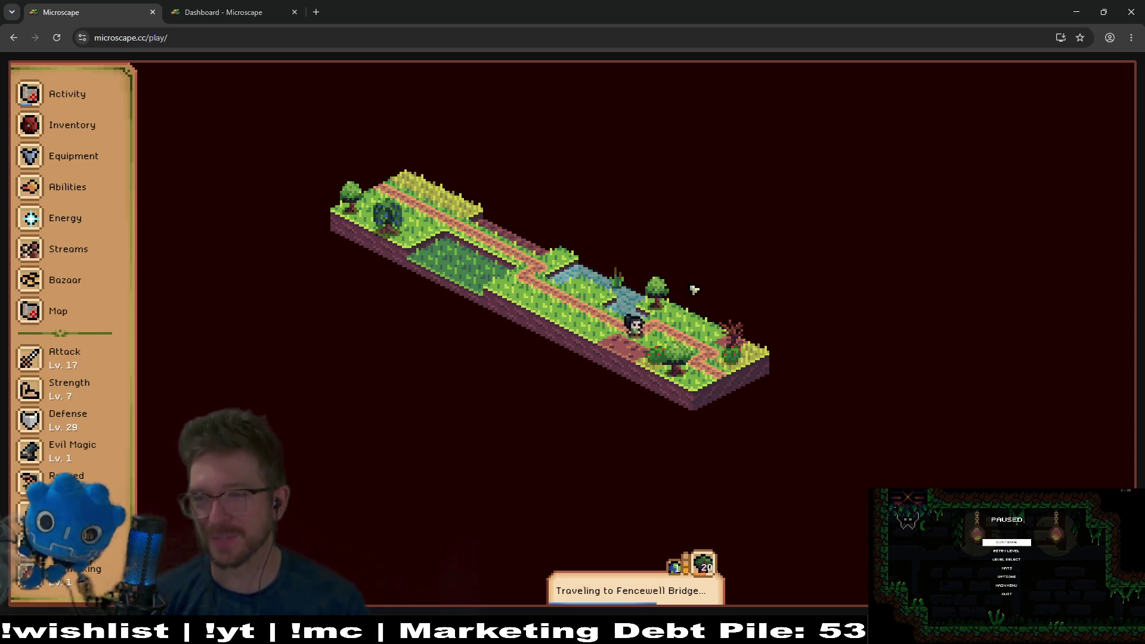
key("alt+Tab")
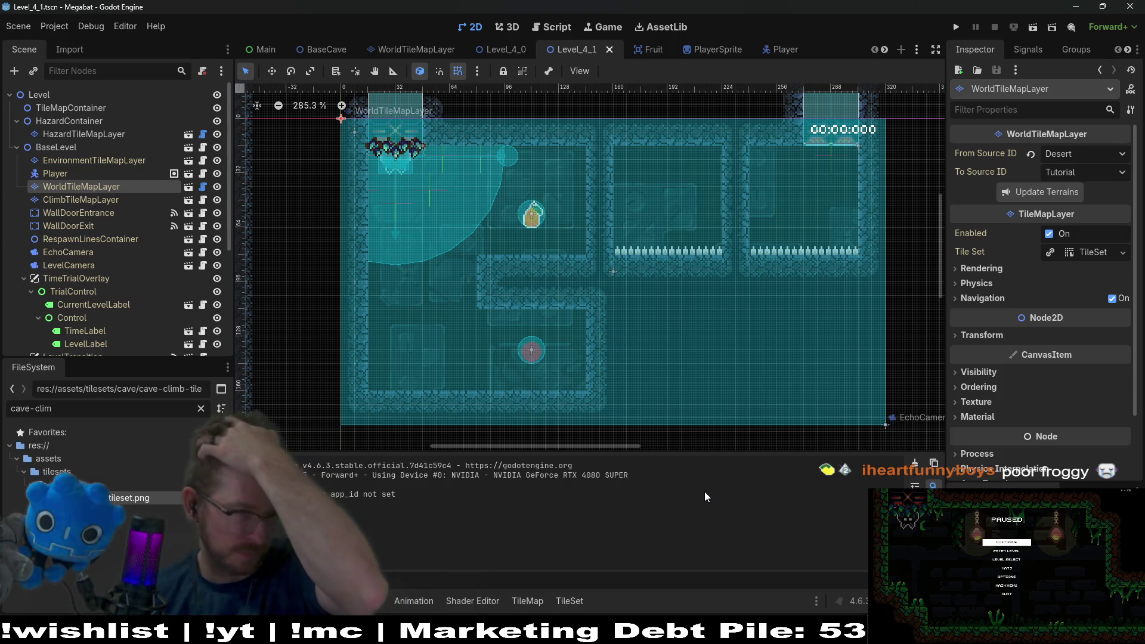
Step: On HazardTileMapLayer, paint Spikes terrain along the left cave room's floor row in two strokes
left_click(109, 133)
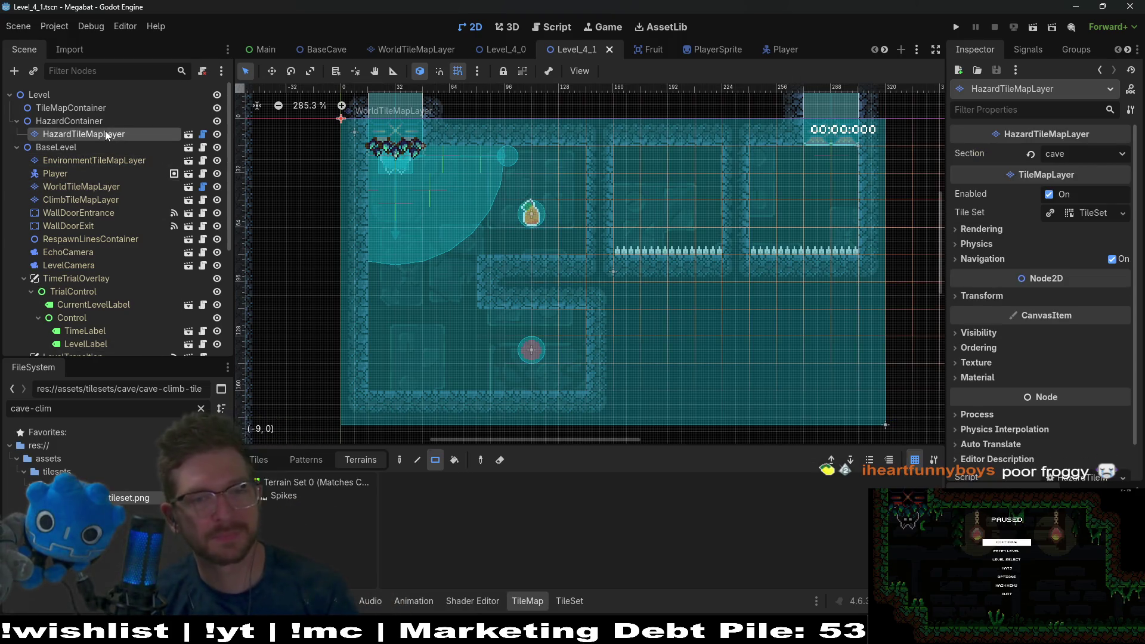
left_click(310, 496)
left_click_drag(573, 245, 391, 243)
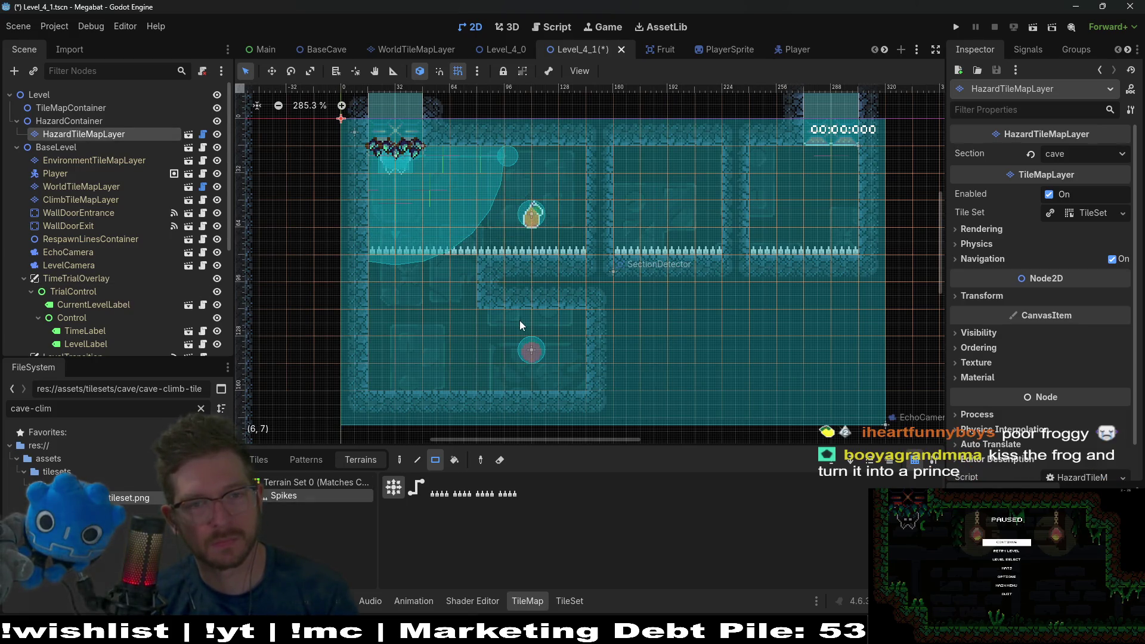
left_click_drag(574, 239, 487, 246)
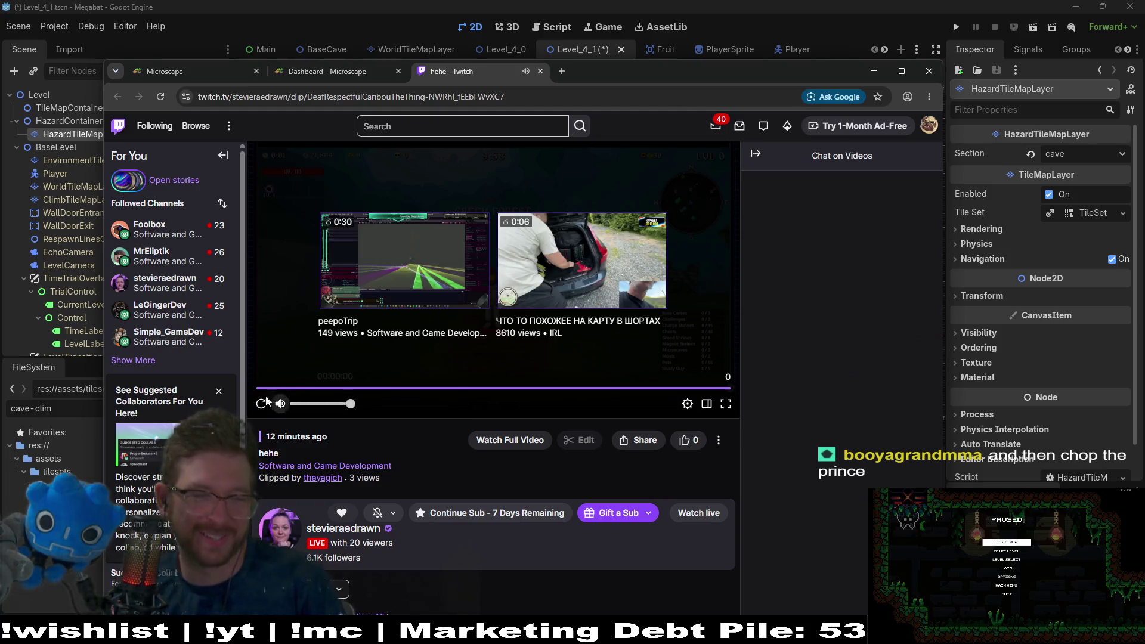
Step: Replay the Twitch clip, close its tab, and return to Godot's HazardContainer node
left_click(260, 406)
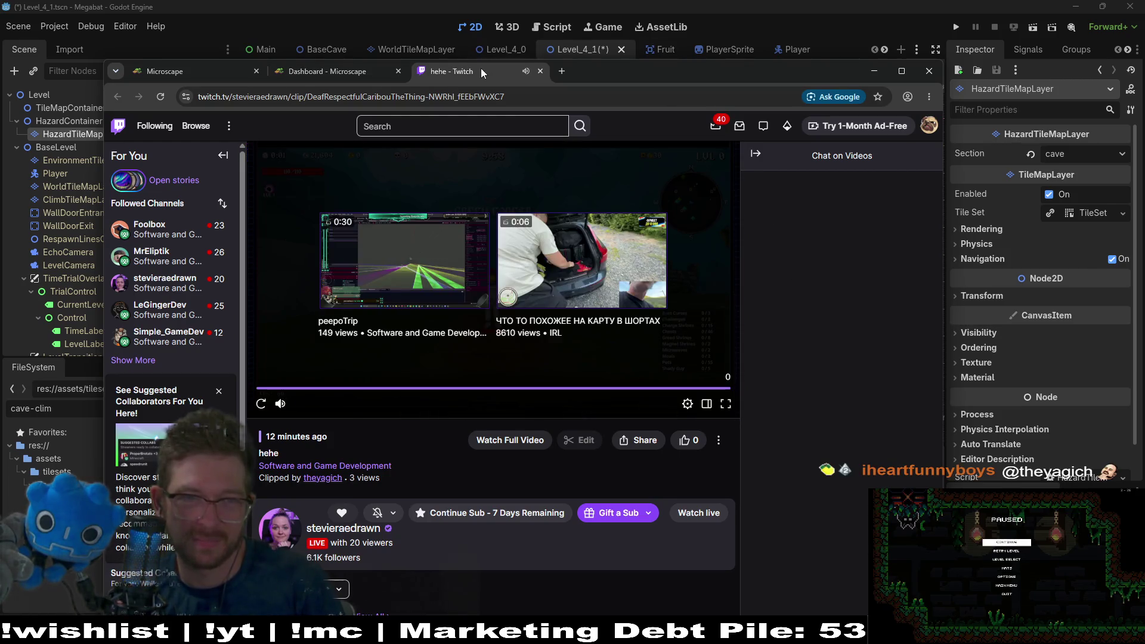
left_click(541, 70)
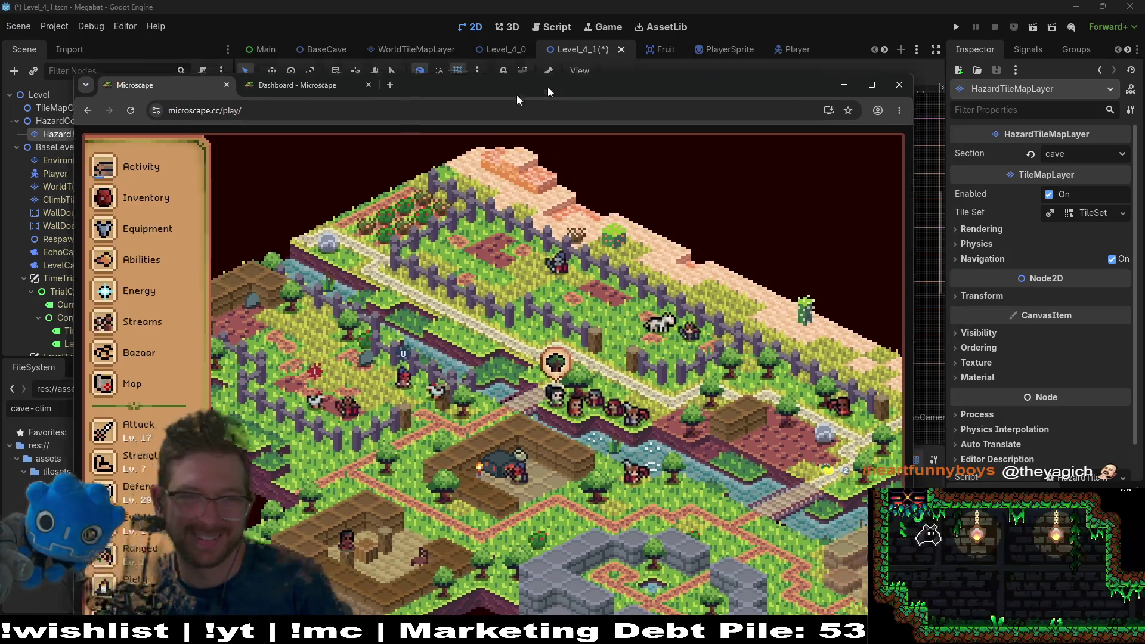
key("alt+Tab")
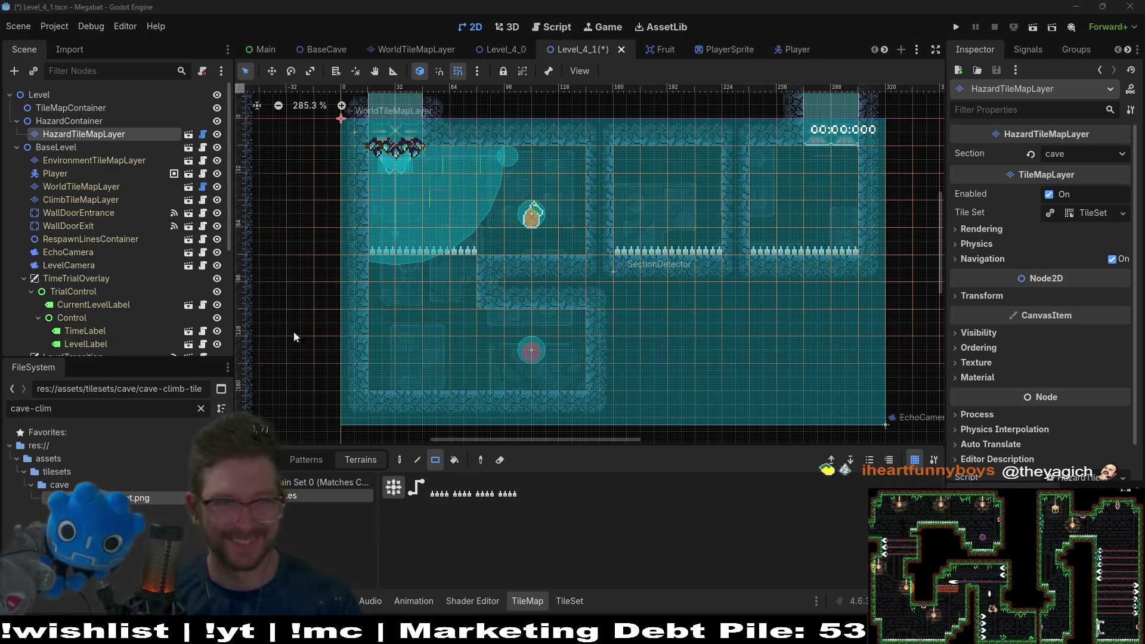
right_click(55, 122)
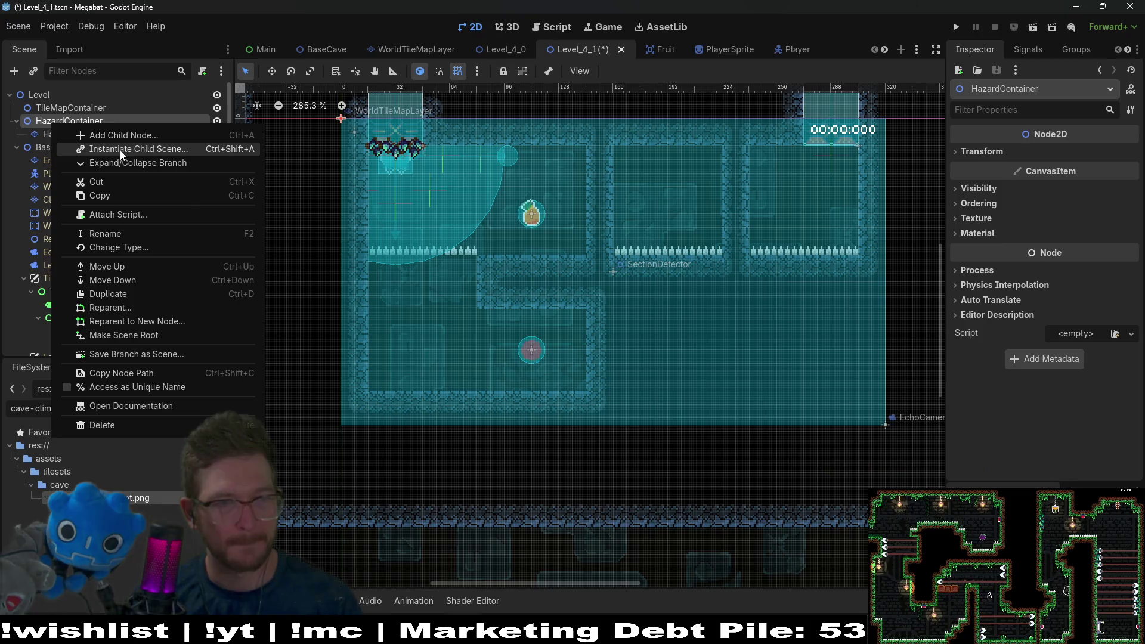
Step: Add a OneWayTileMapLayer child scene under HazardContainer
left_click(120, 152)
type("wonwa")
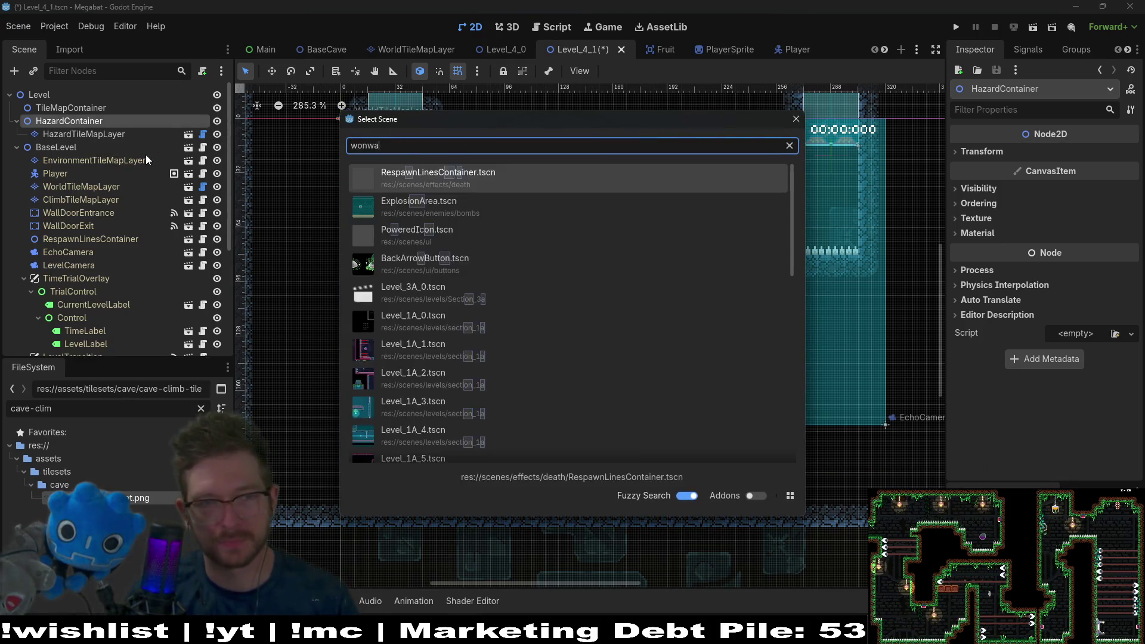
key("BackSpace")
key("BackSpace")
type("oneway")
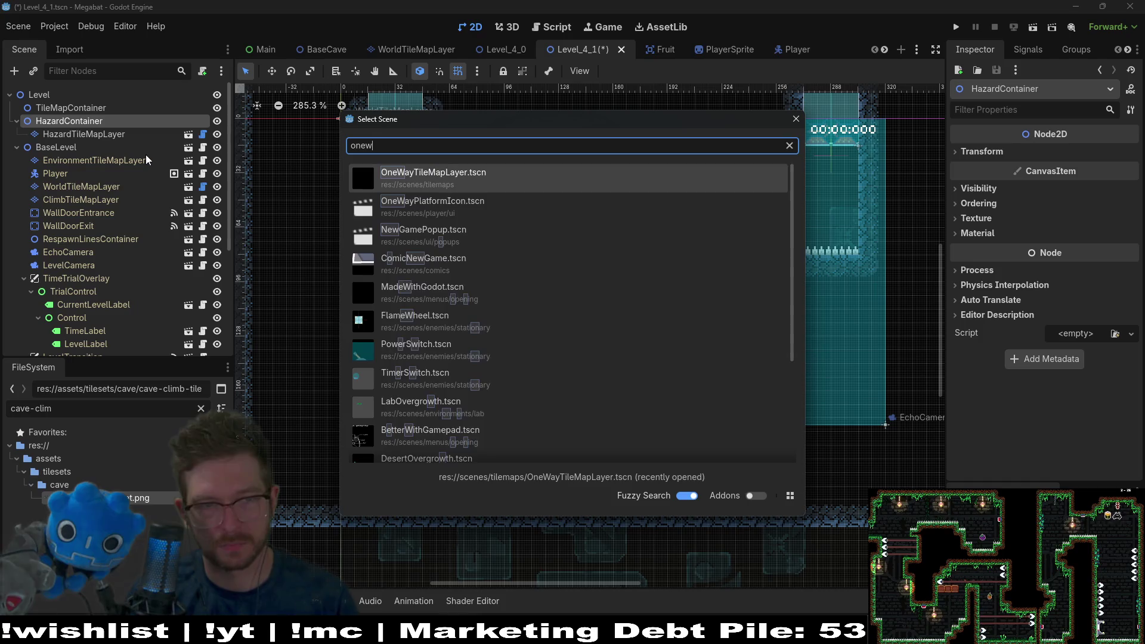
key("Return")
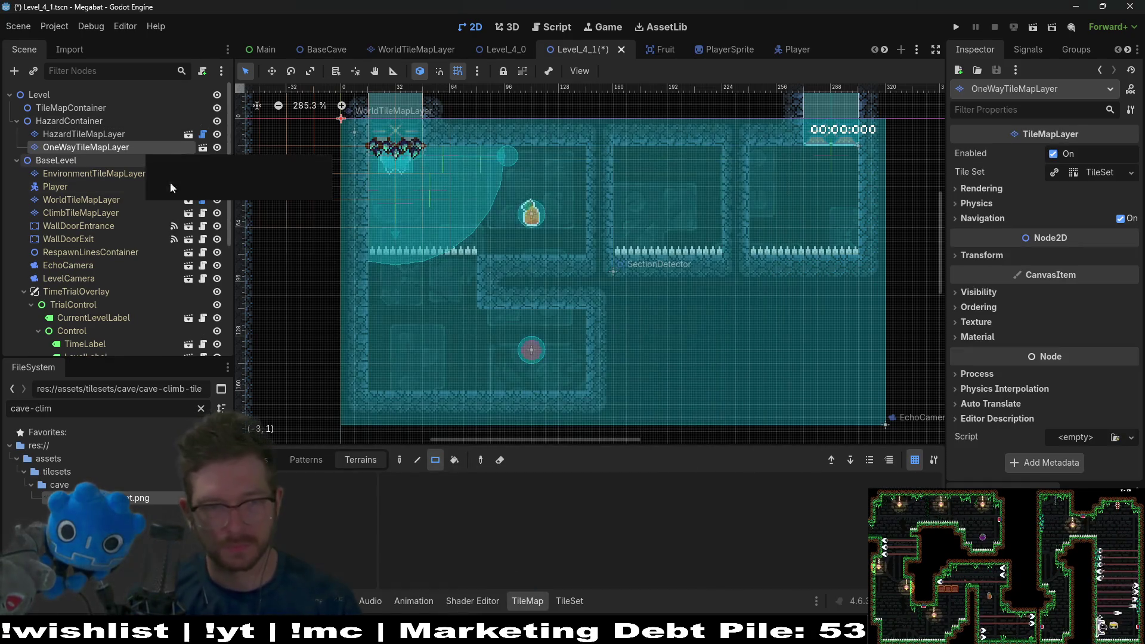
Step: Switch to individual tile painting and pick the bottom-left platform tile from the atlas
left_click(256, 460)
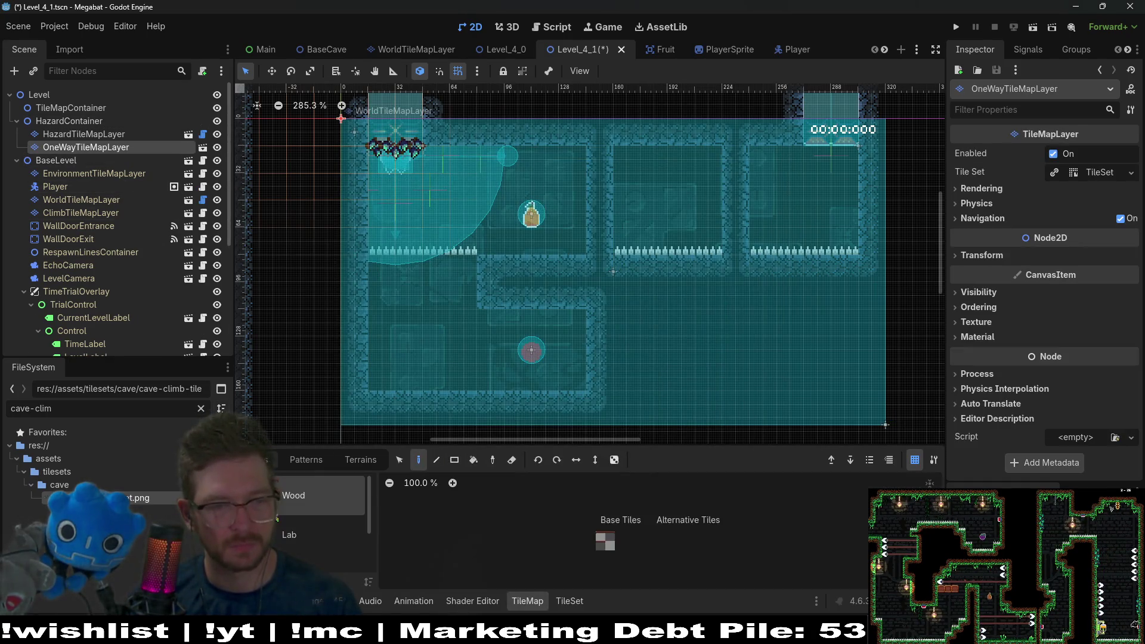
left_click(600, 537)
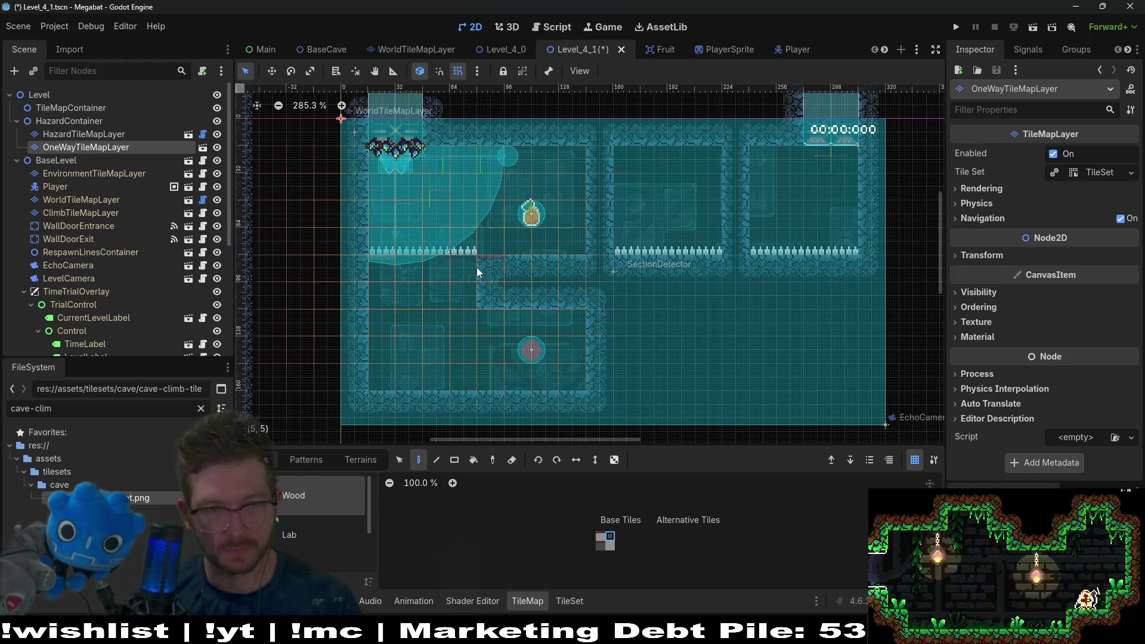
left_click(601, 544)
scroll(442, 289, "up", 5)
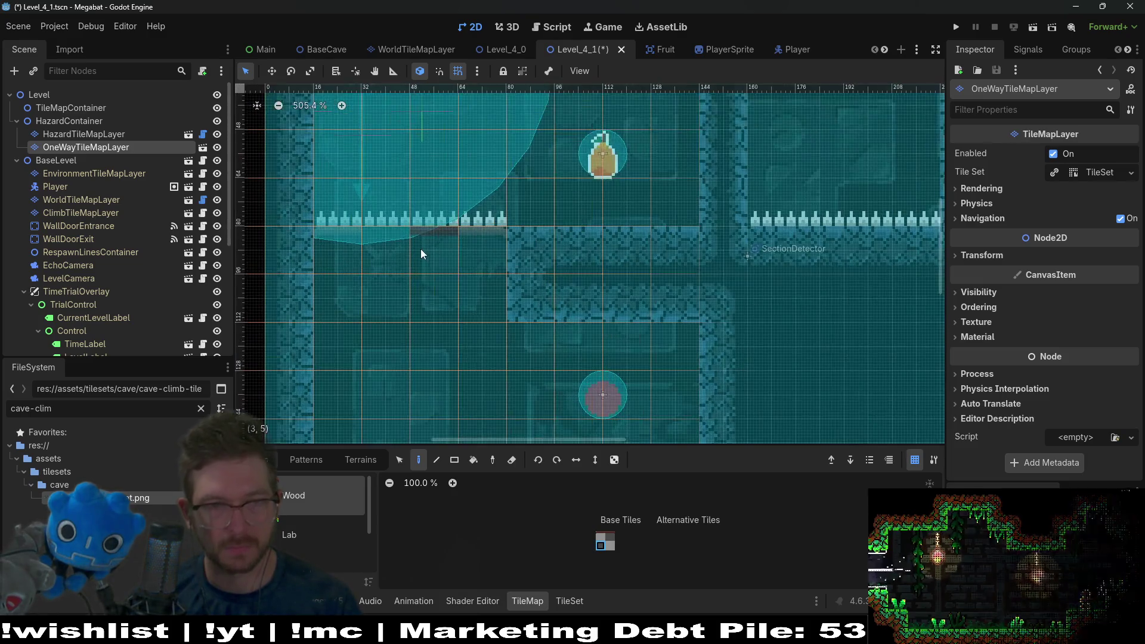
scroll(468, 269, "down", 5)
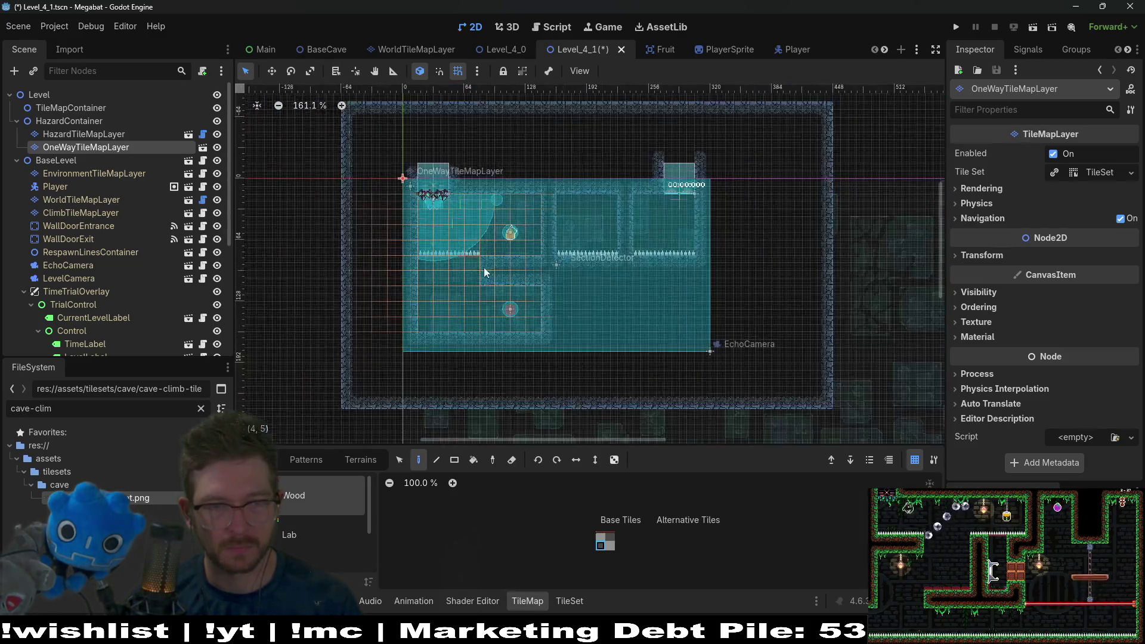
Step: Save the Level_4_1 scene and zoom the viewport out over the whole level
key("ctrl+s")
scroll(285, 549, "down", 2)
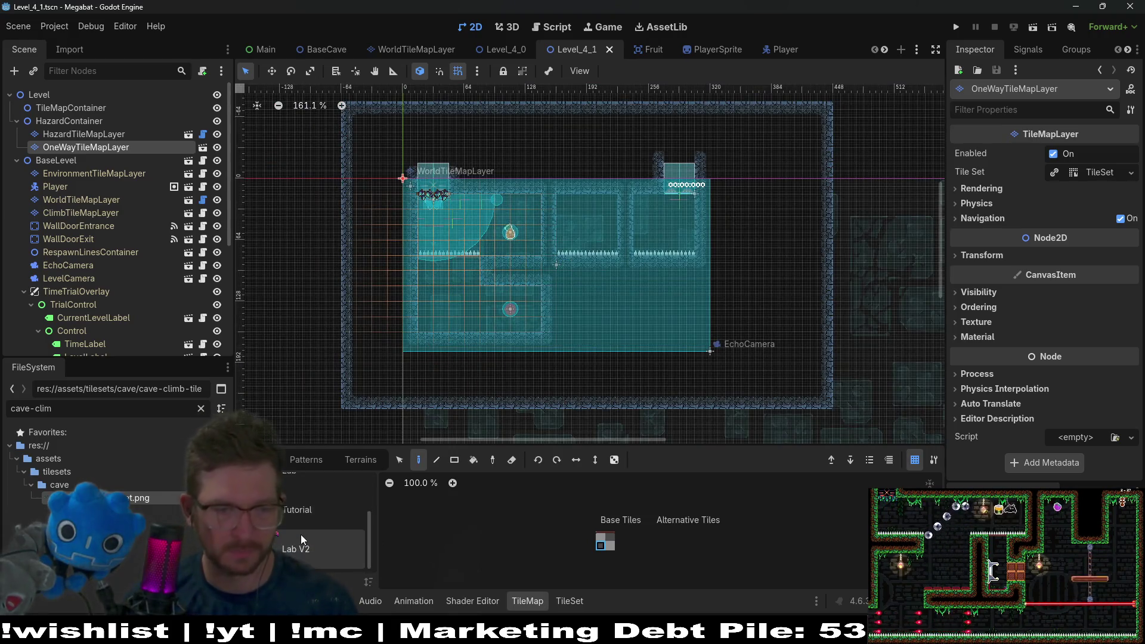
scroll(465, 261, "up", 4)
scroll(466, 260, "up", 2)
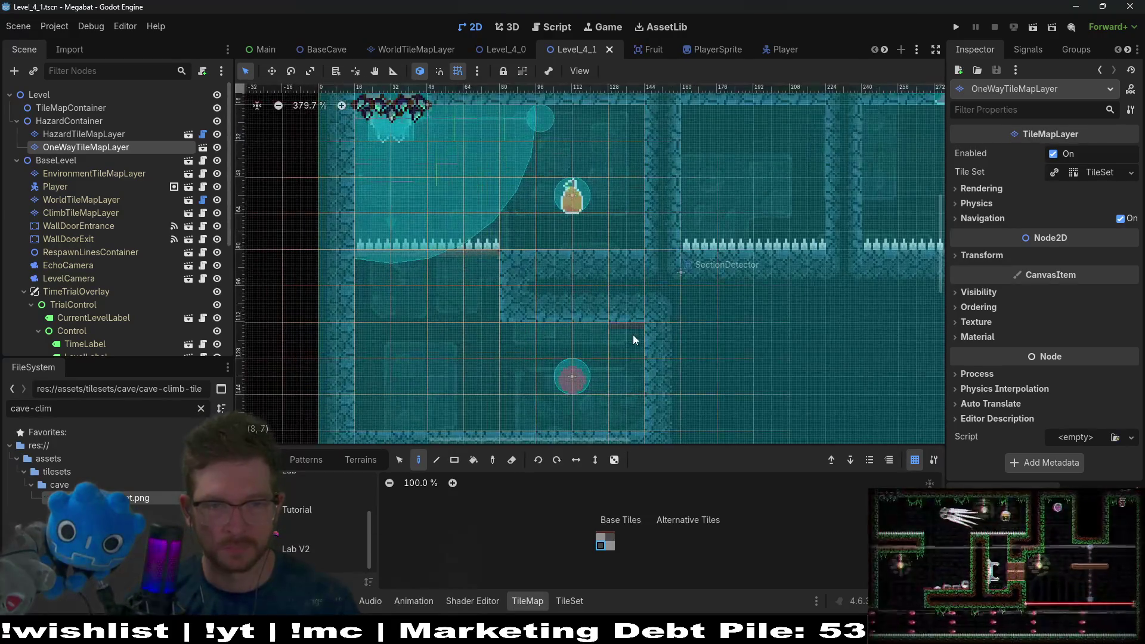
scroll(607, 338, "up", 2)
key("ctrl+s")
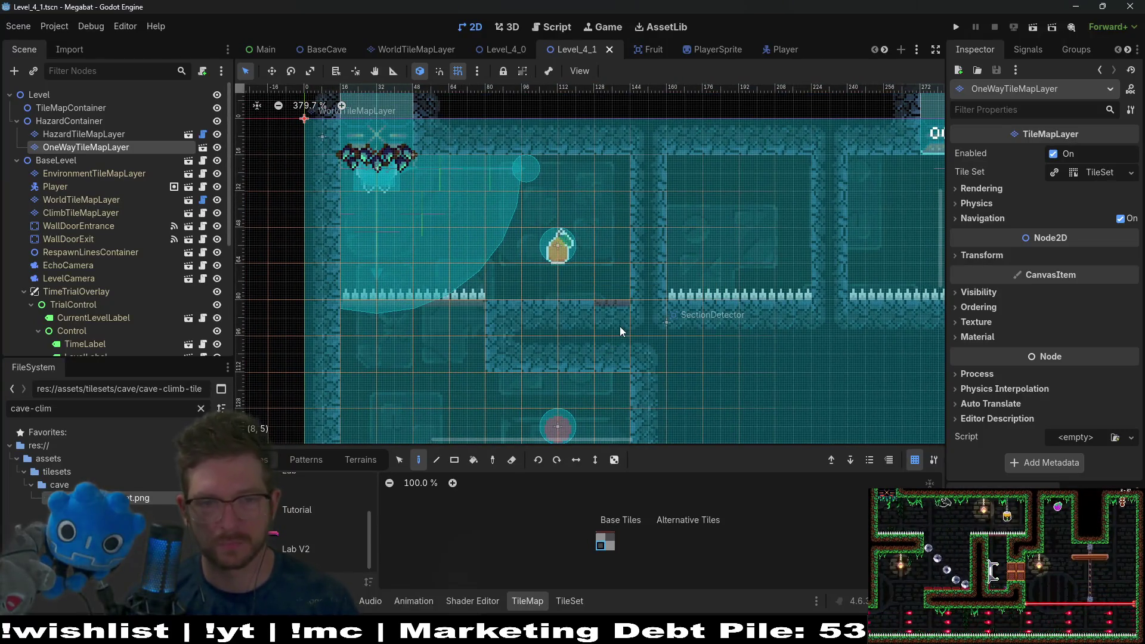
scroll(598, 318, "down", 3)
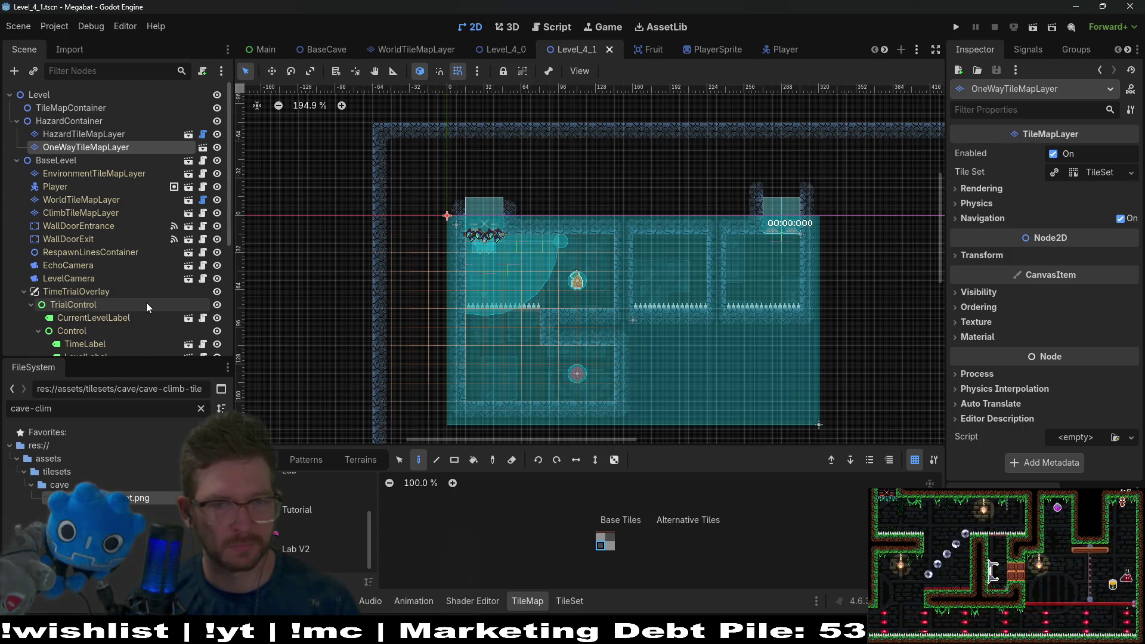
scroll(146, 302, "down", 3)
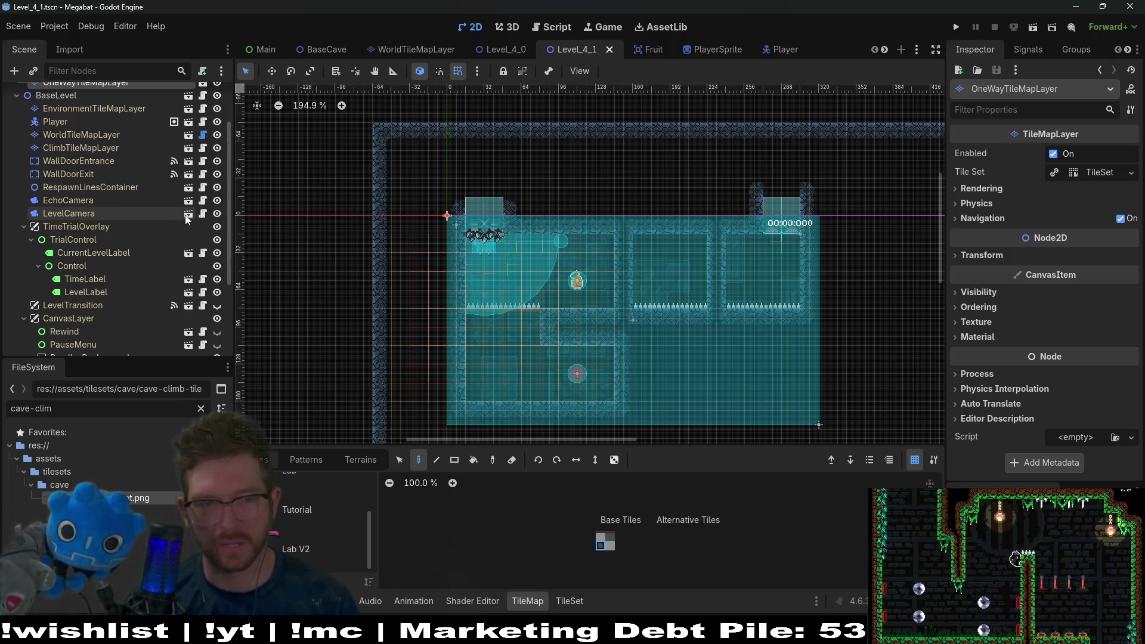
scroll(99, 205, "up", 3)
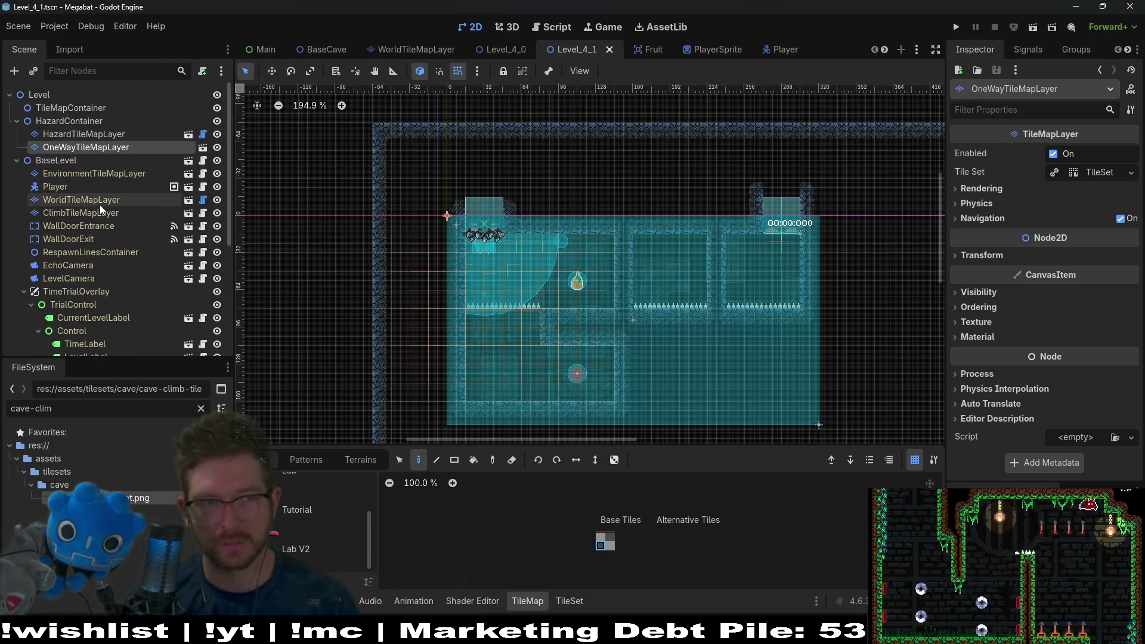
left_click(83, 133)
left_click(360, 460)
left_click(299, 496)
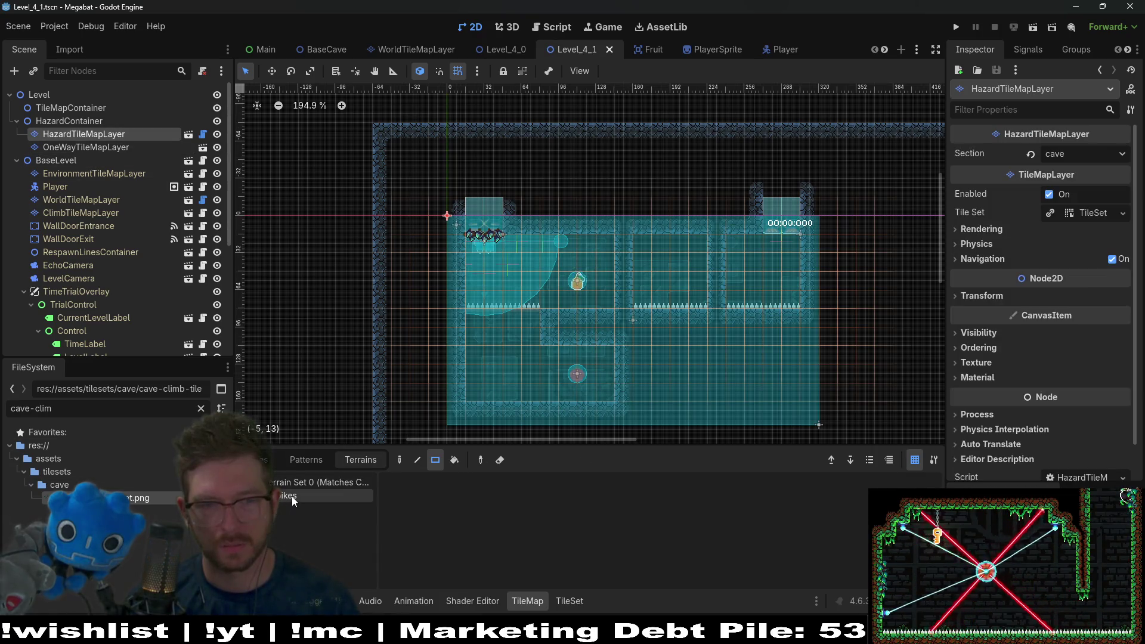
left_click_drag(530, 303, 477, 300)
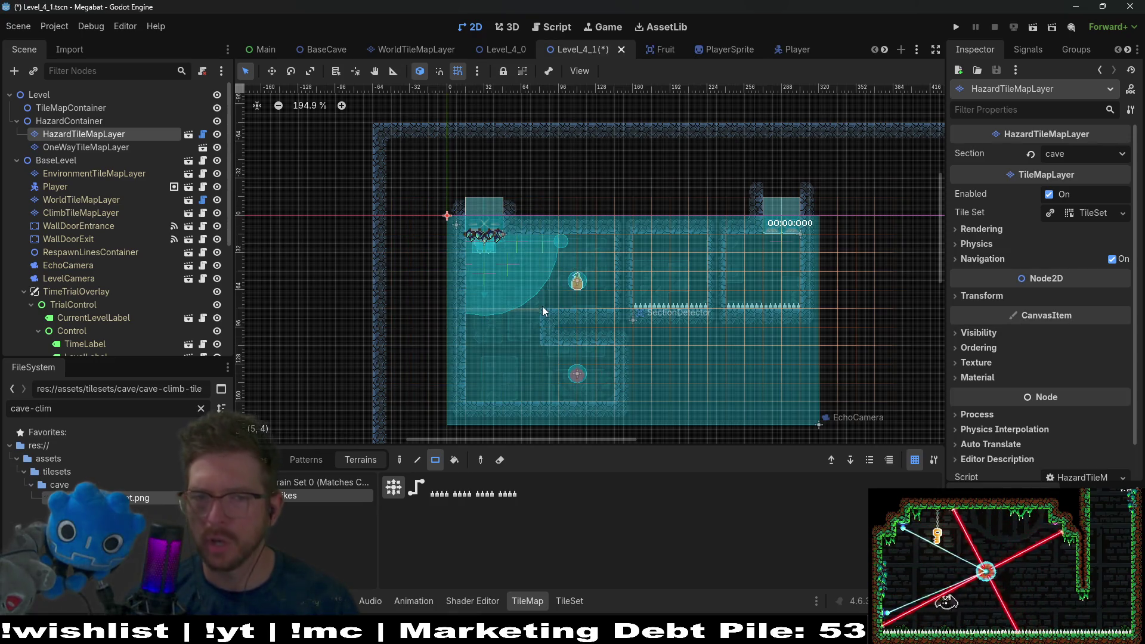
key("ctrl+z")
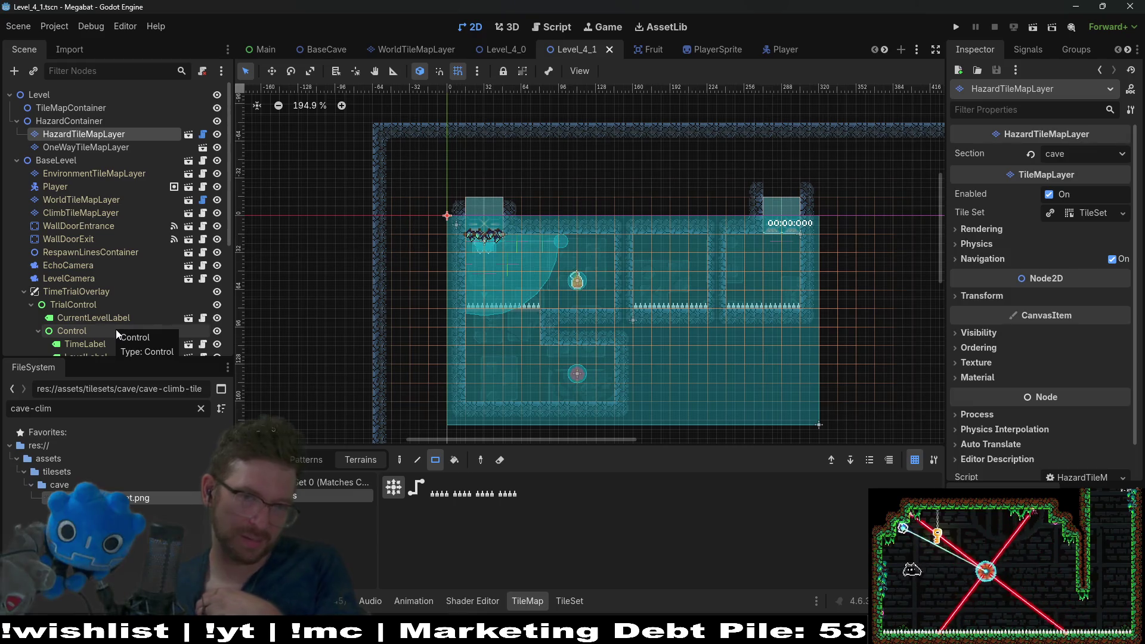
scroll(115, 330, "down", 5)
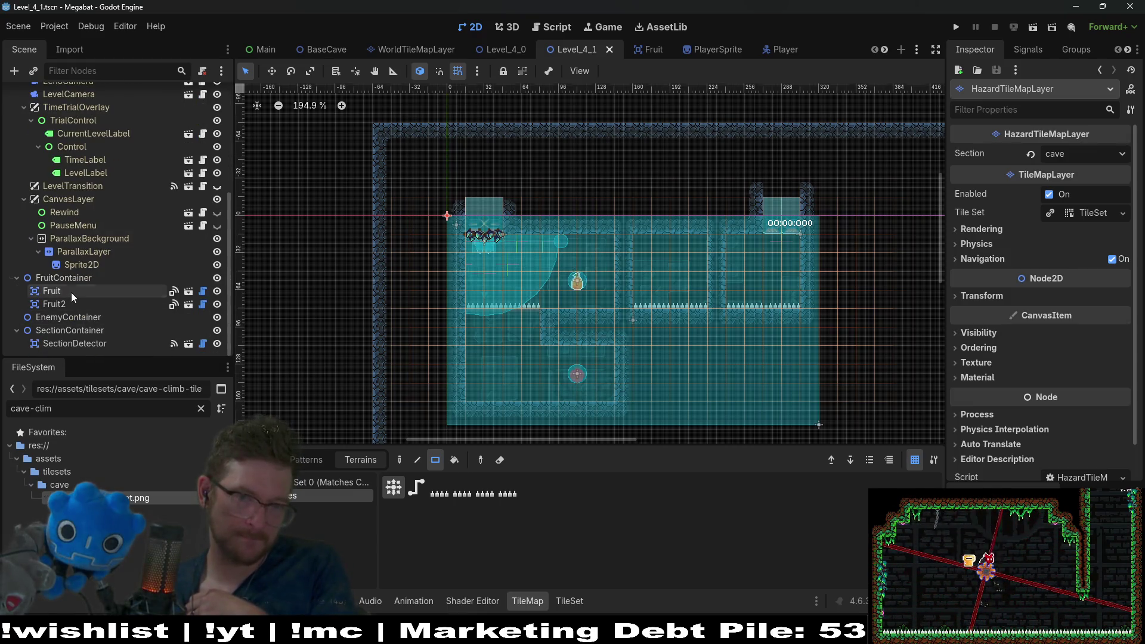
Step: Nudge Fruit2 slightly higher with the Move tool, then save and run Level_4_1
left_click(71, 292)
left_click(70, 303)
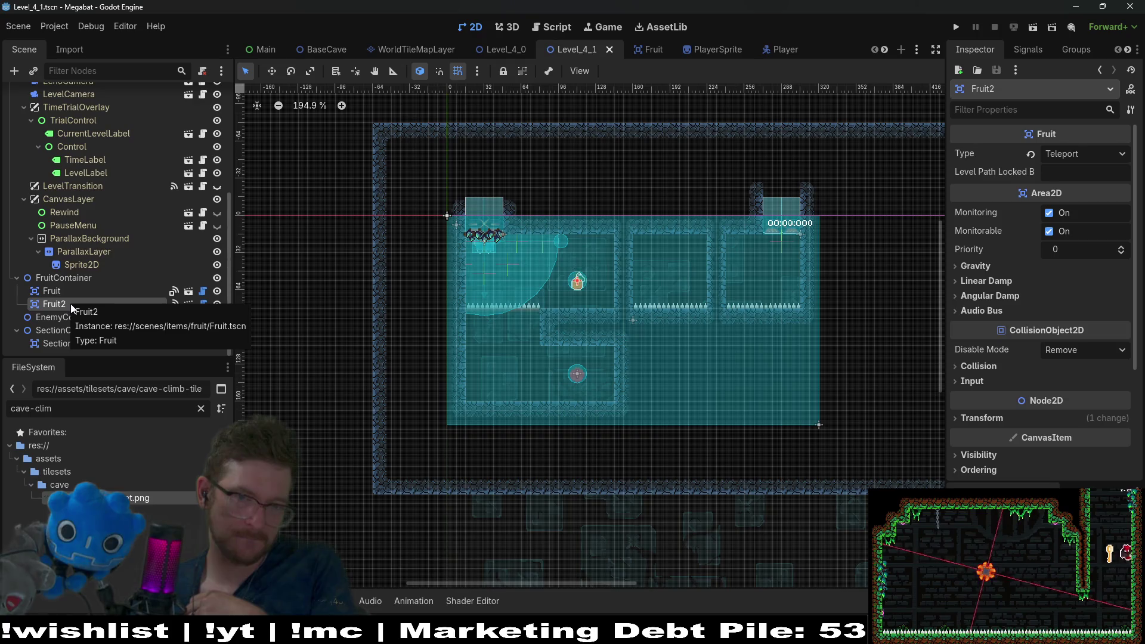
key("w")
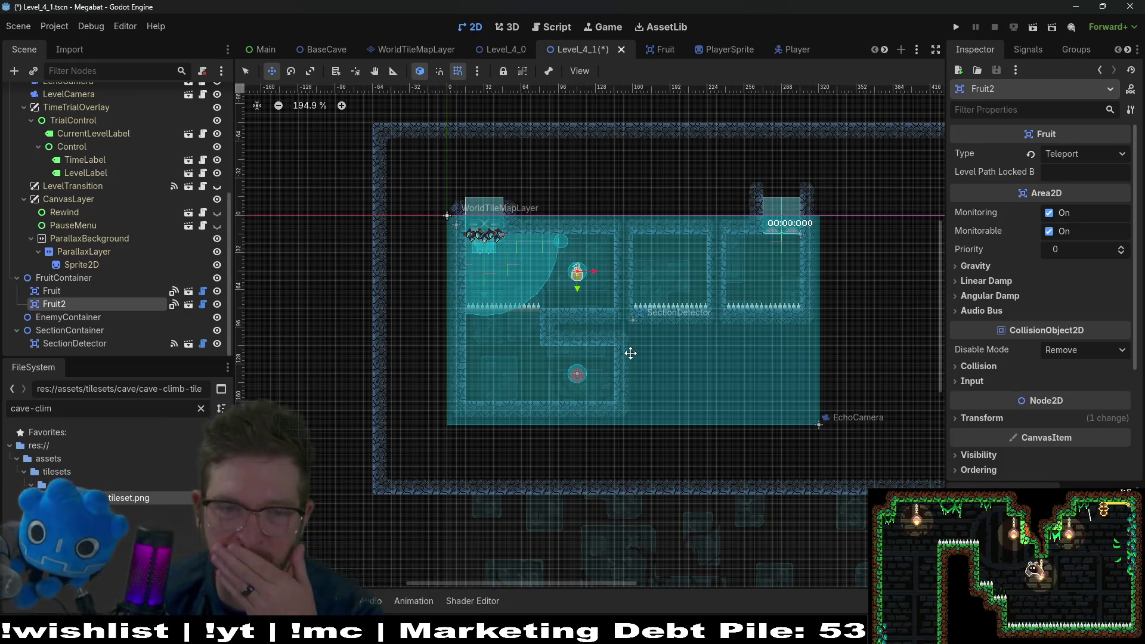
left_click(1031, 33)
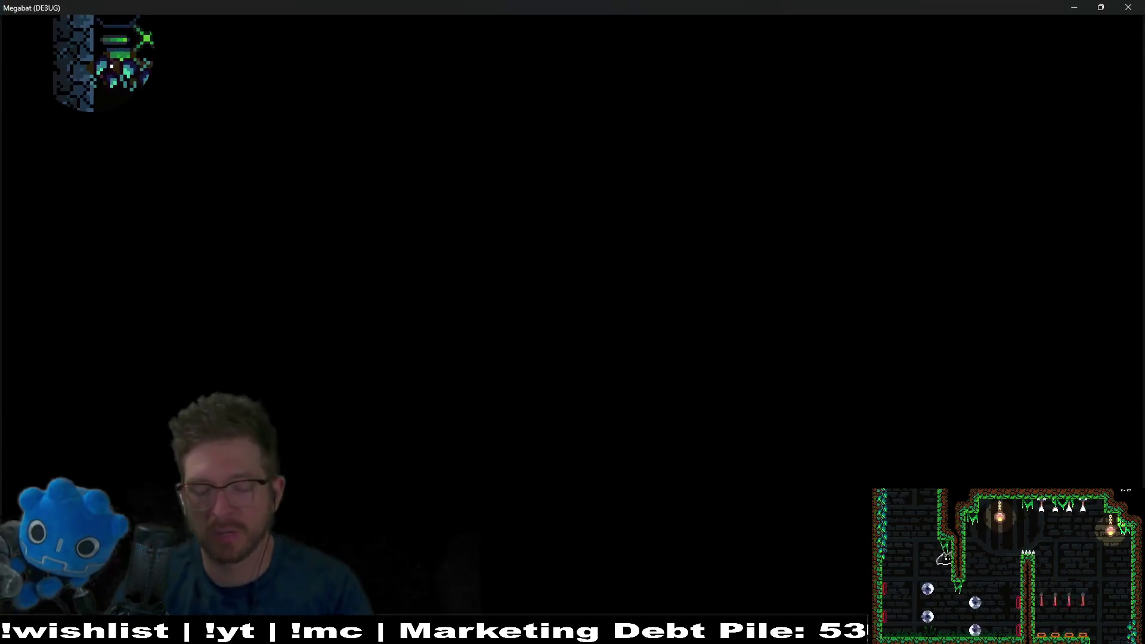
Step: Swoop the bat toward the fruit, walk the cat right, and fly up into the upper rooms
left_click(1010, 94)
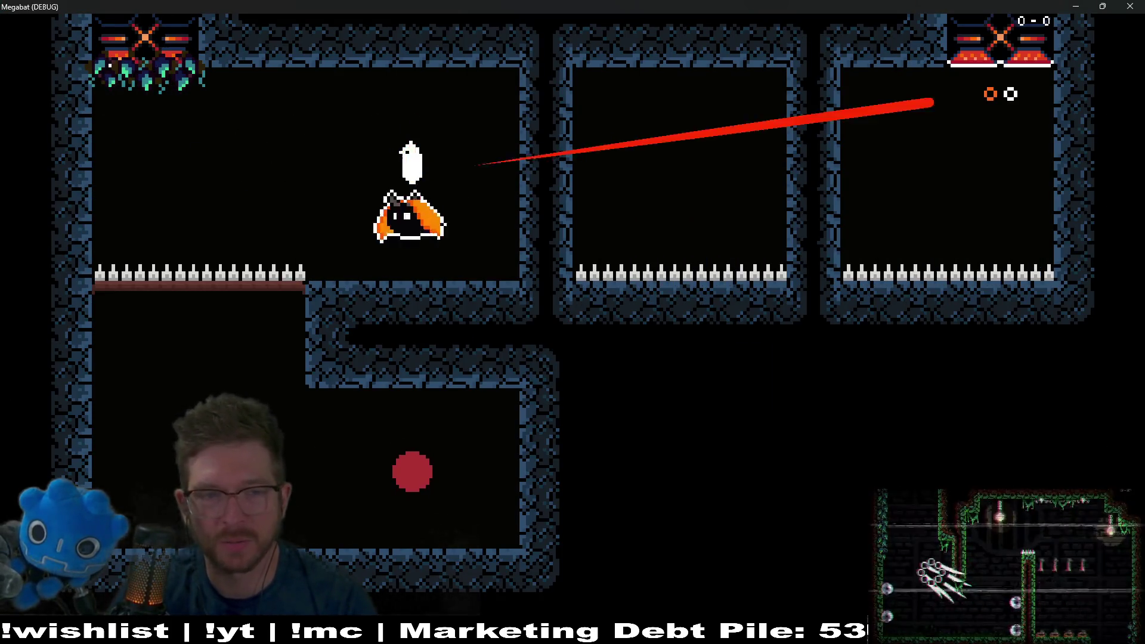
key("space")
key("d")
left_click(412, 468)
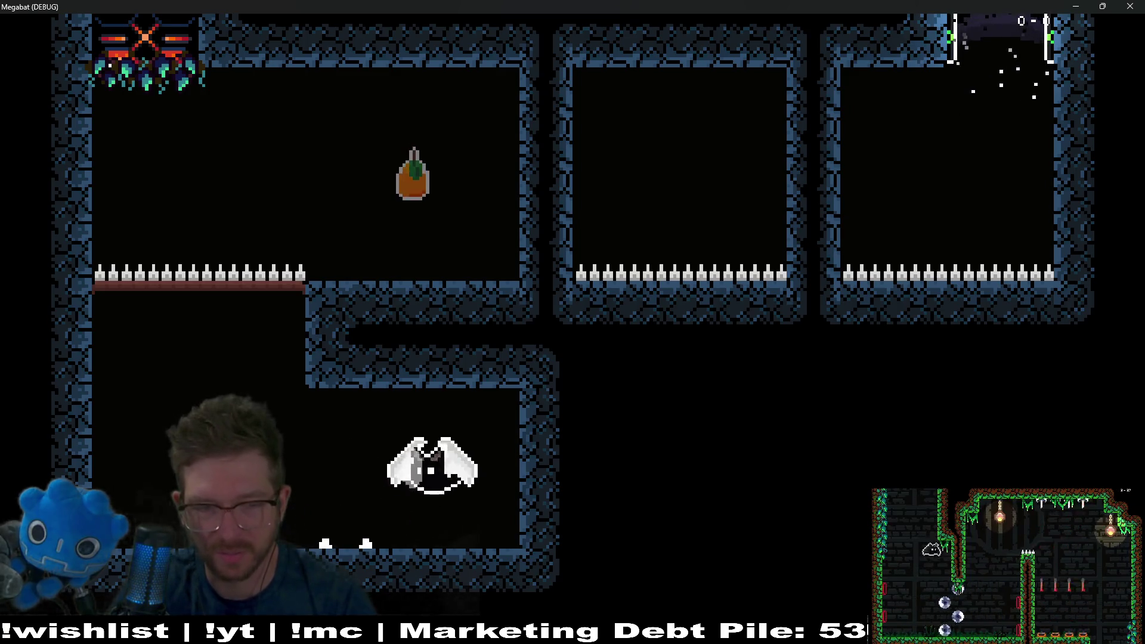
key("space")
key("d")
key("space")
key("d")
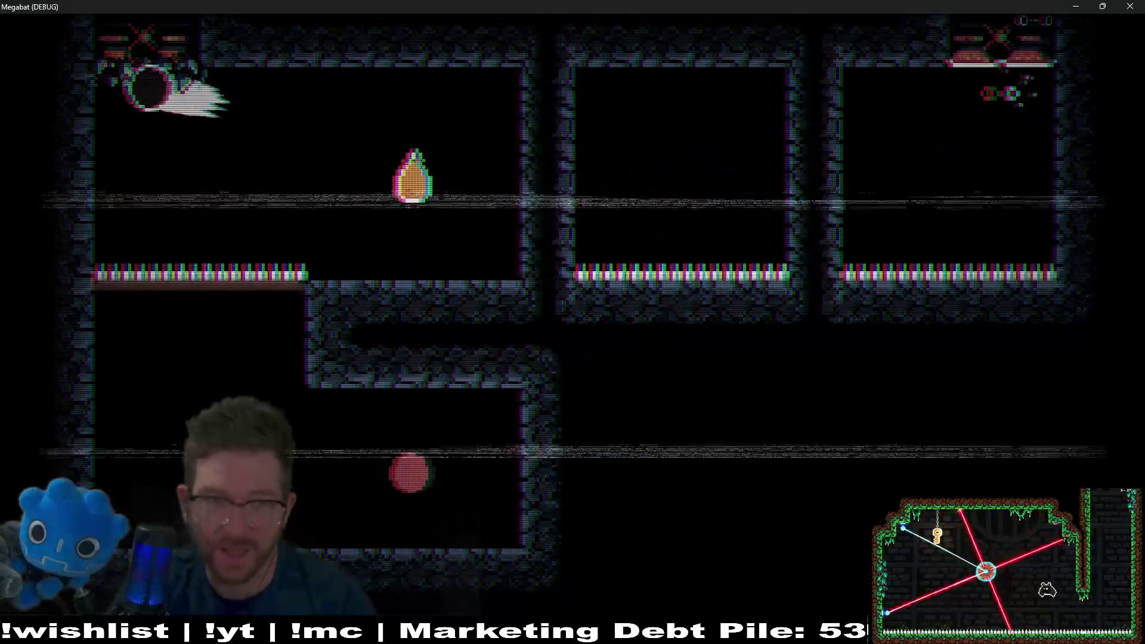
Step: Drop to the lower room, fire a beam, then fly up to grab the fruit
key("d")
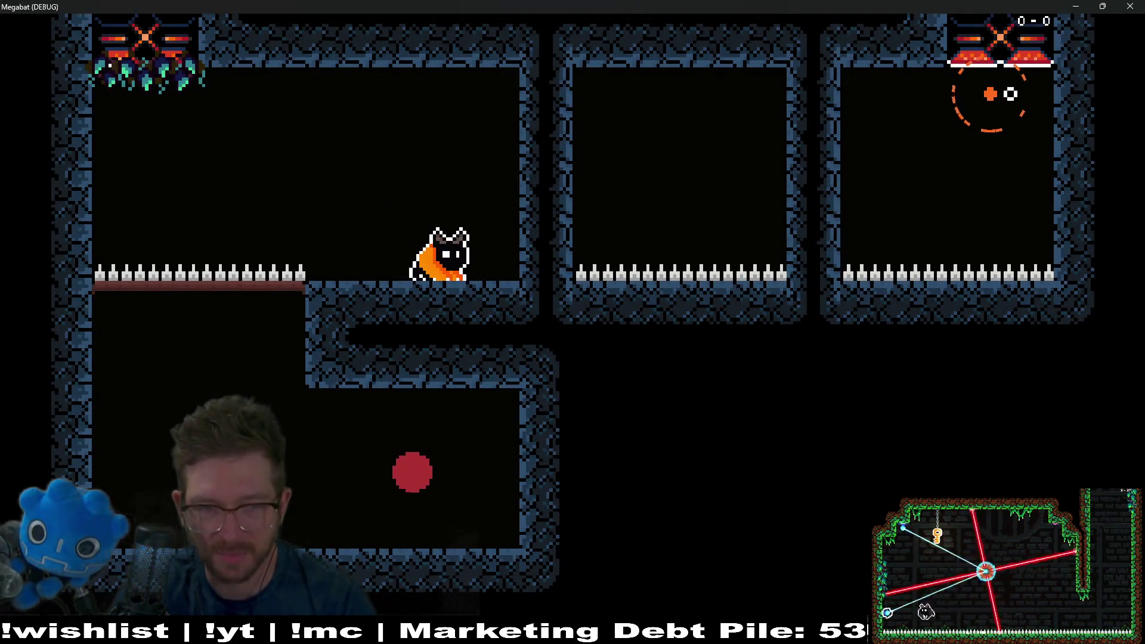
key("a")
left_click(659, 317)
key("a")
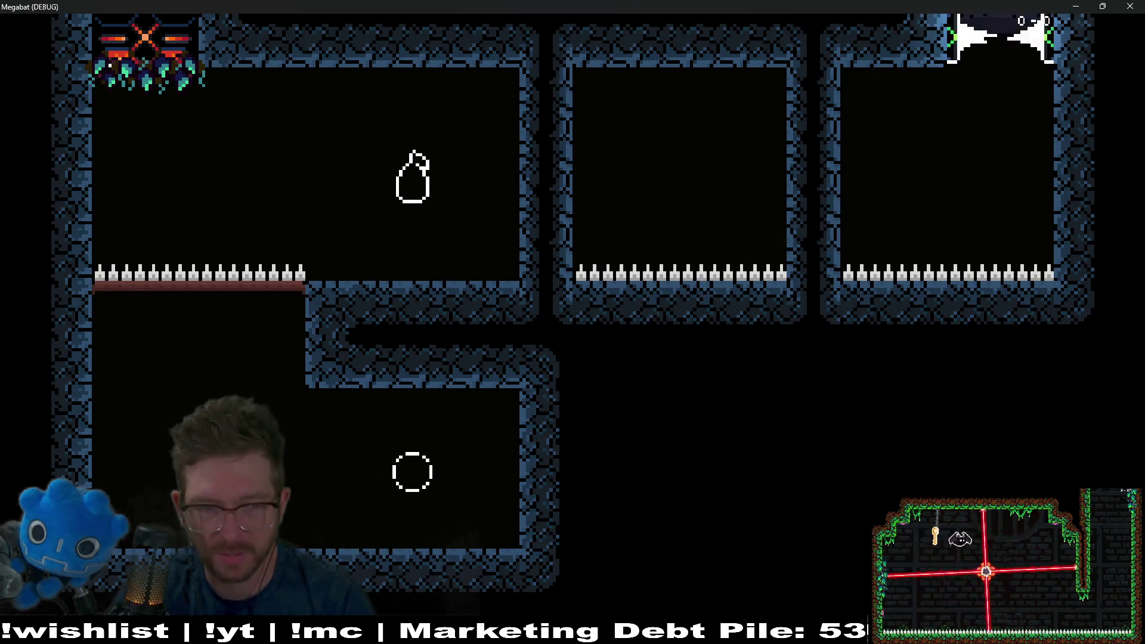
key("d")
key("space")
key("space")
key("a")
key("d")
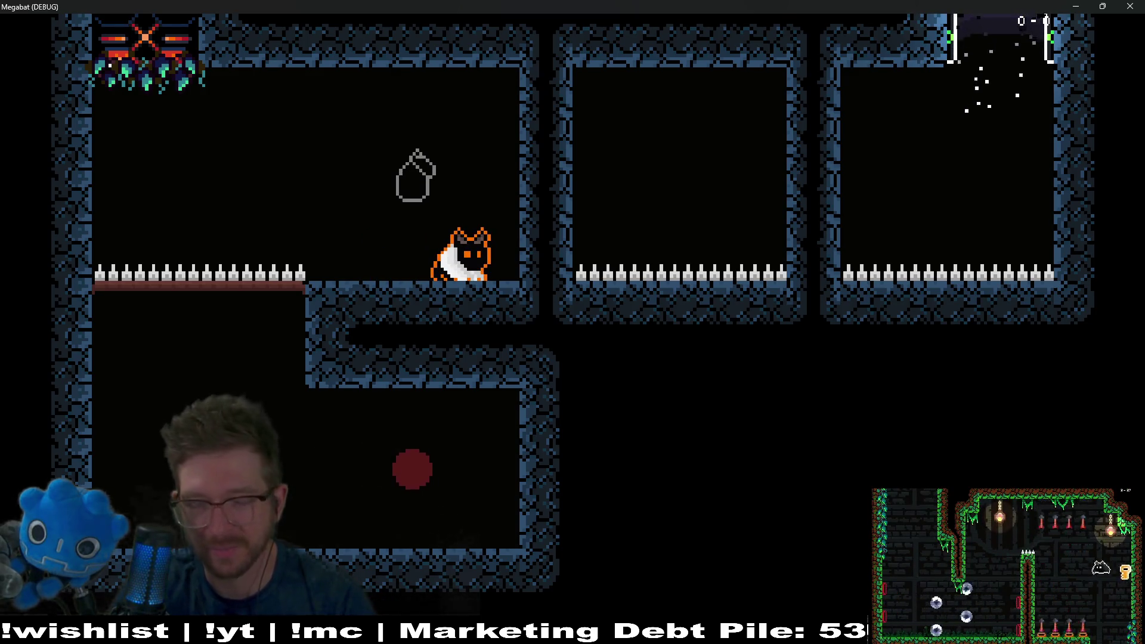
Step: Dash through the right wall into the next room, then flap up to grab the pear
key("d")
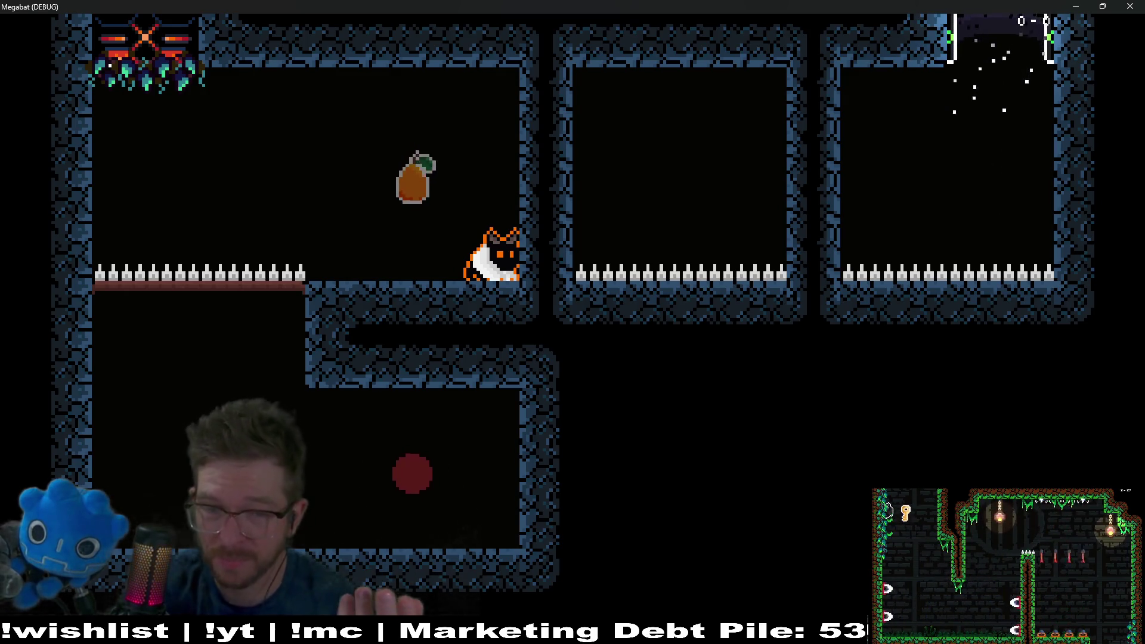
key("space")
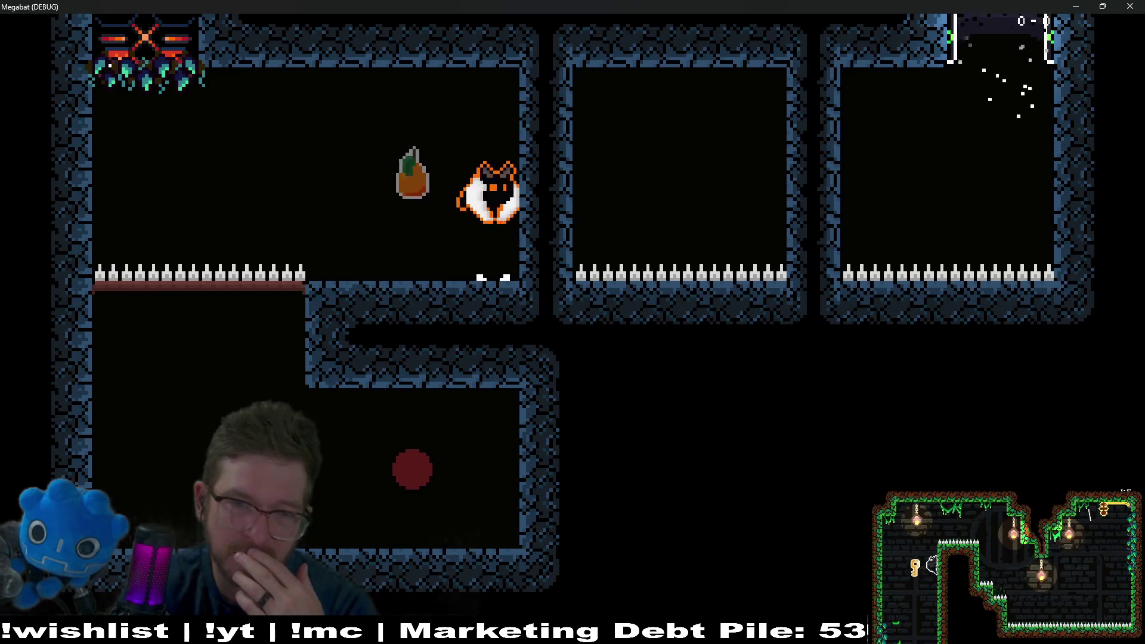
key("shift")
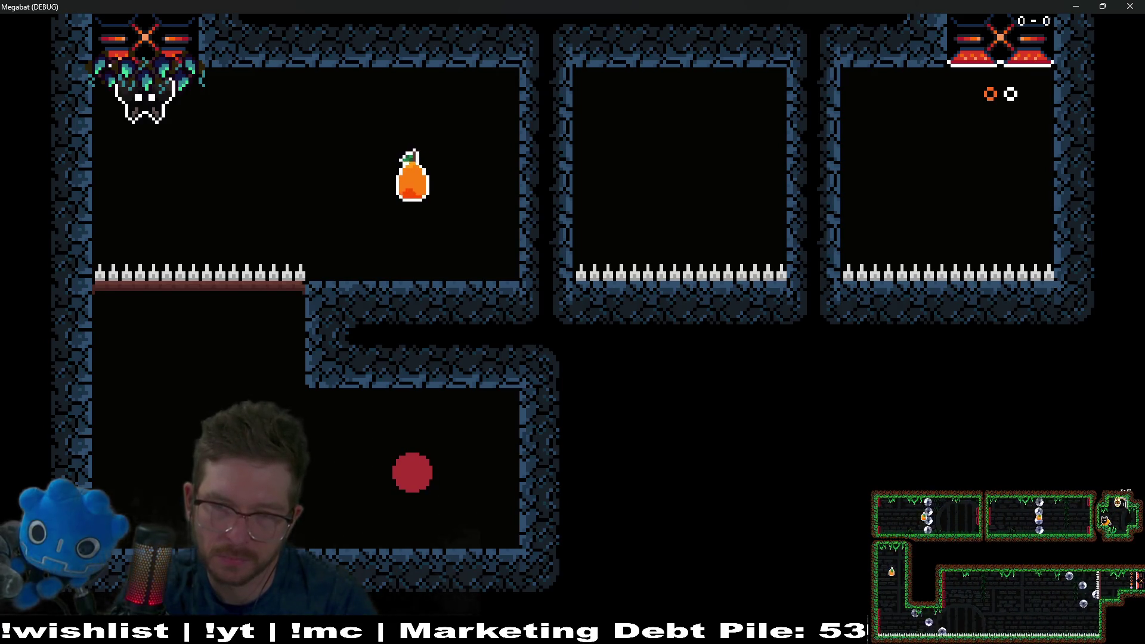
key("Right")
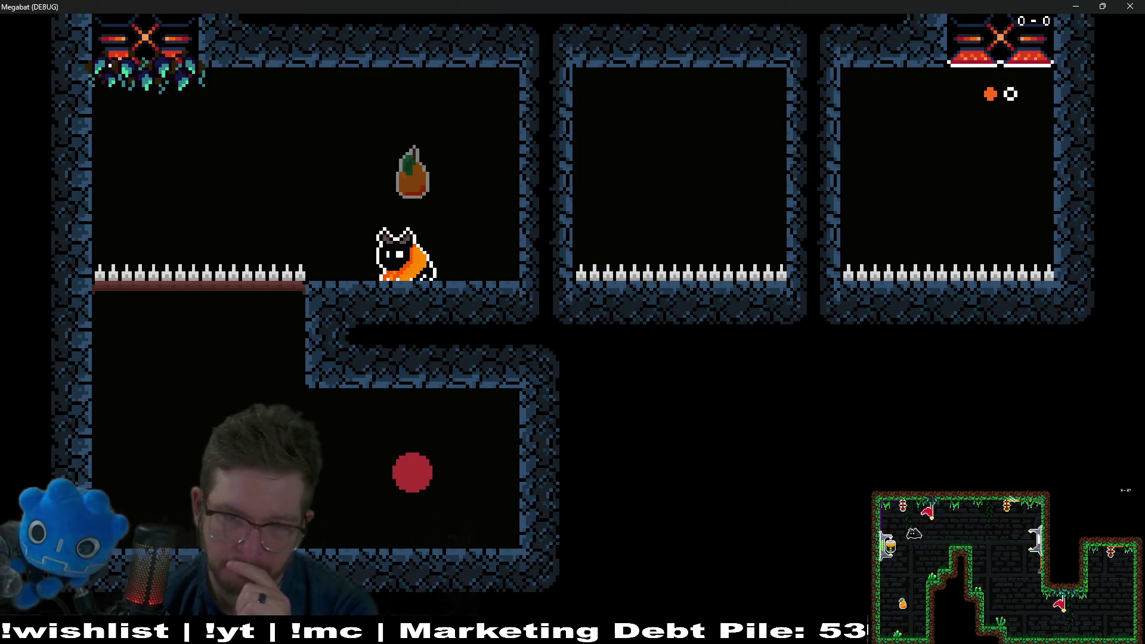
key("Right")
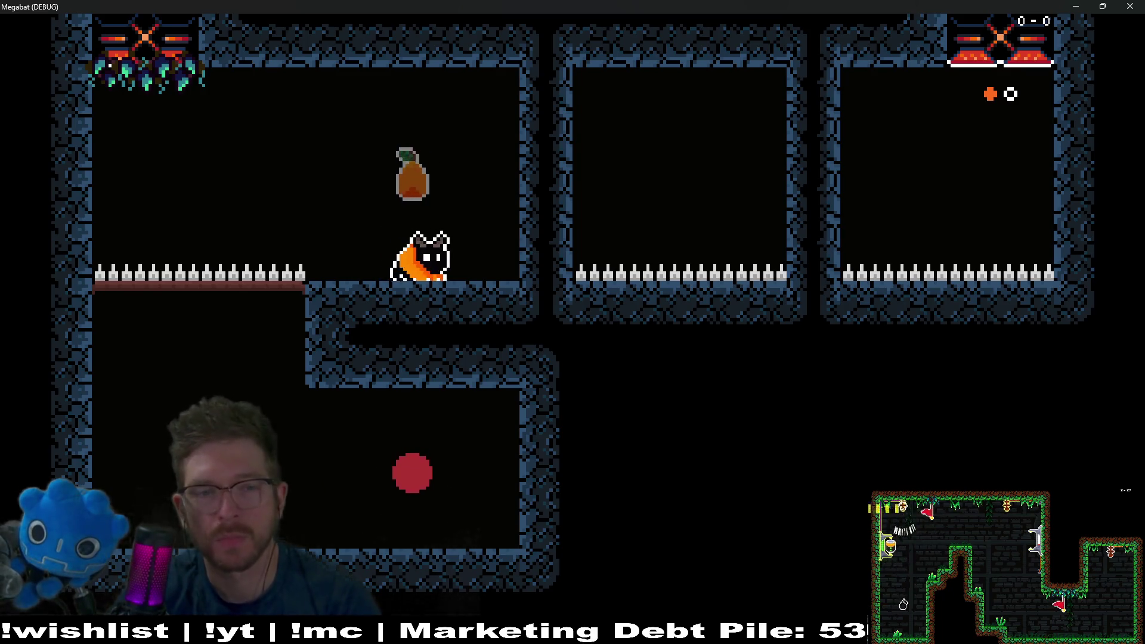
key("Left")
key("Right")
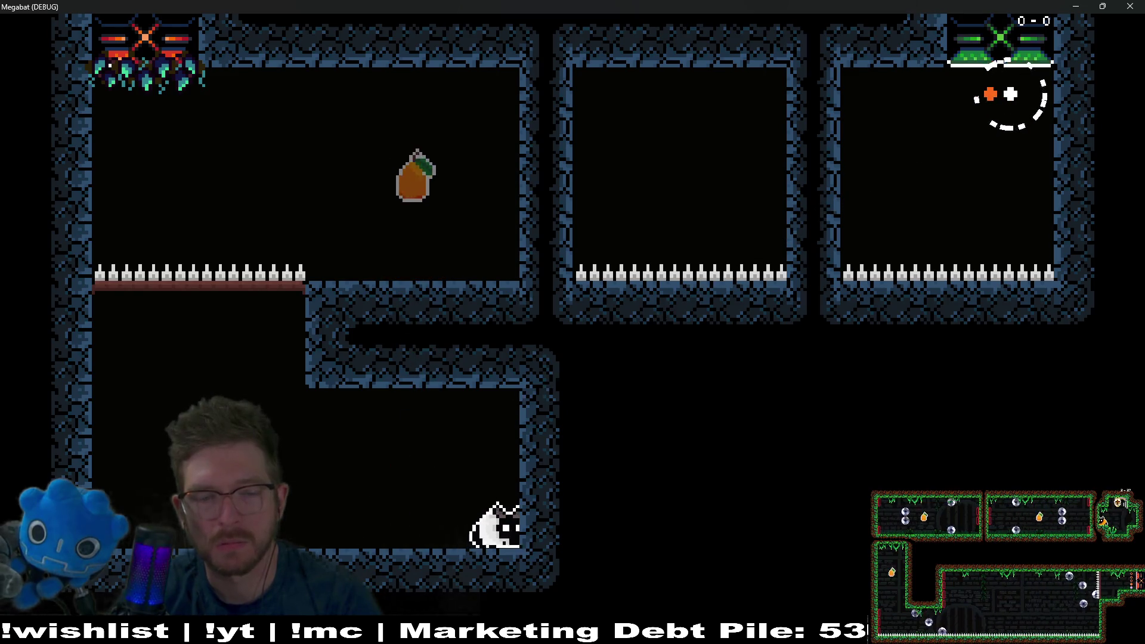
key("Left")
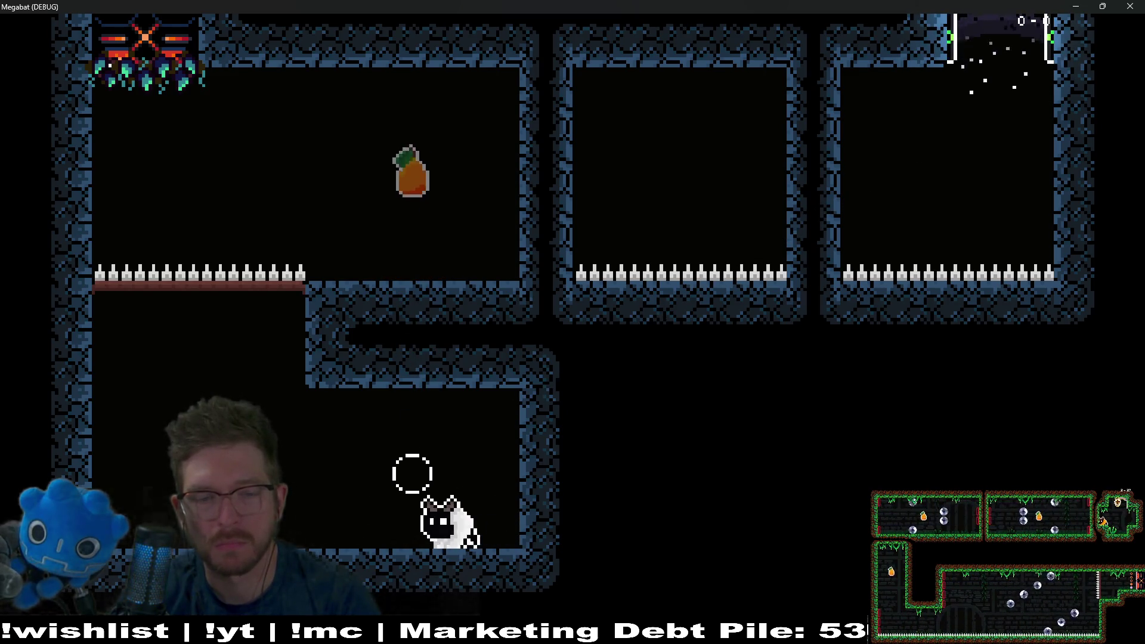
key("space")
key("Right")
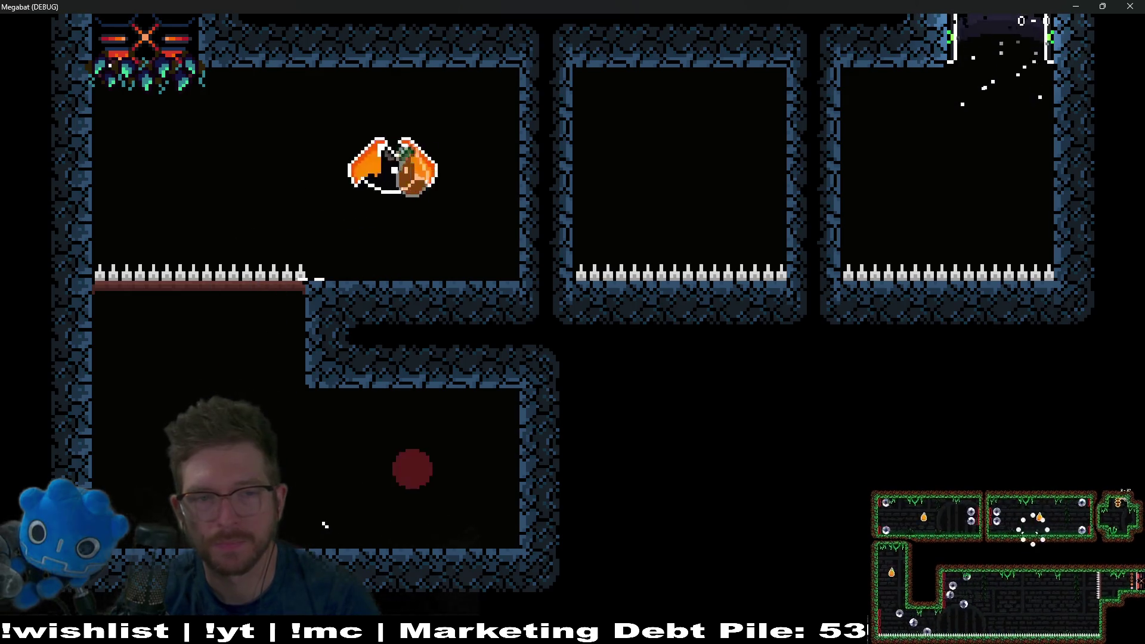
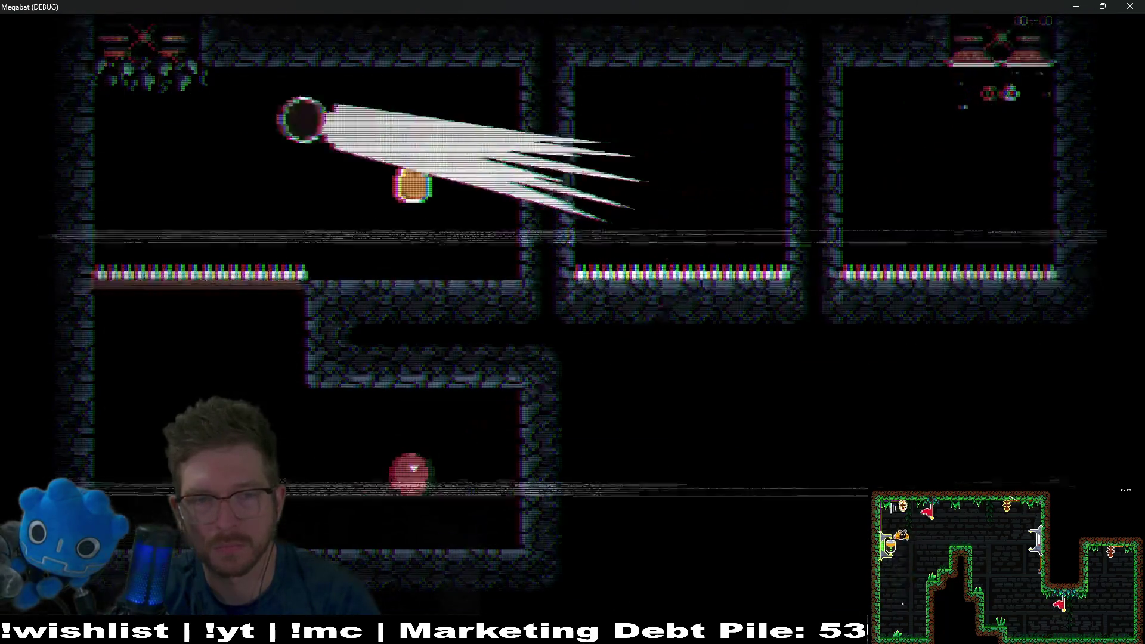
Step: Fly the bat through the cave room, grab the pear, dive toward the red orb, then close the game
key("Right")
key("Down")
key("Left")
key("Up")
key("Right")
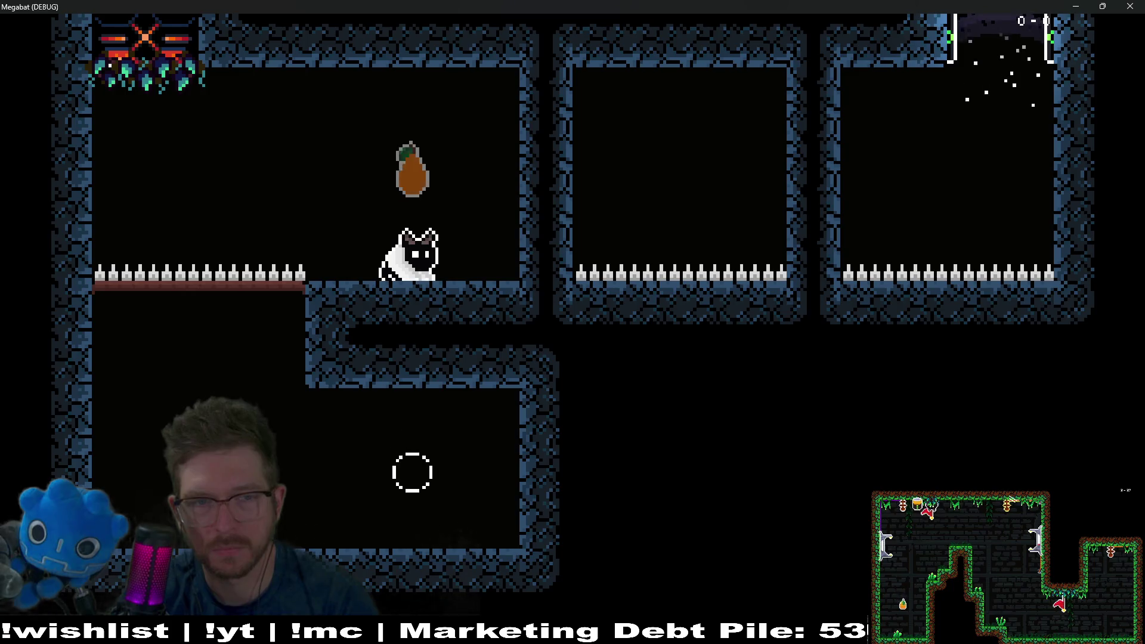
key("Up")
key("Right")
key("Right")
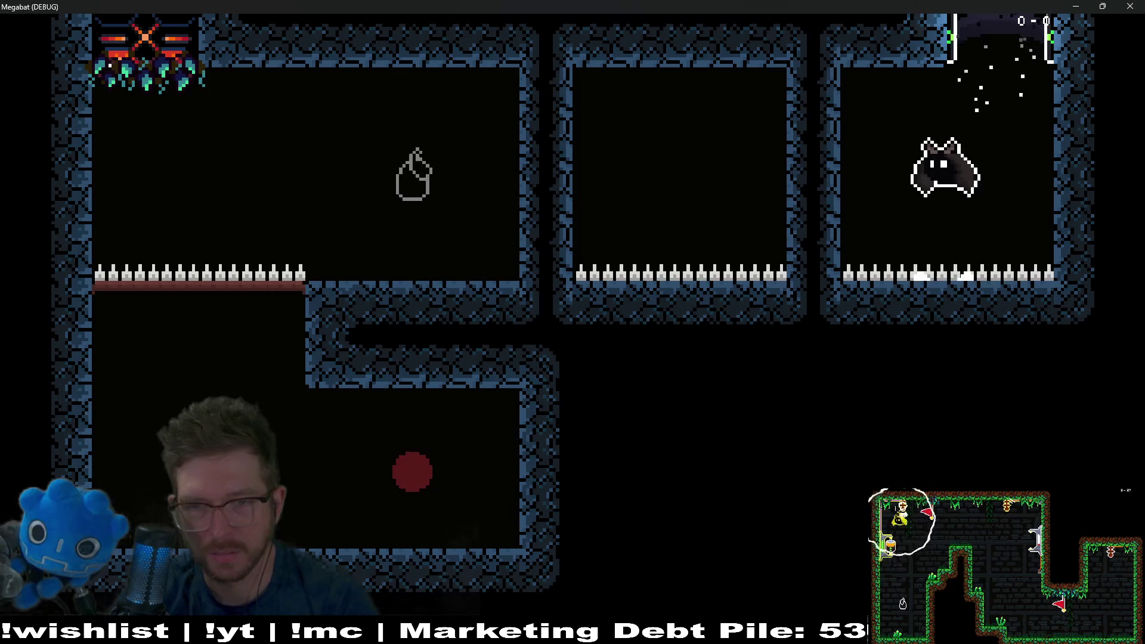
key("Right")
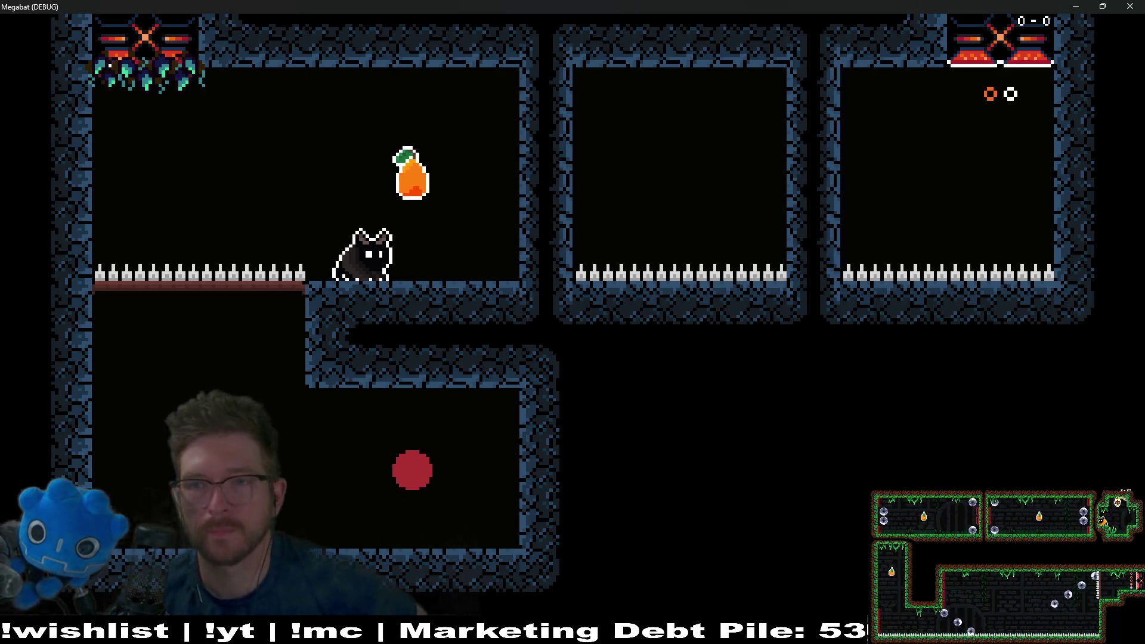
left_click(1131, 6)
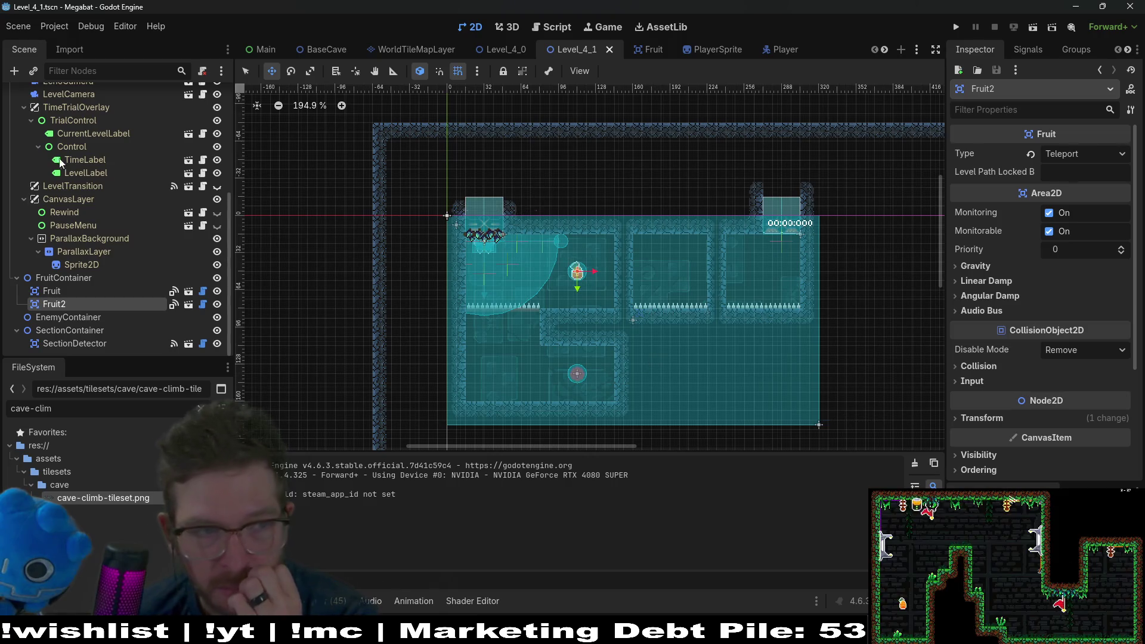
Step: On WorldTileMapLayer, redraw the lower room's right wall one tile left and raise its floor a row
scroll(59, 155, "up", 5)
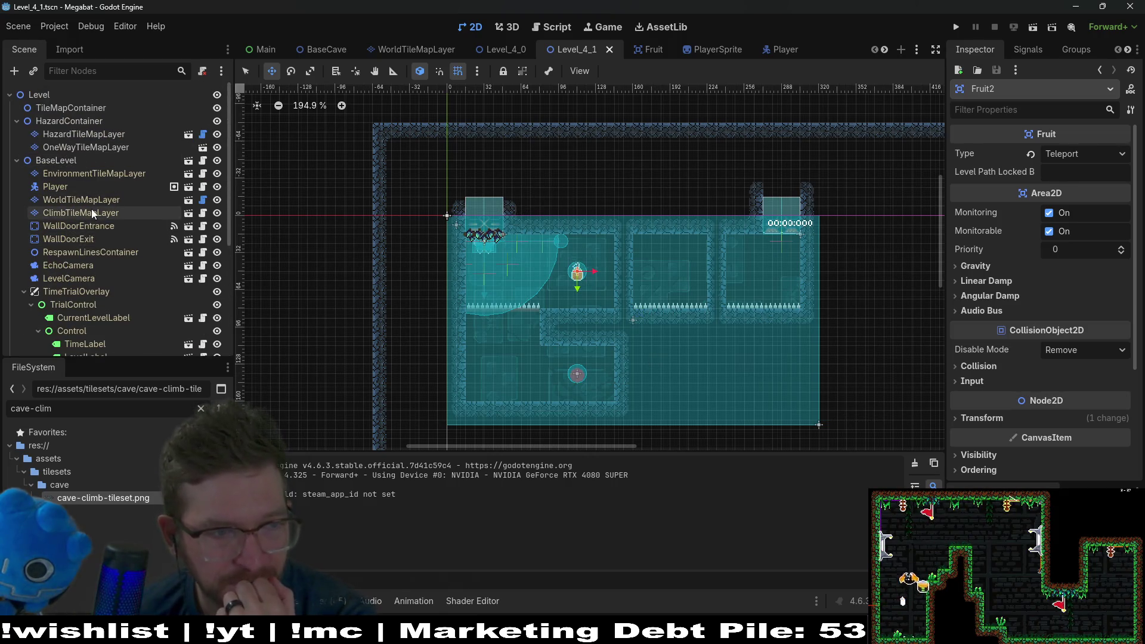
left_click(83, 200)
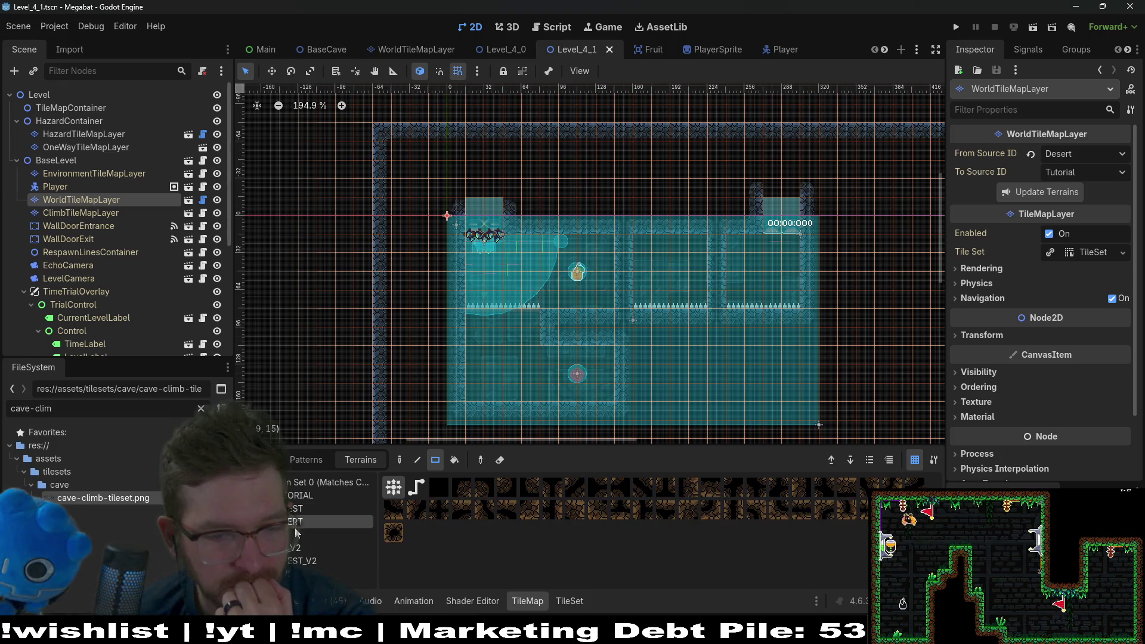
mouse_move(588, 377)
left_mouse_down()
mouse_move(553, 254)
mouse_move(596, 298)
left_mouse_up()
scroll(553, 250, "up", 3)
left_click_drag(576, 232, 578, 300)
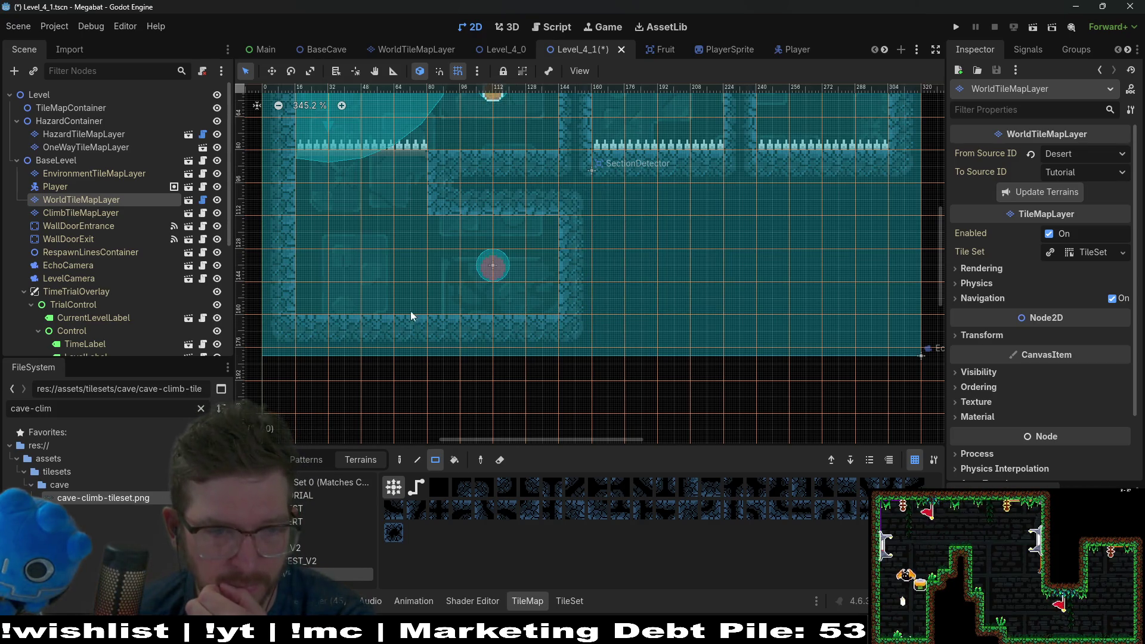
mouse_move(320, 335)
left_mouse_down()
mouse_move(531, 335)
mouse_move(602, 318)
left_mouse_up()
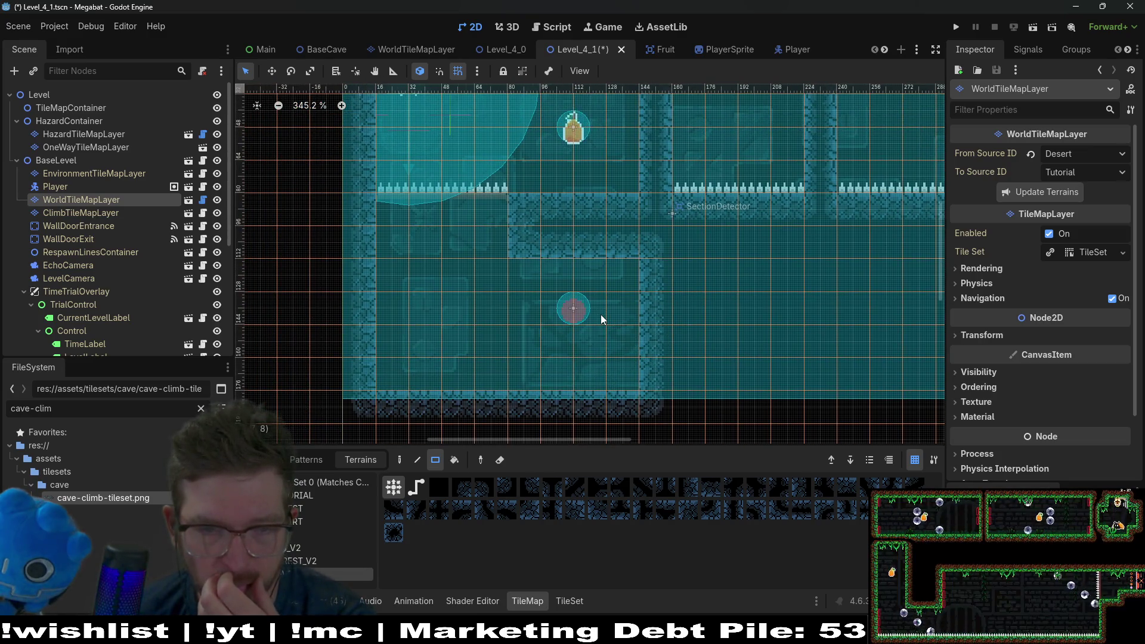
left_click_drag(613, 371, 392, 363)
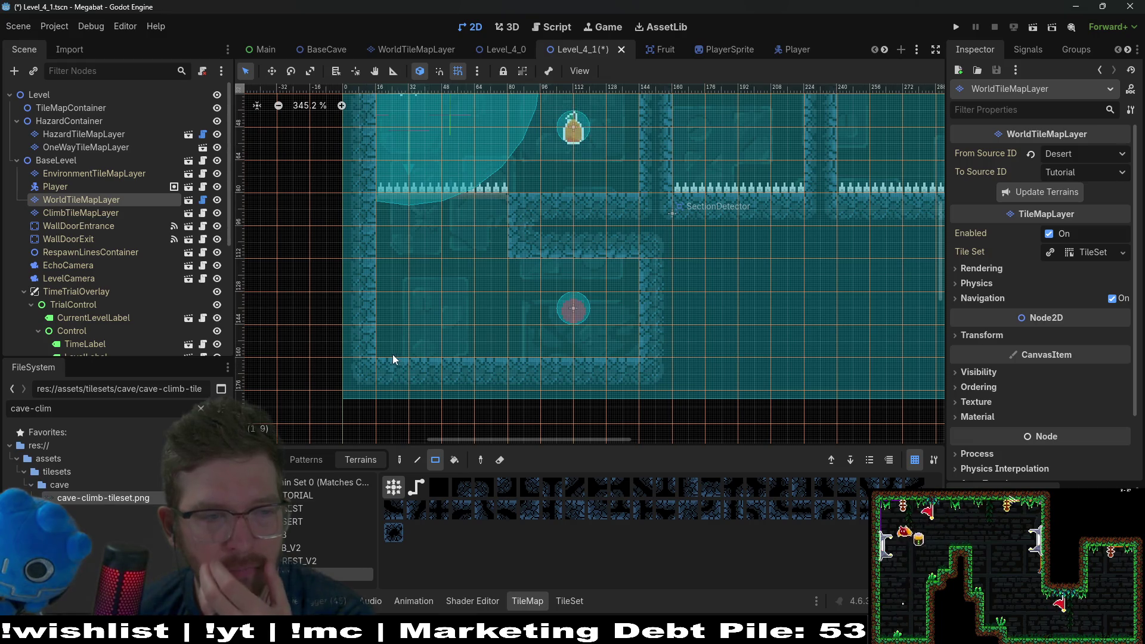
scroll(113, 318, "down", 5)
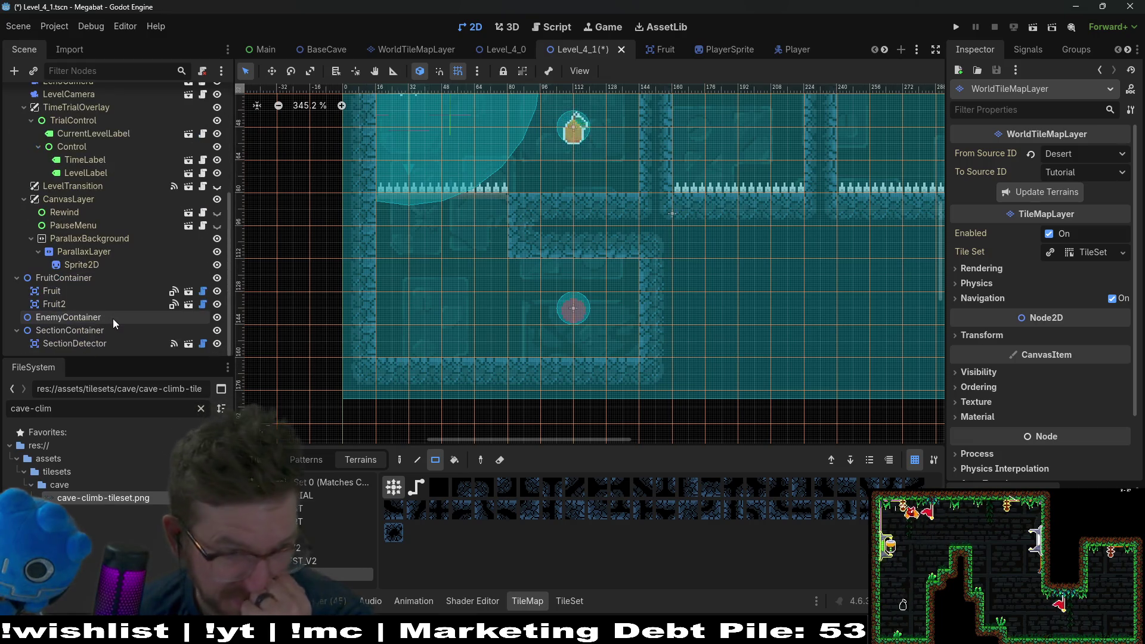
left_click(84, 293)
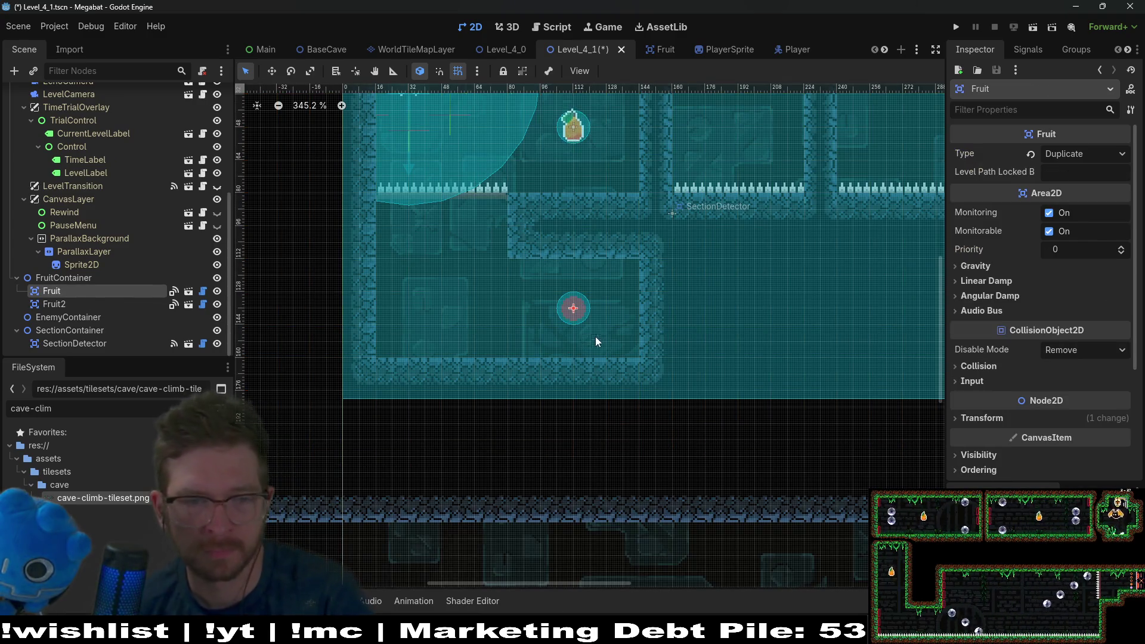
Step: Move the red orb fruit to the lower room's left side and save Level_4_1
key("w")
mouse_move(564, 312)
left_mouse_down()
mouse_move(421, 294)
mouse_move(443, 294)
left_mouse_up()
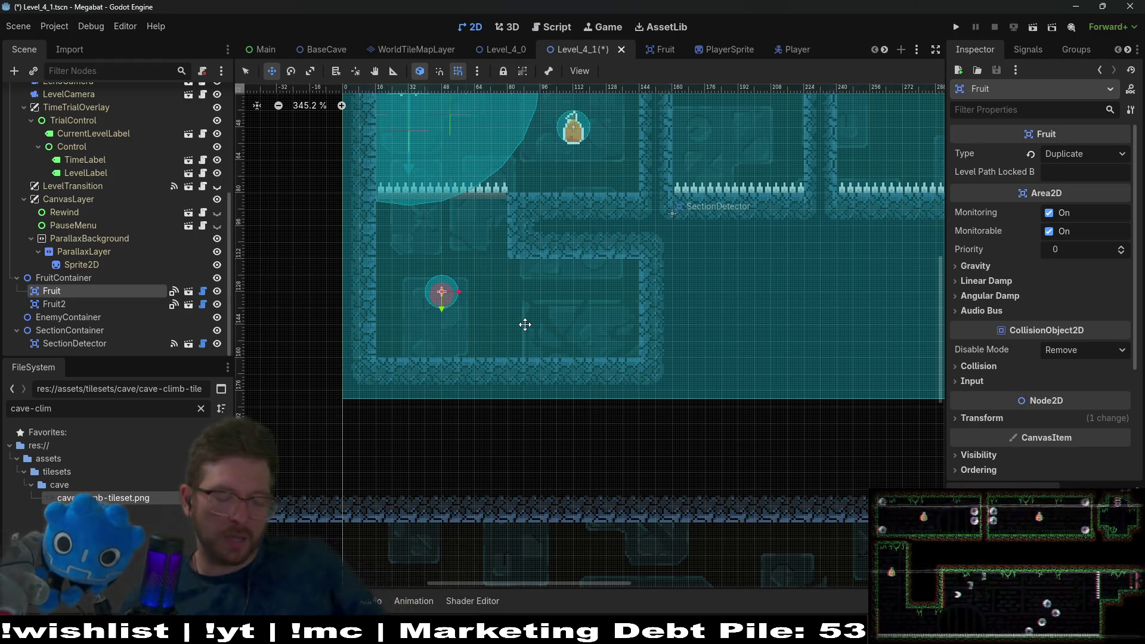
key("ctrl+s")
scroll(564, 304, "down", 1)
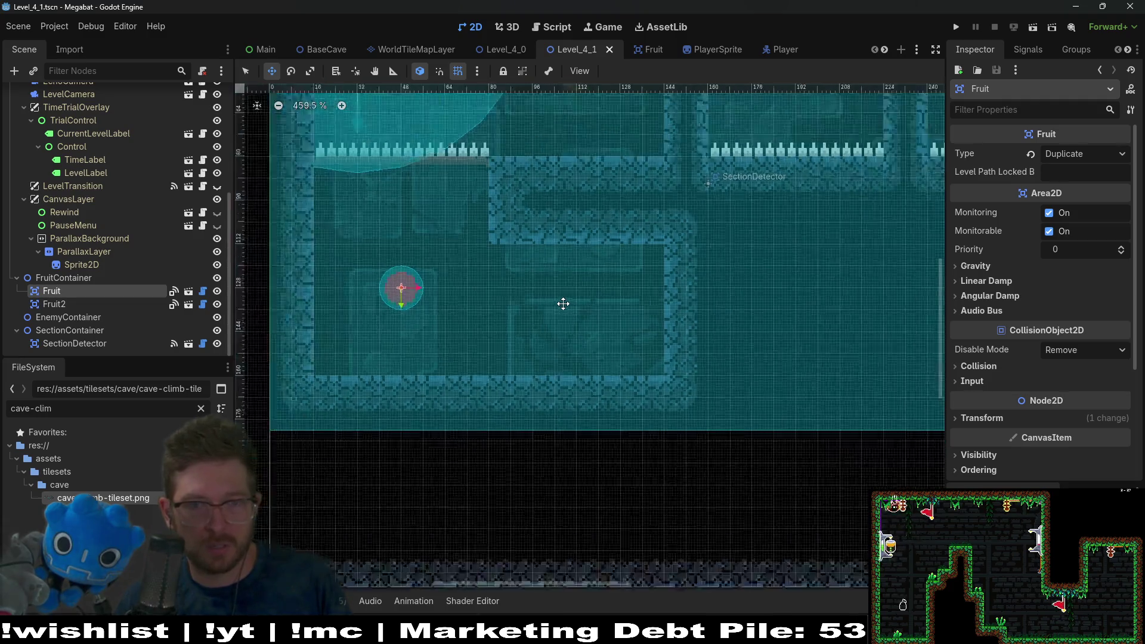
Step: Quick-open 'monitor' and open the Monitor.tscn scene from the results
key("shift+alt+o")
type("monitor")
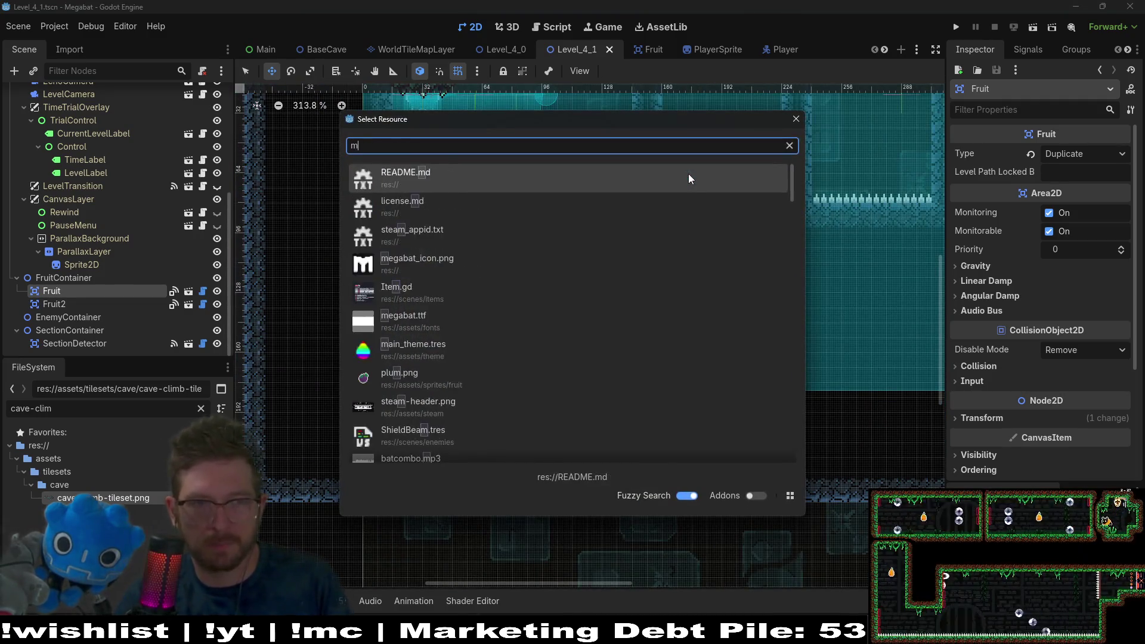
key("Down")
key("Down")
key("Down")
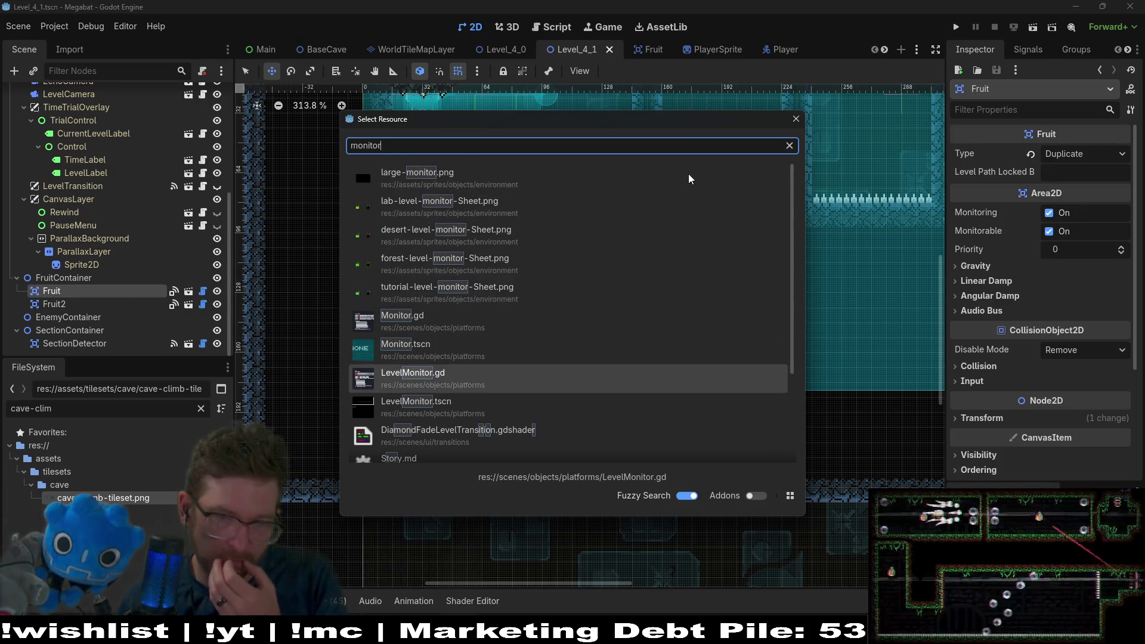
key("Up")
key("Up")
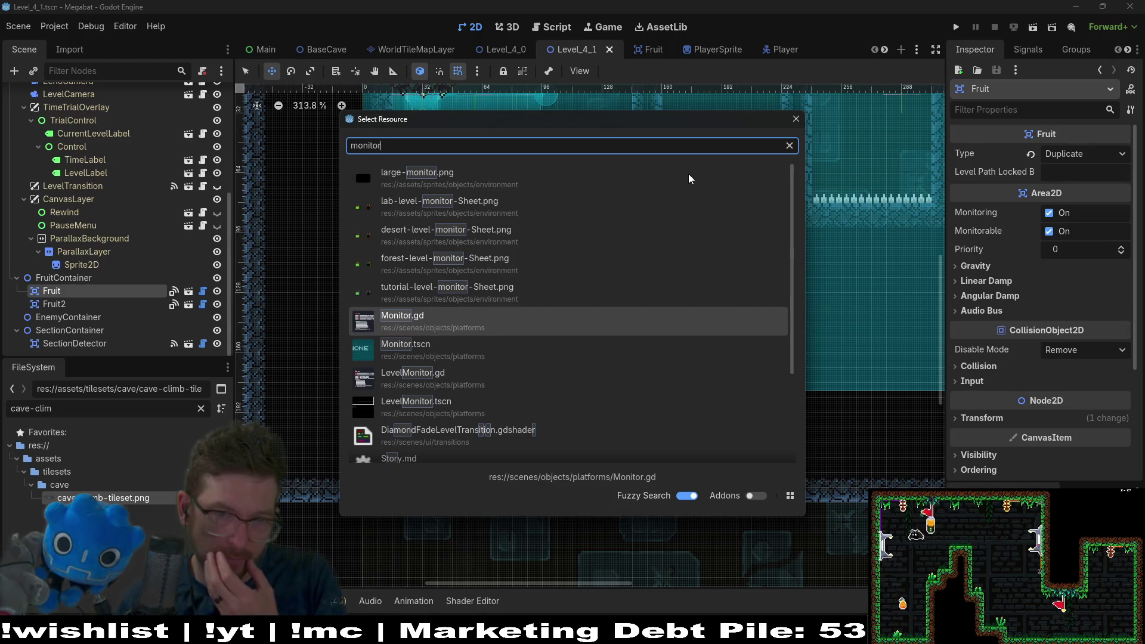
key("Down")
key("Down")
key("Down")
key("Up")
key("Up")
key("Up")
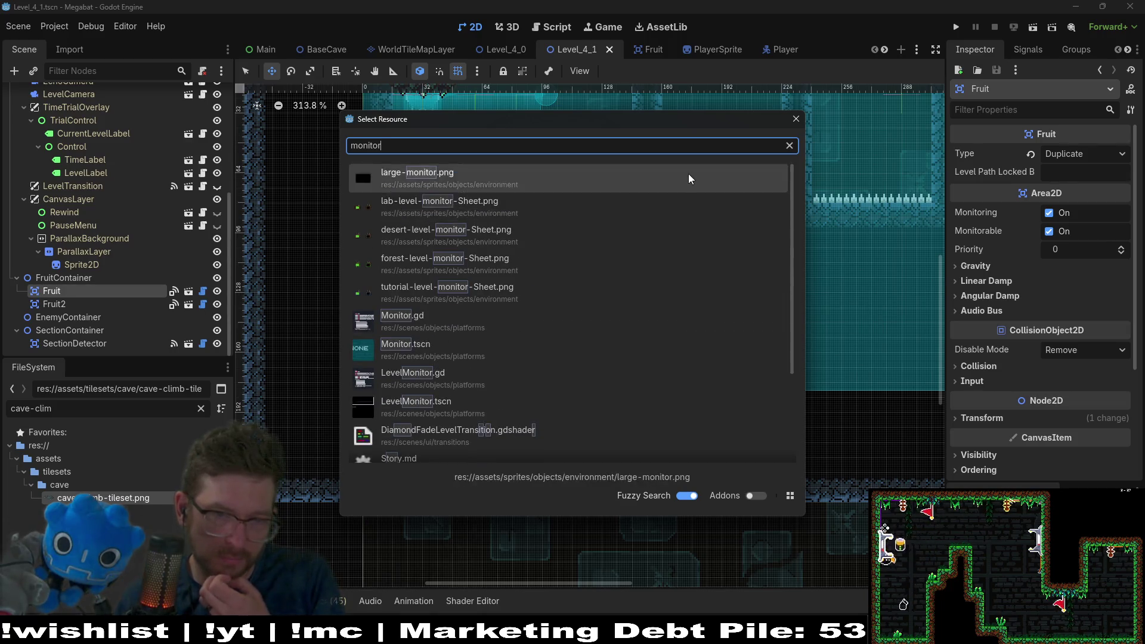
key("Up")
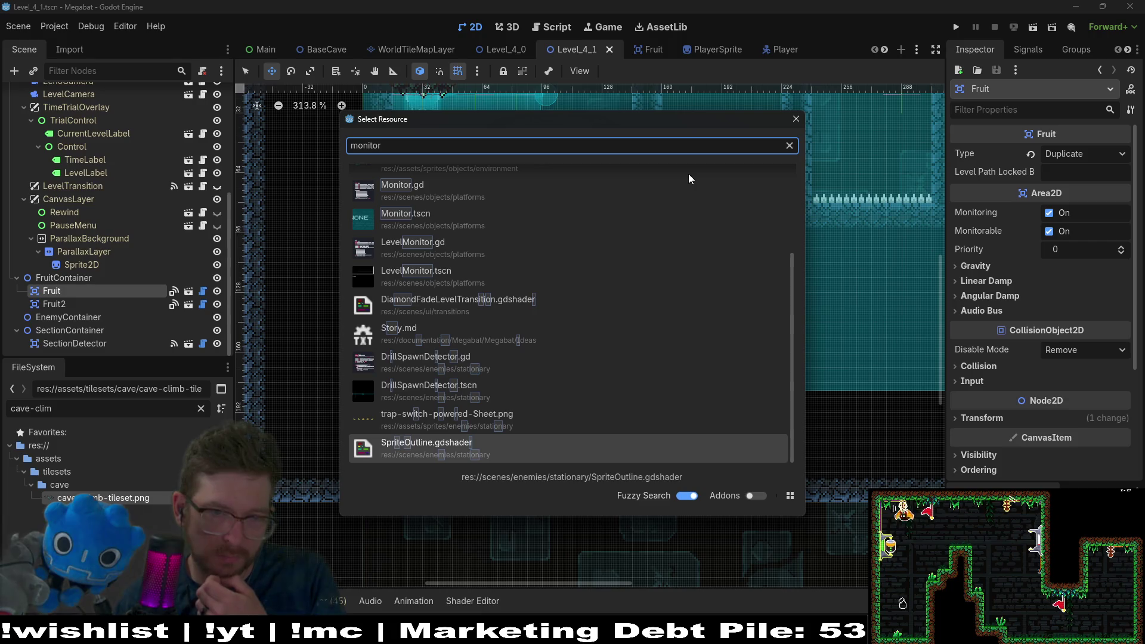
key("Up")
key("Up")
key("Up")
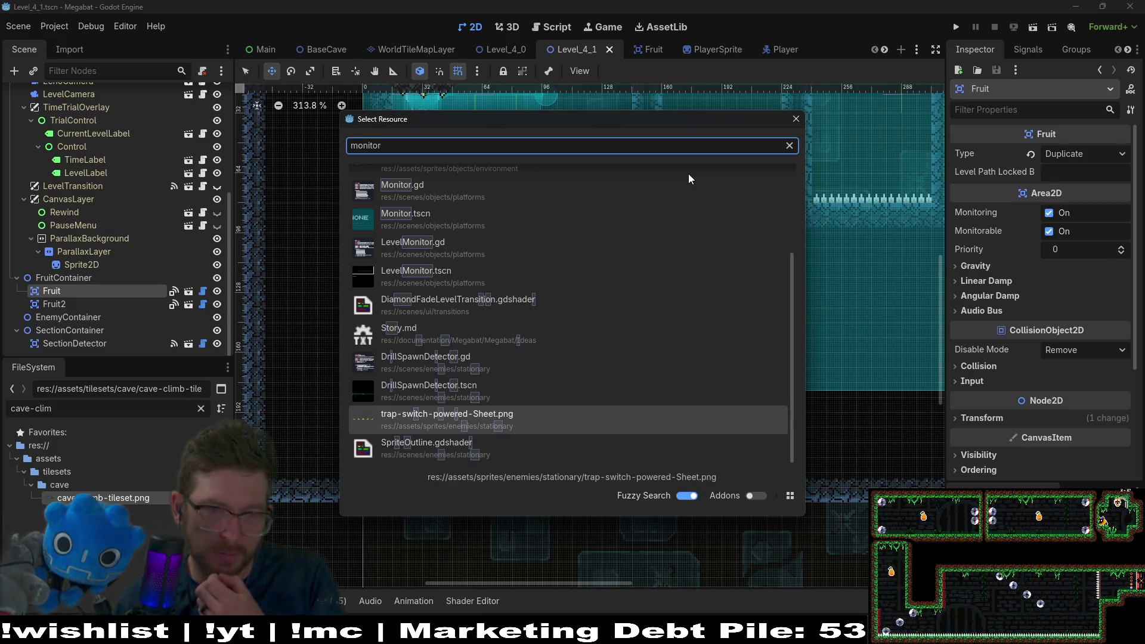
key("Return")
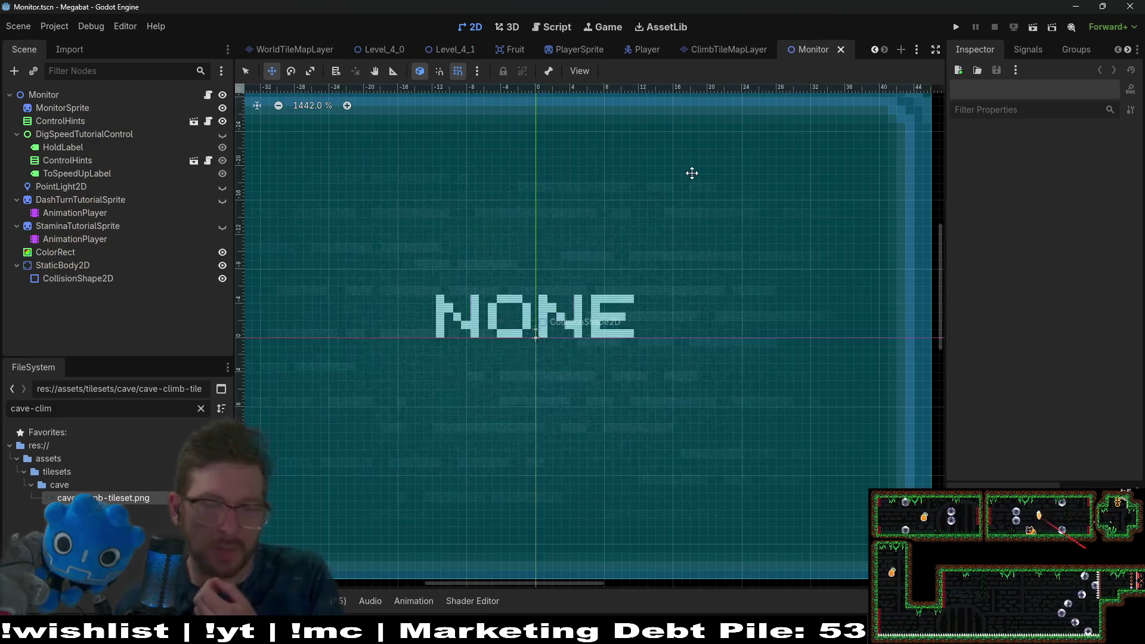
scroll(682, 215, "down", 5)
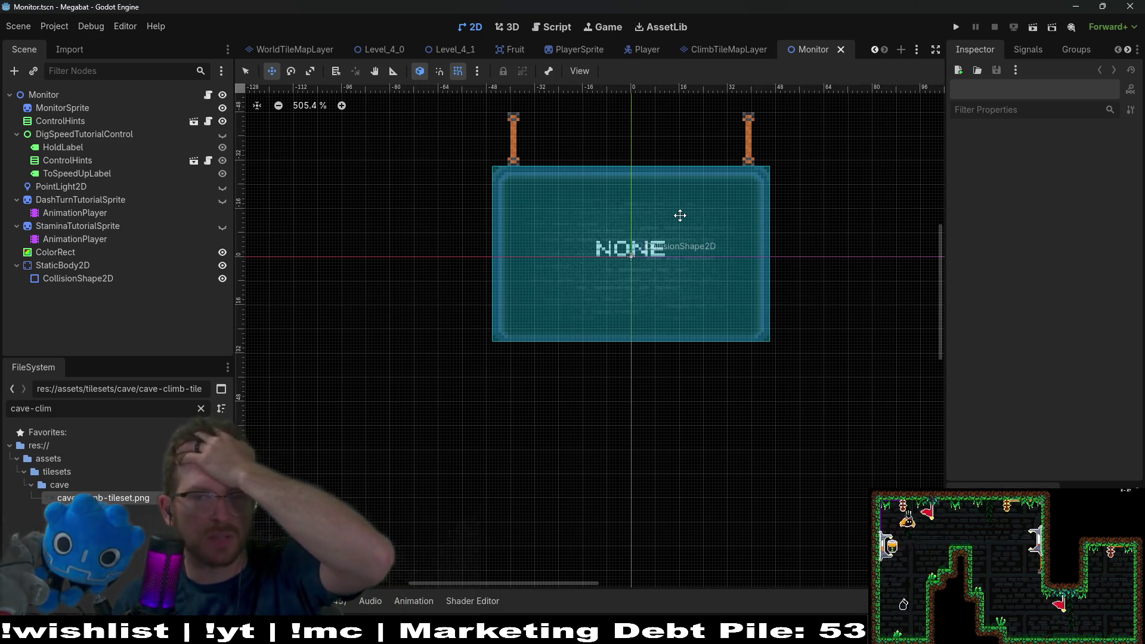
Step: Quick-open 'computer' and open the Computer.tscn scene
key("shift+alt+o")
type("computer")
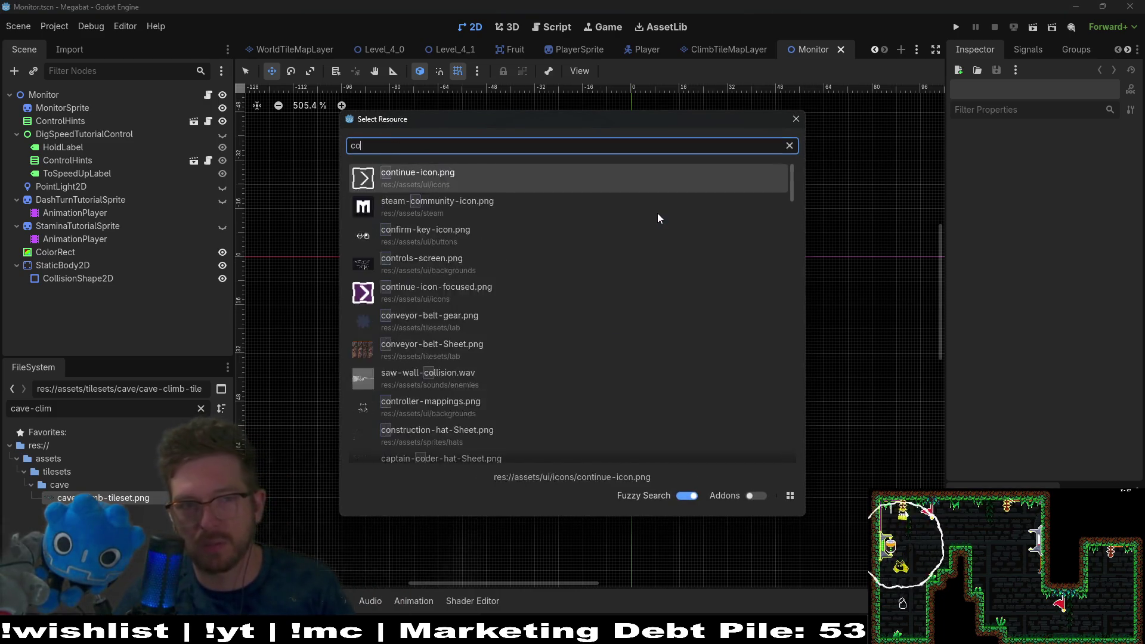
key("Down")
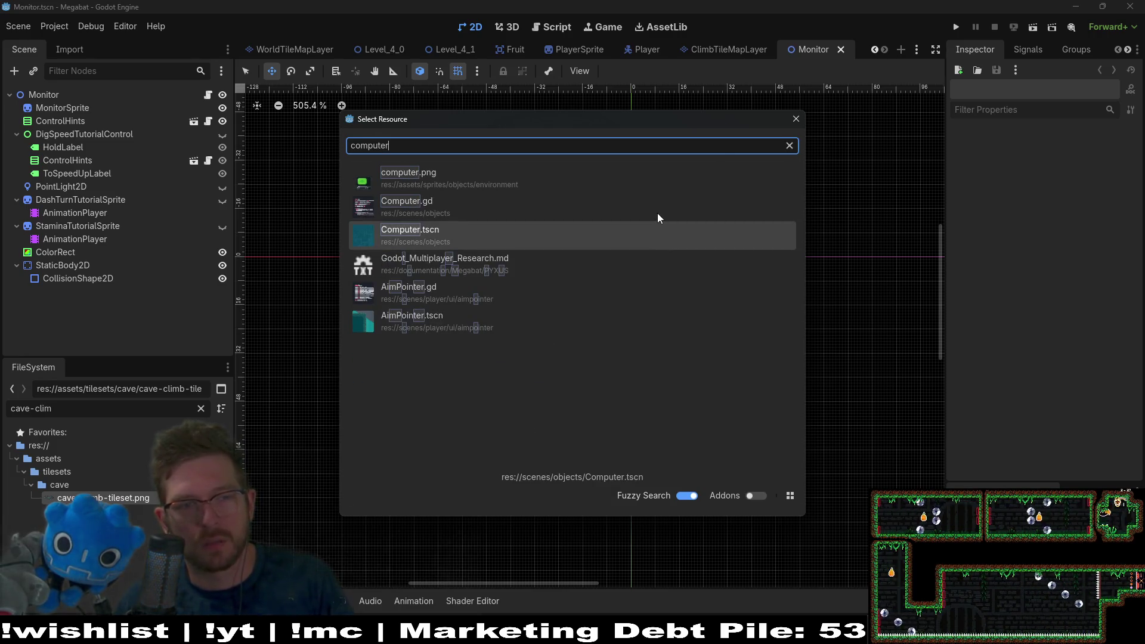
key("Return")
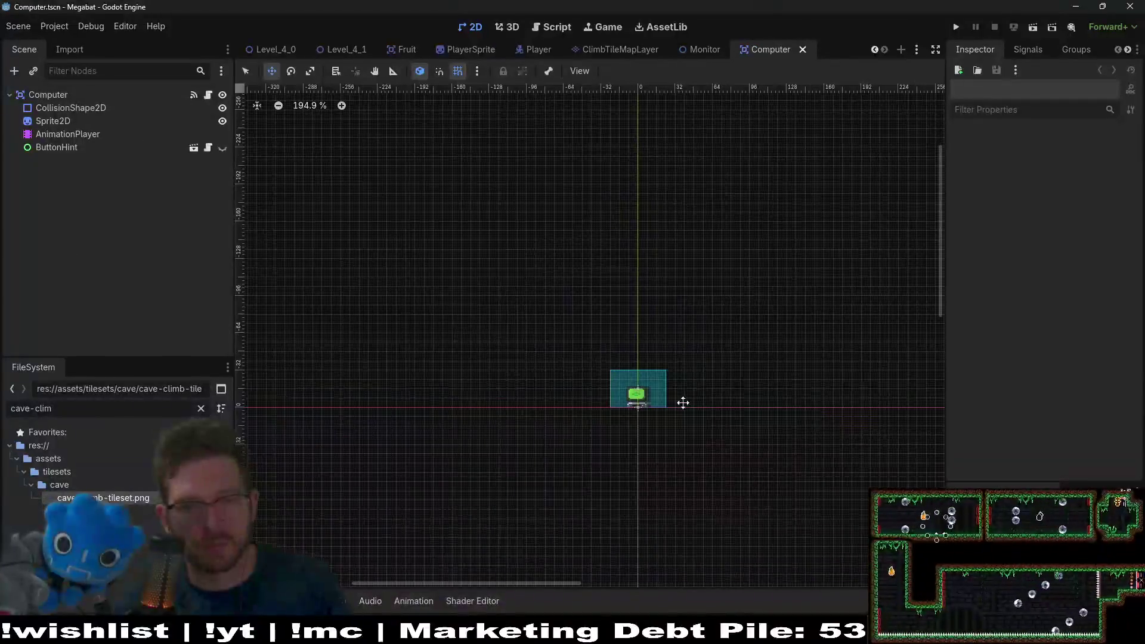
Step: Zoom in on the computer sprite and view the scene's Computer.gd script
scroll(593, 303, "up", 4)
scroll(593, 303, "up", 4)
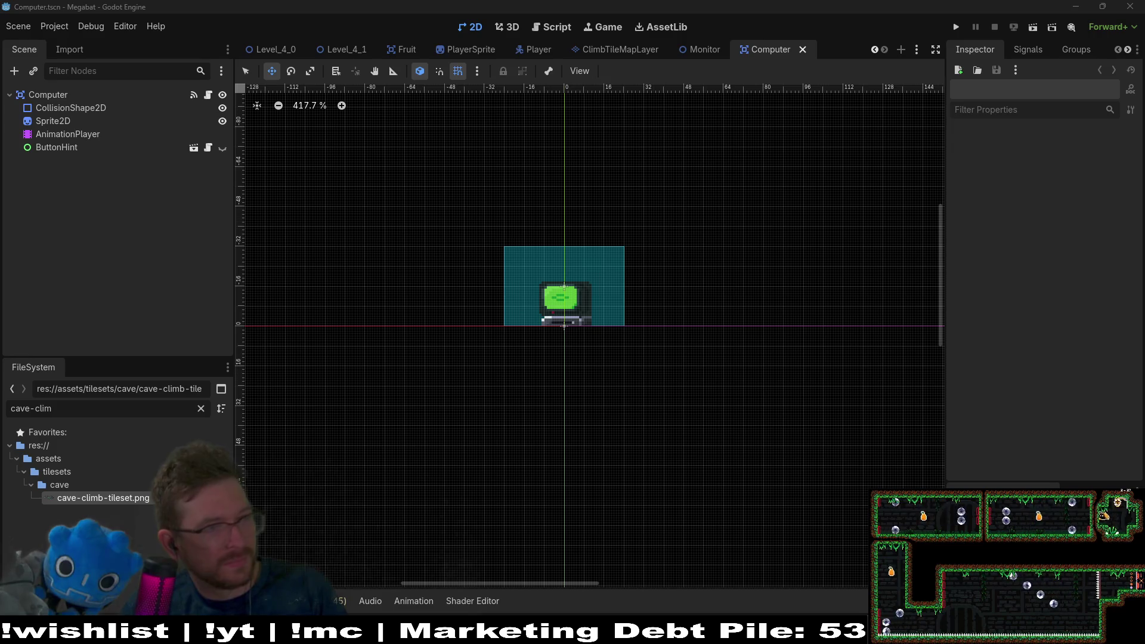
key("alt+Tab")
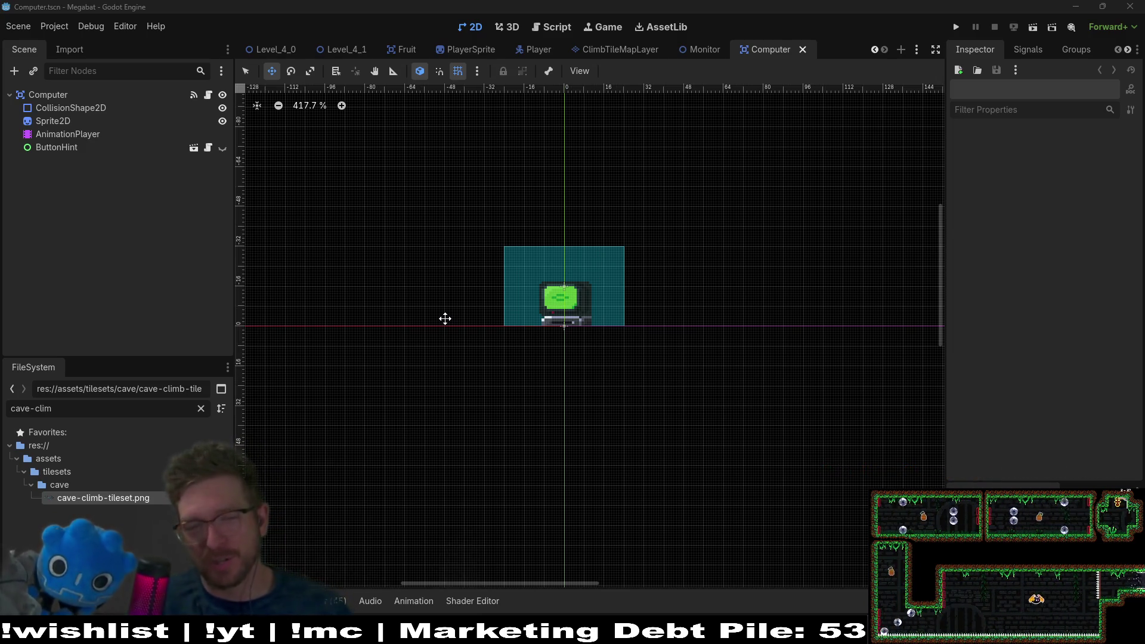
left_click(543, 29)
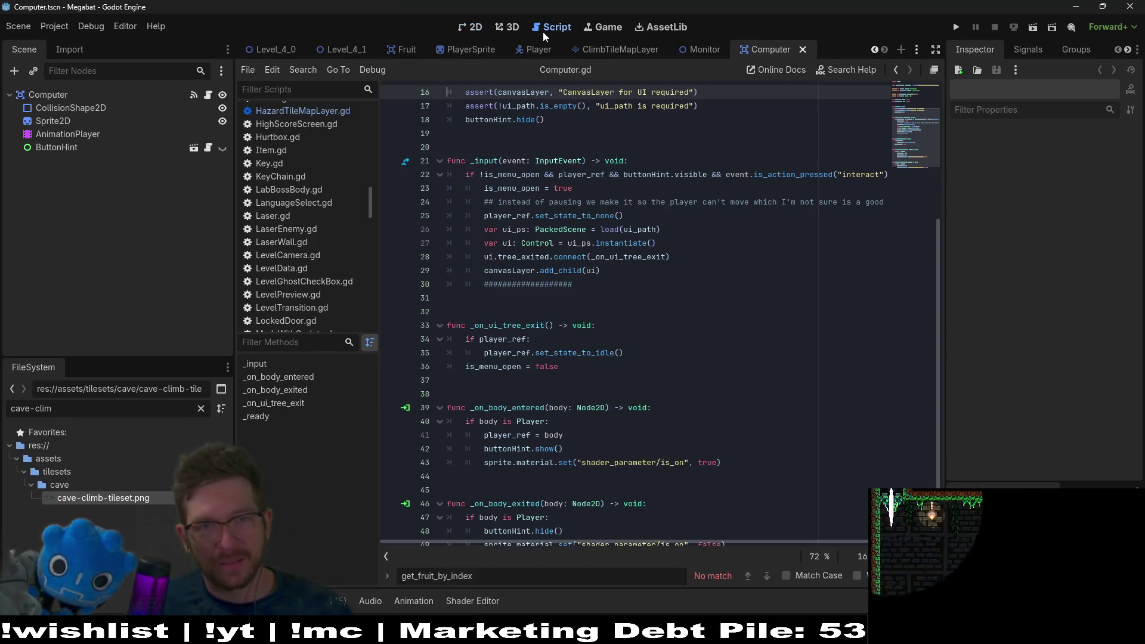
left_click(475, 28)
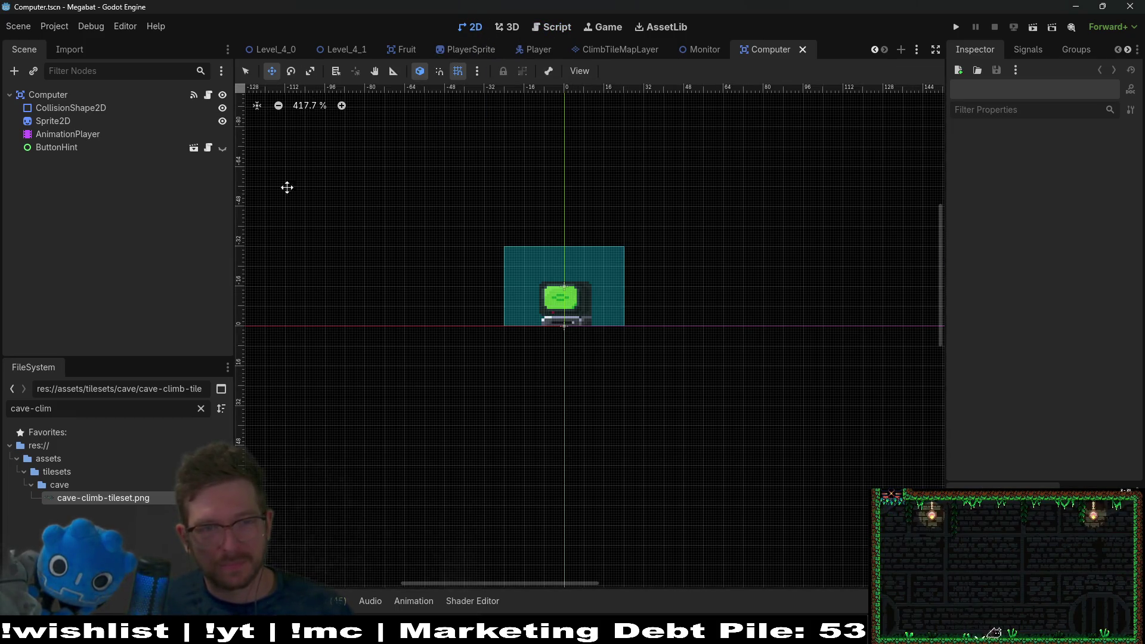
scroll(557, 231, "down", 3)
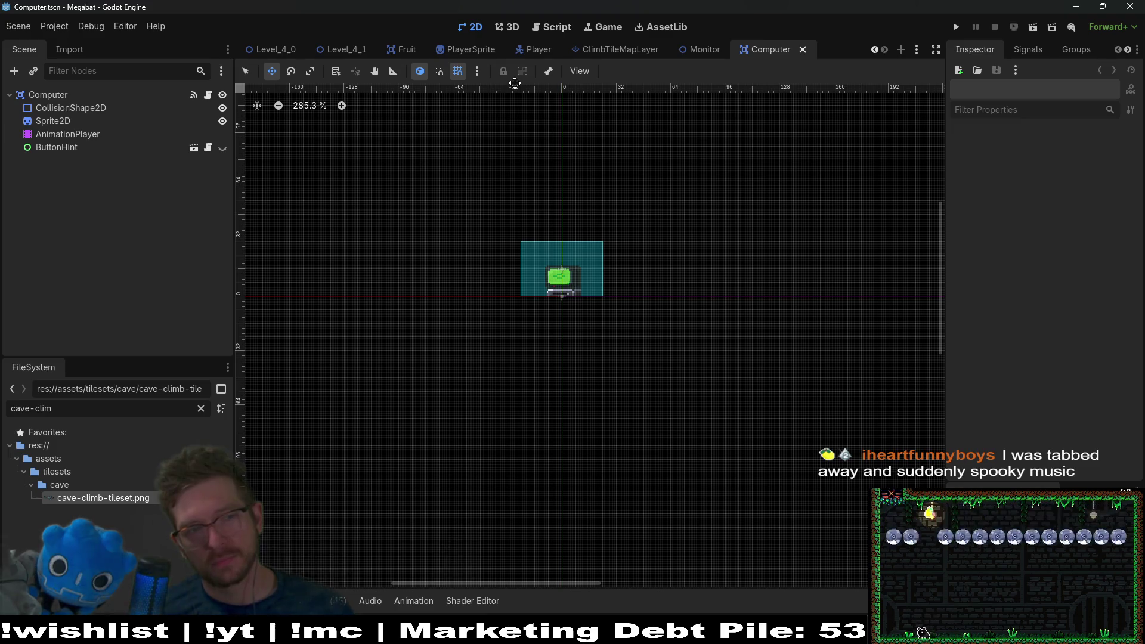
left_click(48, 95)
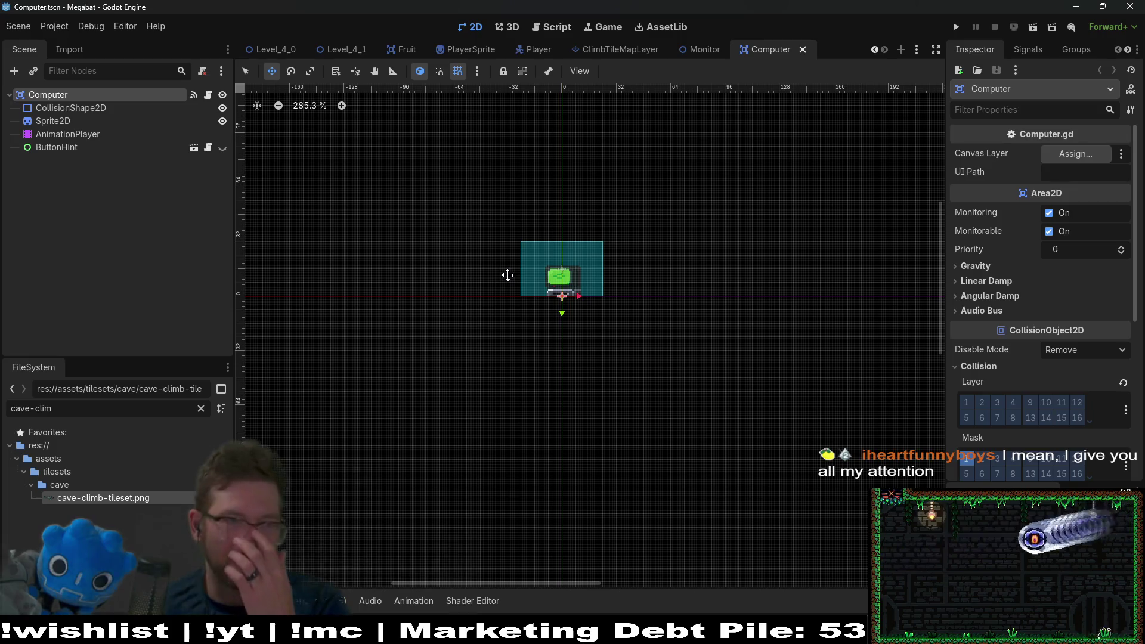
Step: Instance Computer.tscn under TileMapContainer in the Level_4_1 scene
left_click(349, 44)
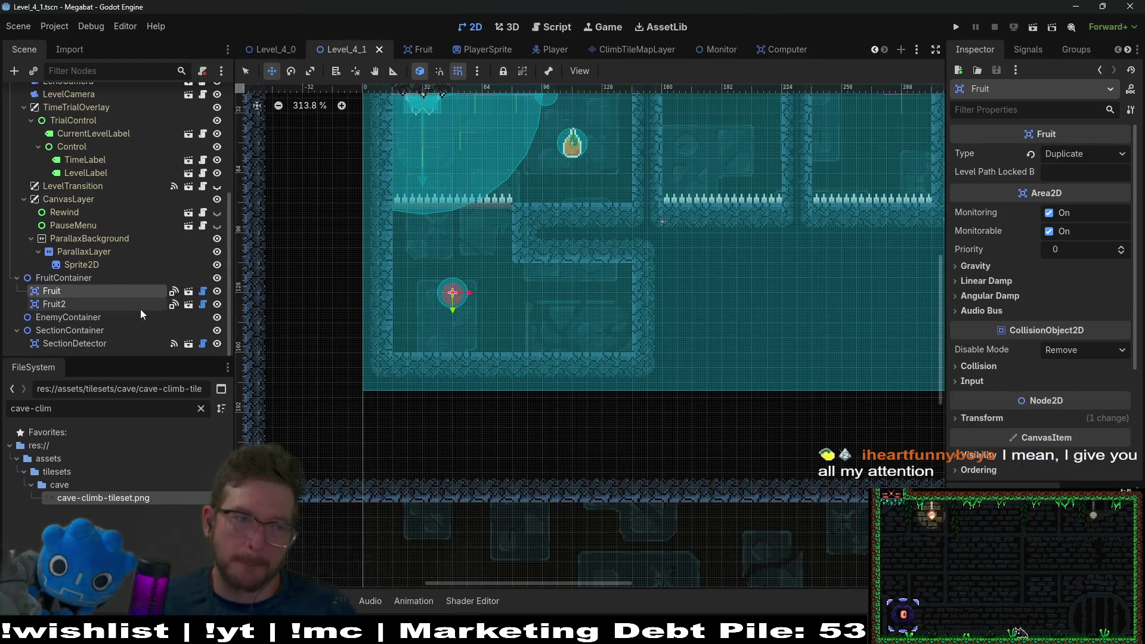
scroll(140, 309, "up", 5)
left_click(40, 97)
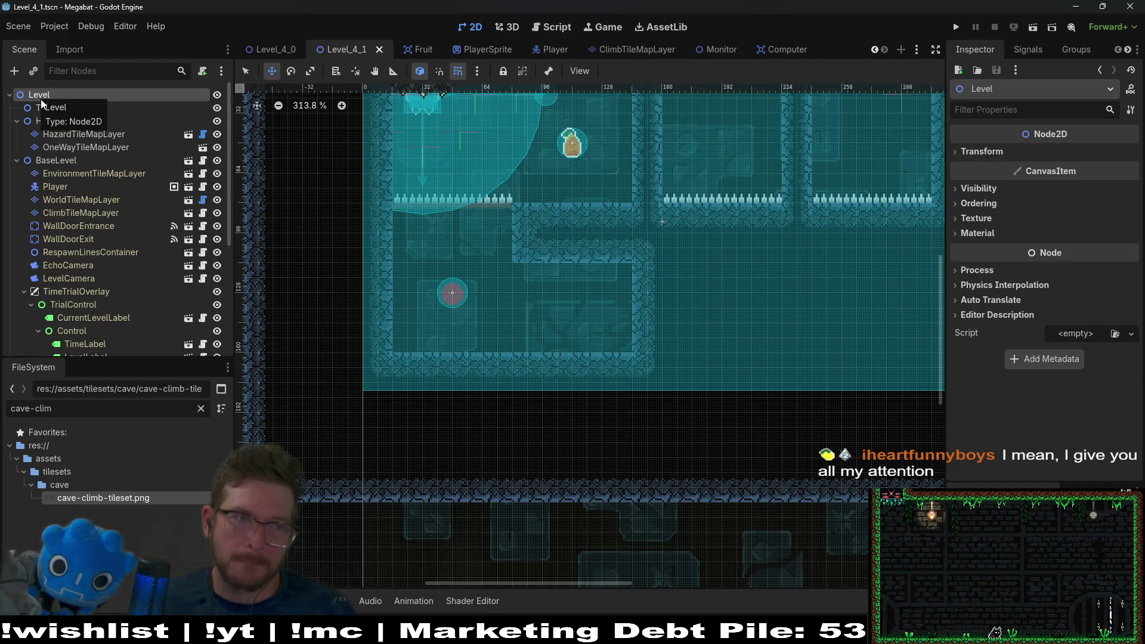
left_click(70, 107)
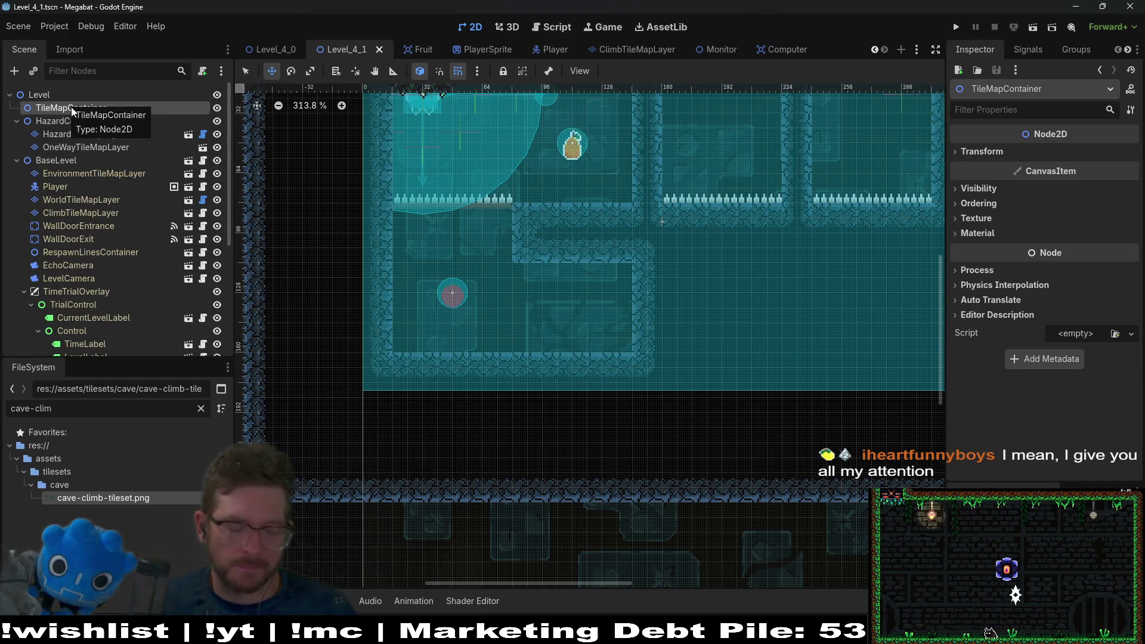
key("ctrl+shift+a")
type("computer")
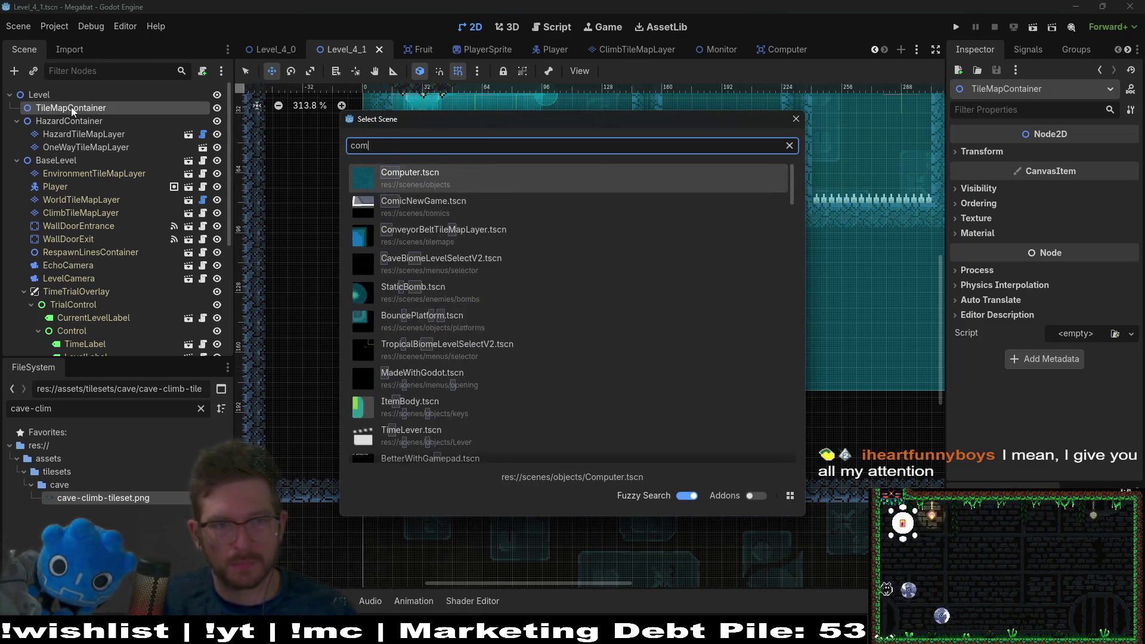
key("Return")
Step: Place the Computer on the lower room's floor right of the red orb and save
mouse_move(615, 250)
left_mouse_down()
mouse_move(593, 371)
mouse_move(614, 350)
mouse_move(593, 362)
left_mouse_up()
scroll(592, 363, "up", 1)
scroll(593, 363, "up", 6)
scroll(701, 197, "down", 10)
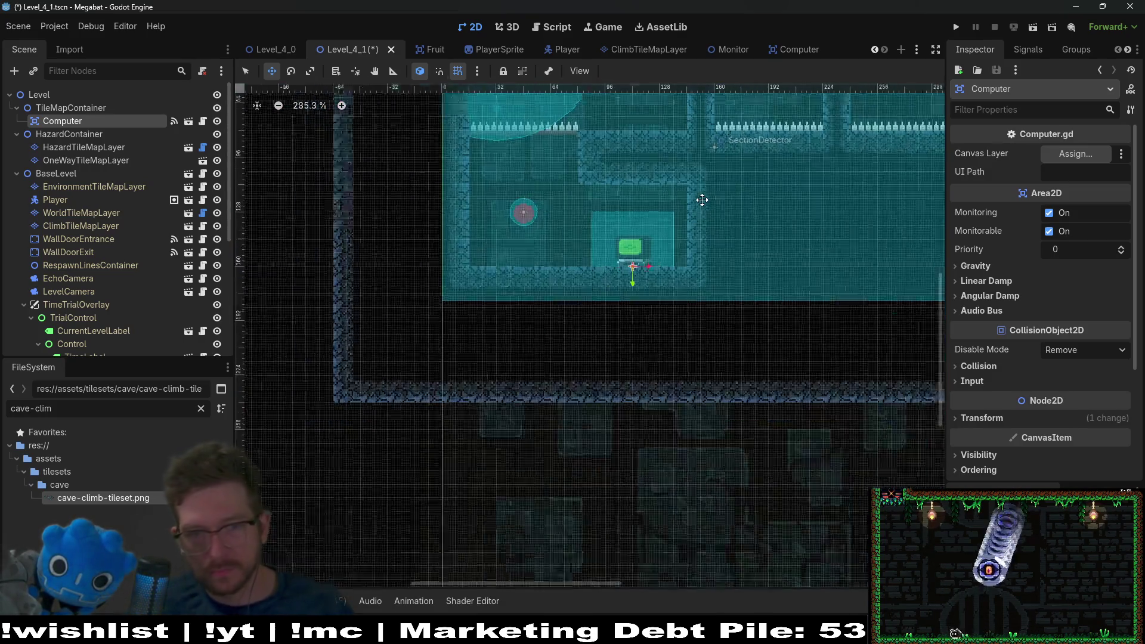
key("ctrl+s")
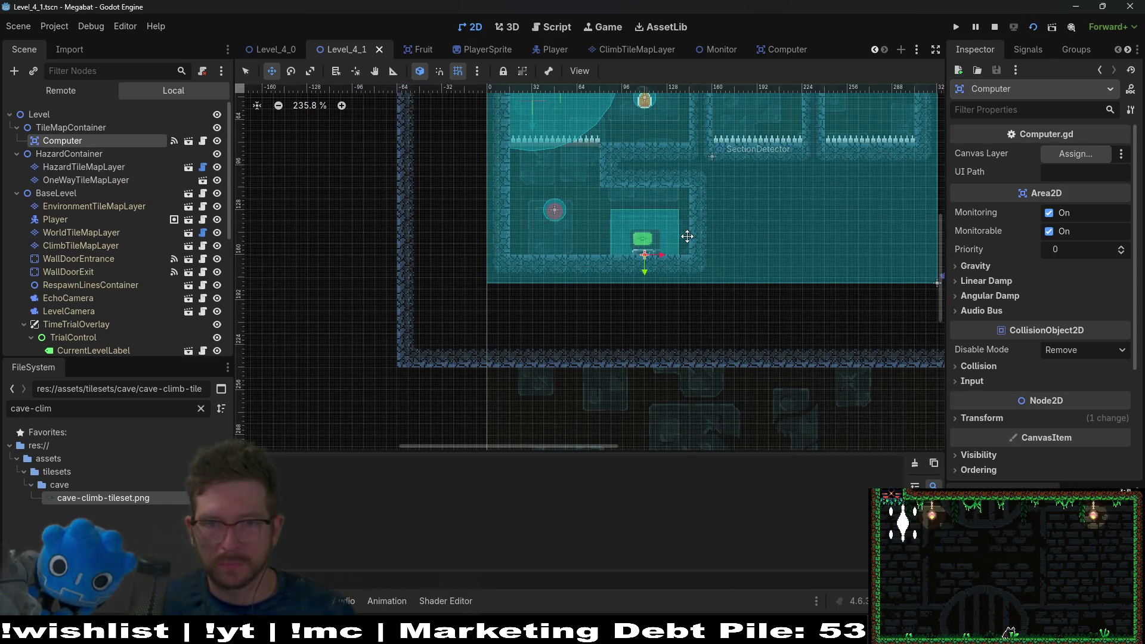
Step: Run the level, hit the 'CanvasLayer for UI required' assertion in Computer.gd, and stop it
left_click(1032, 27)
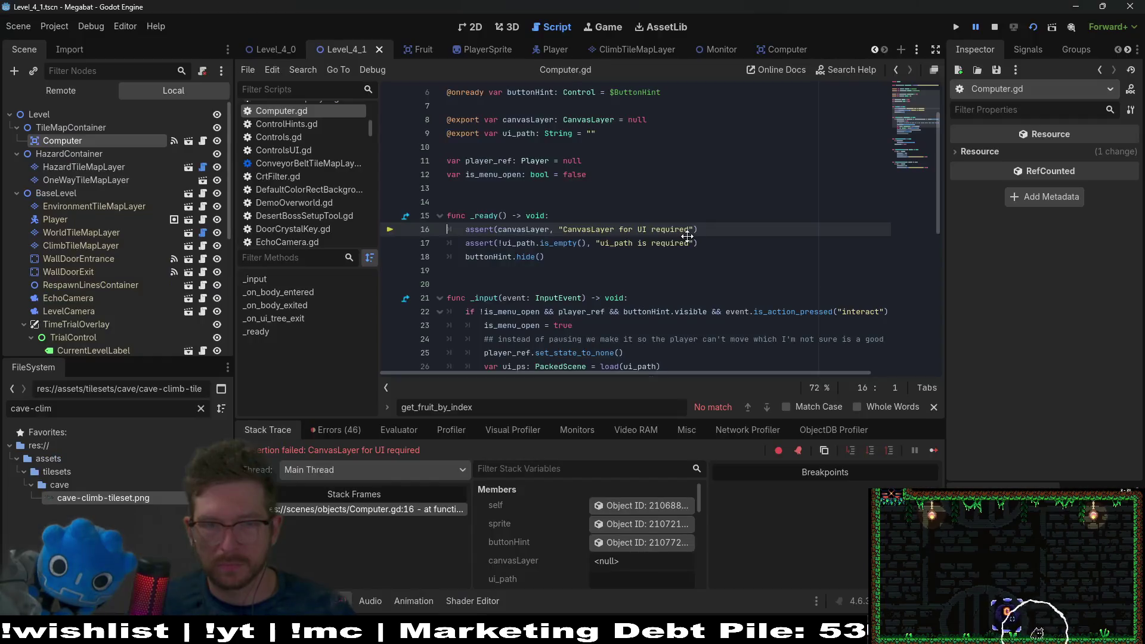
left_click(995, 27)
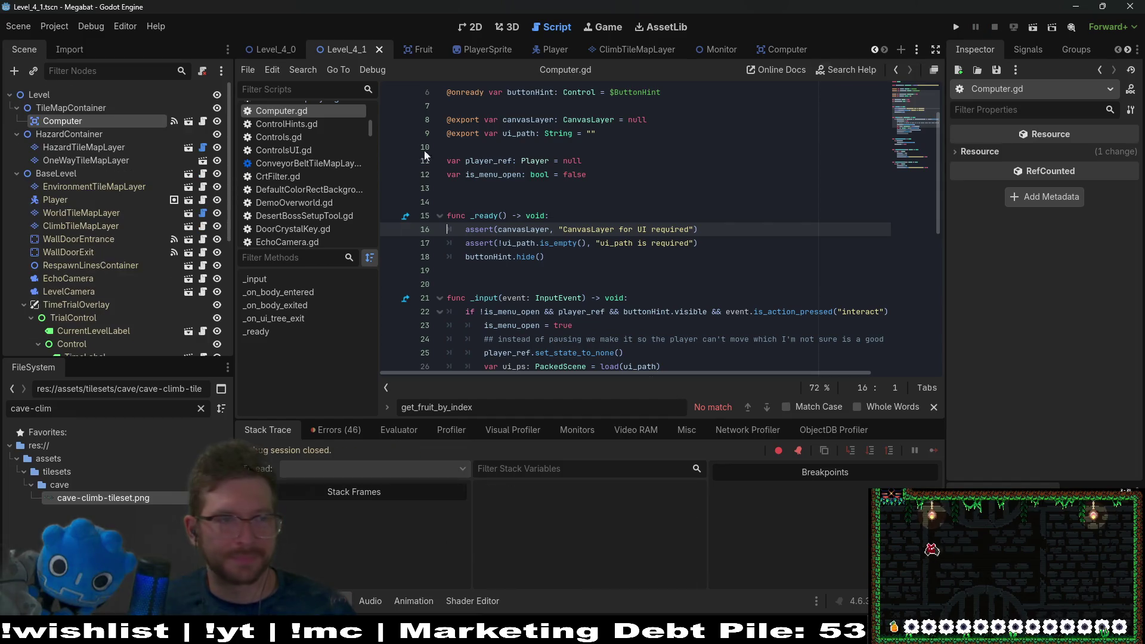
scroll(103, 225, "down", 5)
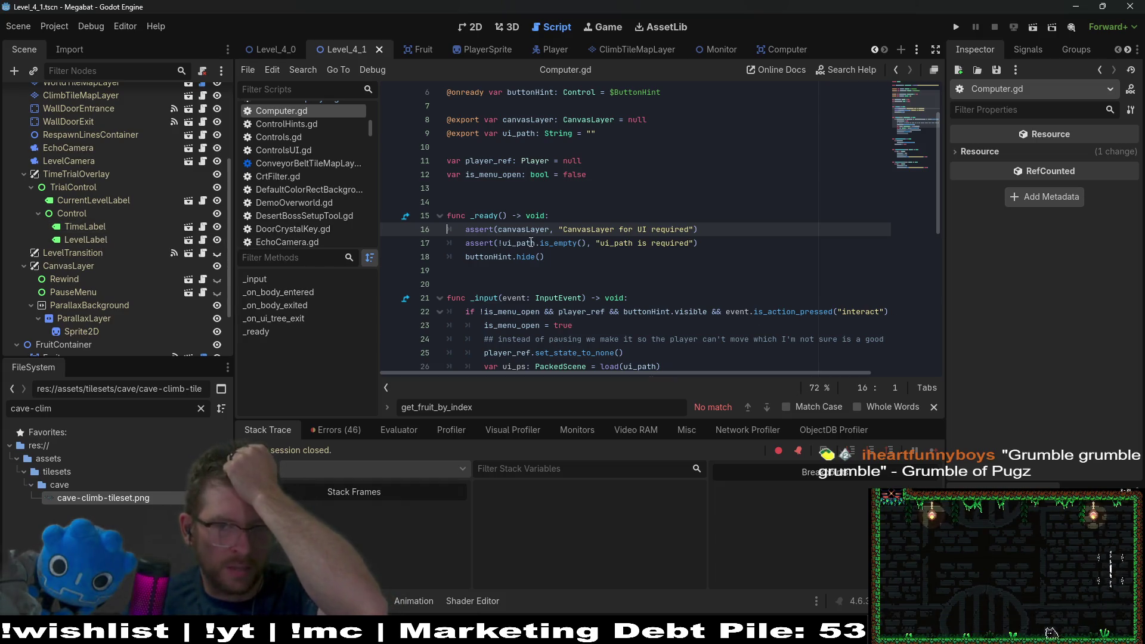
mouse_move(504, 263)
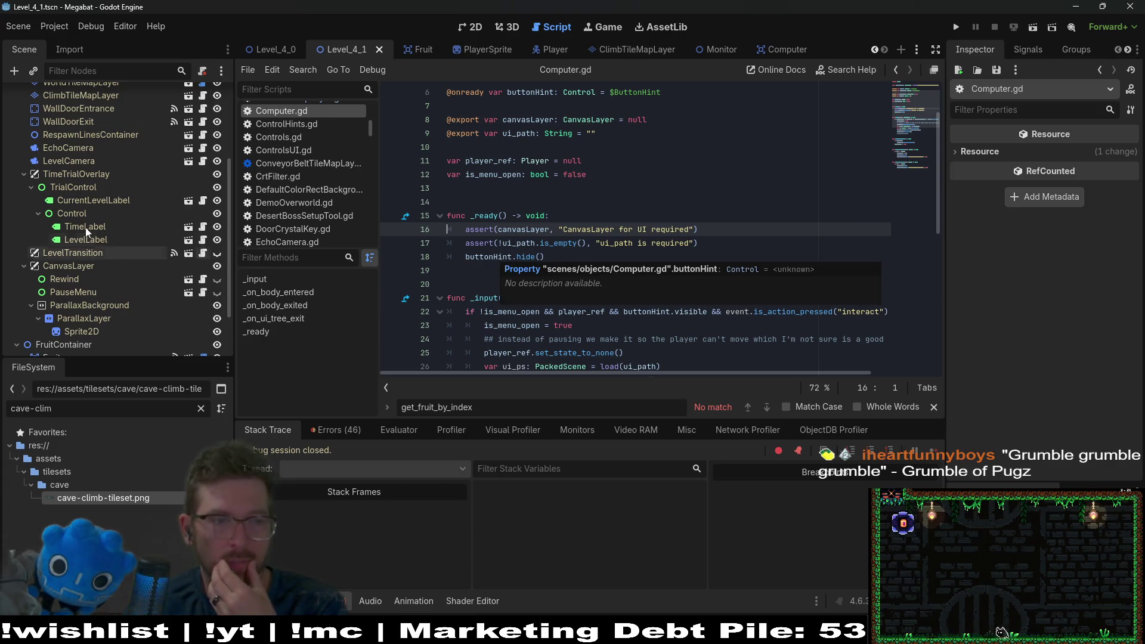
scroll(85, 253, "up", 5)
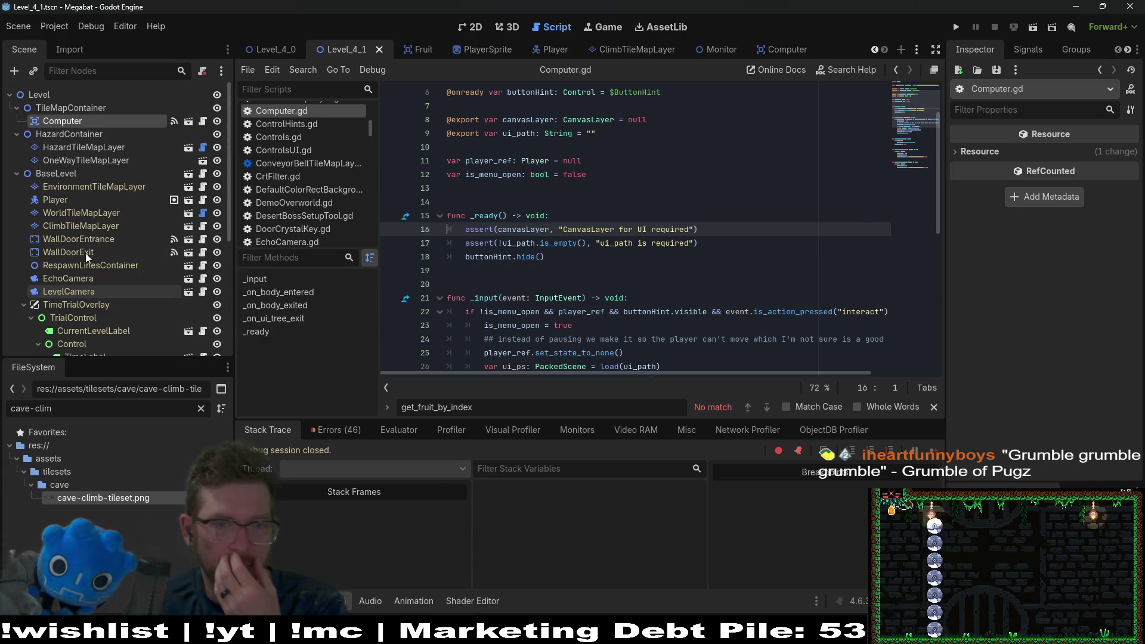
scroll(84, 253, "down", 3)
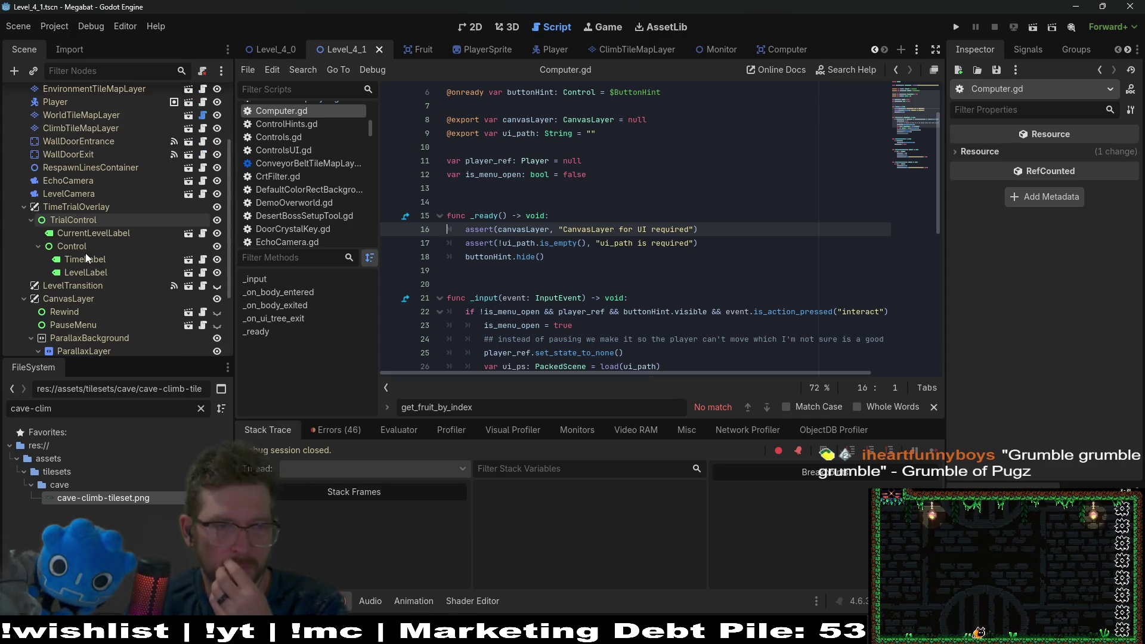
scroll(85, 253, "down", 1)
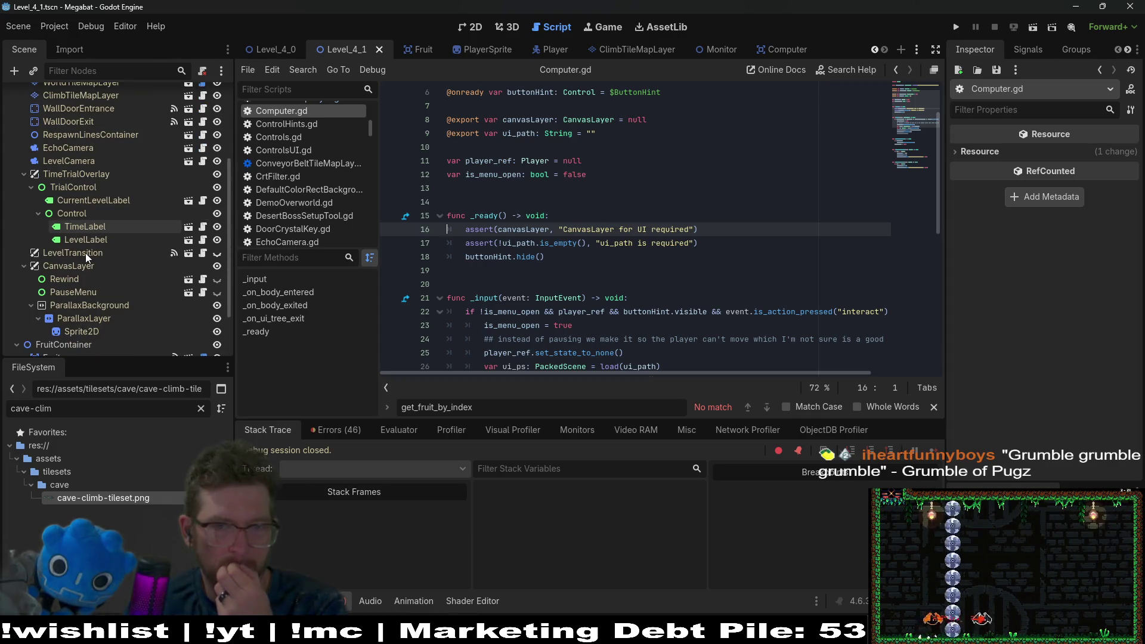
Step: Add a new CanvasLayer node as a child of the root Level node
scroll(85, 253, "down", 2)
scroll(85, 253, "up", 3)
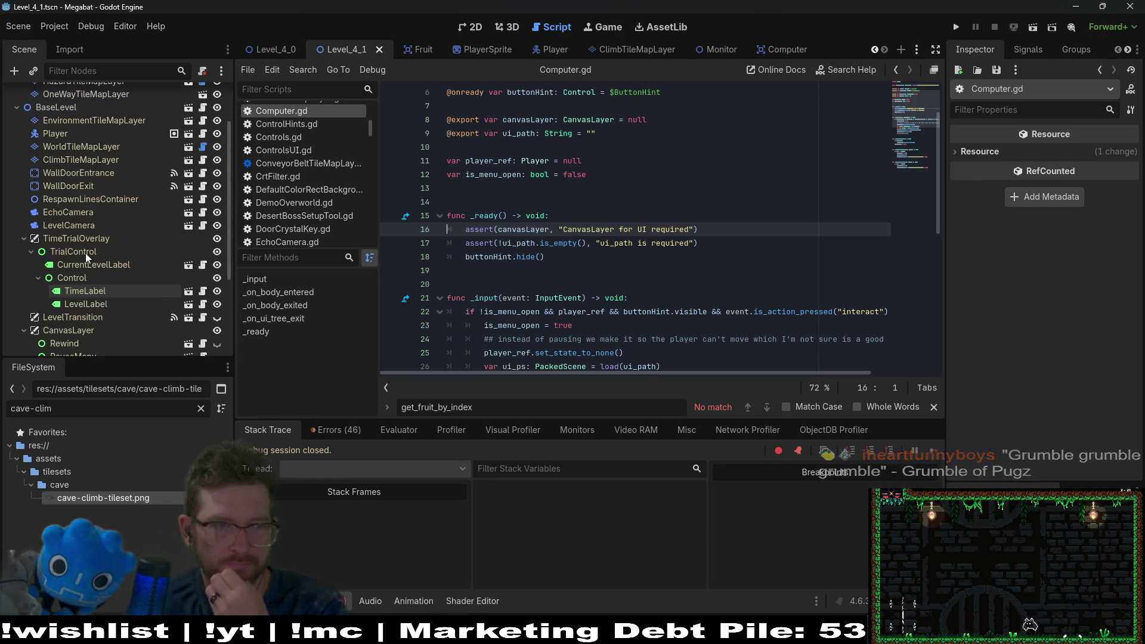
scroll(85, 253, "down", 3)
scroll(84, 253, "up", 5)
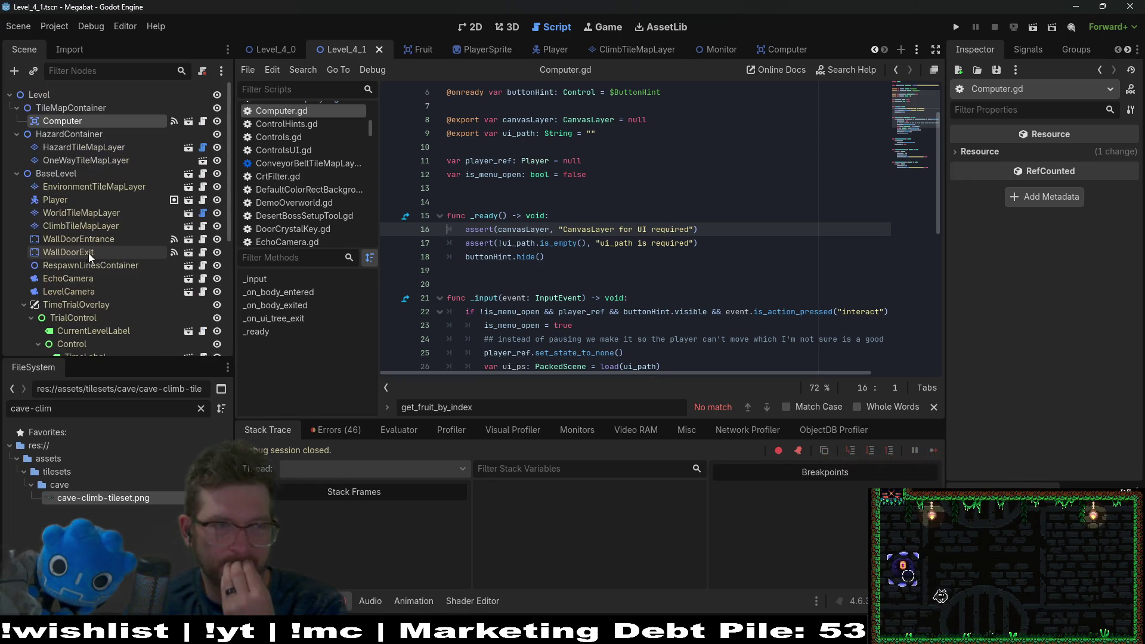
left_click(39, 91)
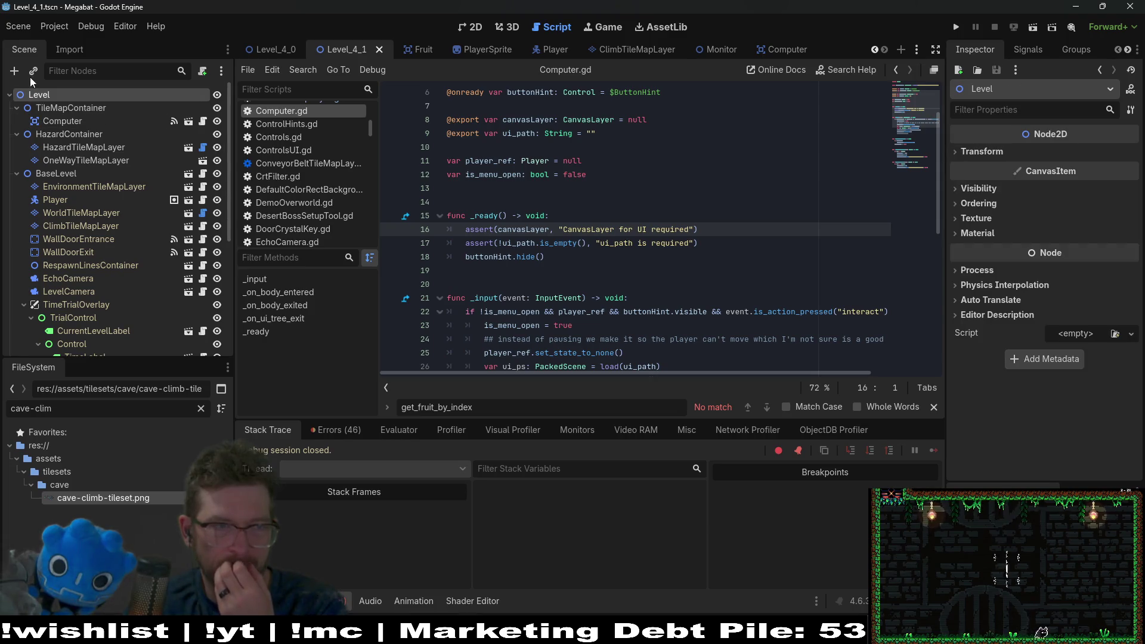
left_click(17, 70)
type("c")
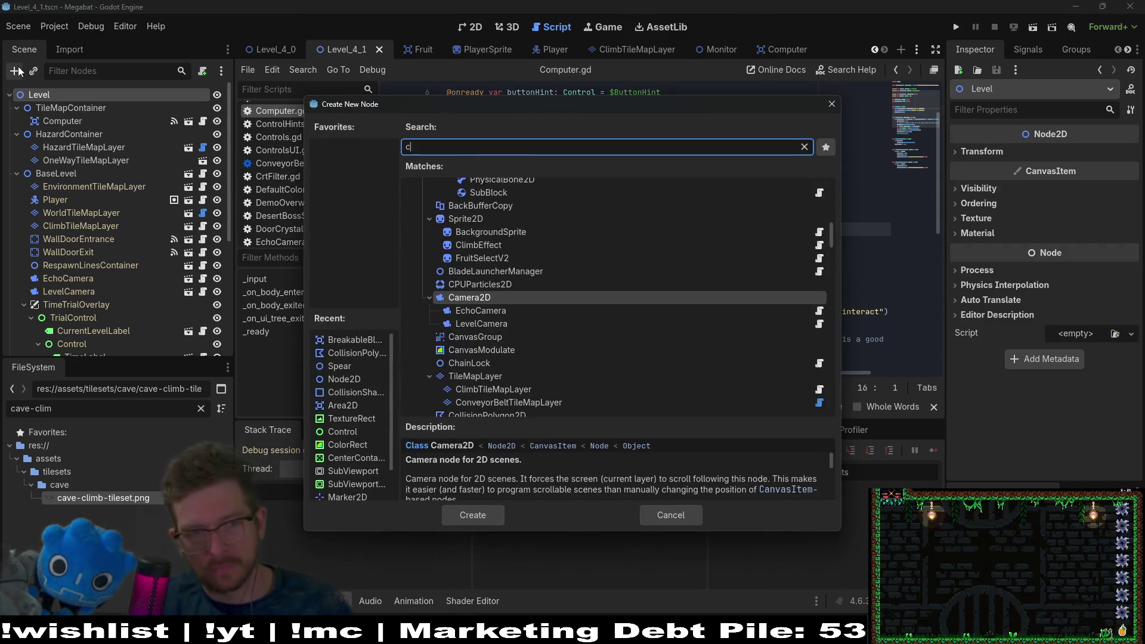
type("anvaslayer")
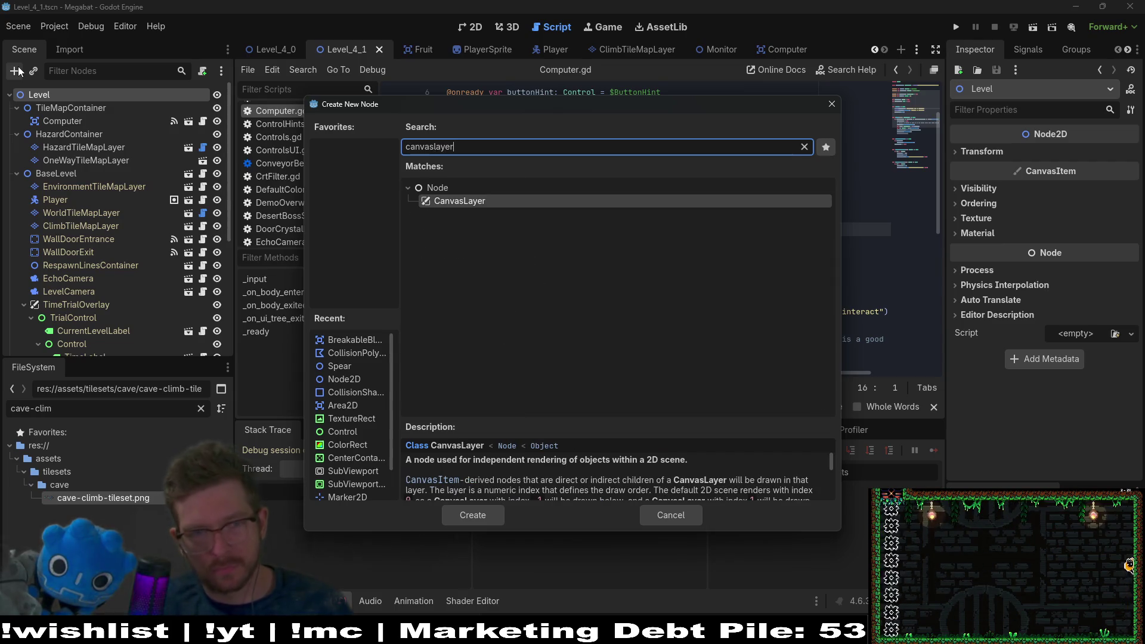
key("Return")
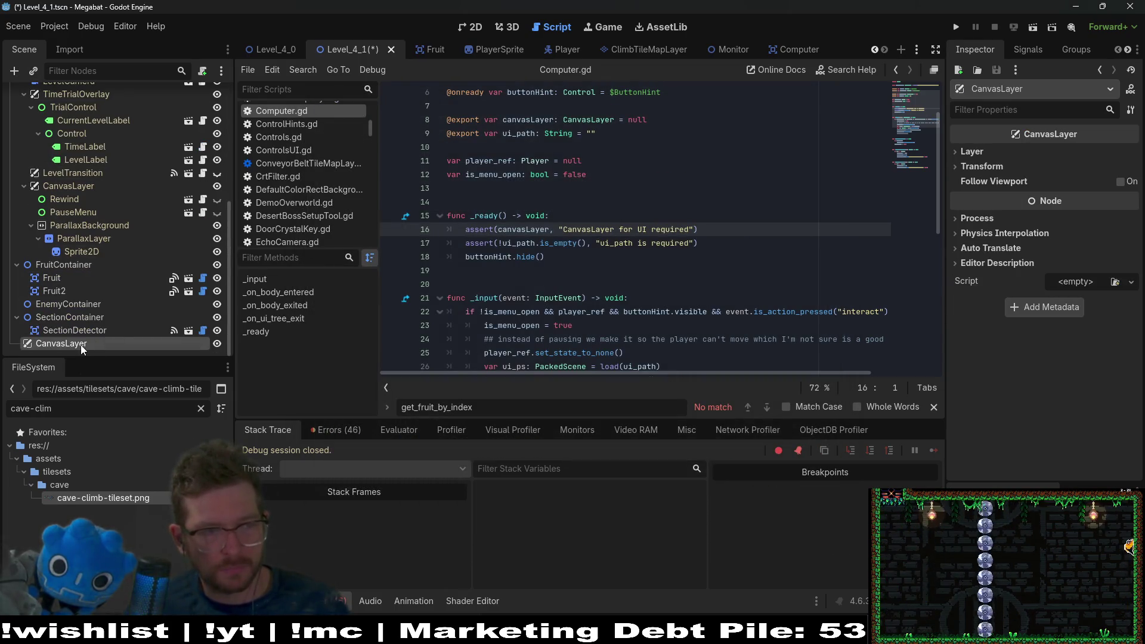
right_click(80, 345)
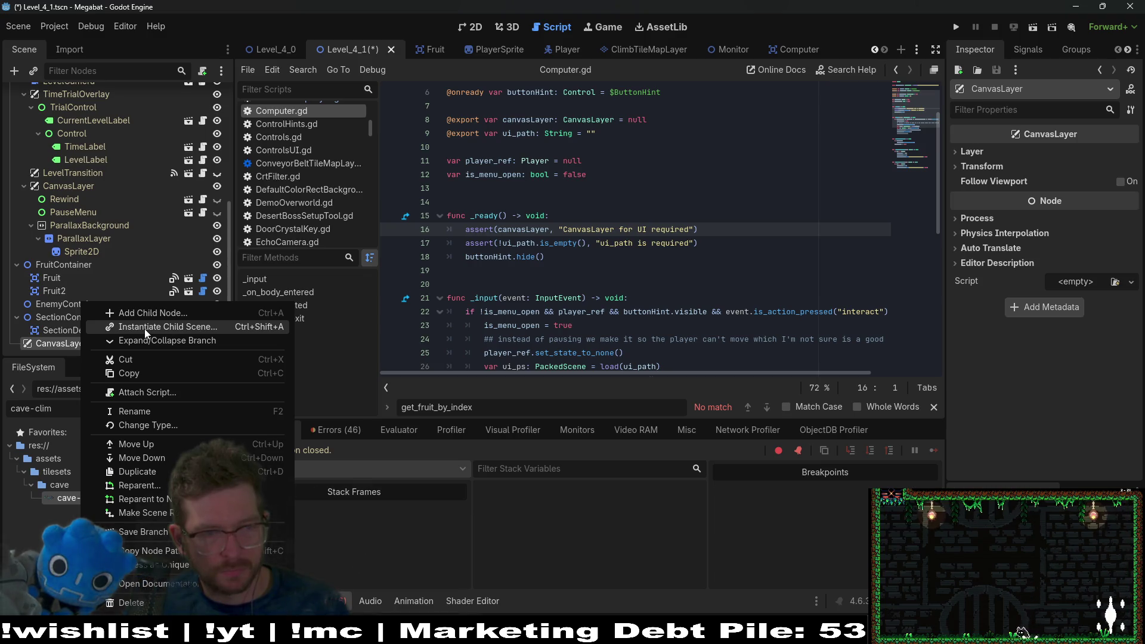
key("Escape")
Step: Assign the CanvasLayer to the Computer's Canvas Layer property, then search scenes for 'level_1_end'
scroll(109, 185, "up", 5)
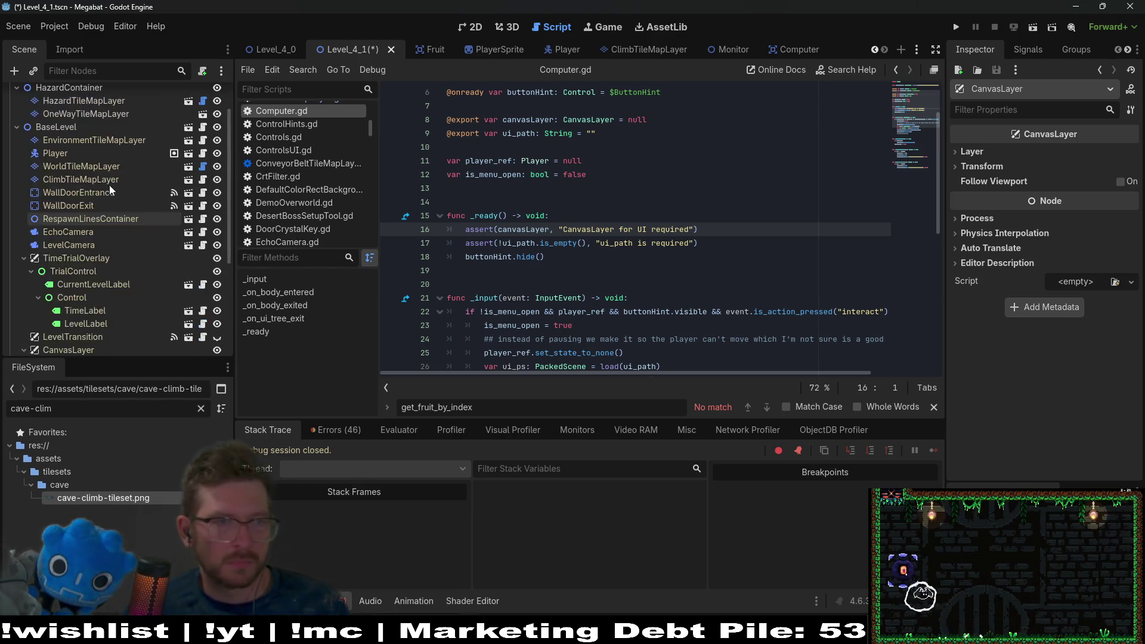
scroll(110, 185, "up", 2)
left_click(73, 122)
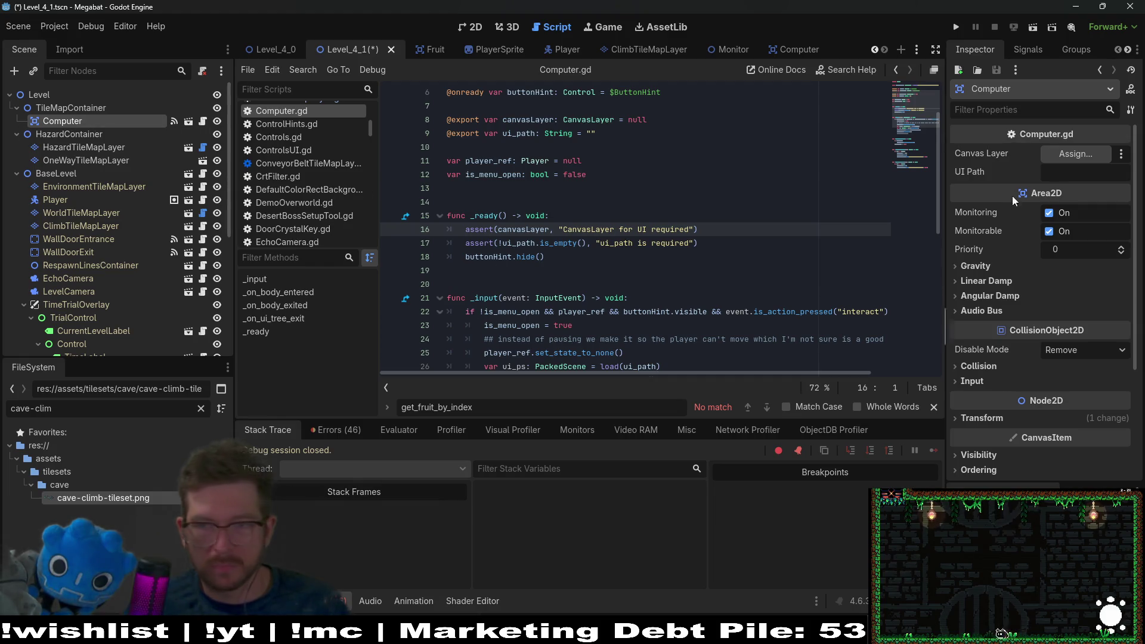
left_click(1075, 152)
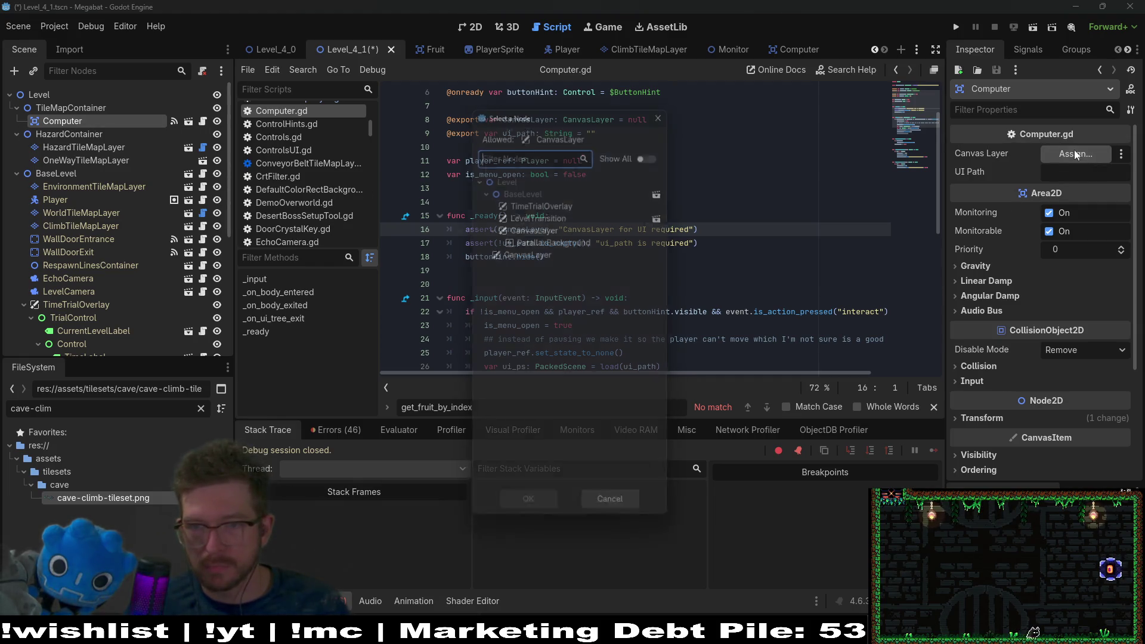
double_click(506, 253)
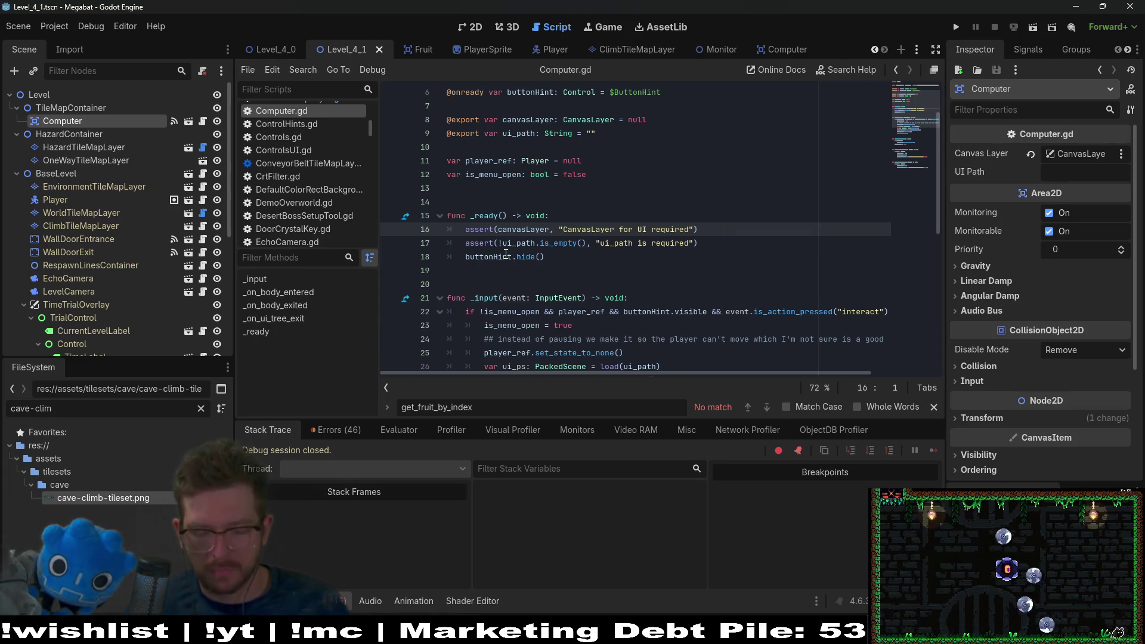
key("alt+shift+o")
type("level_1")
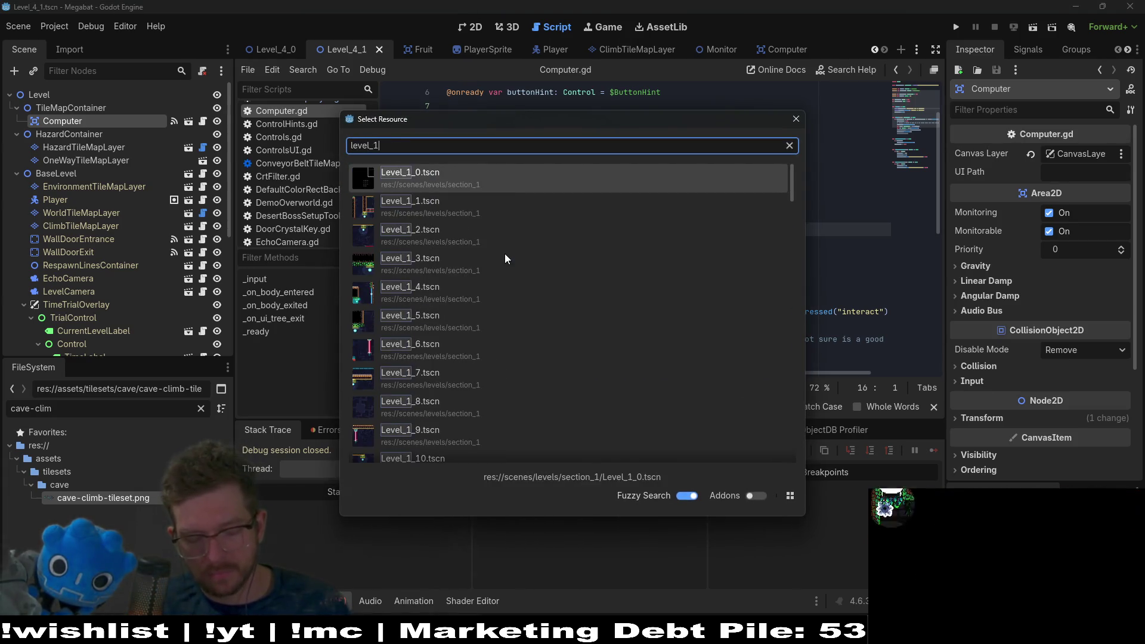
type("_end")
Step: Open Level_1_End and look up its Computer's UI Path value
key("Return")
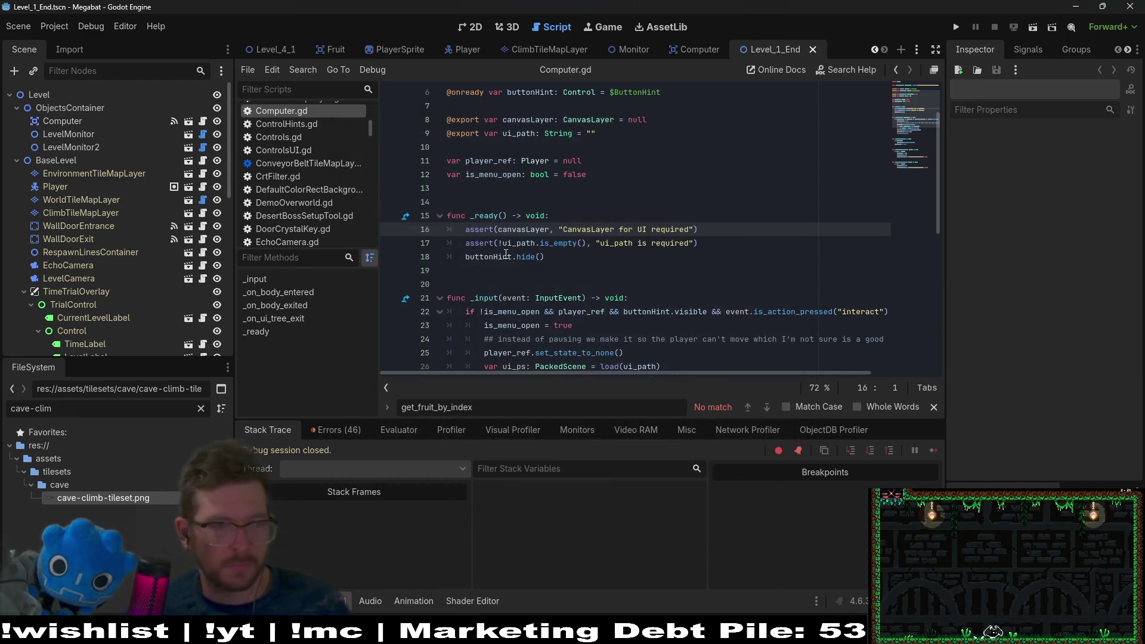
scroll(160, 291, "down", 5)
scroll(163, 318, "up", 8)
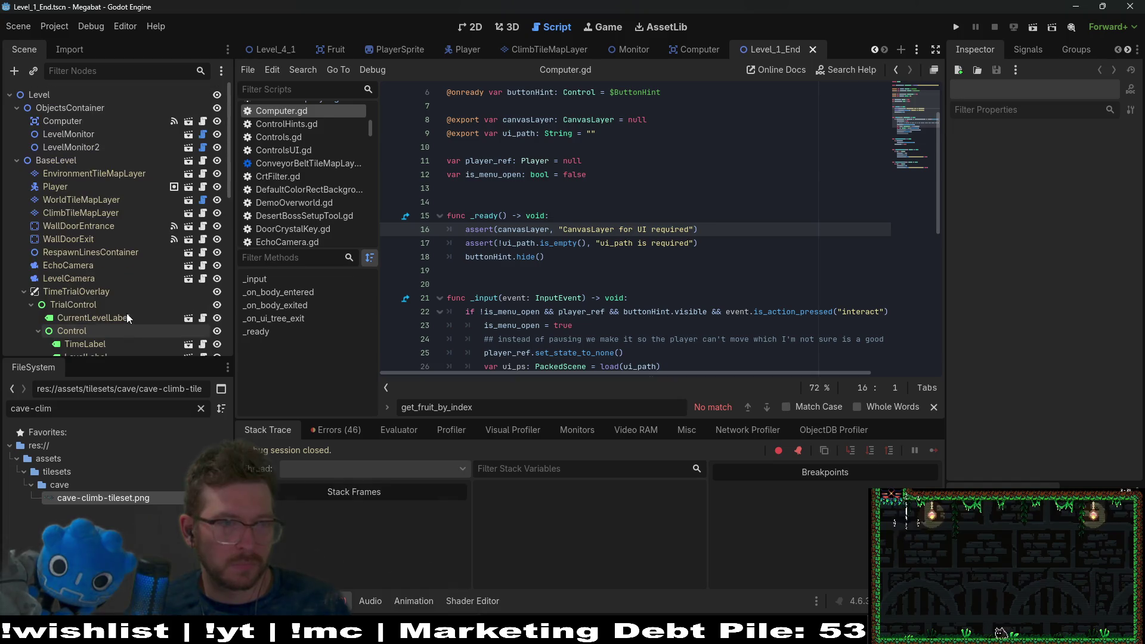
left_click(79, 120)
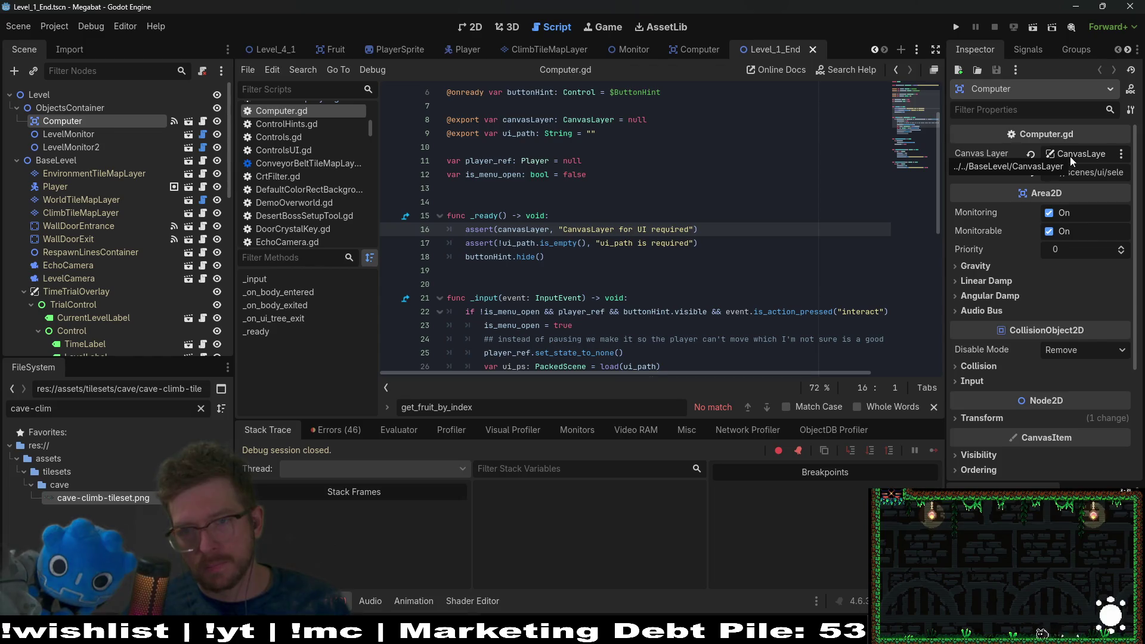
left_click(1085, 172)
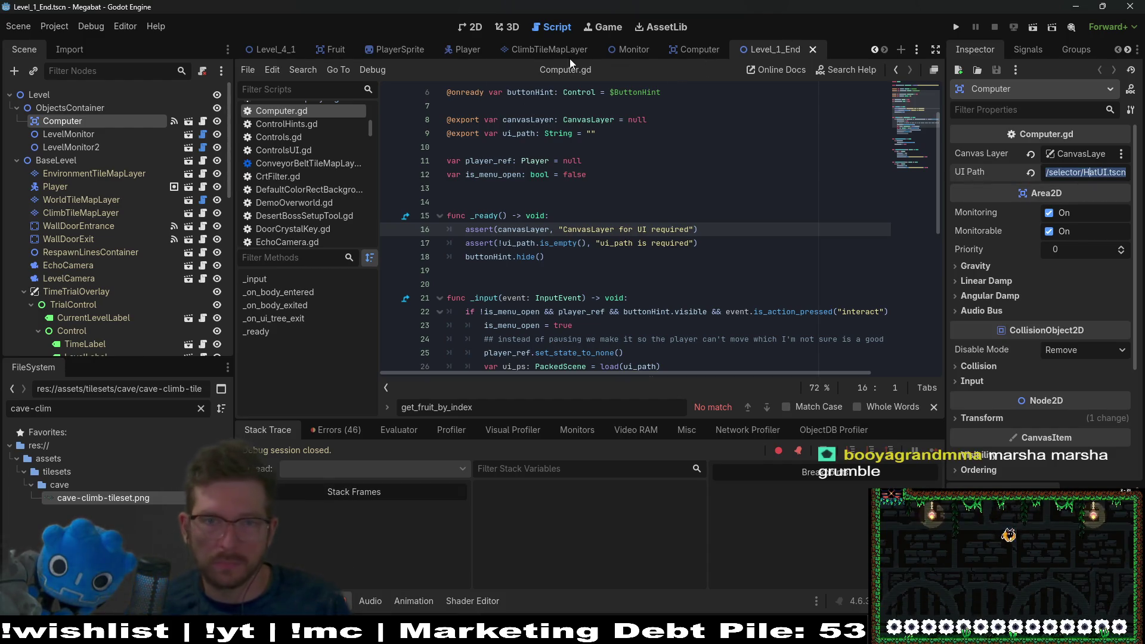
Step: Back in Level_4_1, paste HatUI.tscn as the Computer's UI Path and save
left_click(697, 45)
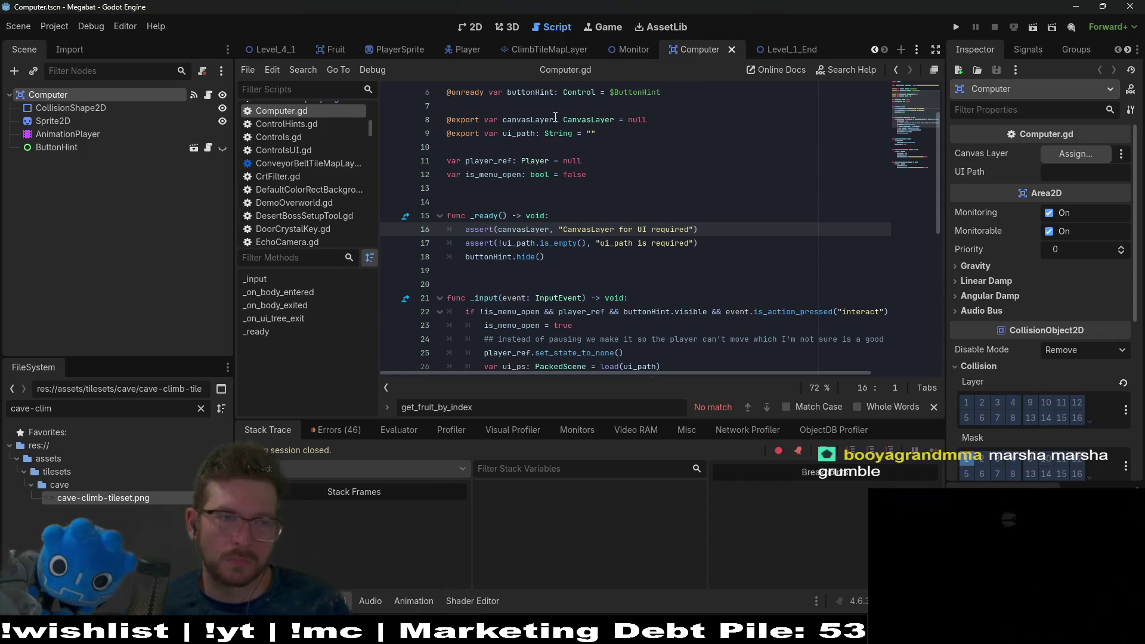
left_click(643, 50)
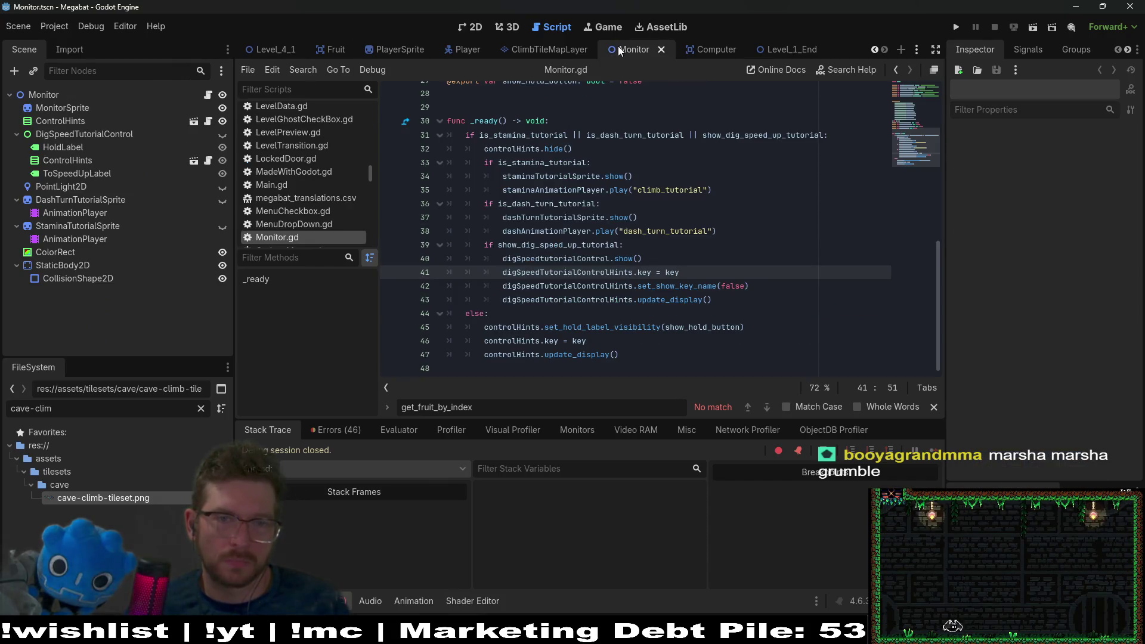
left_click(569, 48)
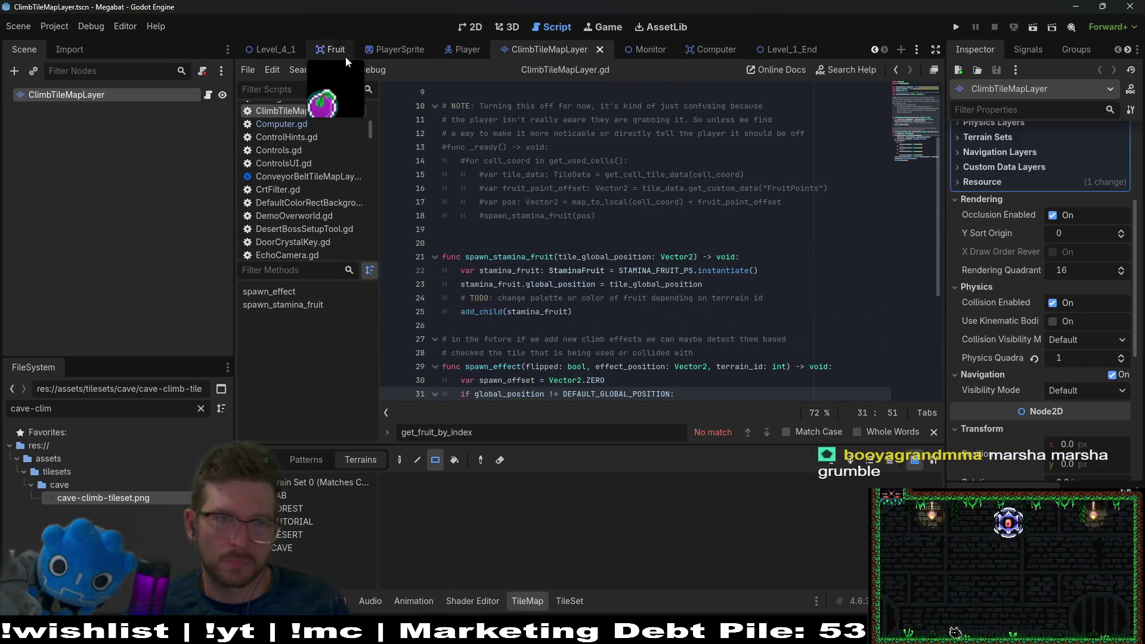
left_click(274, 49)
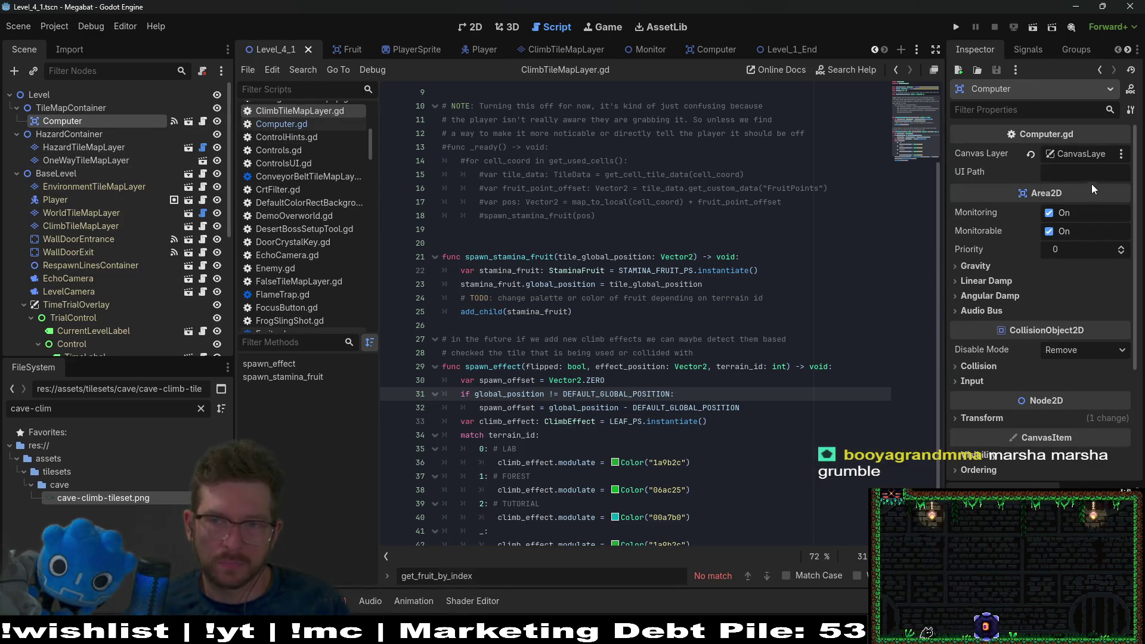
key("ctrl+v")
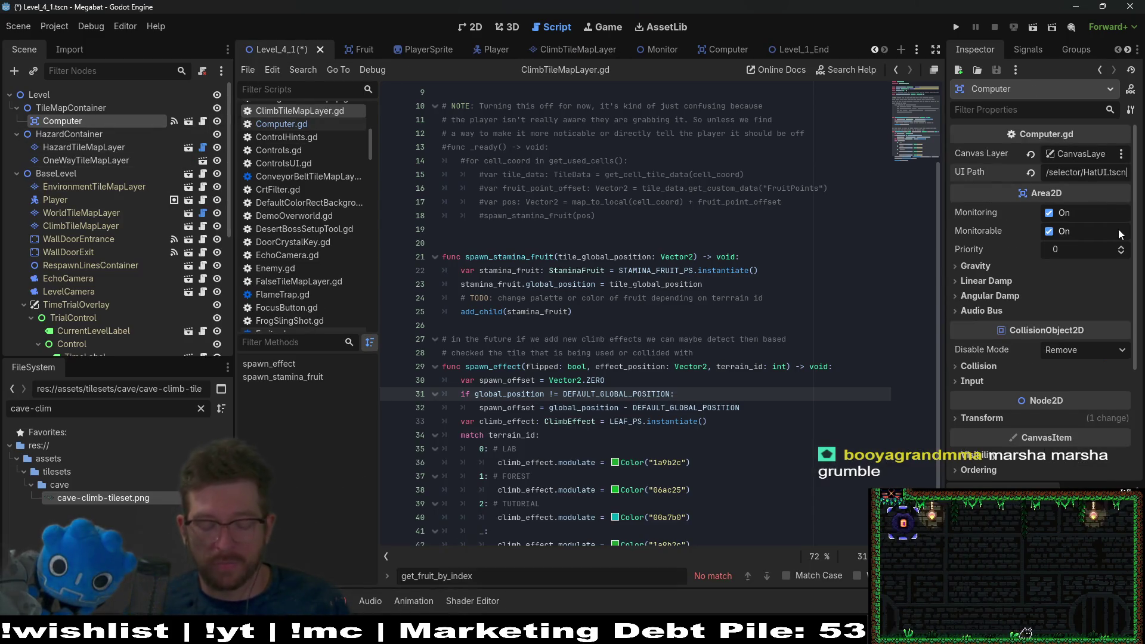
key("ctrl+s")
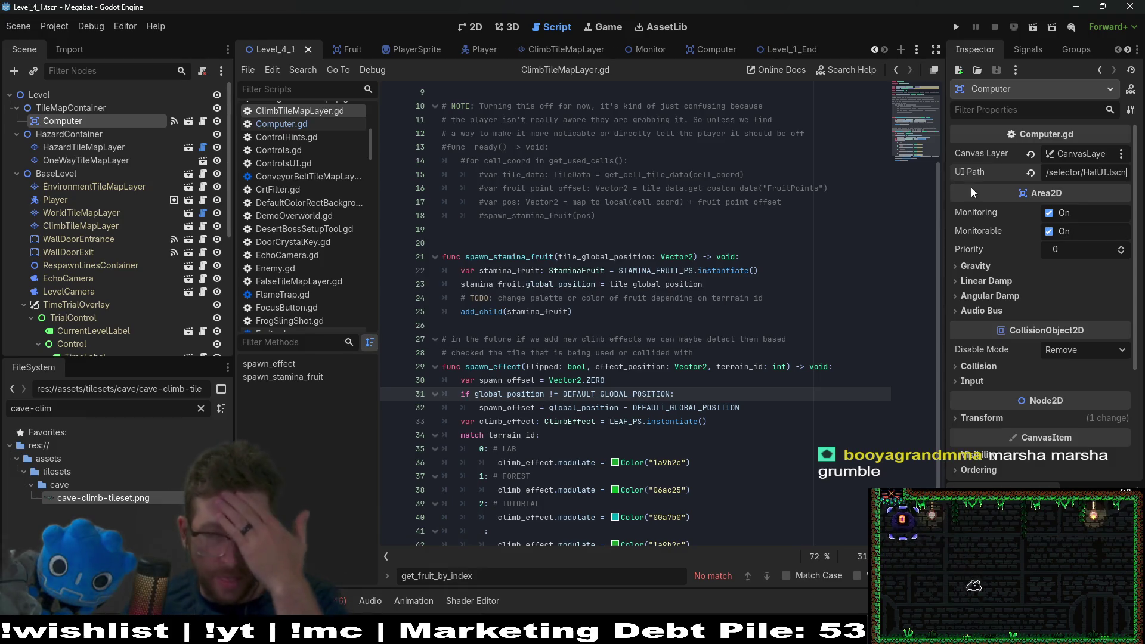
left_click(478, 27)
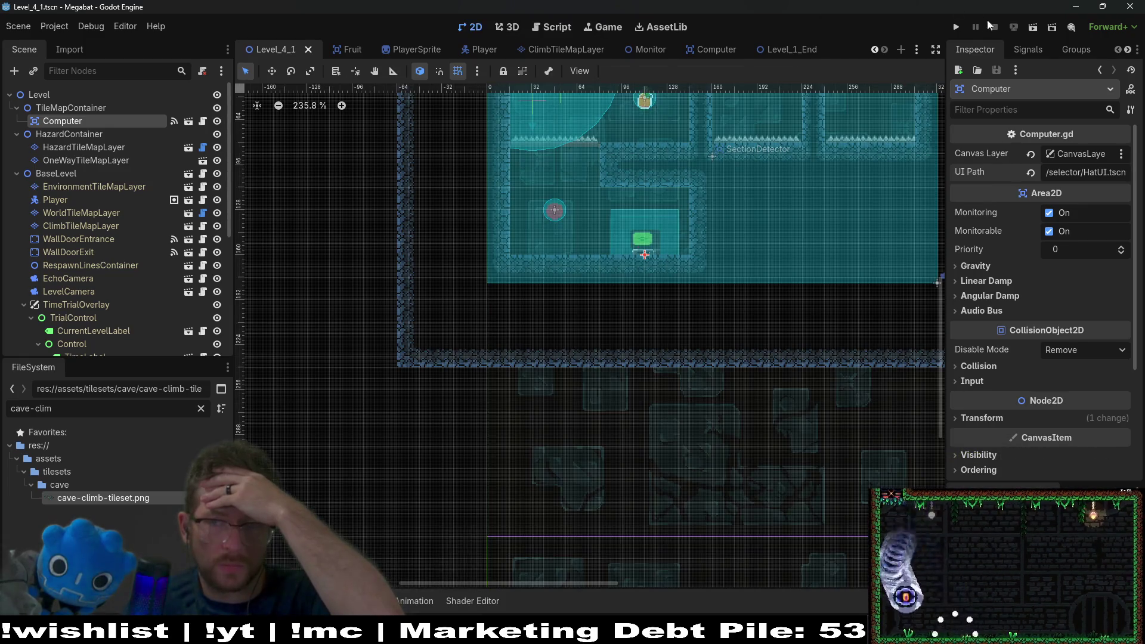
Step: Run Level_4_1, fly the bat to the green terminal, and press i to open the hats menu
left_click(1037, 31)
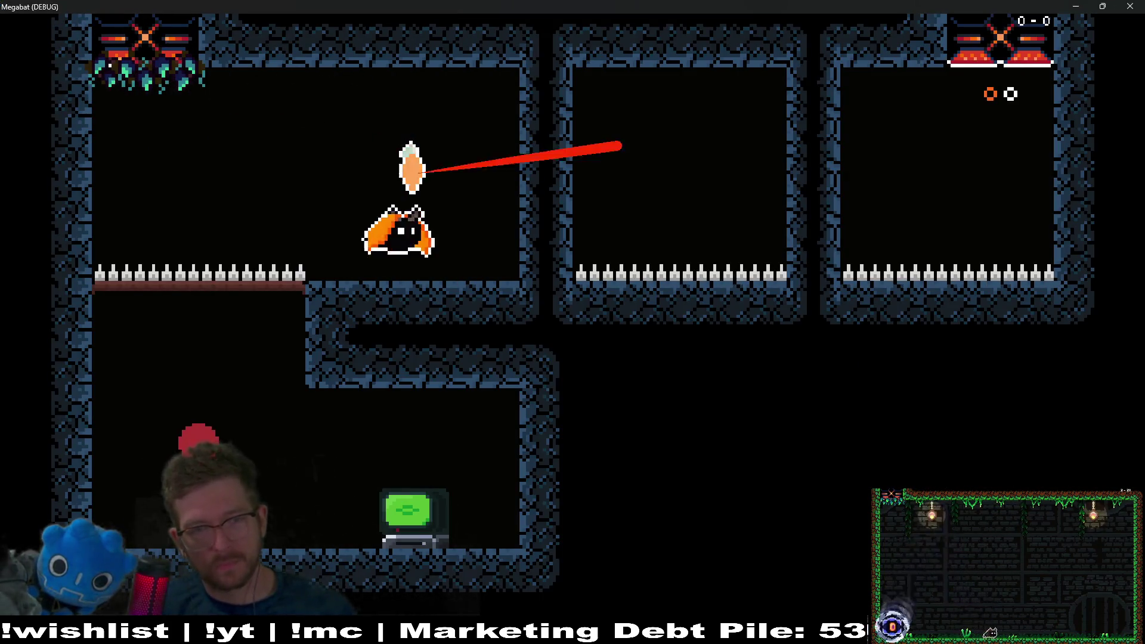
key("Down")
key("Left")
key("i")
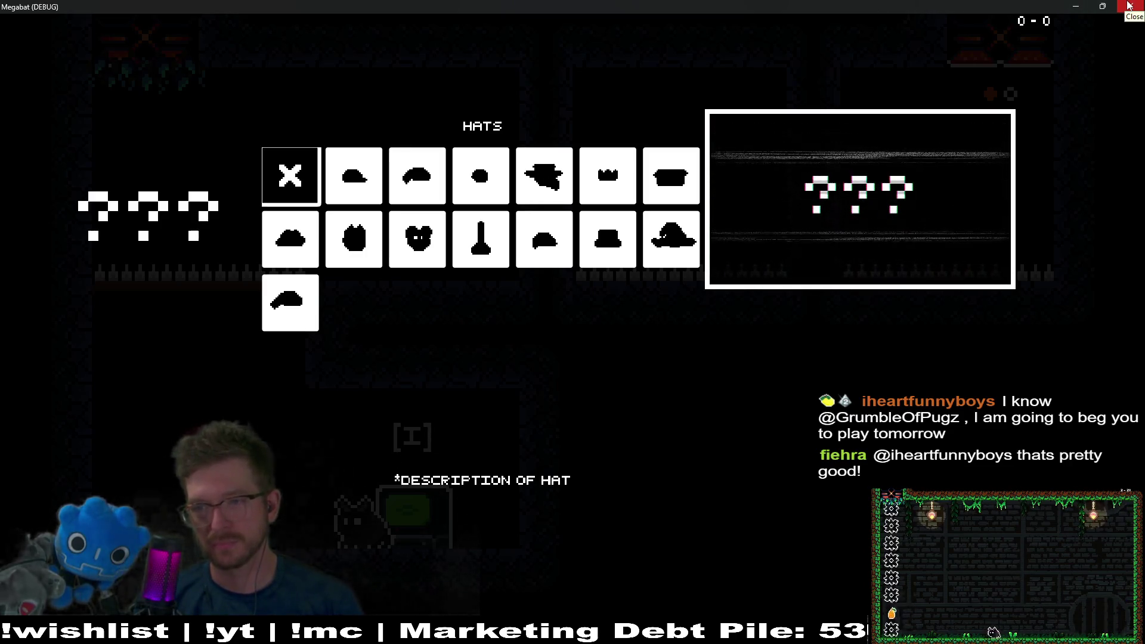
Step: Close the debug game and search the Steam store for 'and smell the'
left_click(1129, 6)
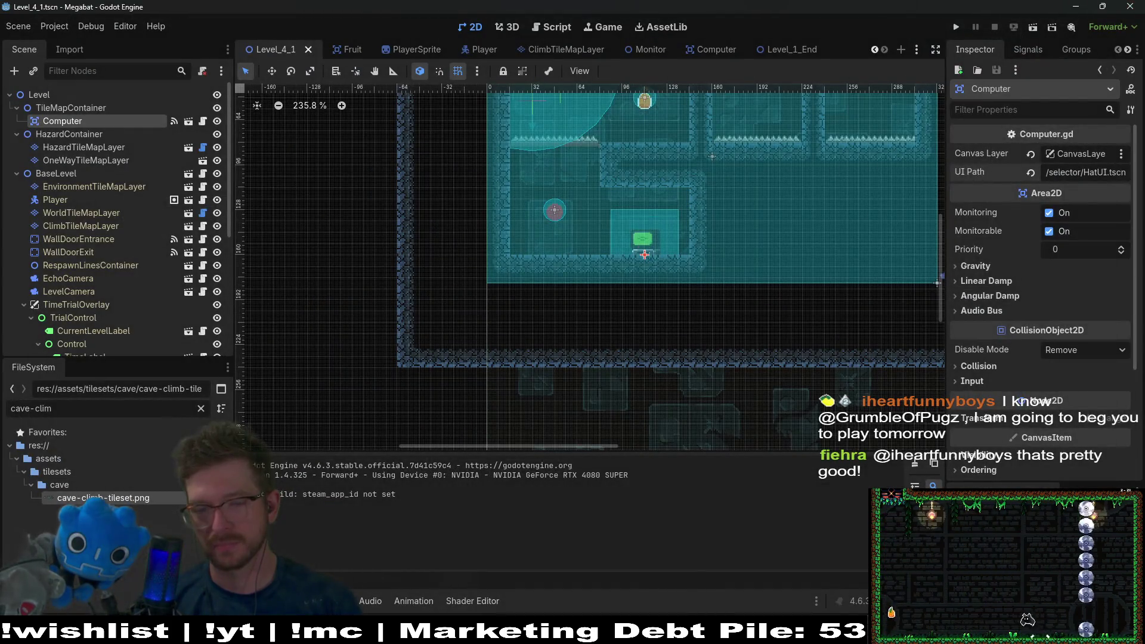
left_click(1129, 6)
left_click(63, 28)
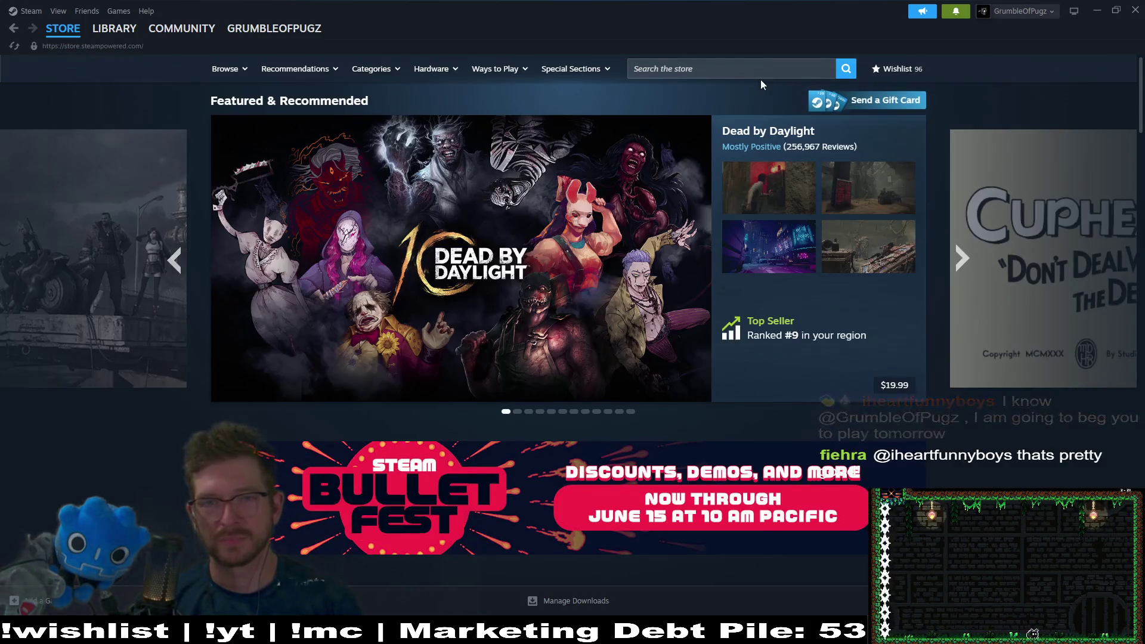
left_click(727, 67)
type("an")
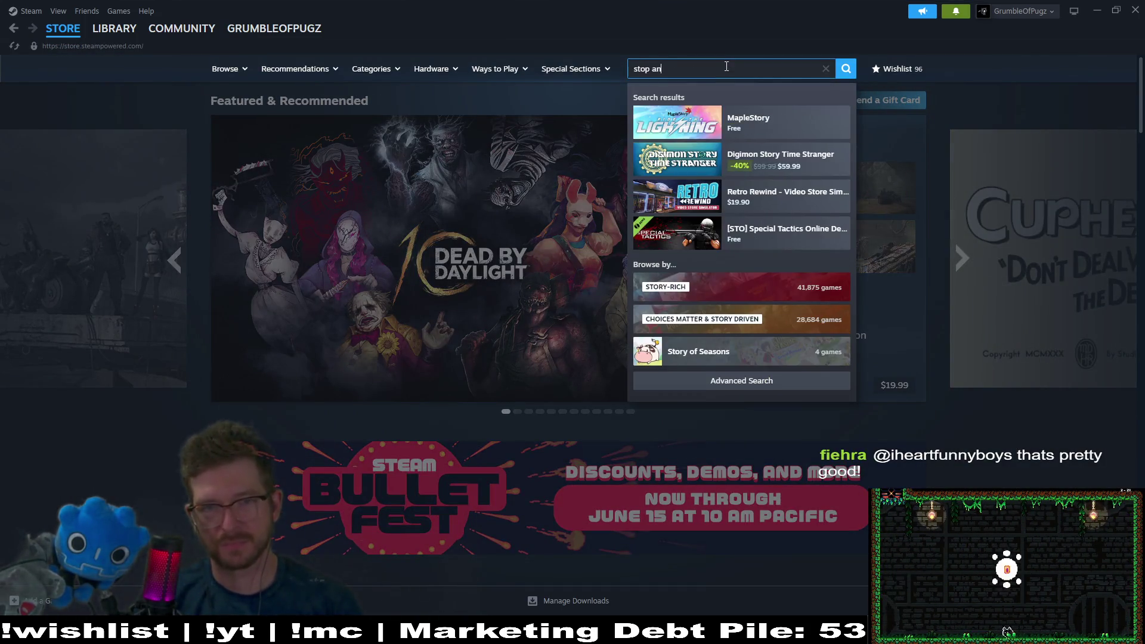
type("d smell the")
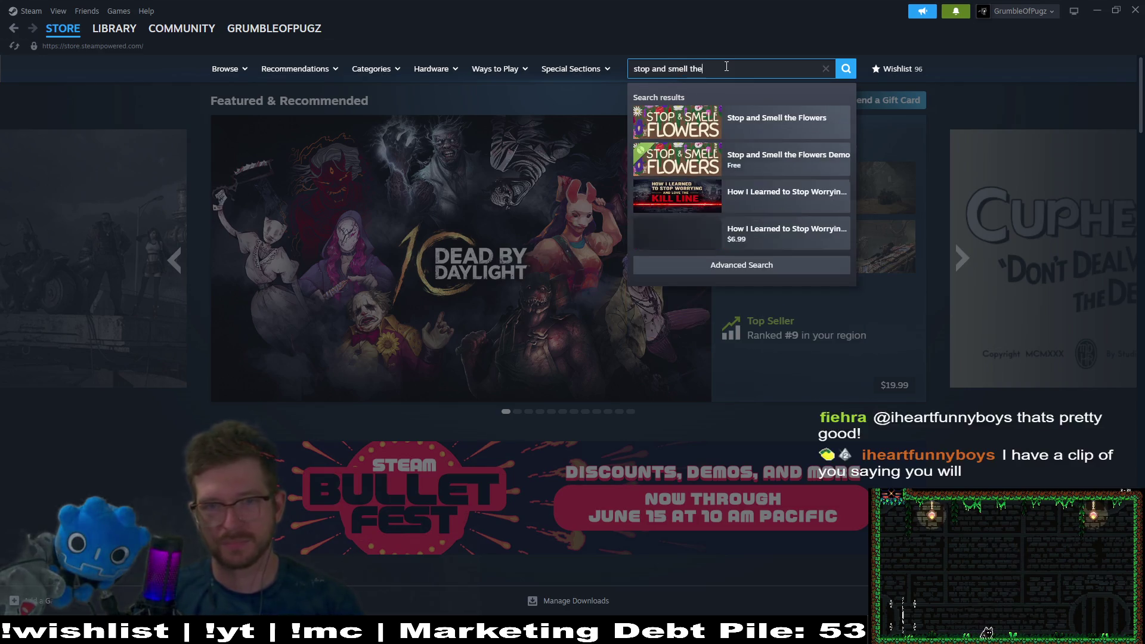
Step: Wishlist Stop and Smell the Flowers, then minimize Steam to return to Godot
left_click(781, 119)
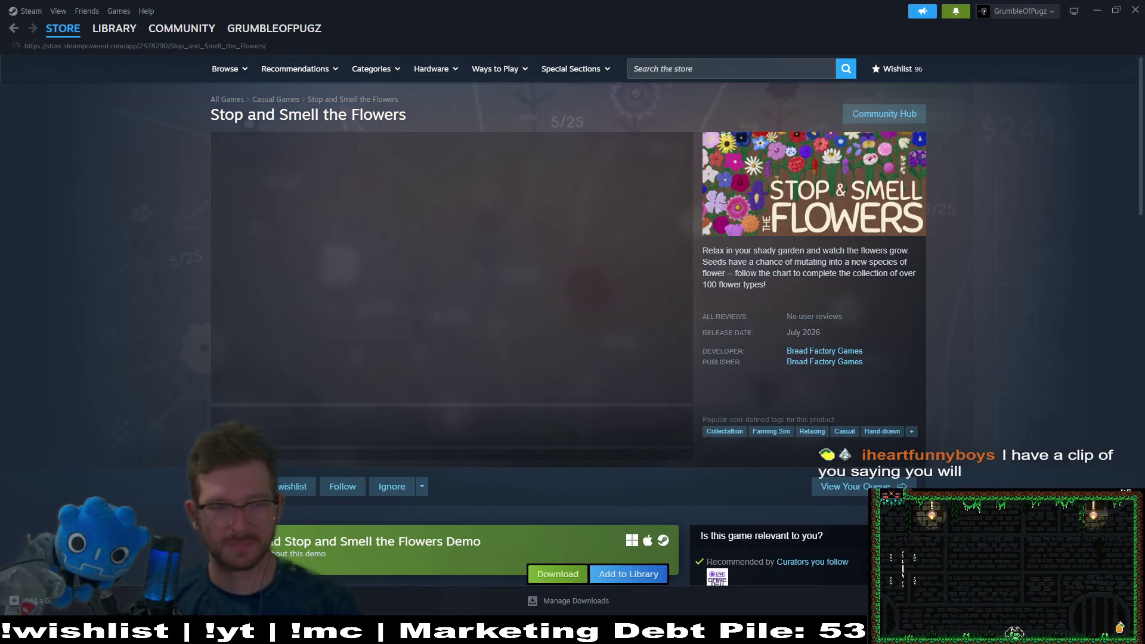
left_click(285, 487)
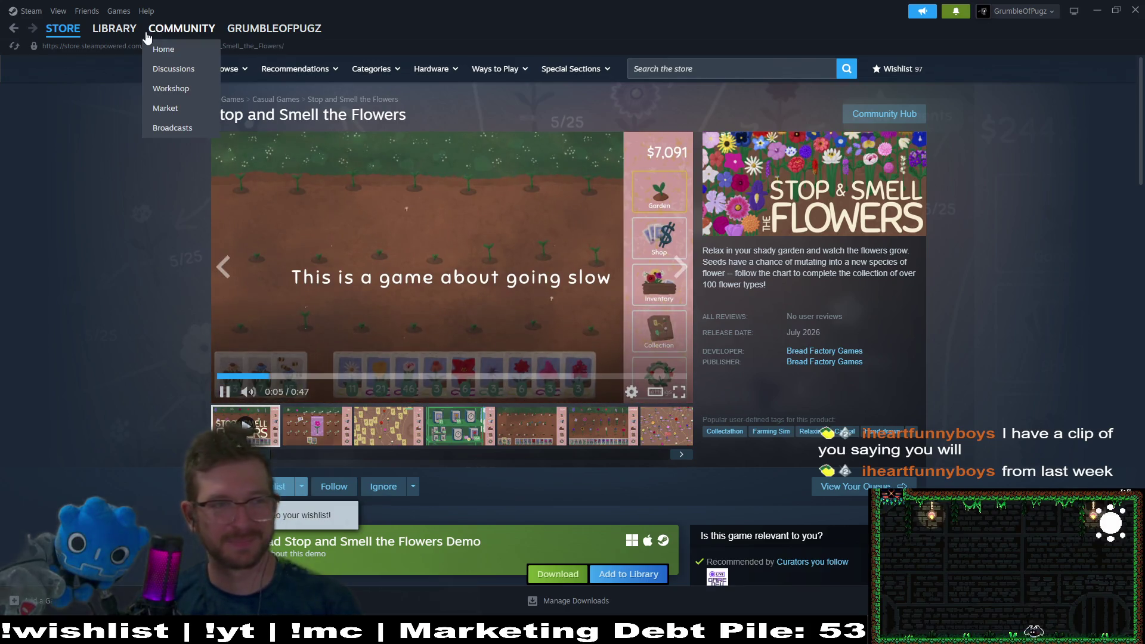
left_click(118, 37)
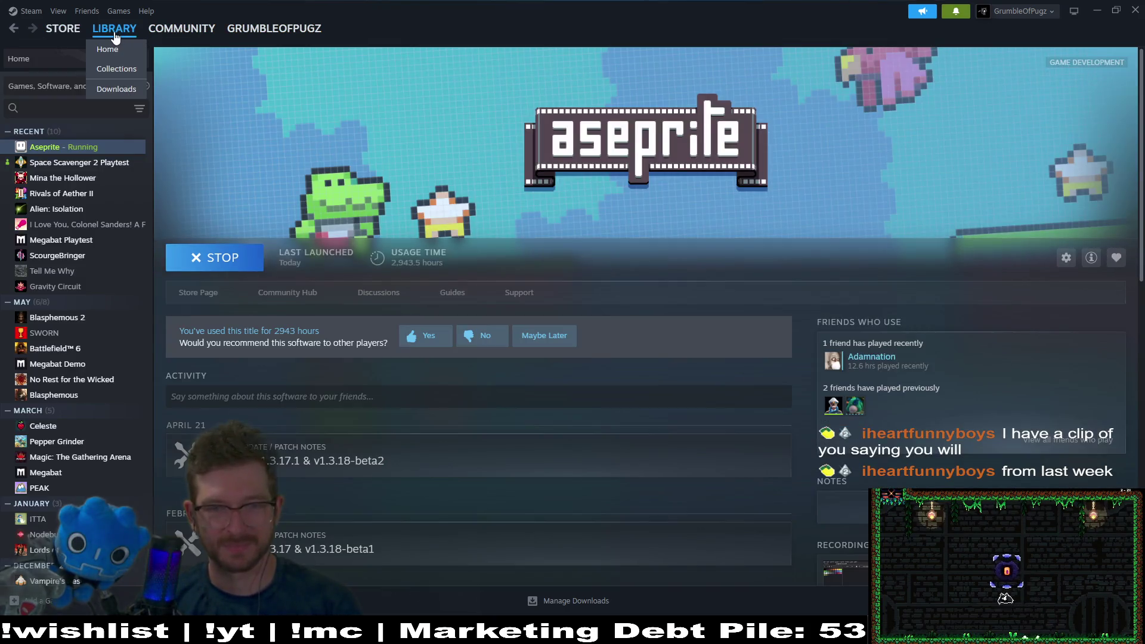
left_click(1095, 11)
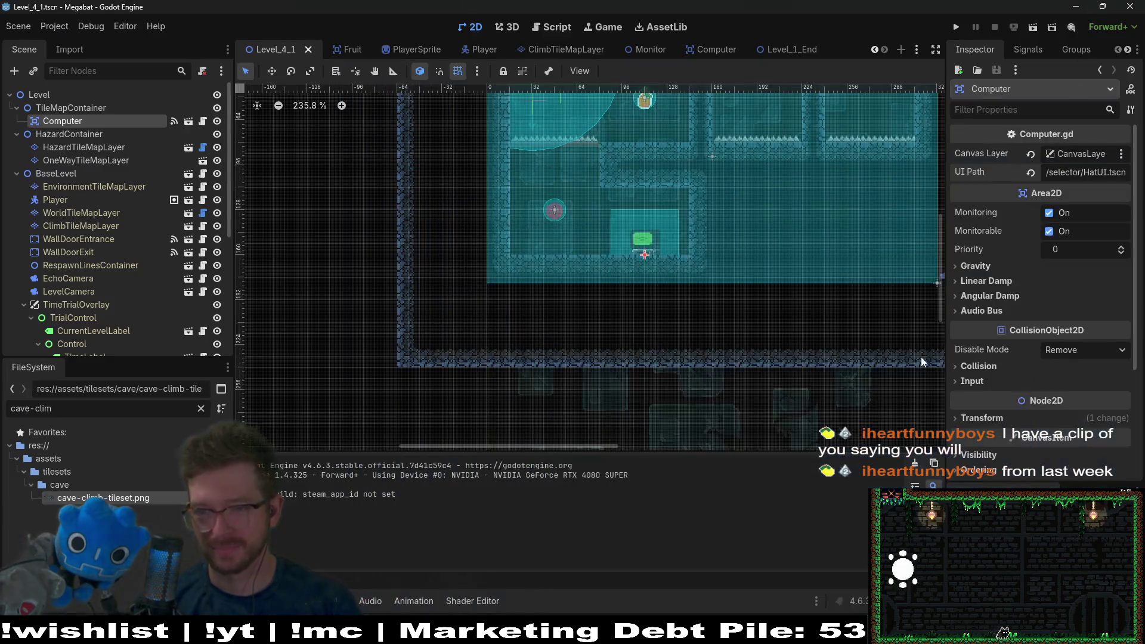
Step: Pan to show the whole room, select the SectionDetector node, and rerun Level_4_1
left_click_drag(801, 207, 733, 222)
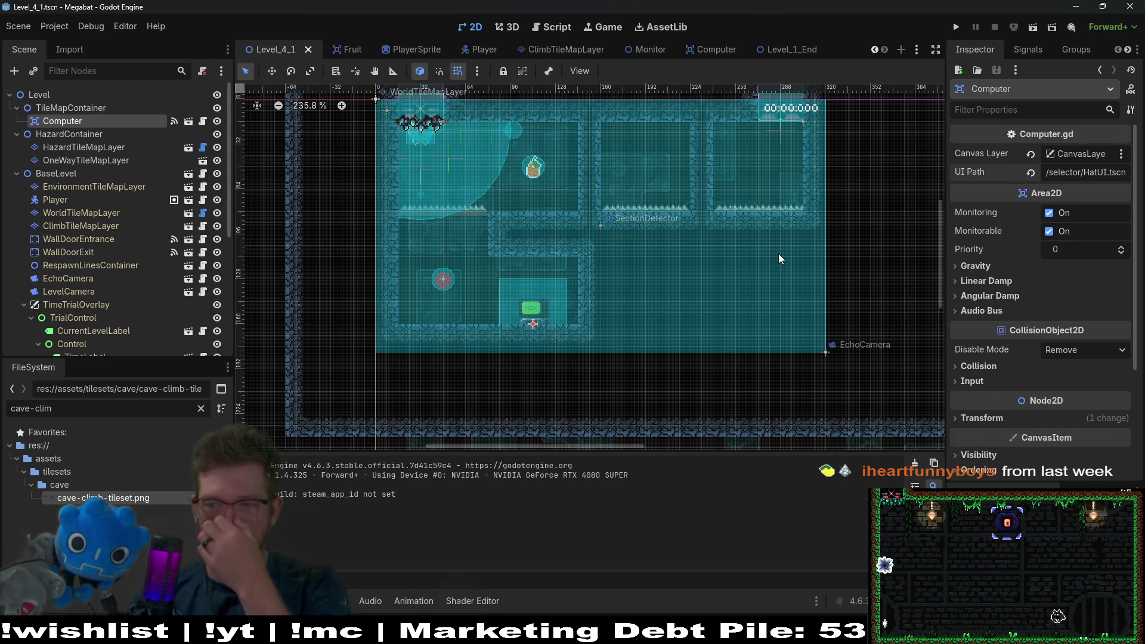
left_click(587, 195)
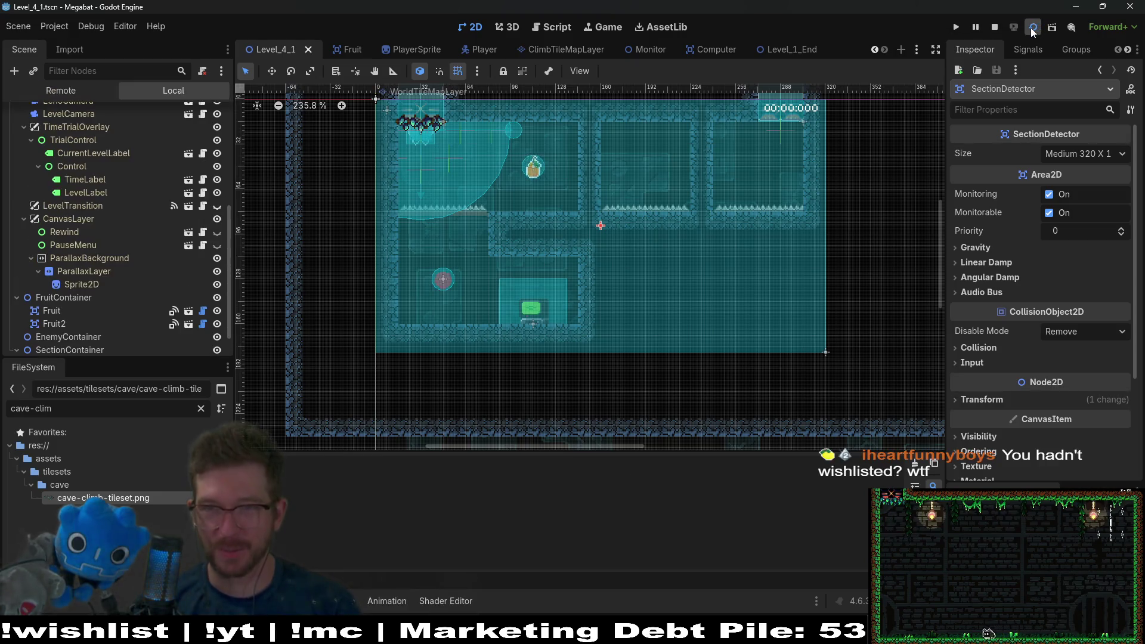
left_click(1031, 28)
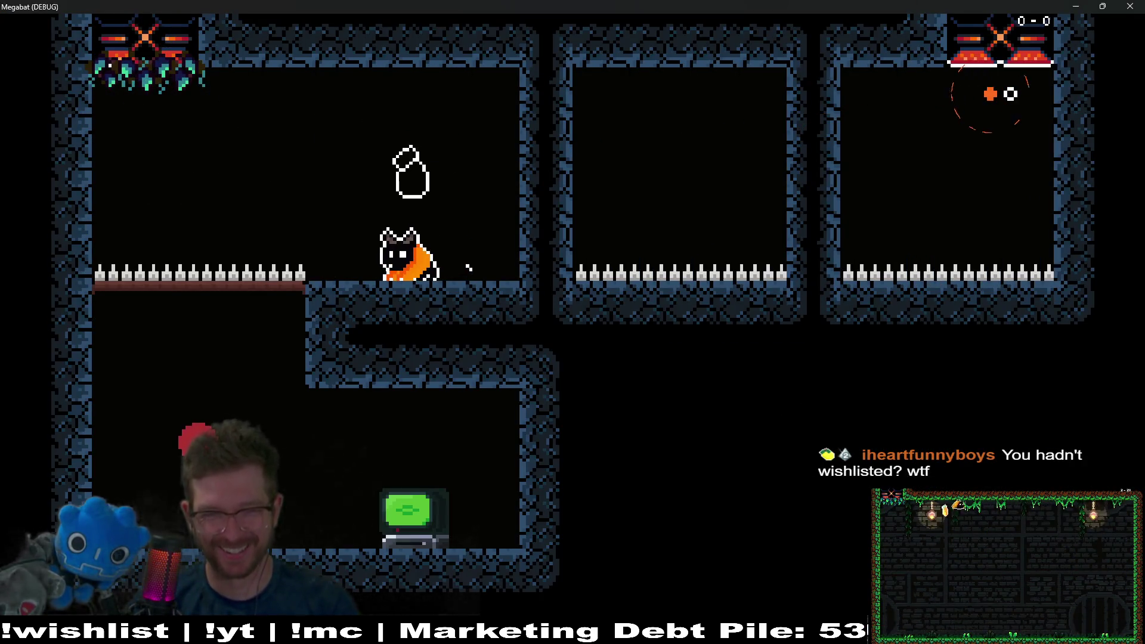
Step: Fly the bat down to the green terminal, then up onto the fruit ledge
key("Down")
key("Left")
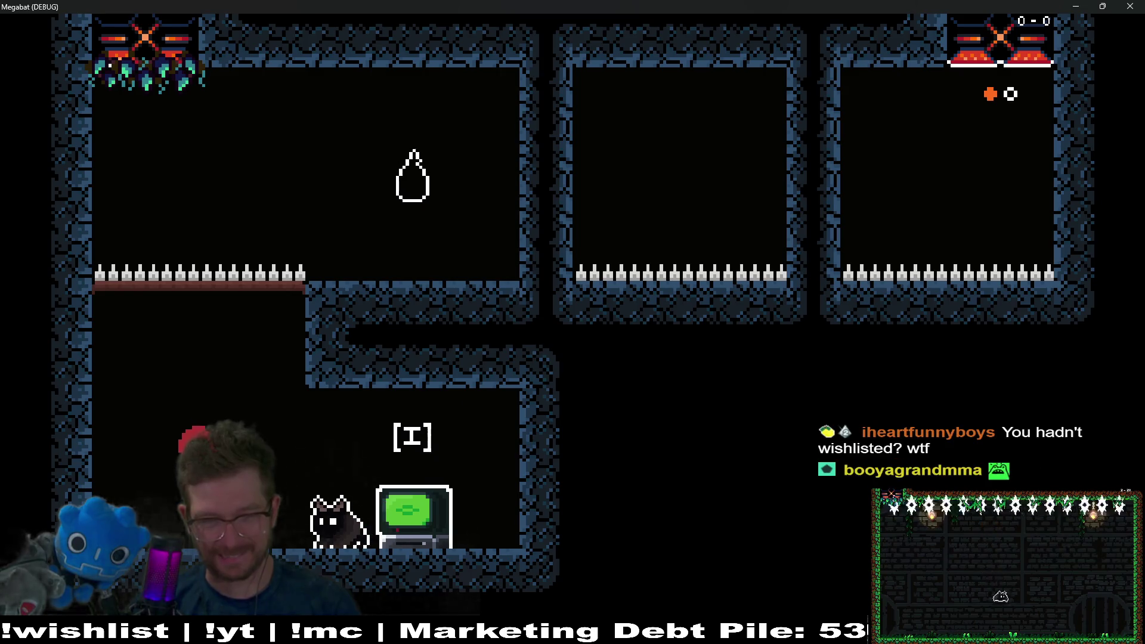
key("Right")
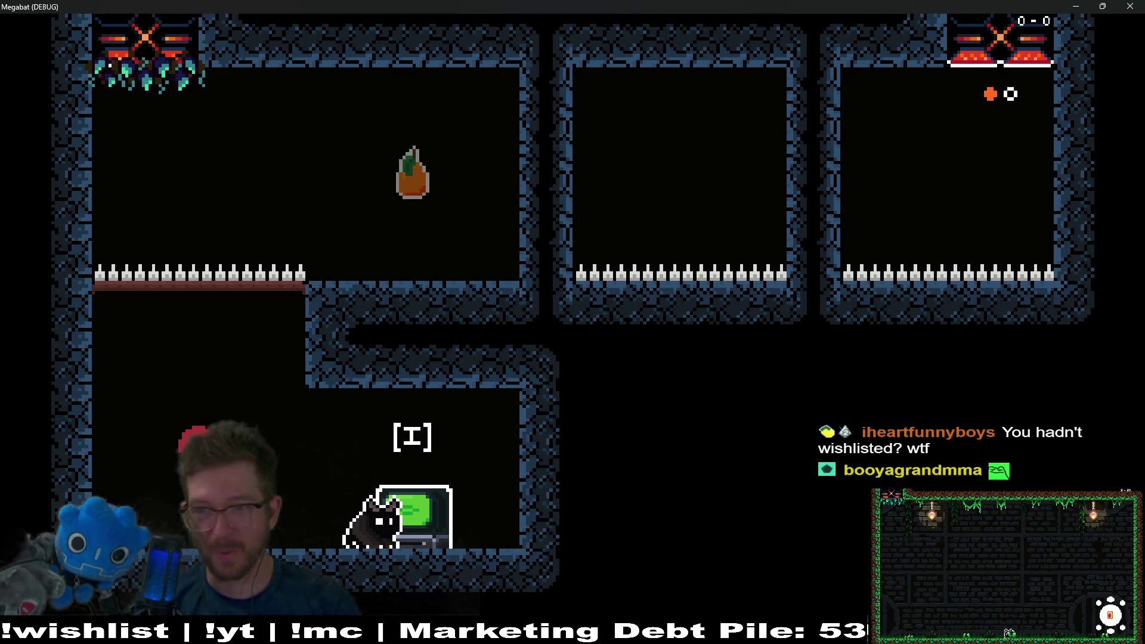
key("Left")
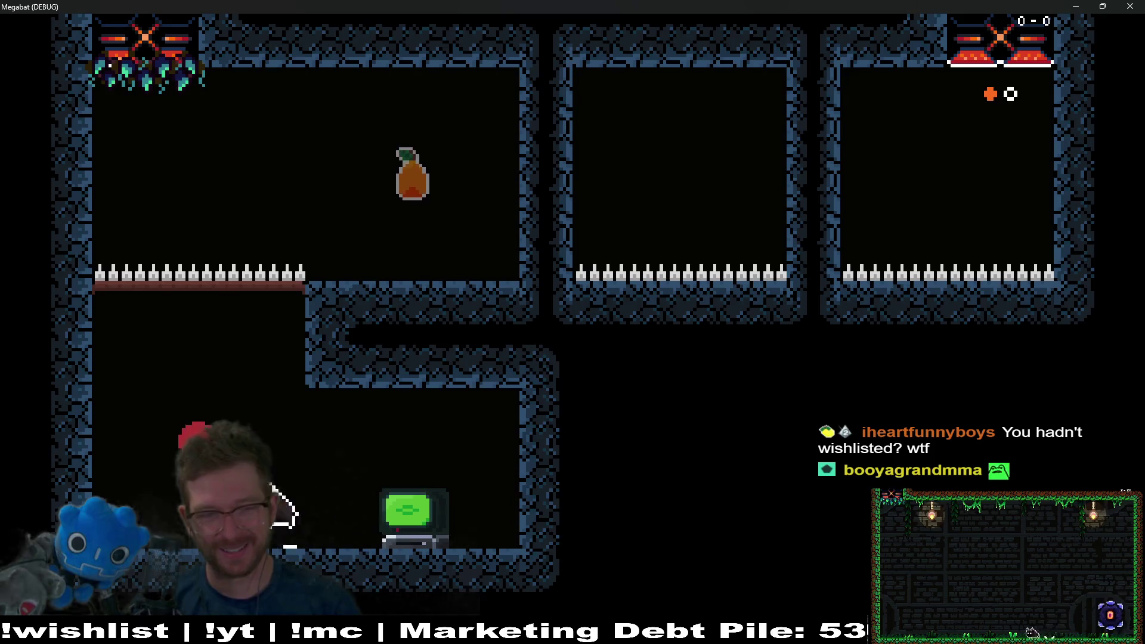
key("Up")
key("Right")
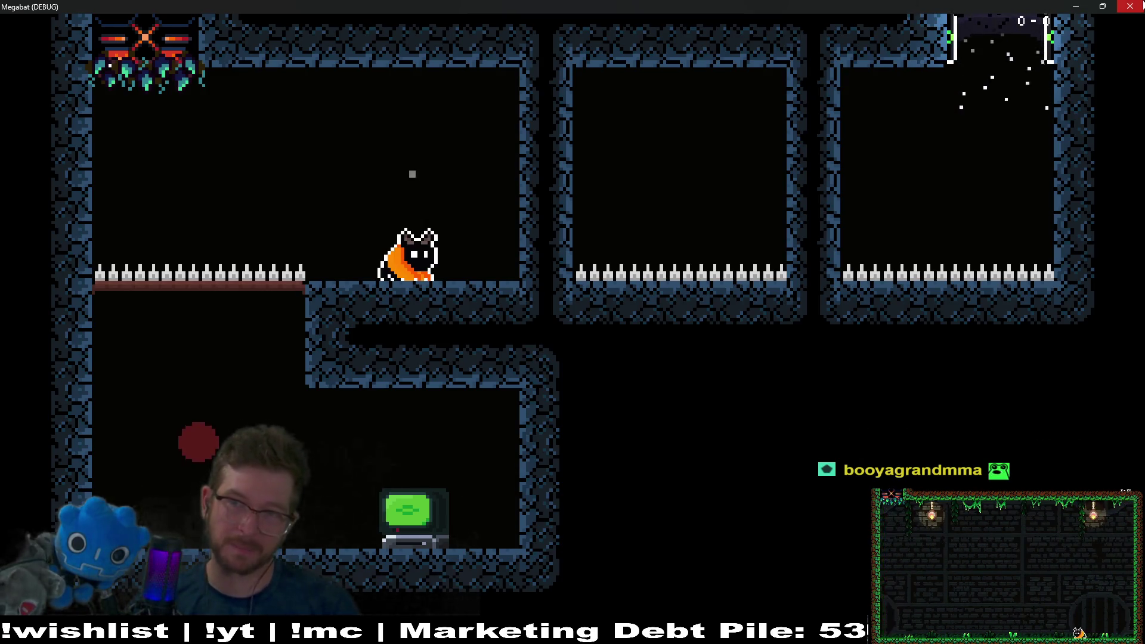
Step: Close the debug game and open the FruitSelectV2 scene
key("F8")
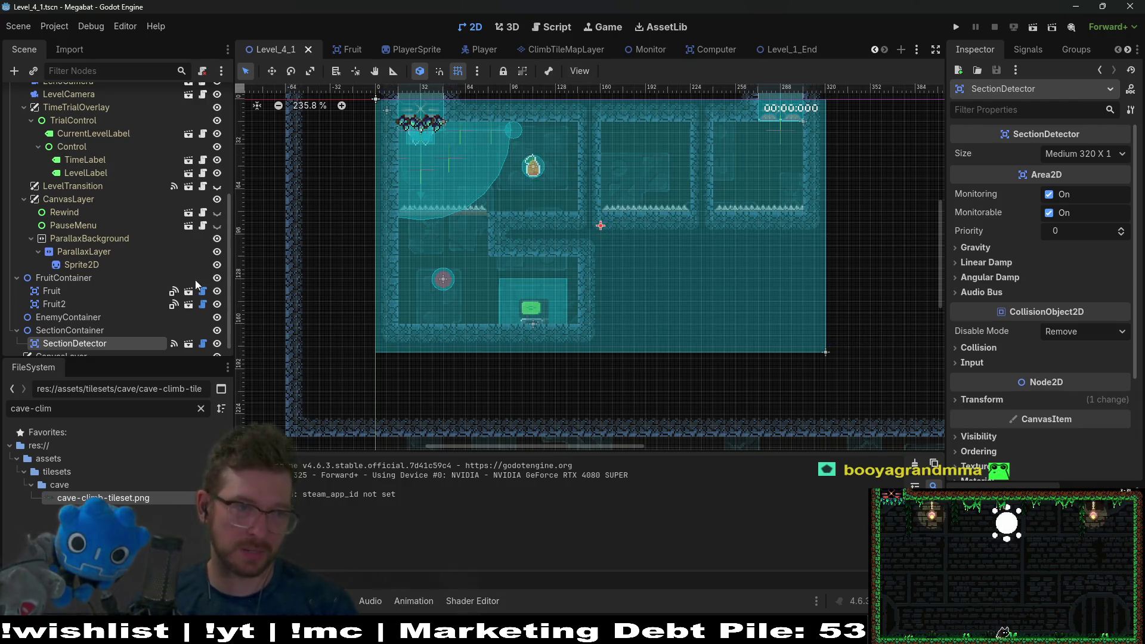
scroll(163, 243, "up", 5)
left_click(406, 51)
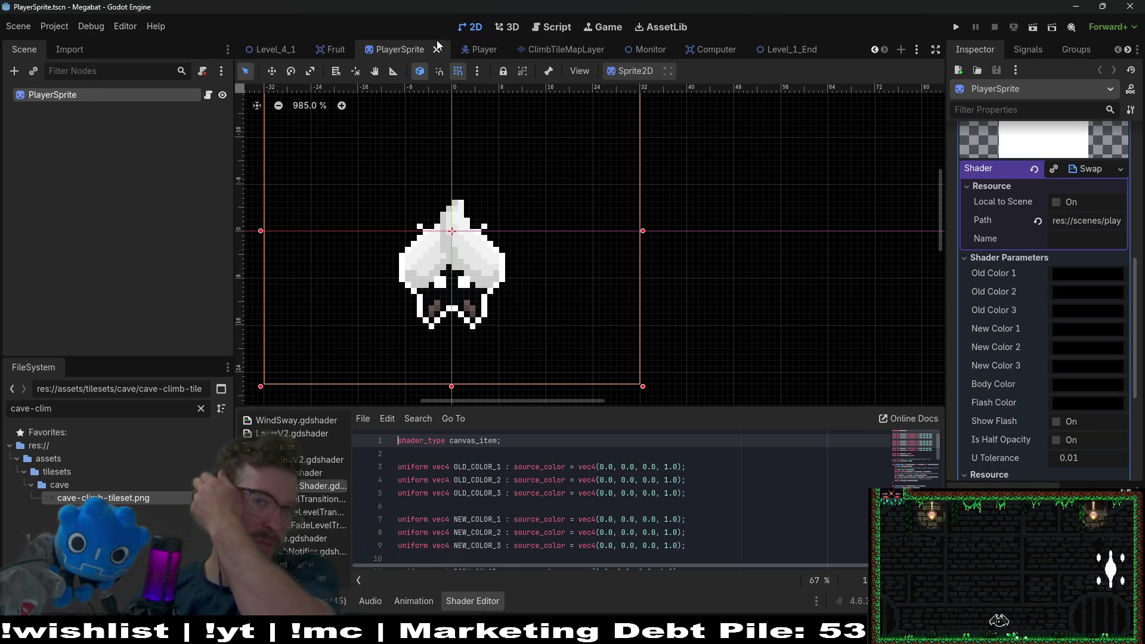
left_click(482, 51)
key("ctrl+shift+t")
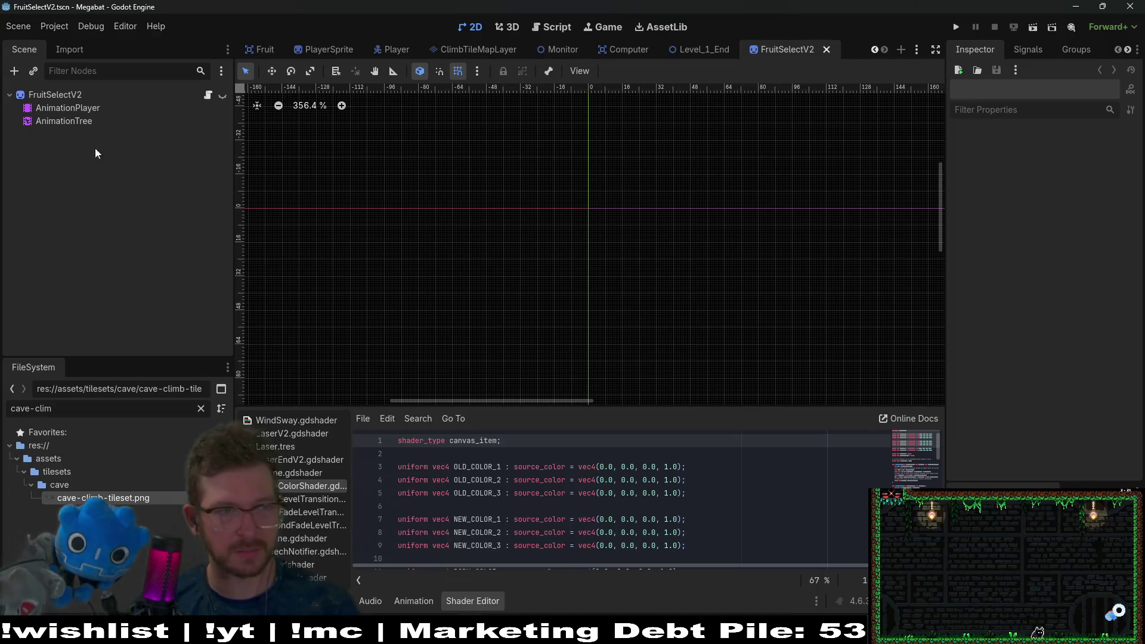
Step: In FruitSelectV2.gd, add CHERRY_FRUIT_SHEET preloading cherry-fruit-Sheet.png by res:// path instead of uid
left_click(207, 95)
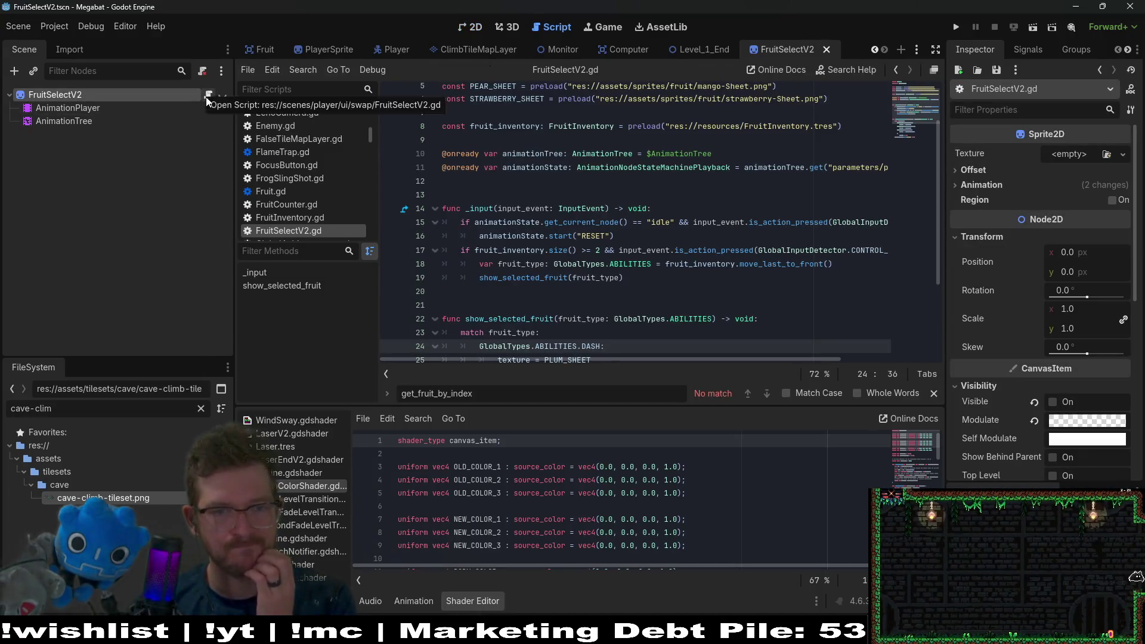
scroll(602, 190, "up", 2)
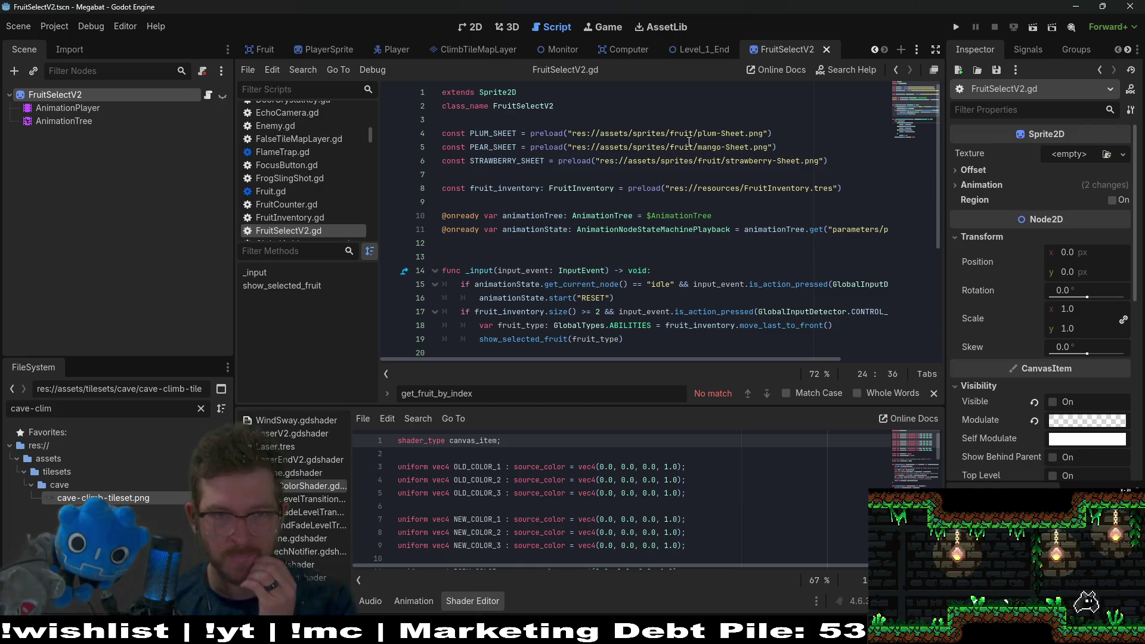
left_click(854, 164)
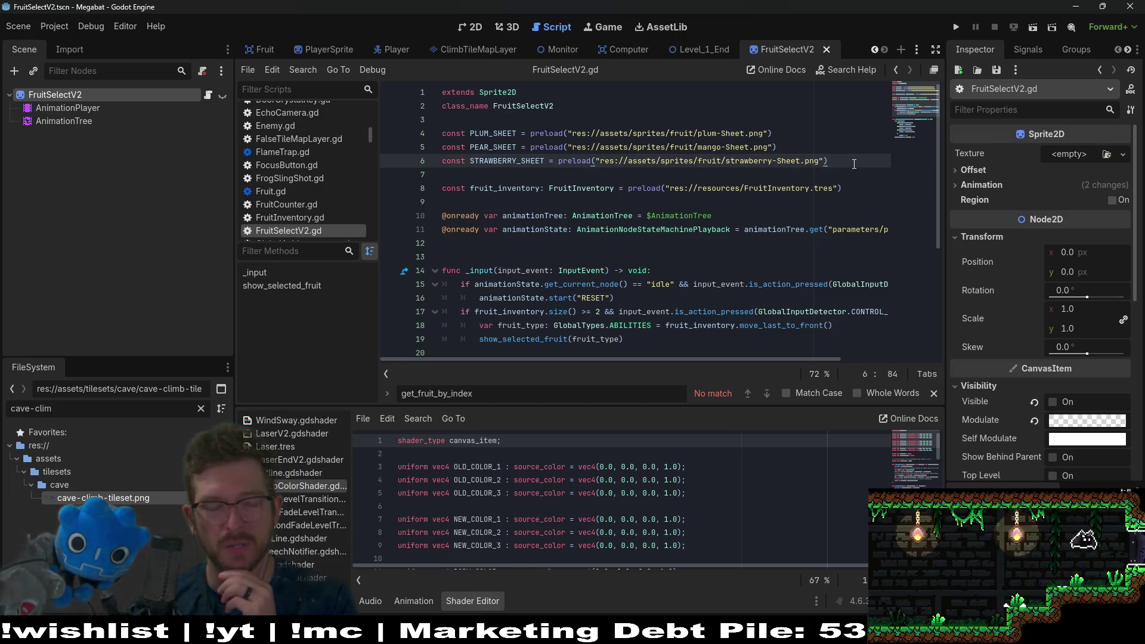
left_click(95, 411)
key("ctrl+a")
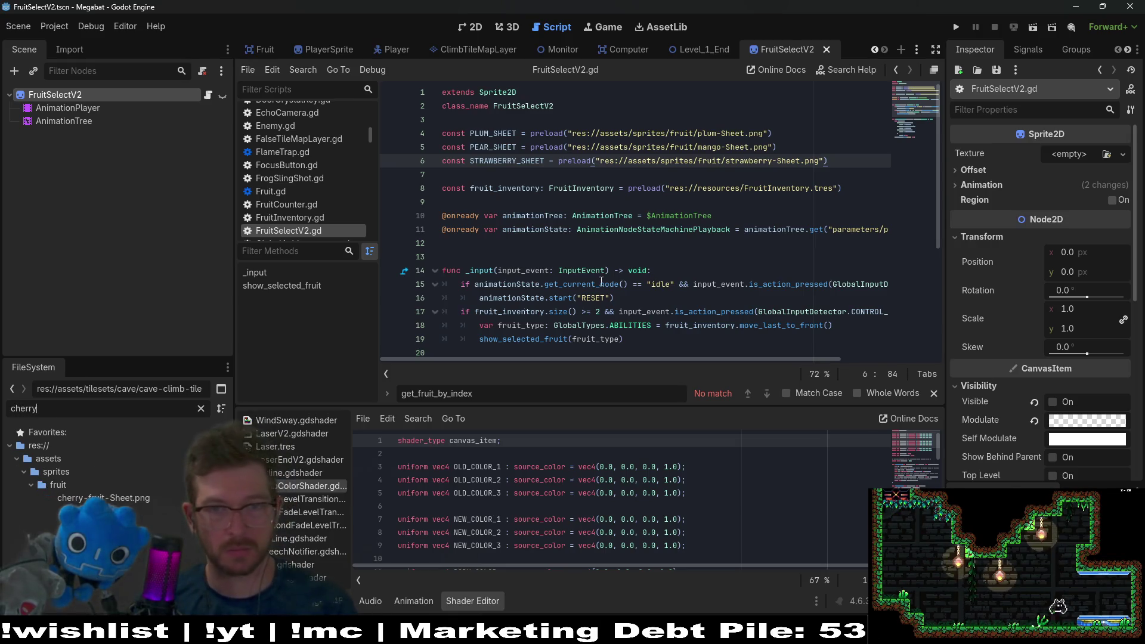
mouse_move(117, 503)
left_mouse_down()
mouse_move(459, 289)
mouse_move(472, 178)
left_mouse_up()
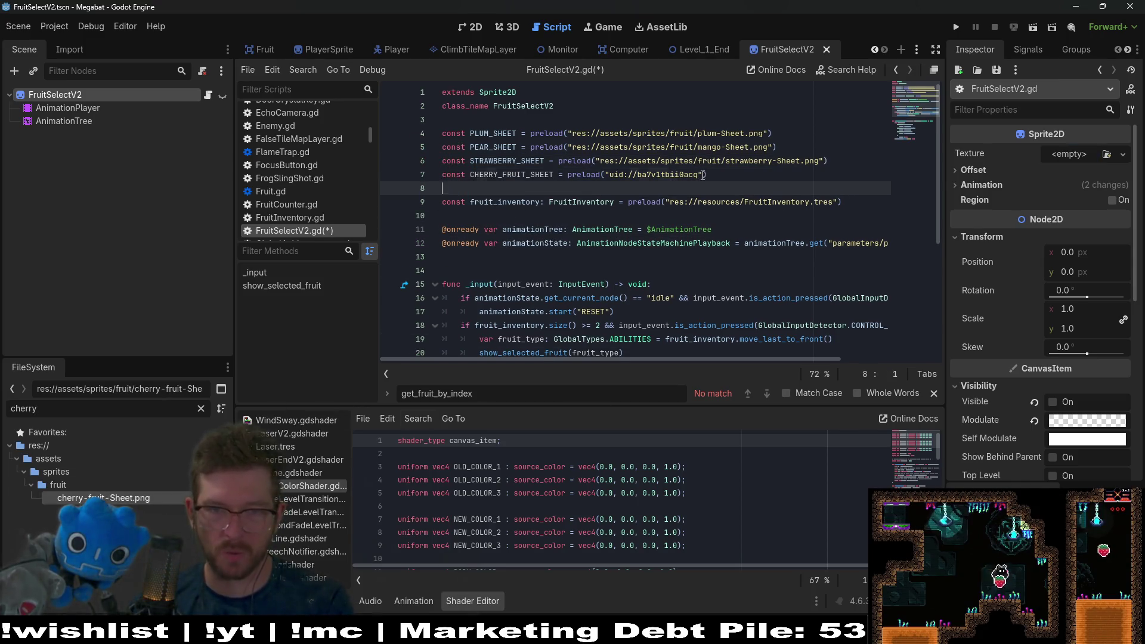
left_click_drag(703, 174, 656, 175)
key("BackSpace")
key("BackSpace")
key("BackSpace")
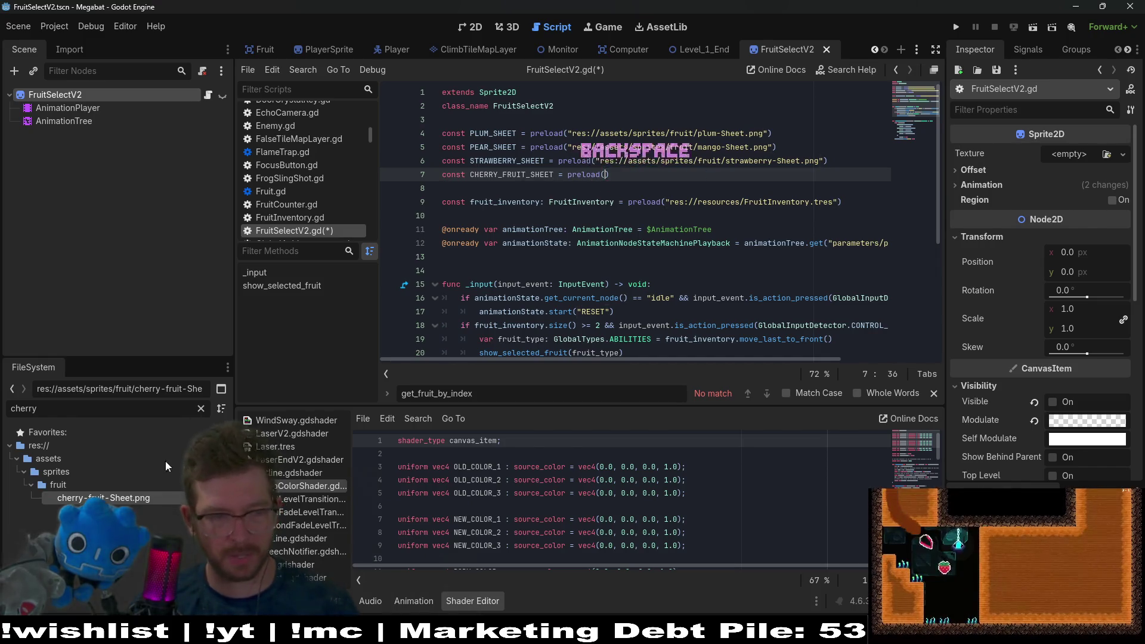
mouse_move(151, 501)
left_mouse_down()
mouse_move(525, 251)
mouse_move(608, 178)
left_mouse_up()
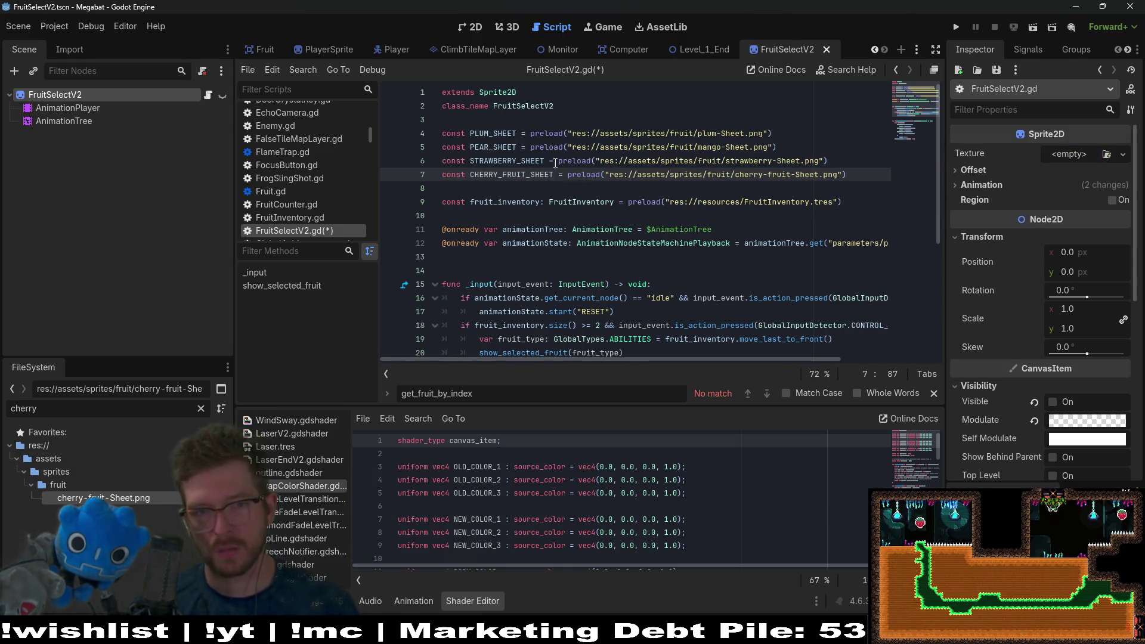
Step: Type the PLUM, PEAR, STRAWBERRY and CHERRY_FRUIT sheet constants as ': Texture' and save
left_click(517, 132)
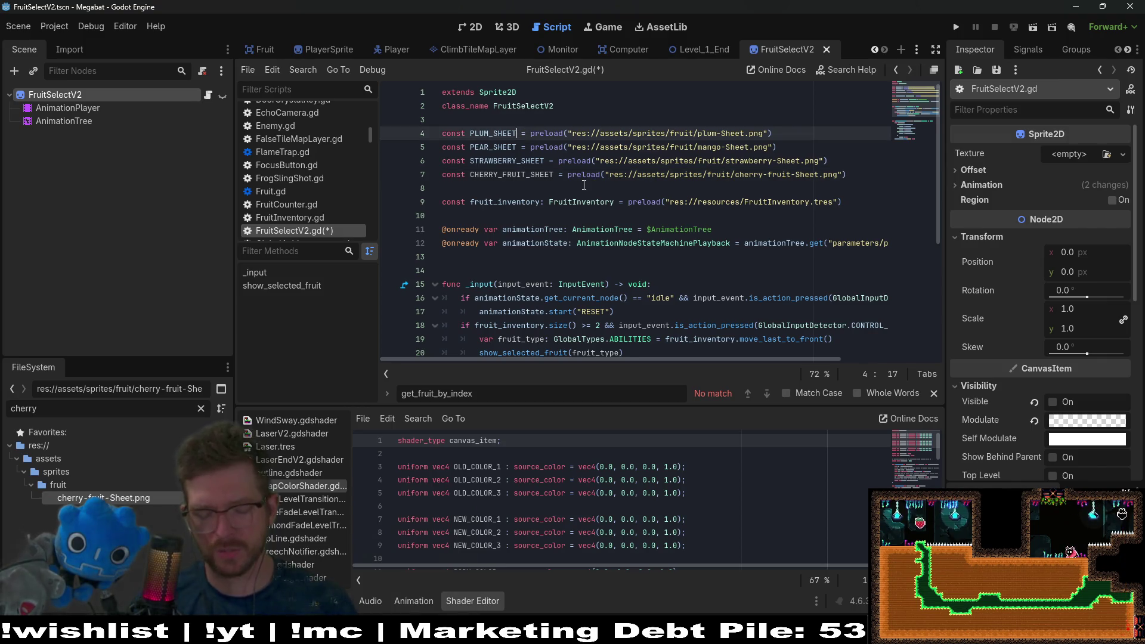
type(":Texture")
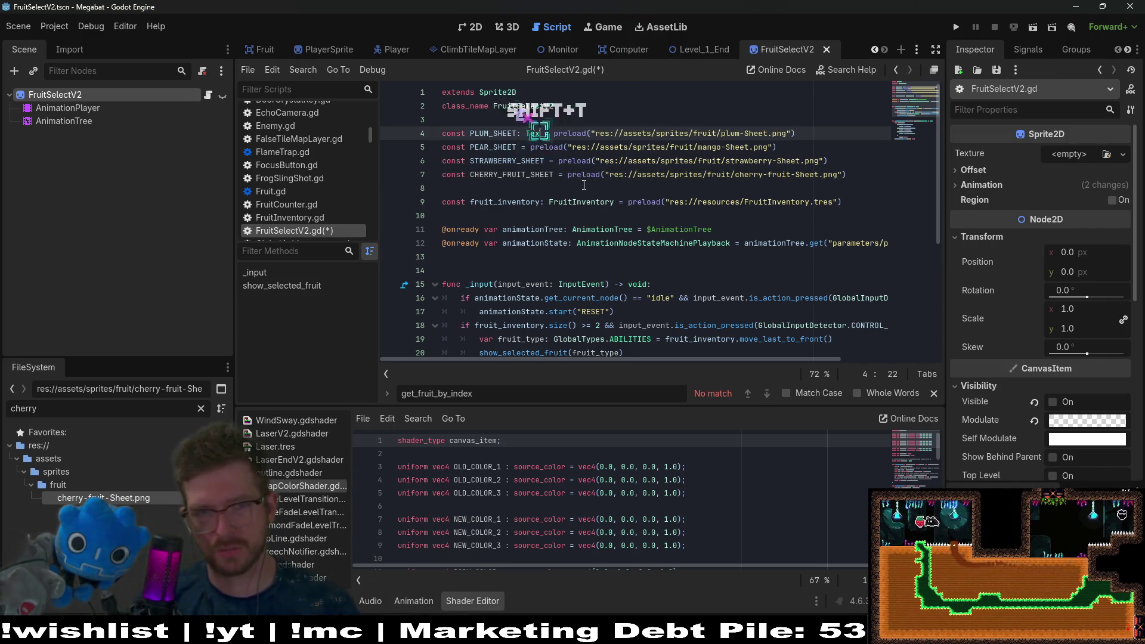
left_click(619, 104)
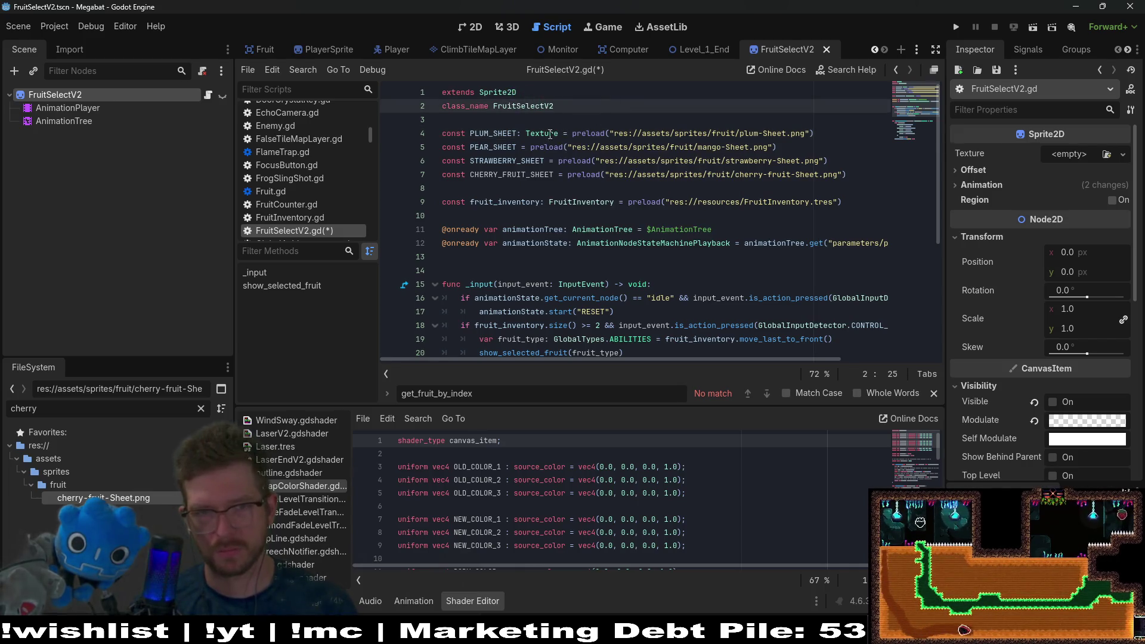
double_click(547, 133)
key("ctrl+c")
type(":")
key("ctrl+v")
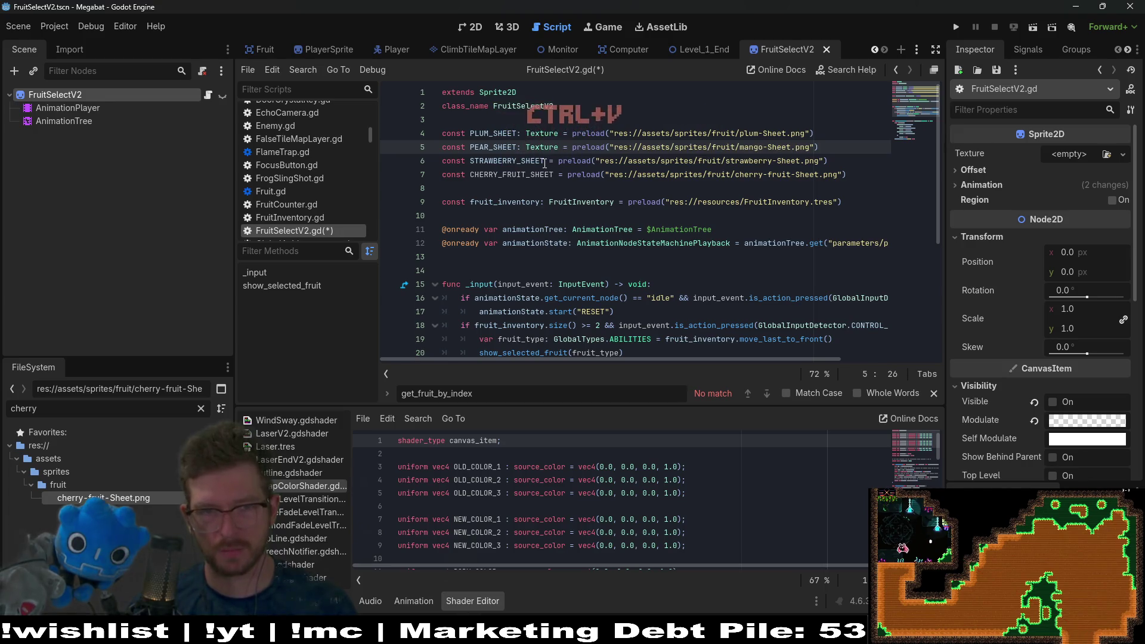
left_click(546, 161)
type(":")
key("ctrl+v")
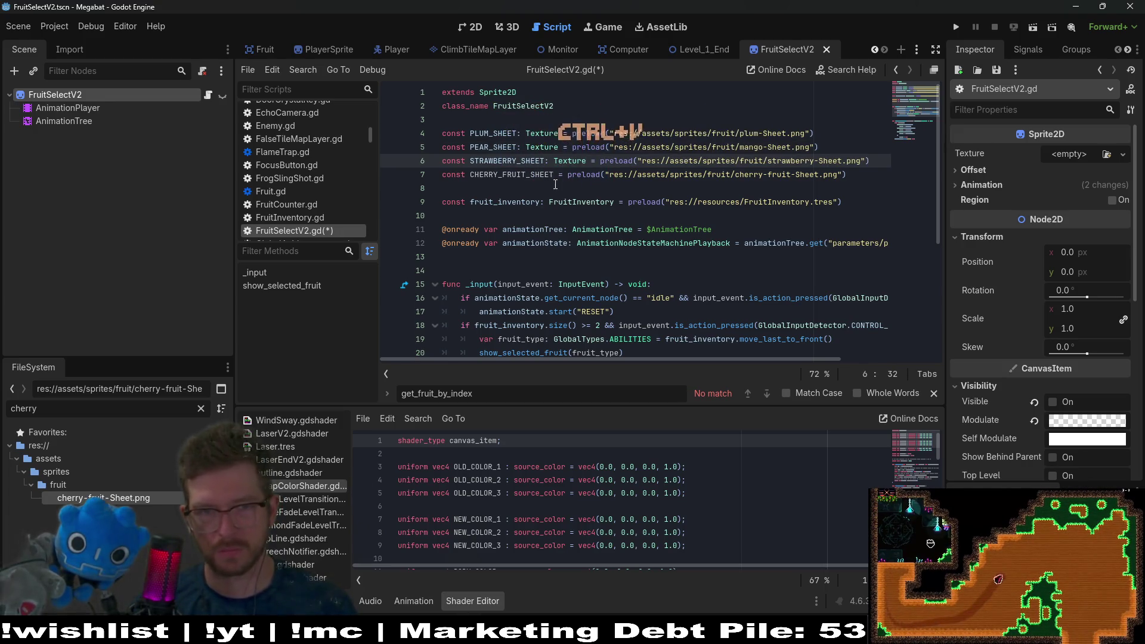
left_click(551, 175)
type(":")
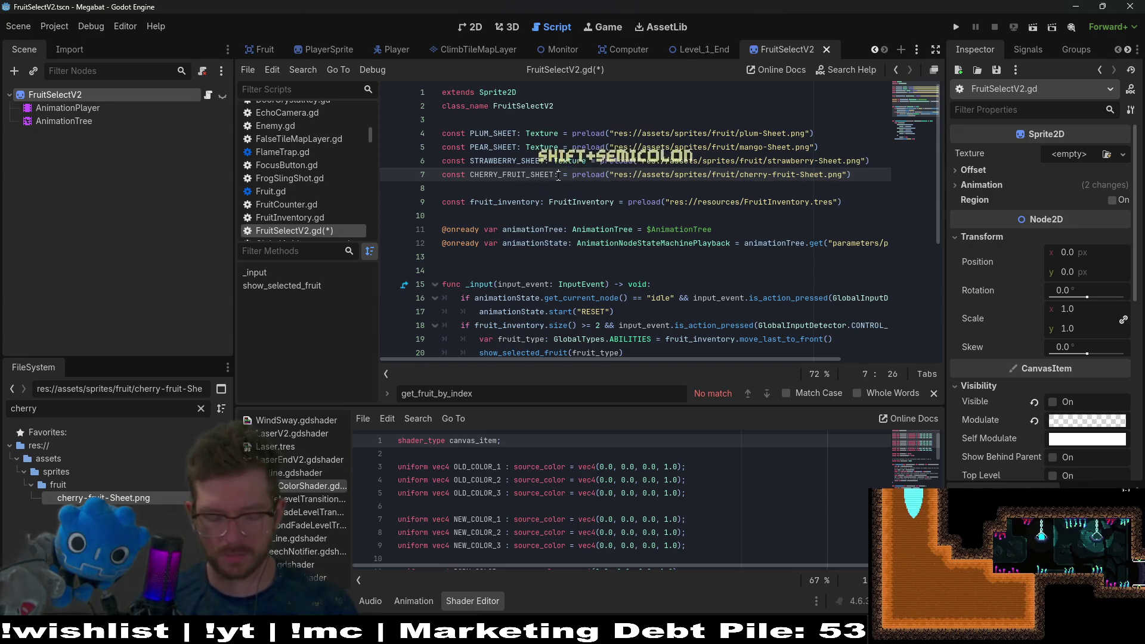
key("ctrl+v")
left_click(645, 147)
key("ctrl+s")
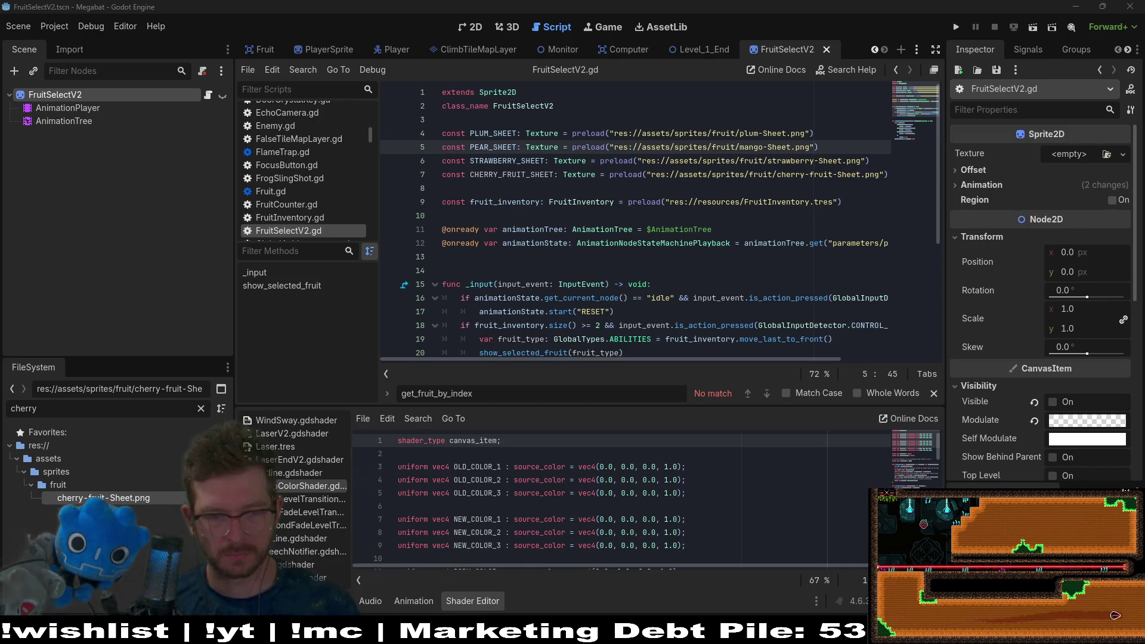
mouse_move(535, 635)
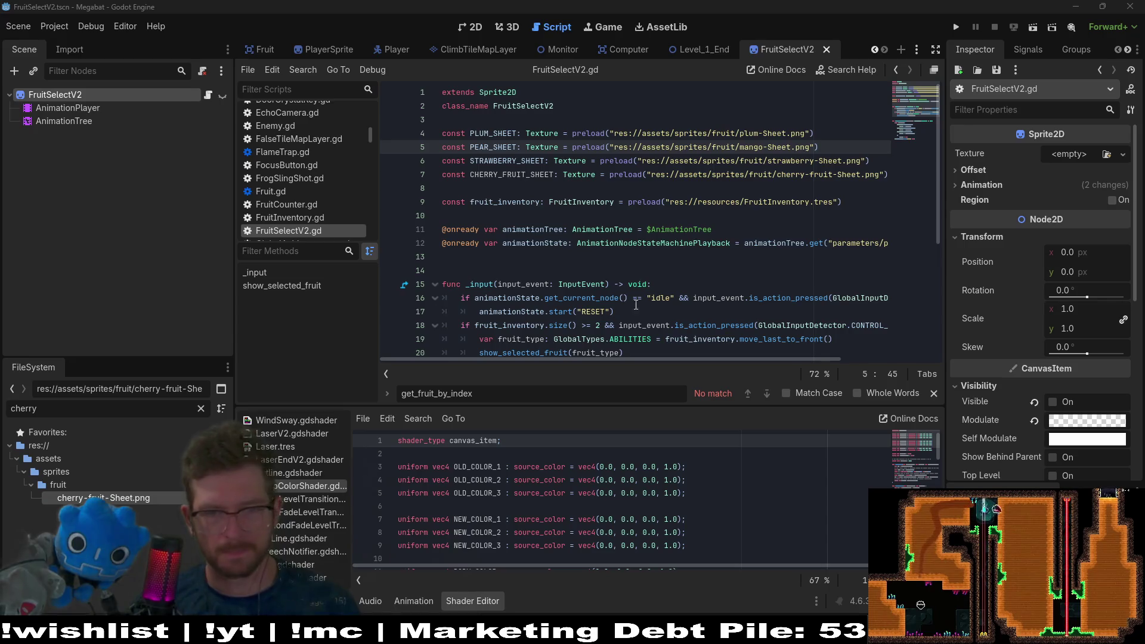
Step: Copy the CHERRY_FRUIT_SHEET name and jump to STRAWBERRY_SHEET's use in the match block
left_click(661, 297)
left_click(516, 178)
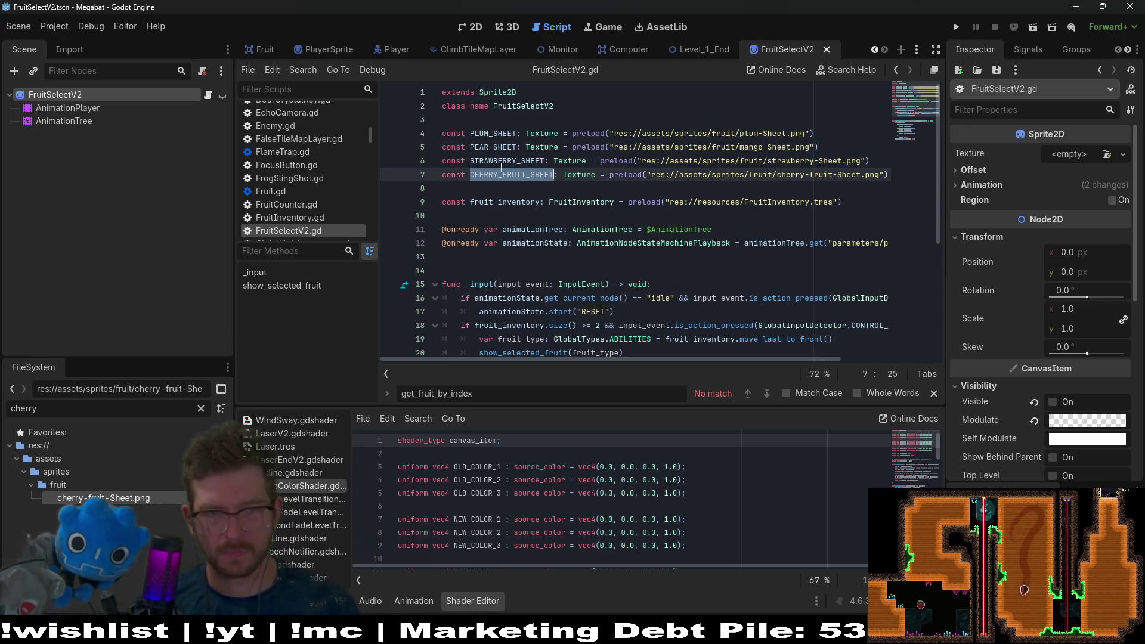
double_click(496, 163)
key("ctrl+f")
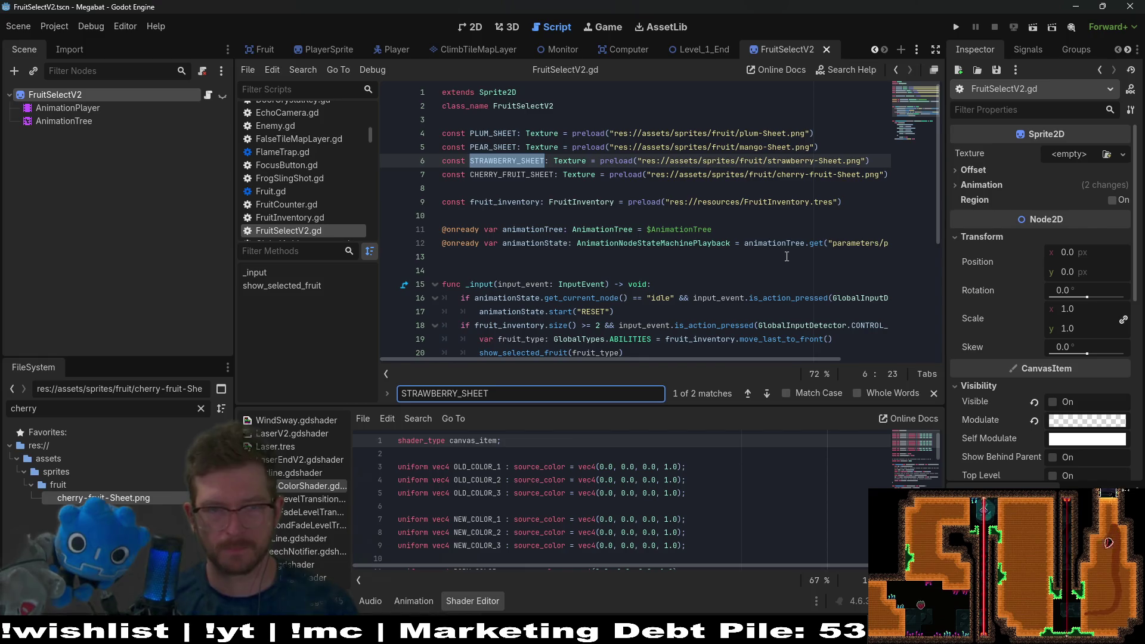
double_click(500, 175)
key("ctrl+c")
key("Return")
Step: Add a GlobalTypes.ABILITIES.DUPLICATE case setting texture = CHERRY_FRUIT_SHEET, then save the script
left_click(635, 285)
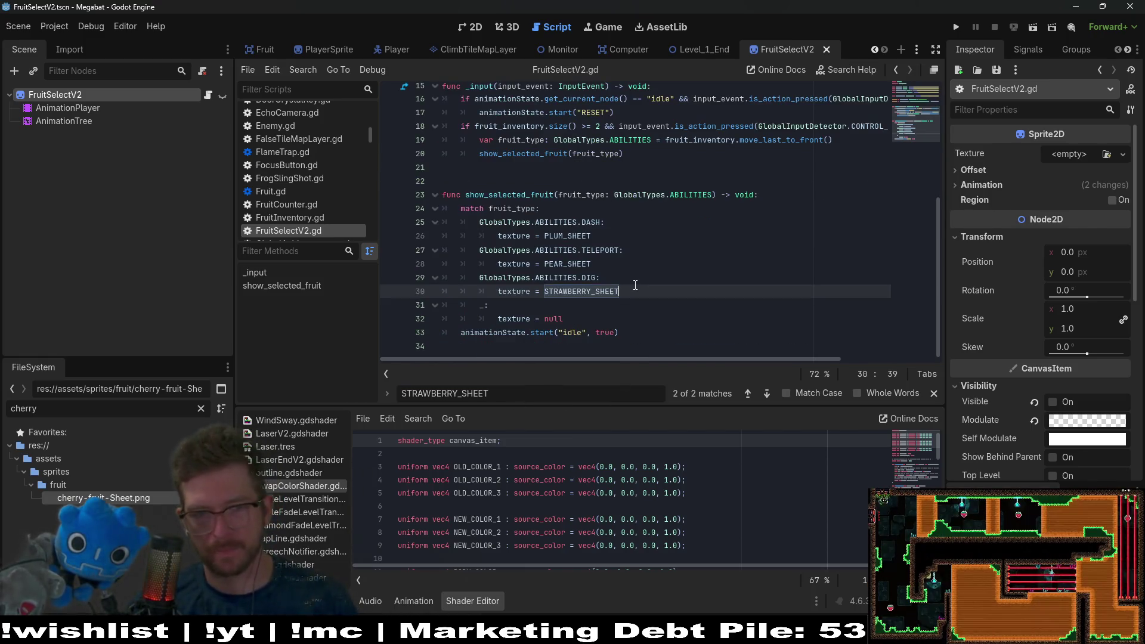
key("Return")
key("BackSpace")
type("Gl")
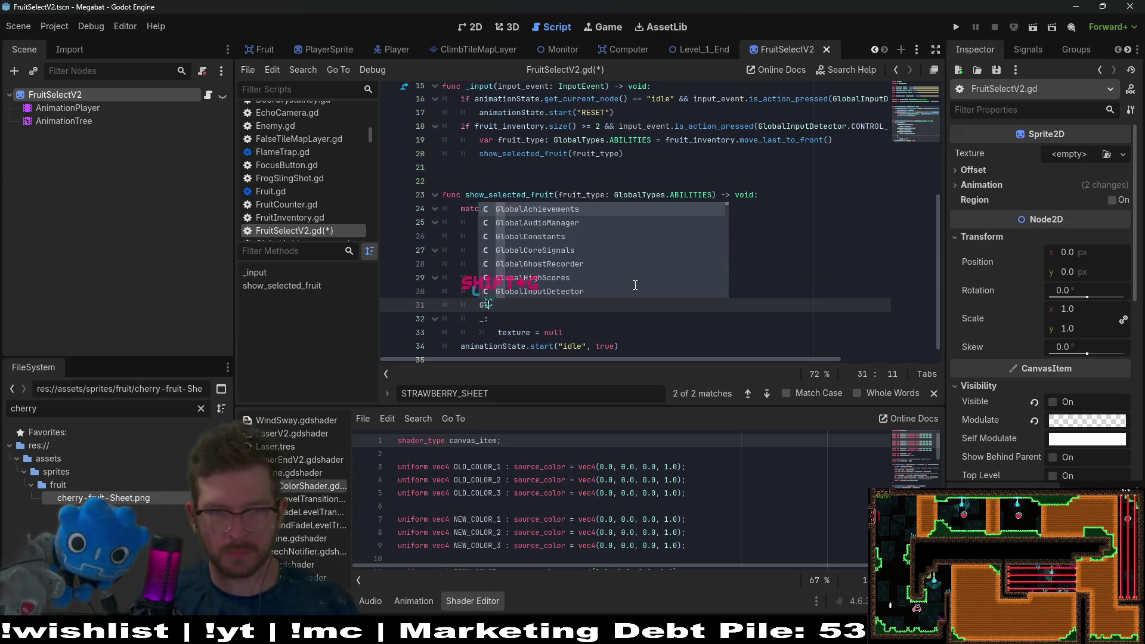
type("obalTypes")
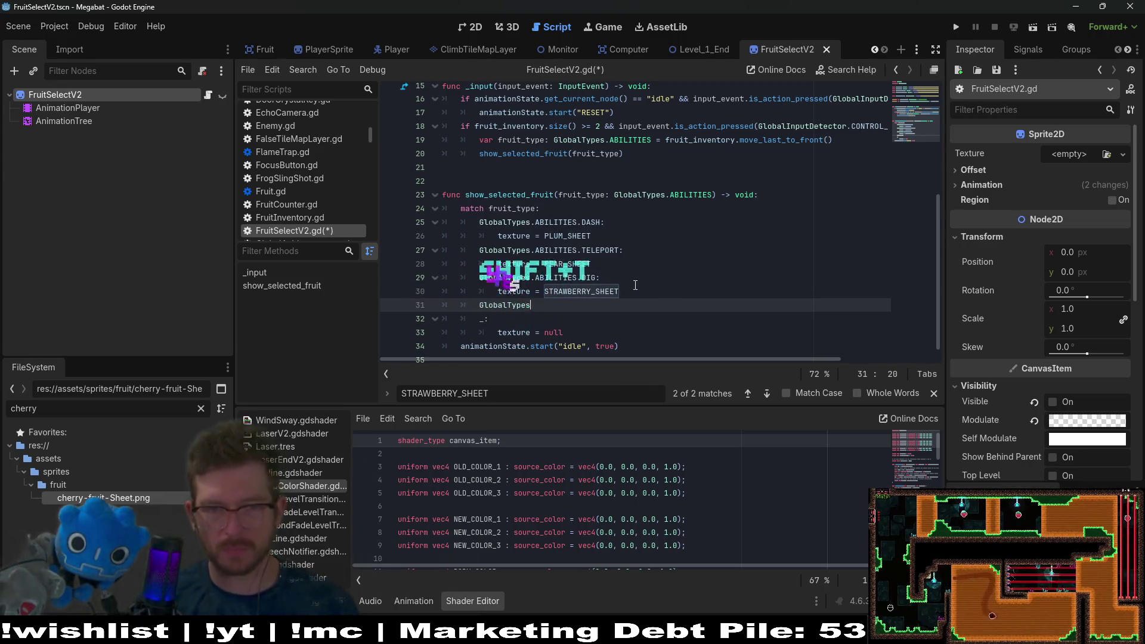
type(".ABILITIES.")
key("Return")
type(".")
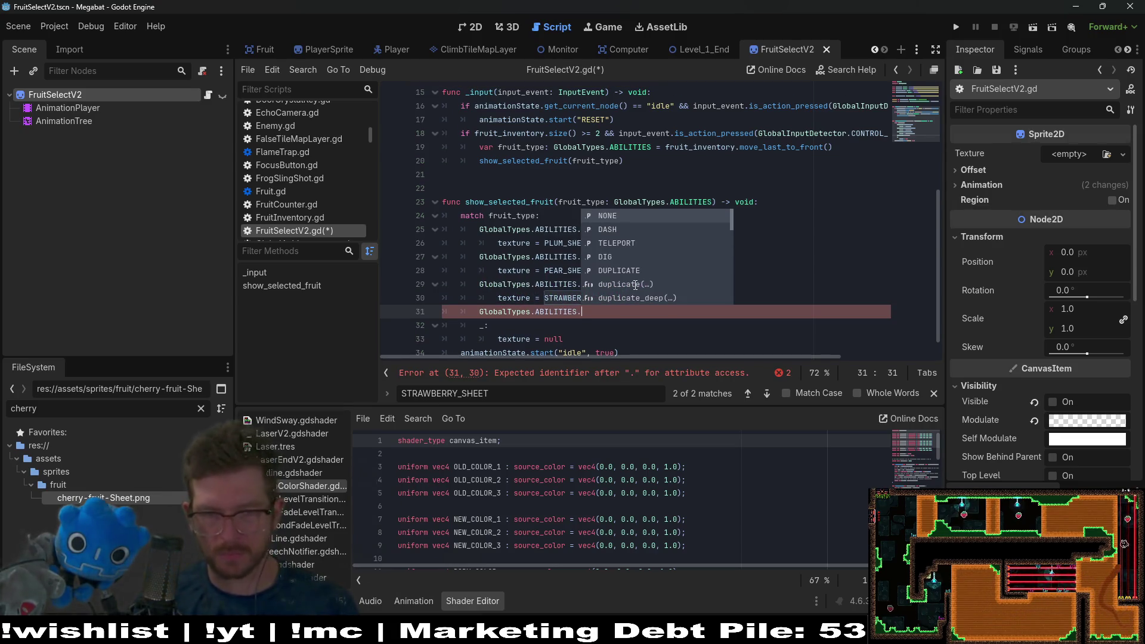
type("DU")
key("Return")
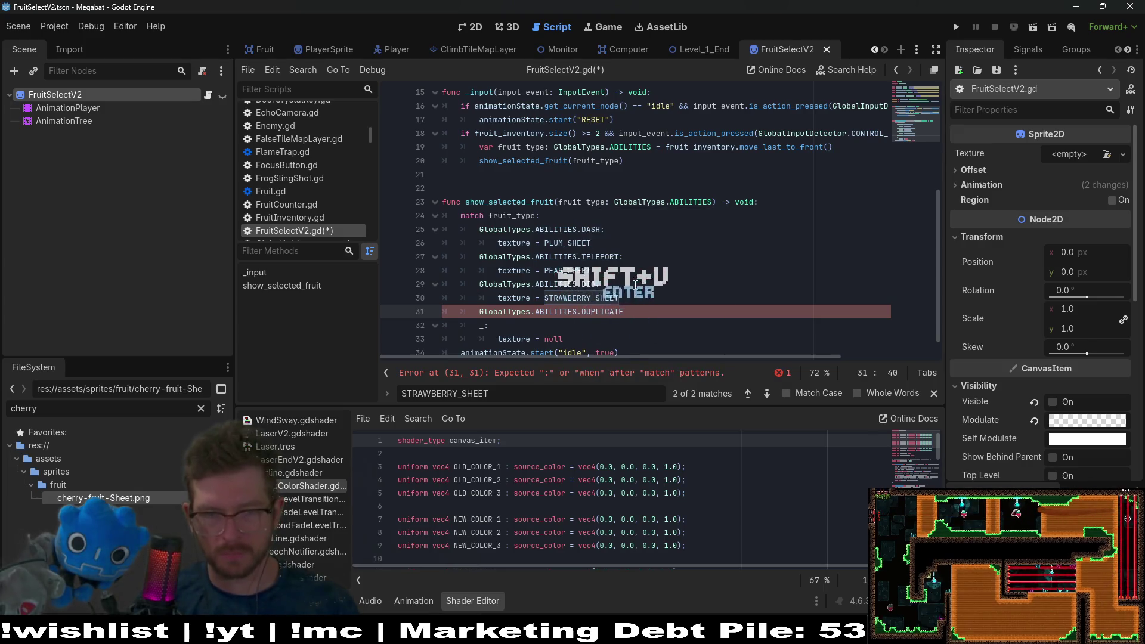
type(":")
key("Return")
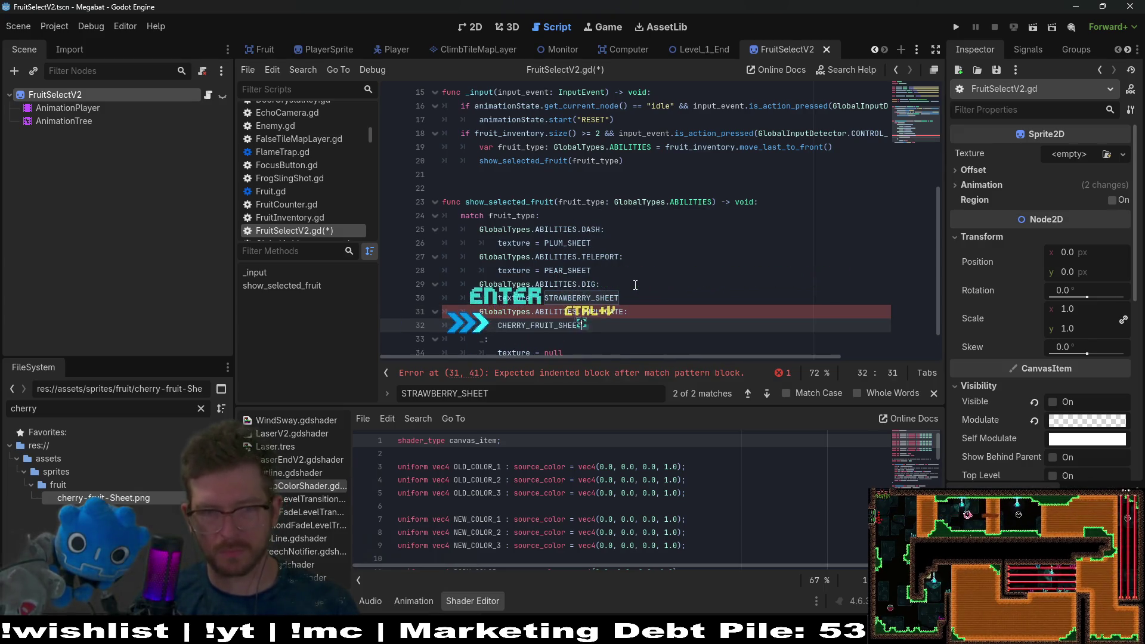
key("ctrl+v")
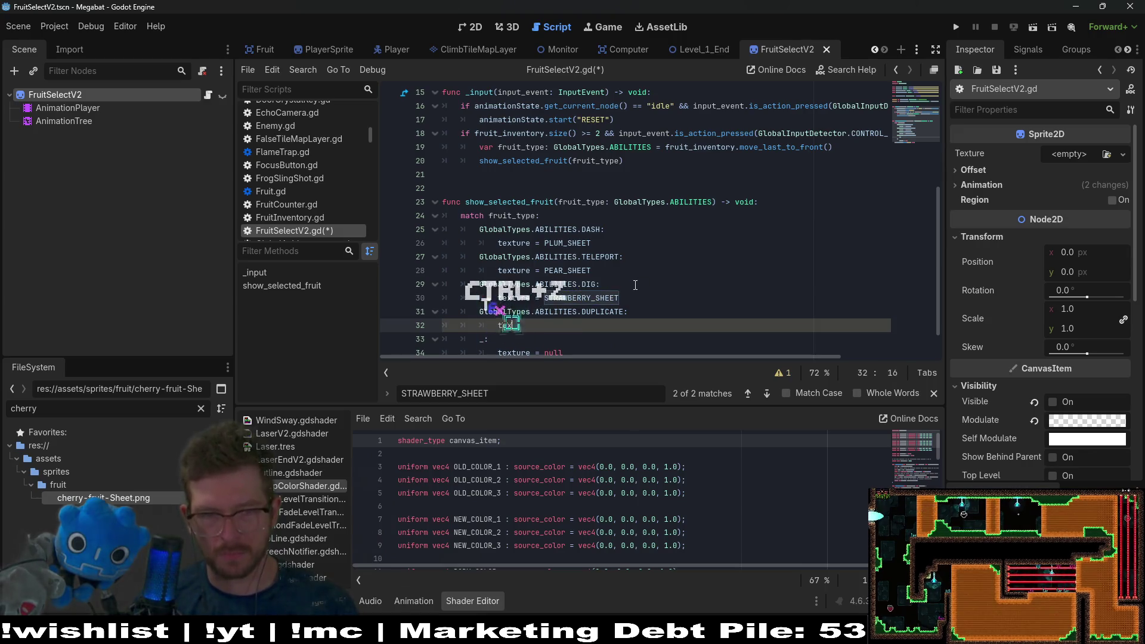
type("texture =")
key("ctrl+v")
key("ctrl+s")
Step: Review the edited match block, then switch to the Level_4_1 scene
left_click(685, 251)
scroll(686, 250, "down", 1)
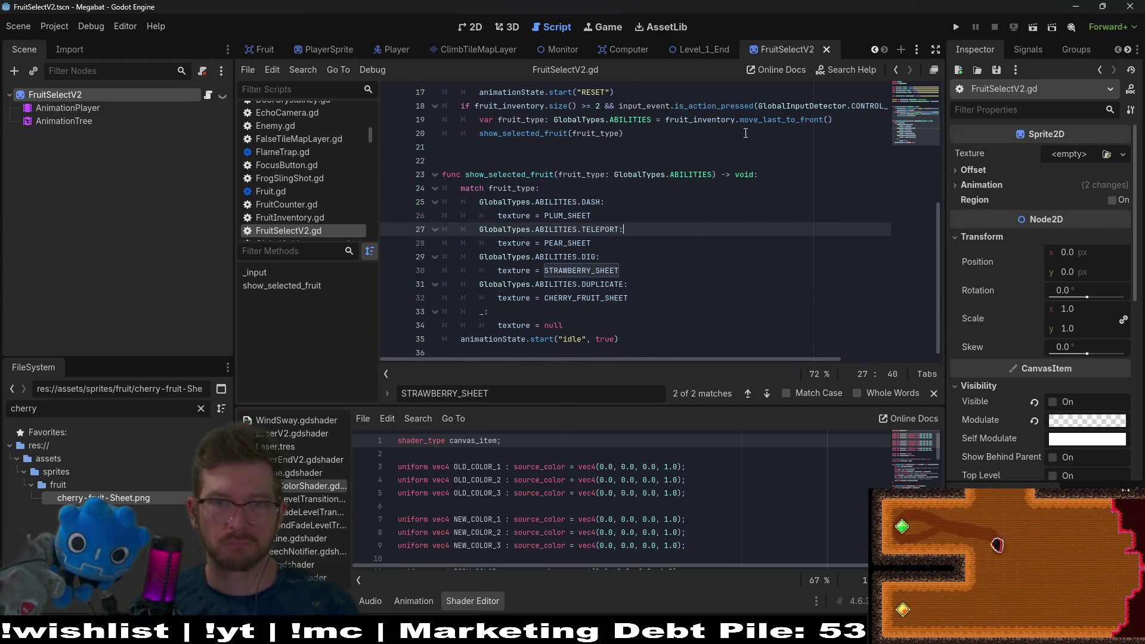
mouse_move(744, 120)
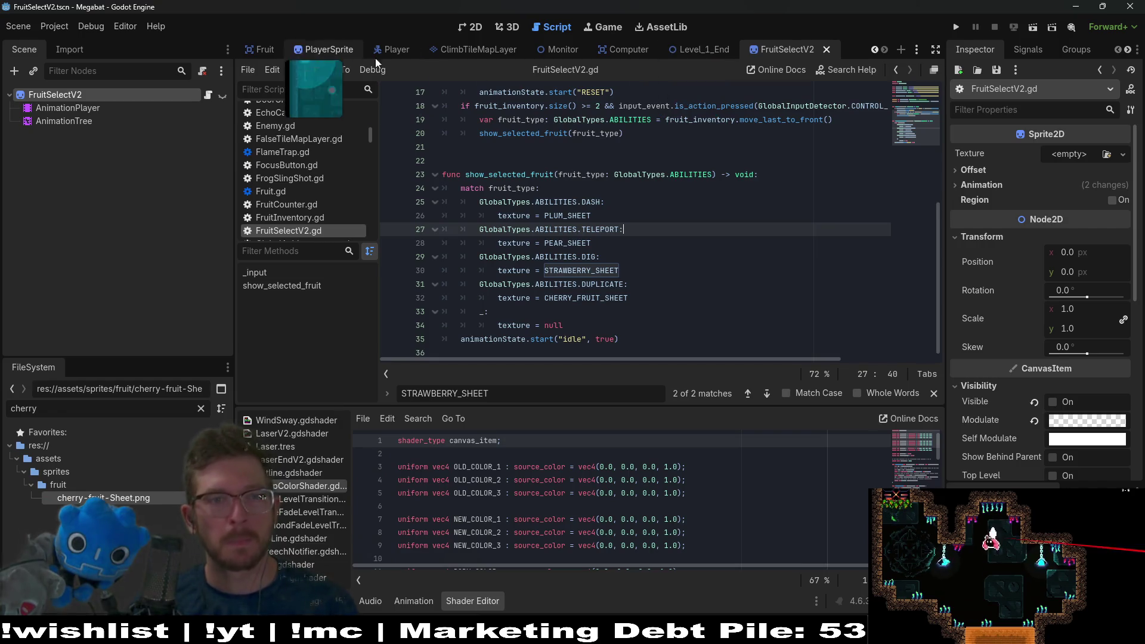
scroll(475, 52, "up", 4)
left_click(525, 52)
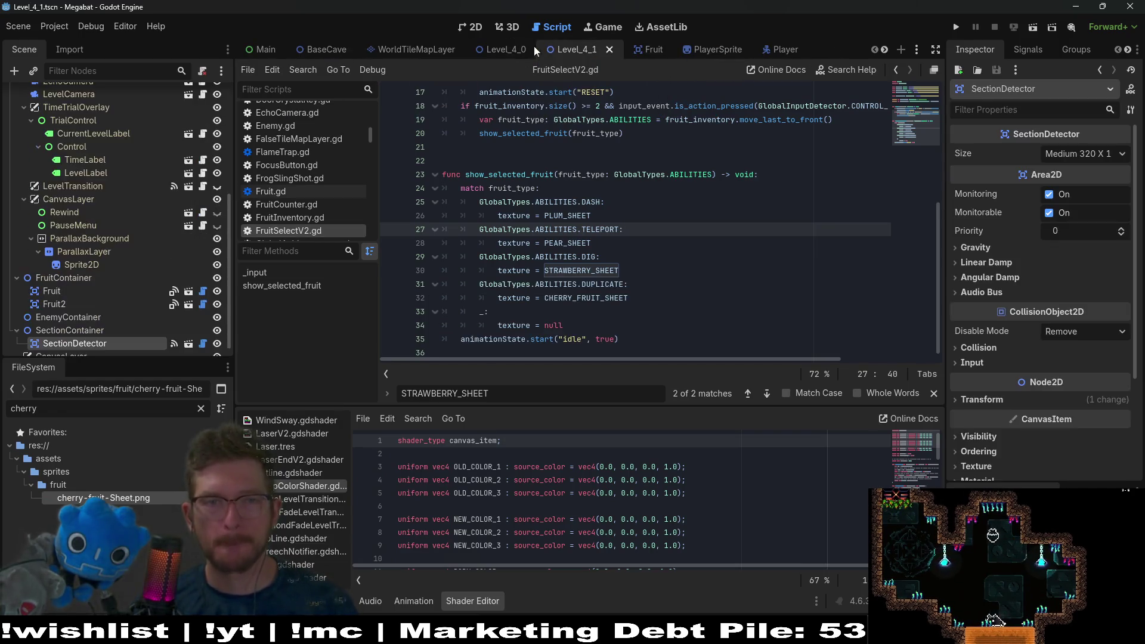
Step: Run Level_4_1 from the 2D view and fly the bat to the fruit and lower chamber
left_click(470, 28)
left_click(1029, 33)
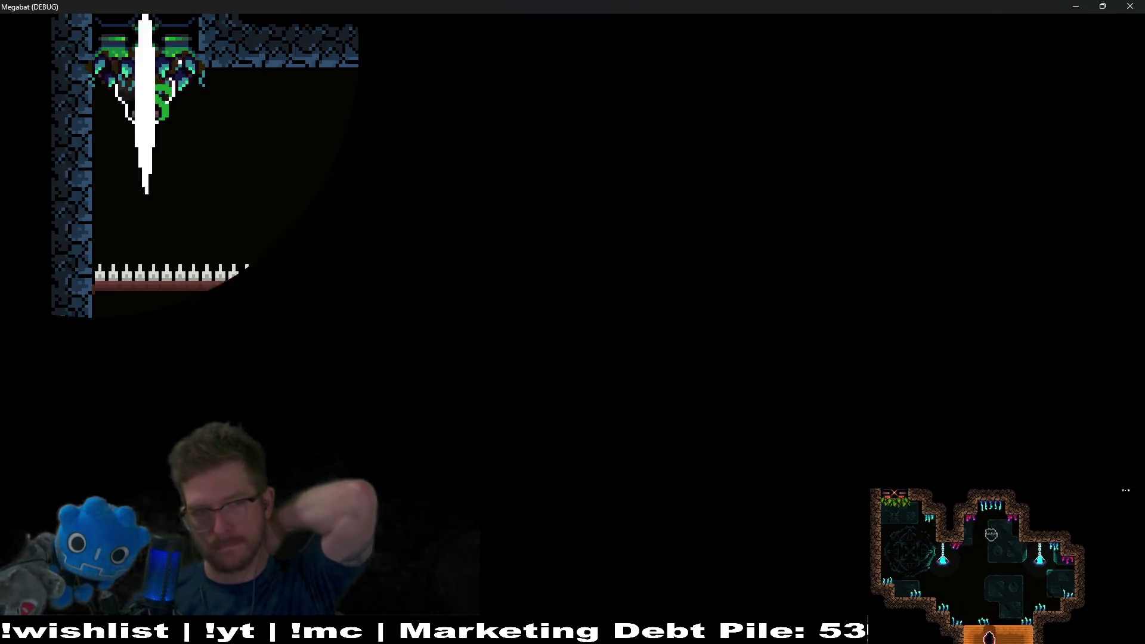
key("Right")
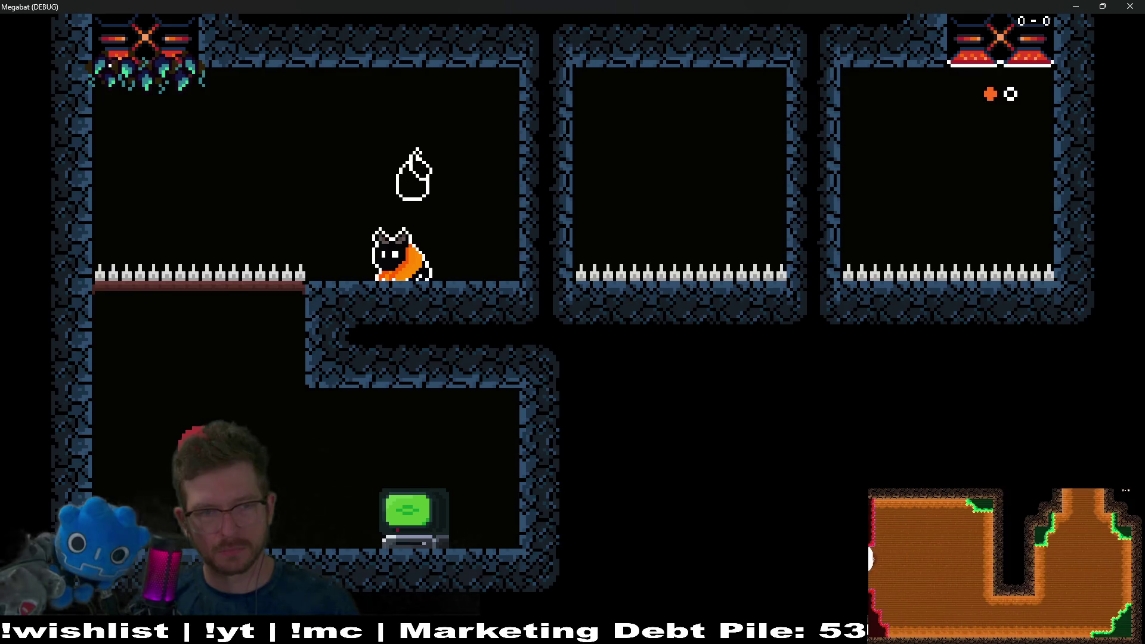
key("Left")
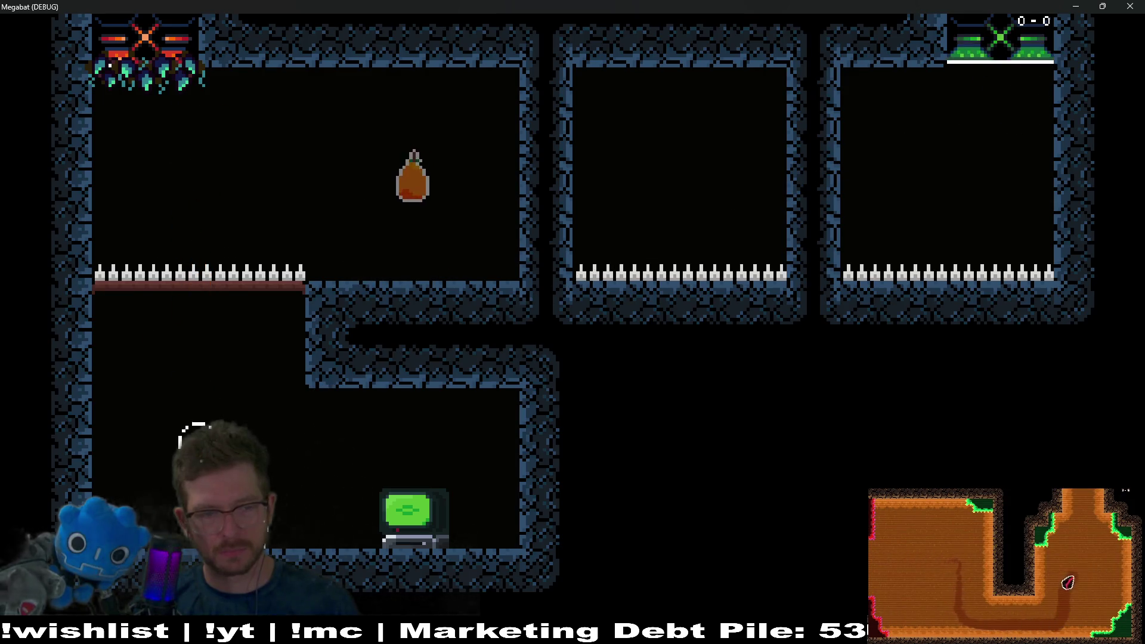
key("Right")
key("Right")
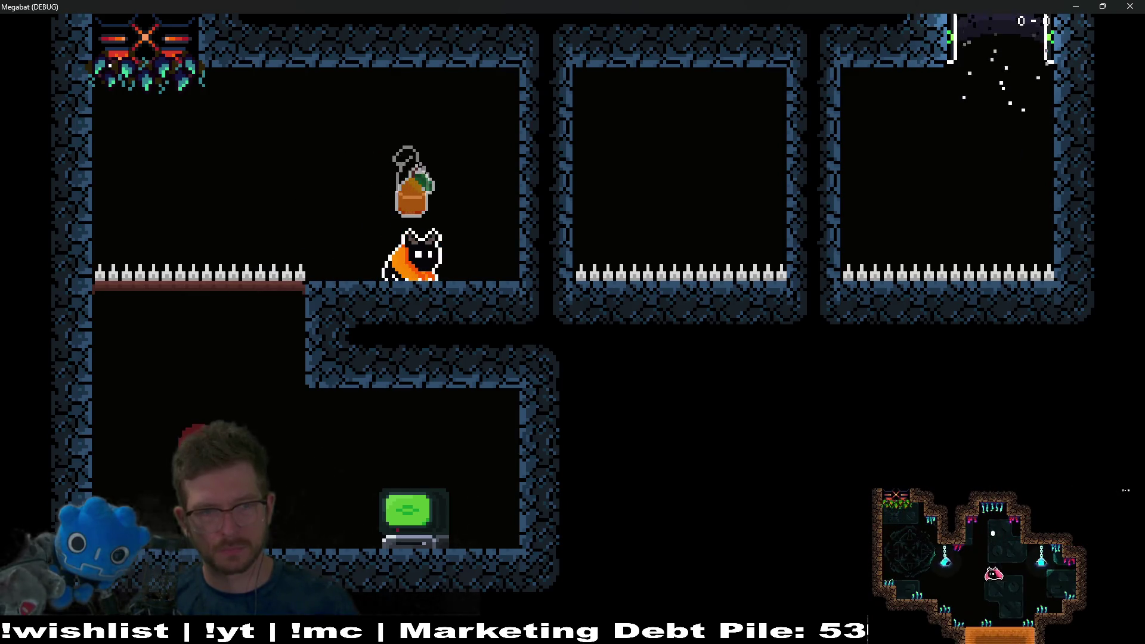
Step: Flap up beside the fruit, dash into the right room, then close the game
key("Right")
key("Left")
key("Right")
key("Left")
key("space")
key("space")
key("Right")
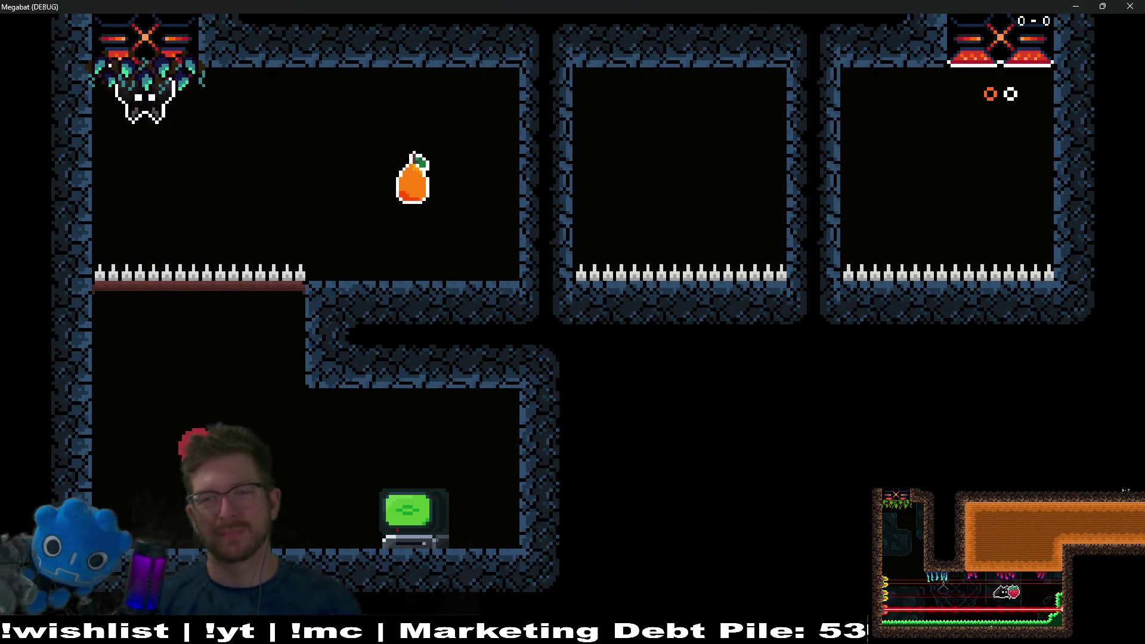
left_click(1130, 6)
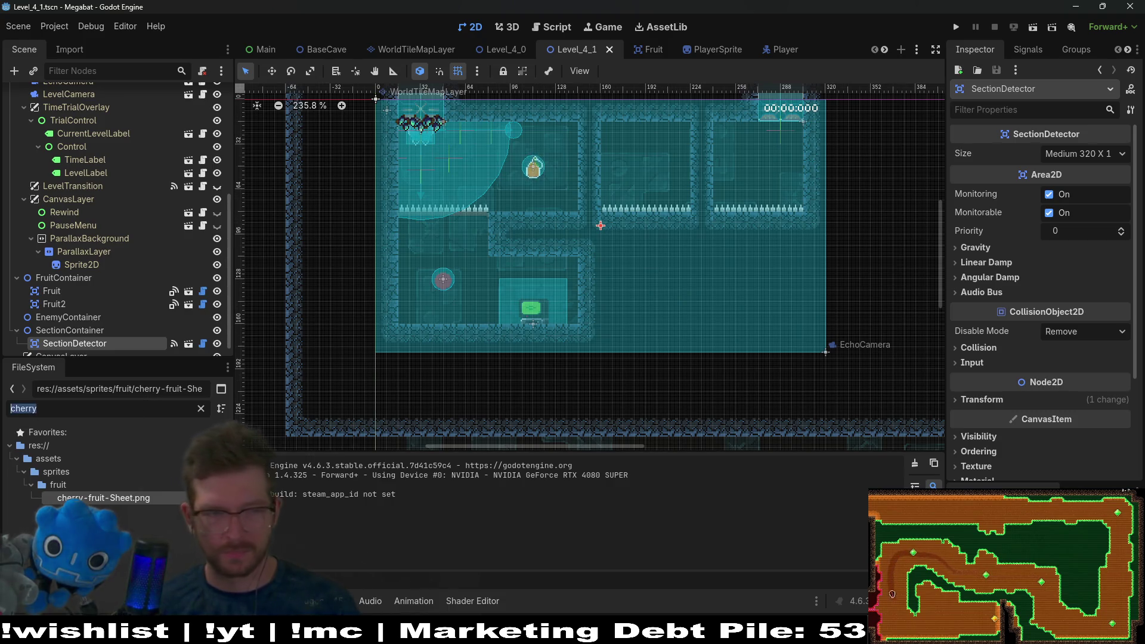
Step: Find and open BaseCave.tscn, inspecting its EnvironmentTileMapLayer and BaseLevel nodes
double_click(154, 409)
type("basecave")
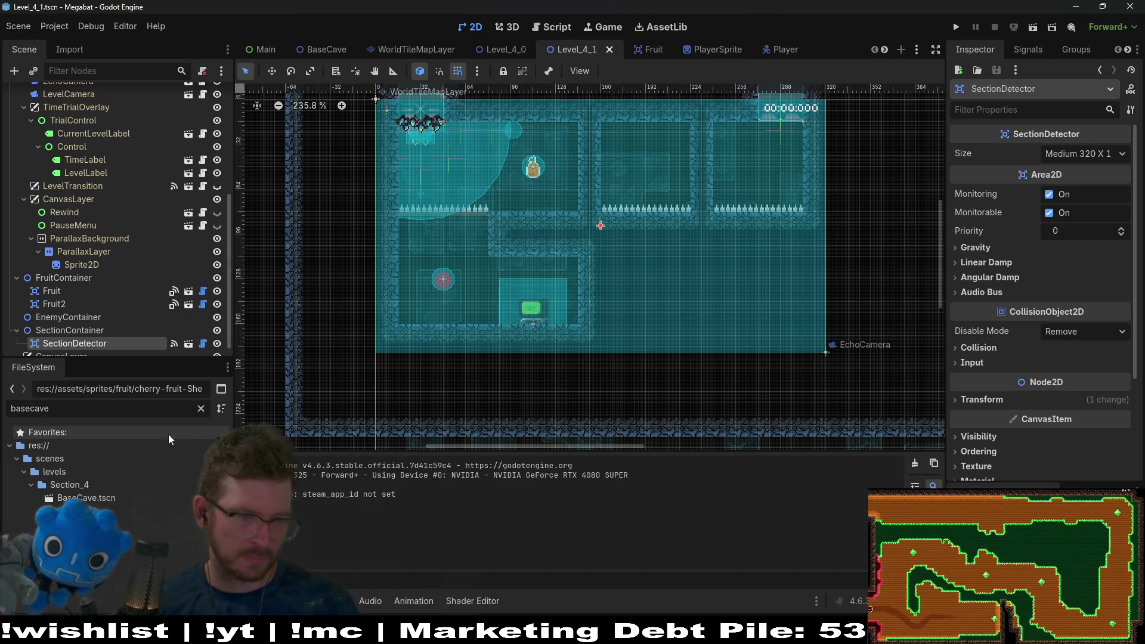
double_click(97, 498)
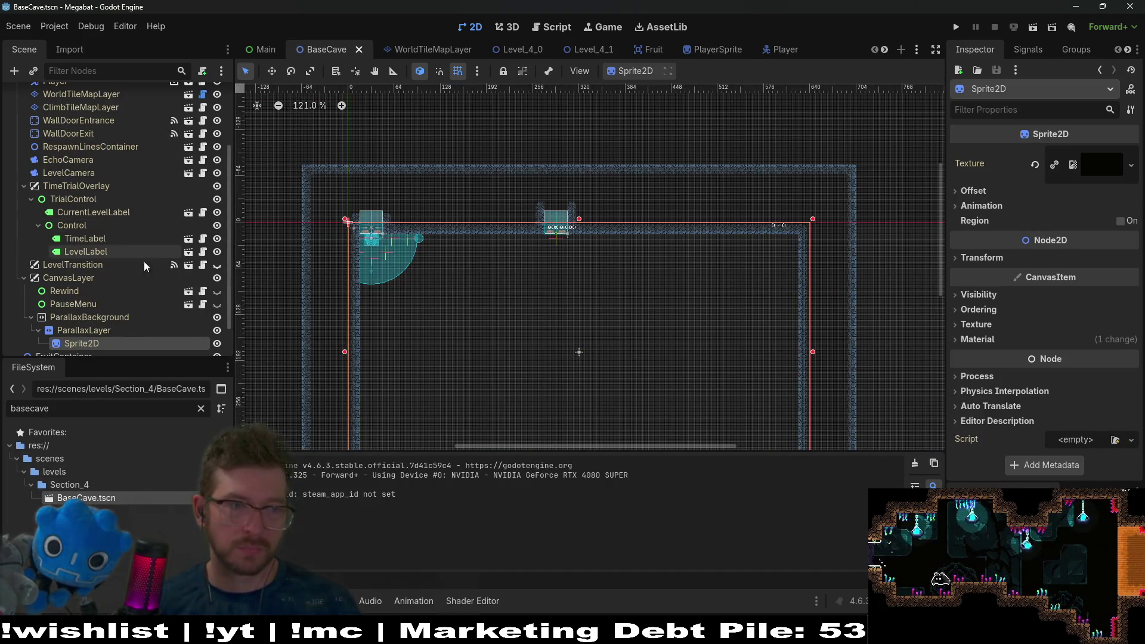
scroll(132, 293, "up", 5)
left_click(77, 159)
left_click(58, 147)
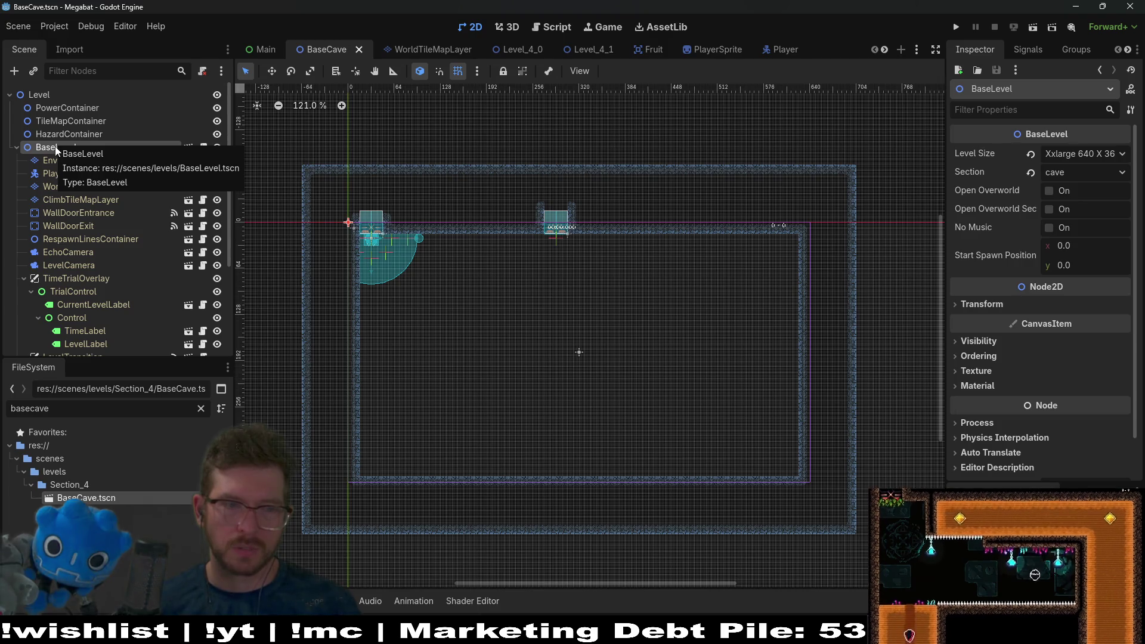
Step: Duplicate BaseCave.tscn as Level_4_2.tscn and open the new scene
right_click(83, 499)
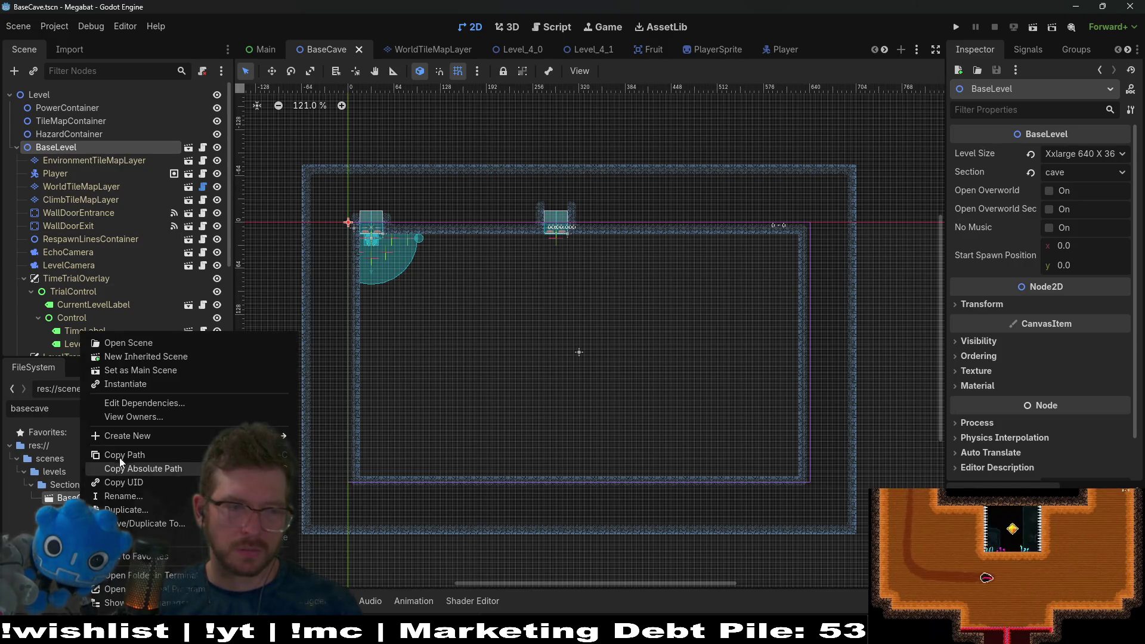
left_click(153, 506)
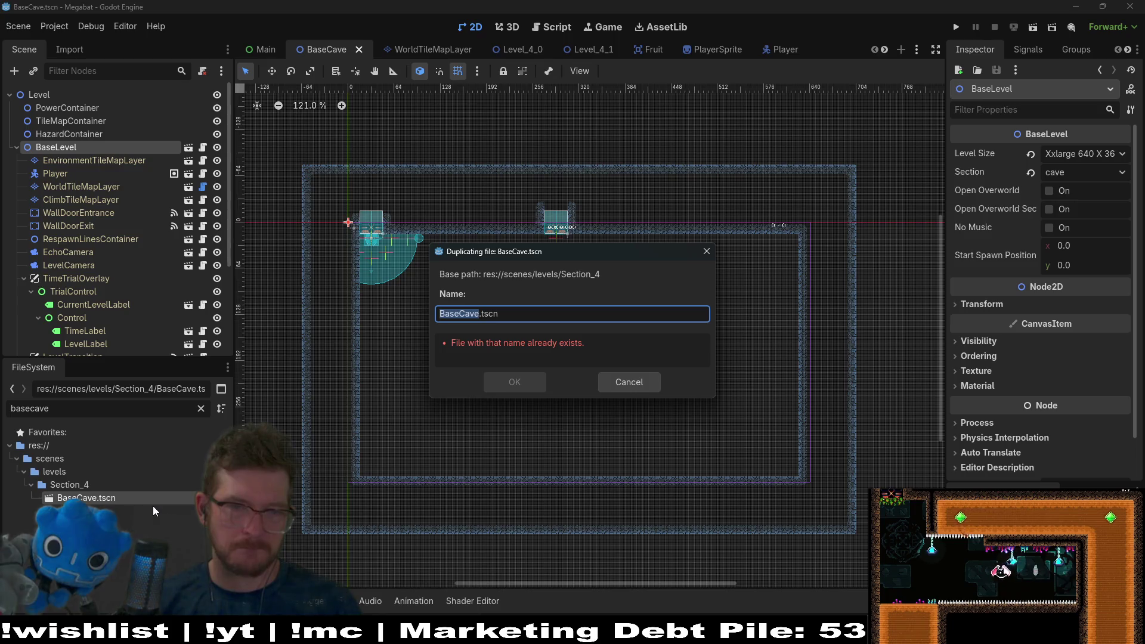
type("Level_")
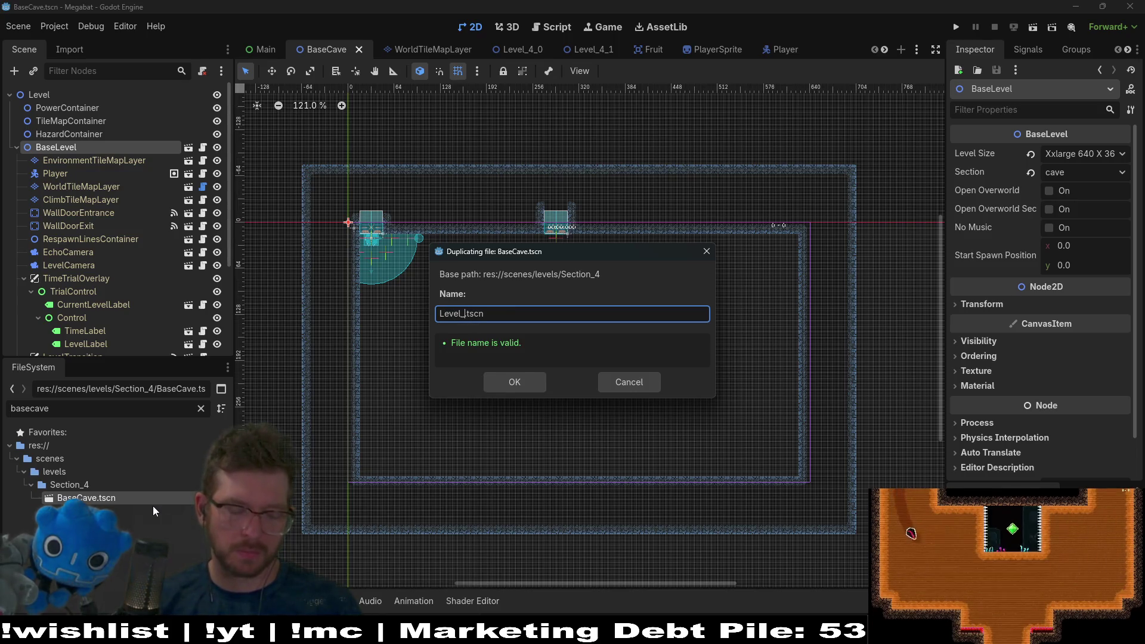
type("4_2")
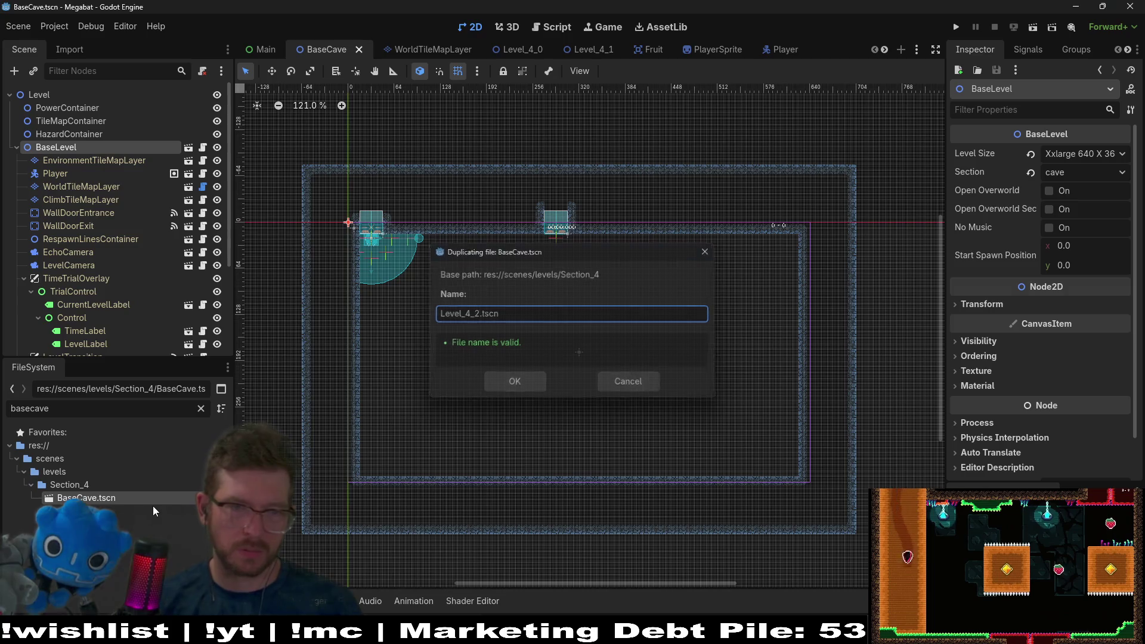
key("Return")
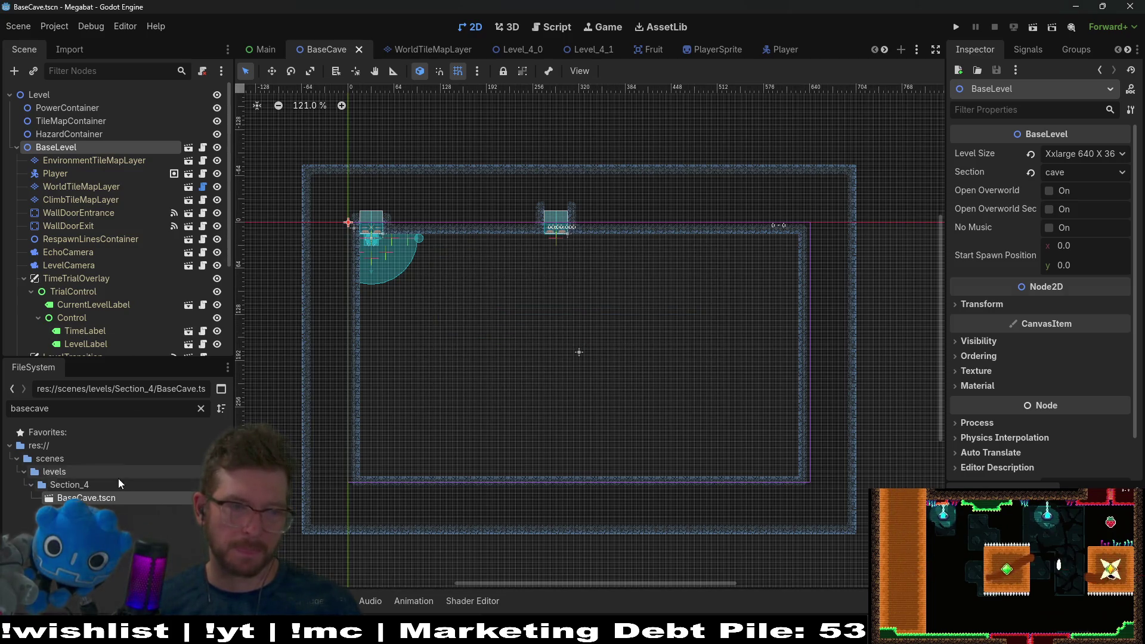
scroll(96, 216, "down", 4)
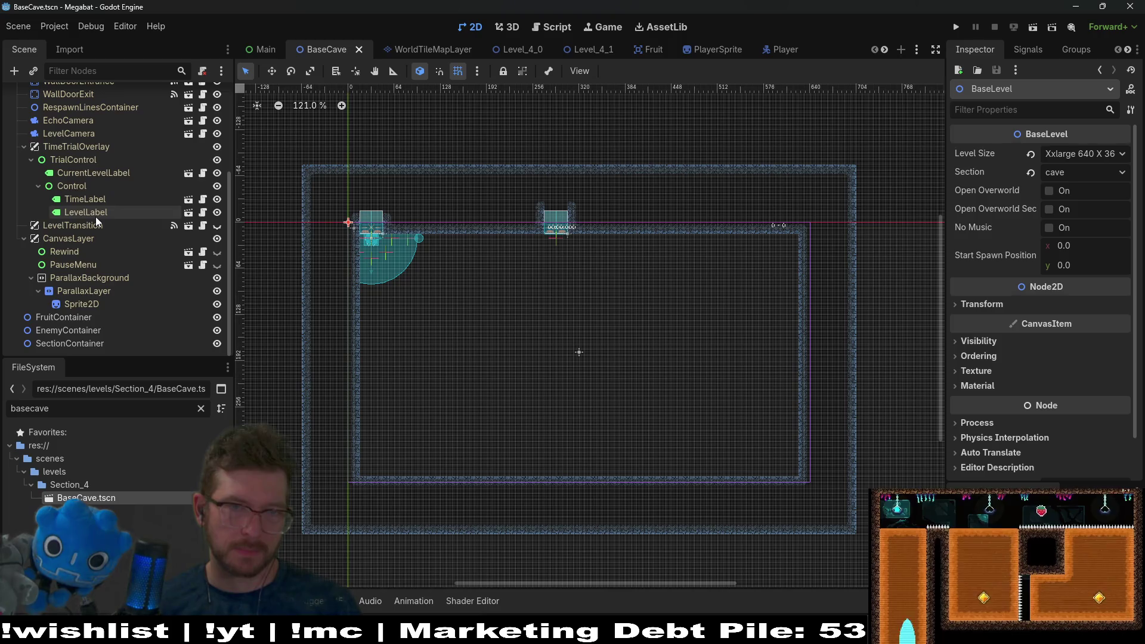
key("shift+alt+o")
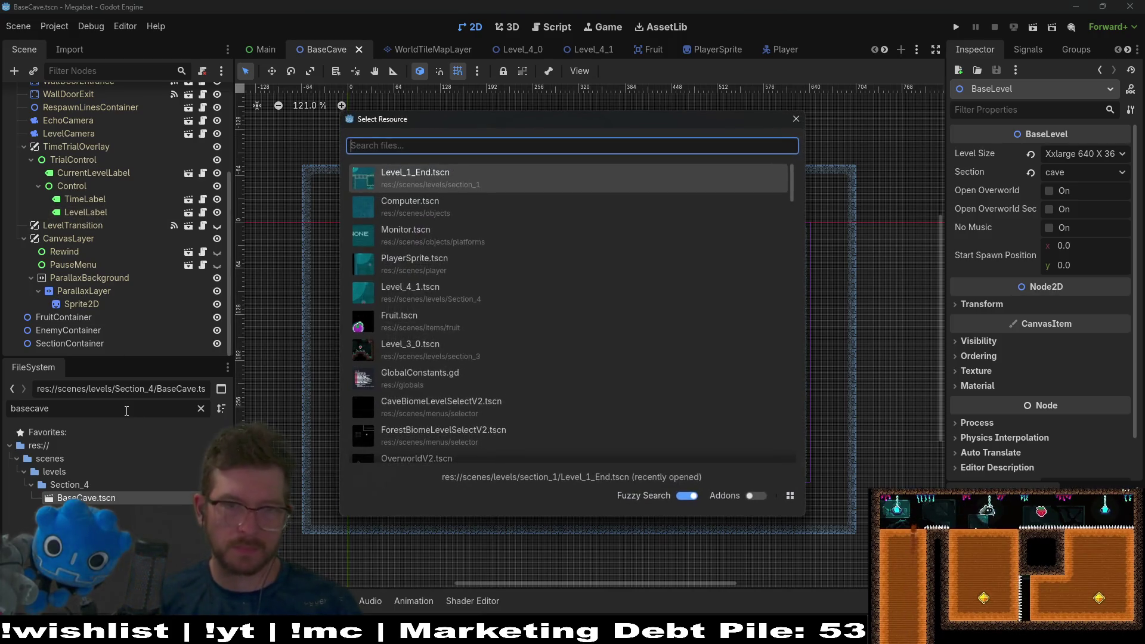
type("level_4_2")
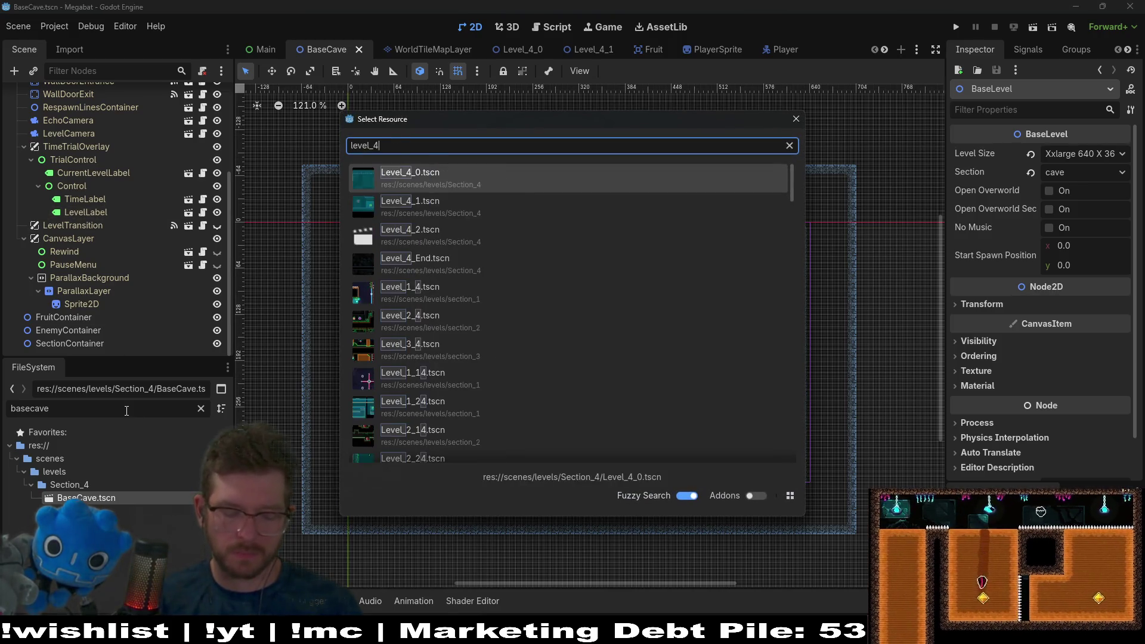
key("Return")
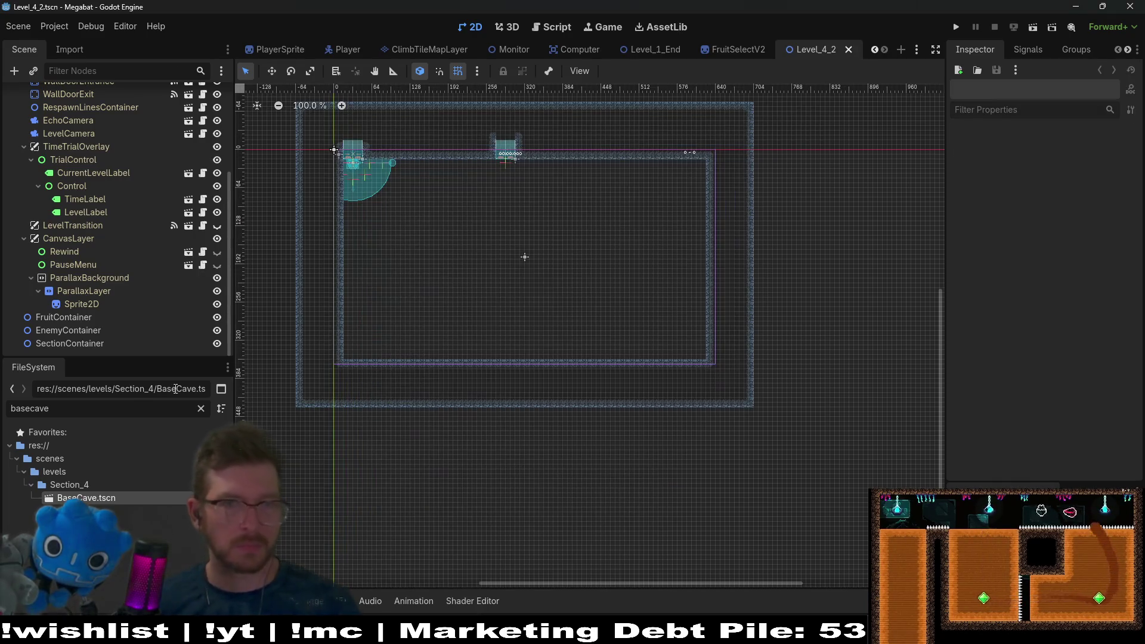
Step: Close the FruitSelectV2, Level_1_End, Computer and Monitor scene tabs
scroll(721, 52, "up", 6)
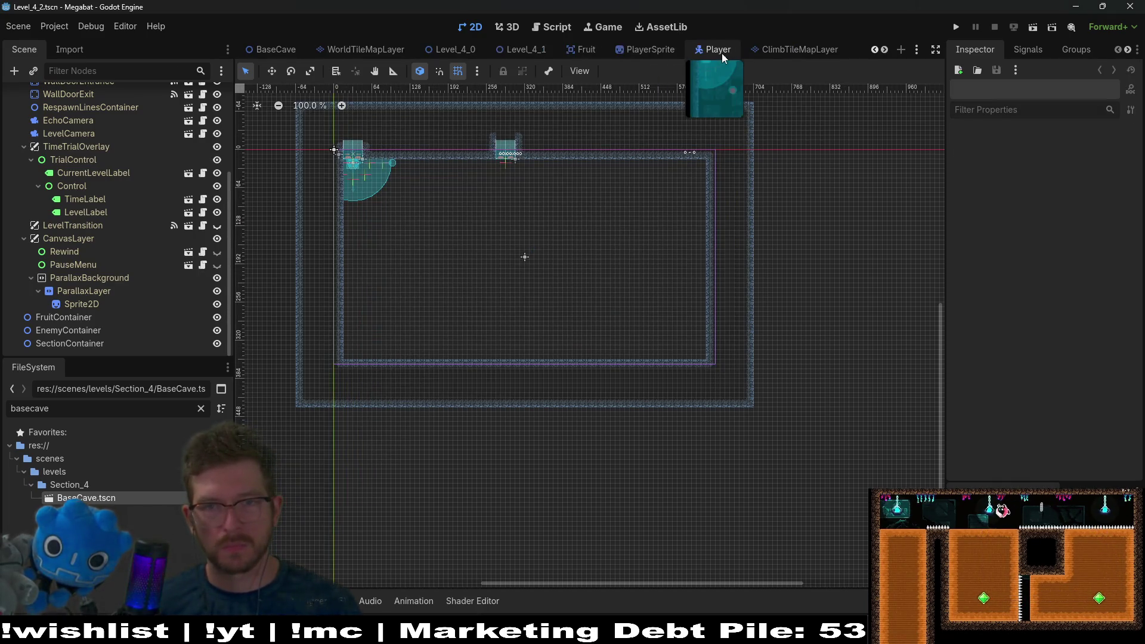
scroll(722, 53, "down", 6)
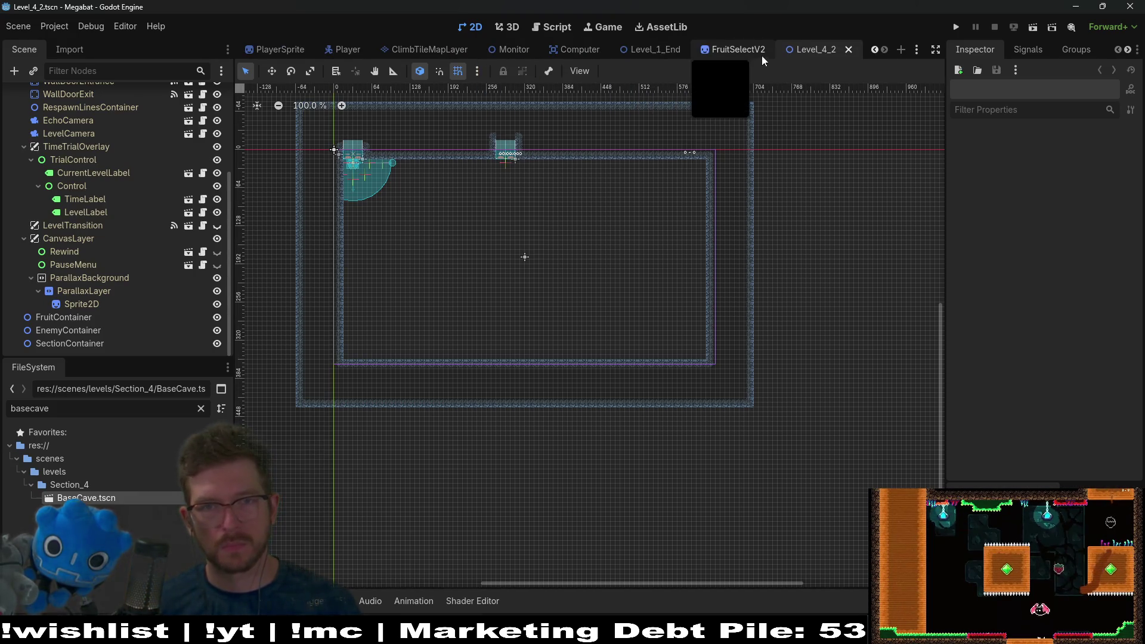
middle_click(738, 52)
middle_click(710, 55)
middle_click(731, 53)
middle_click(704, 50)
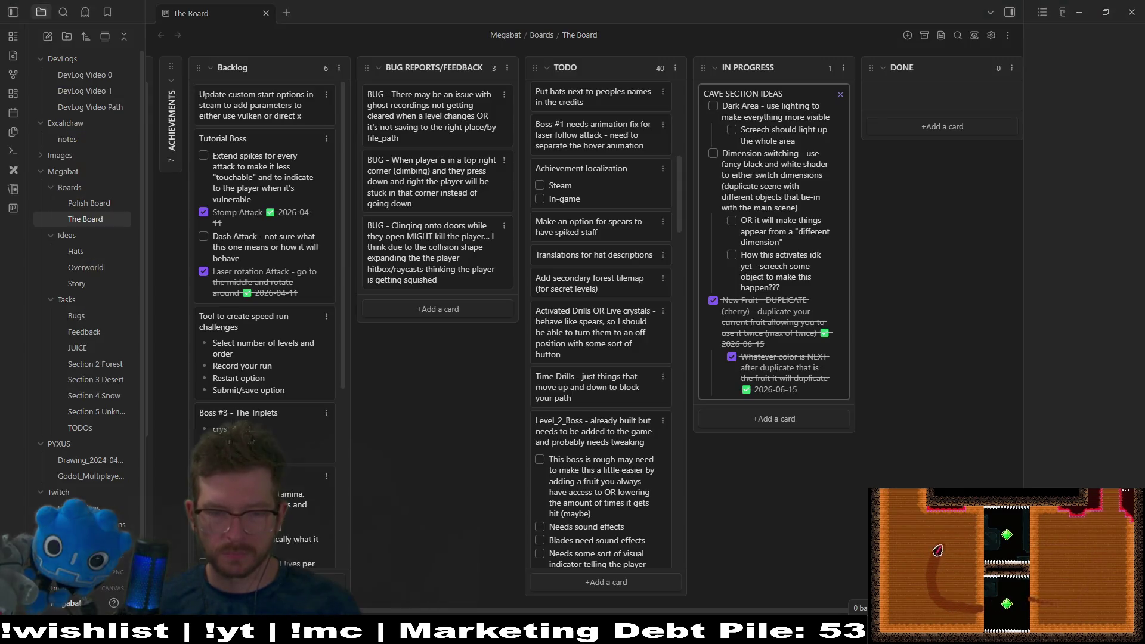
Step: Add a Polish Board TODO card: computer with multiple tabs, each holding hints or game information as extra help
left_click(641, 631)
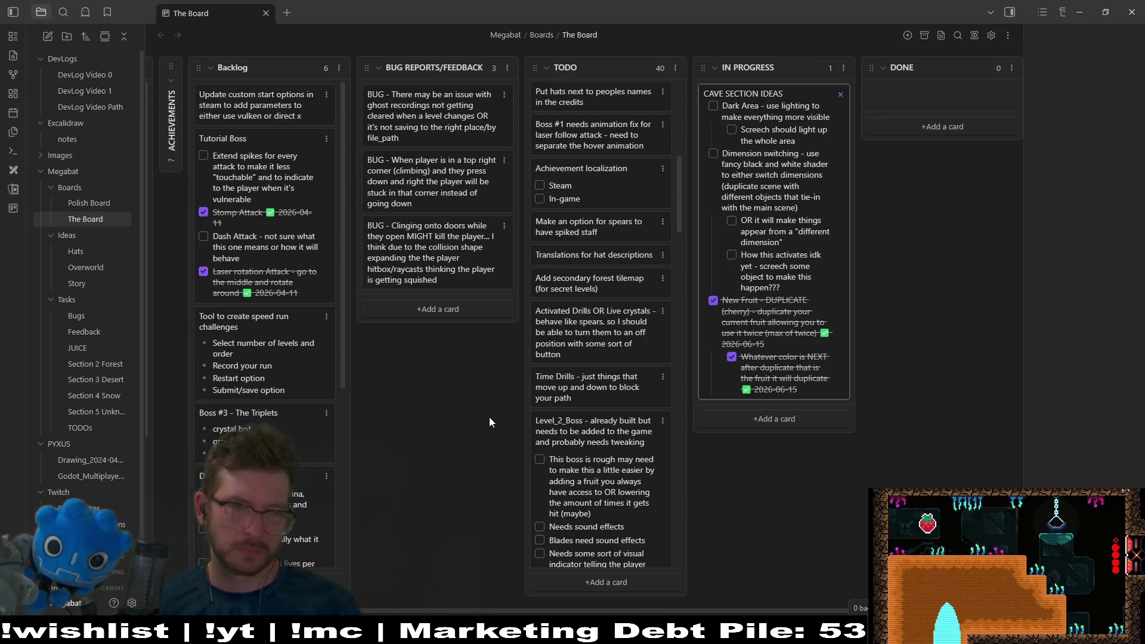
left_click(94, 202)
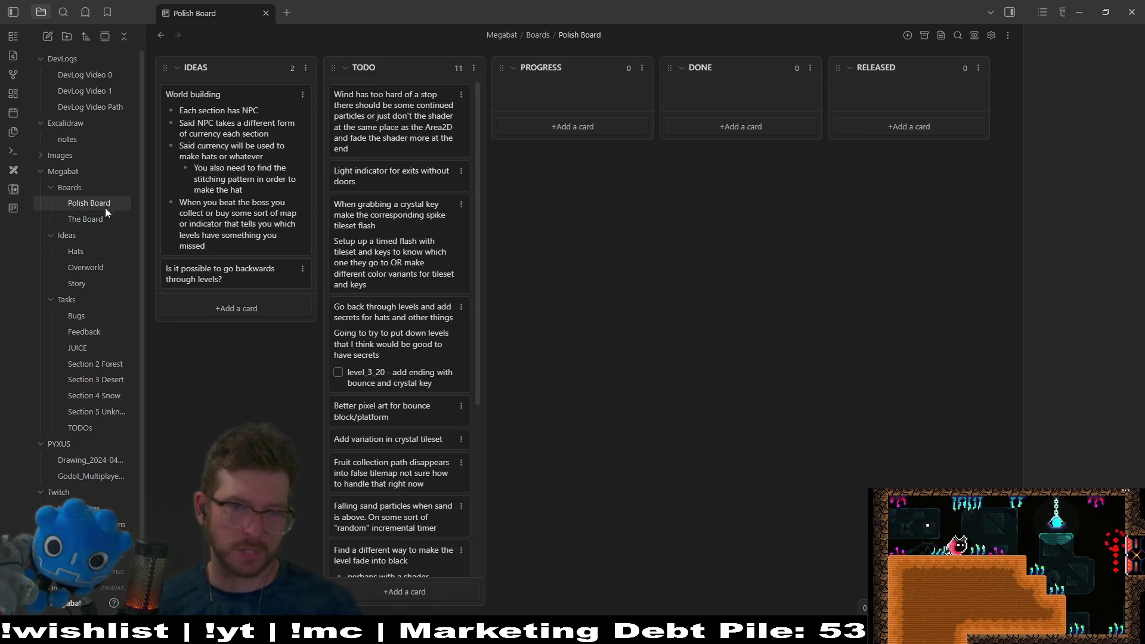
left_click(462, 588)
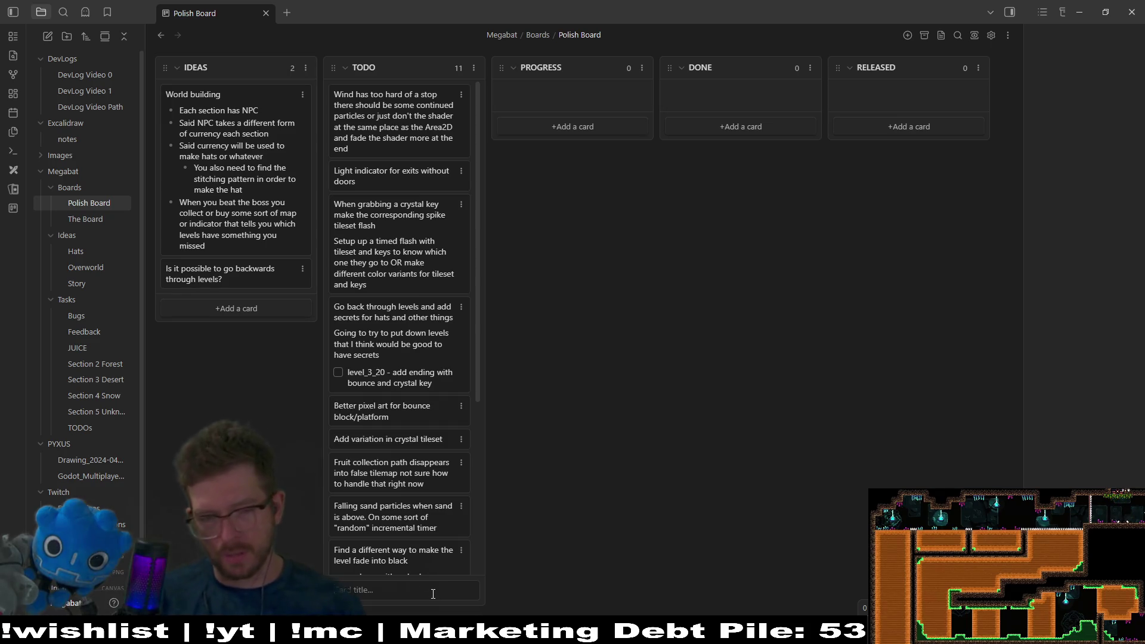
type("Car")
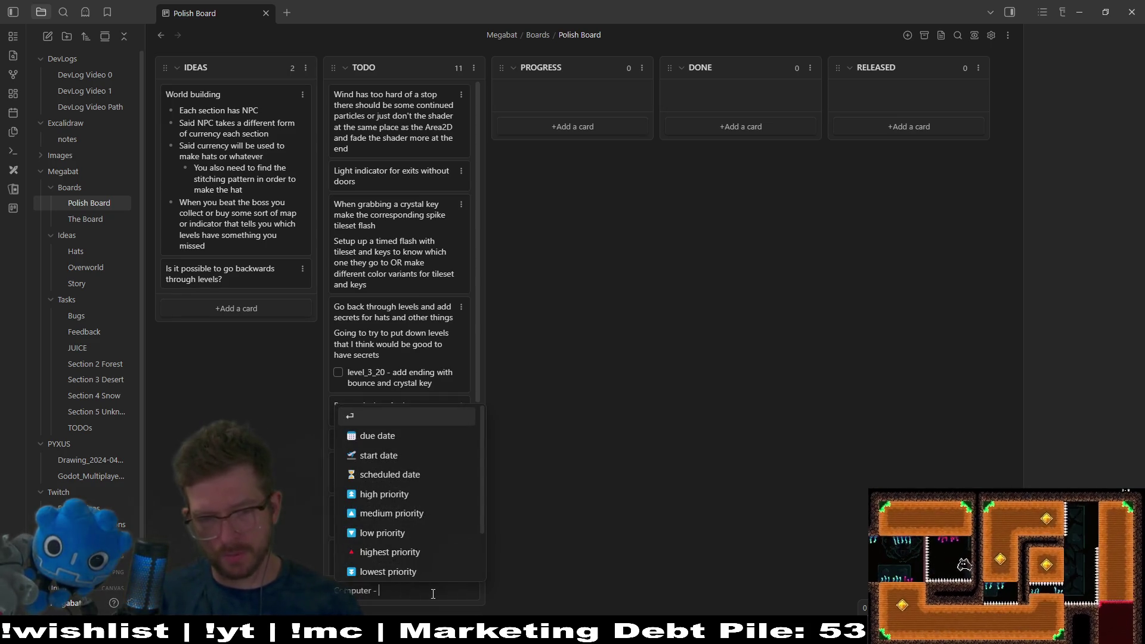
type(" multiple tabs ")
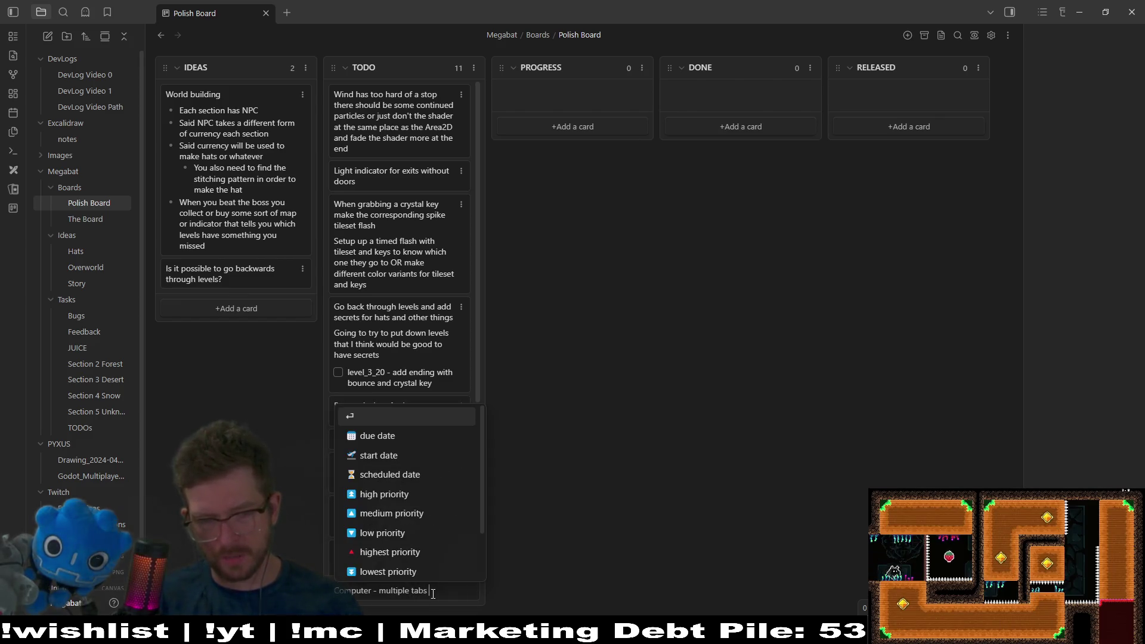
type("and replace some")
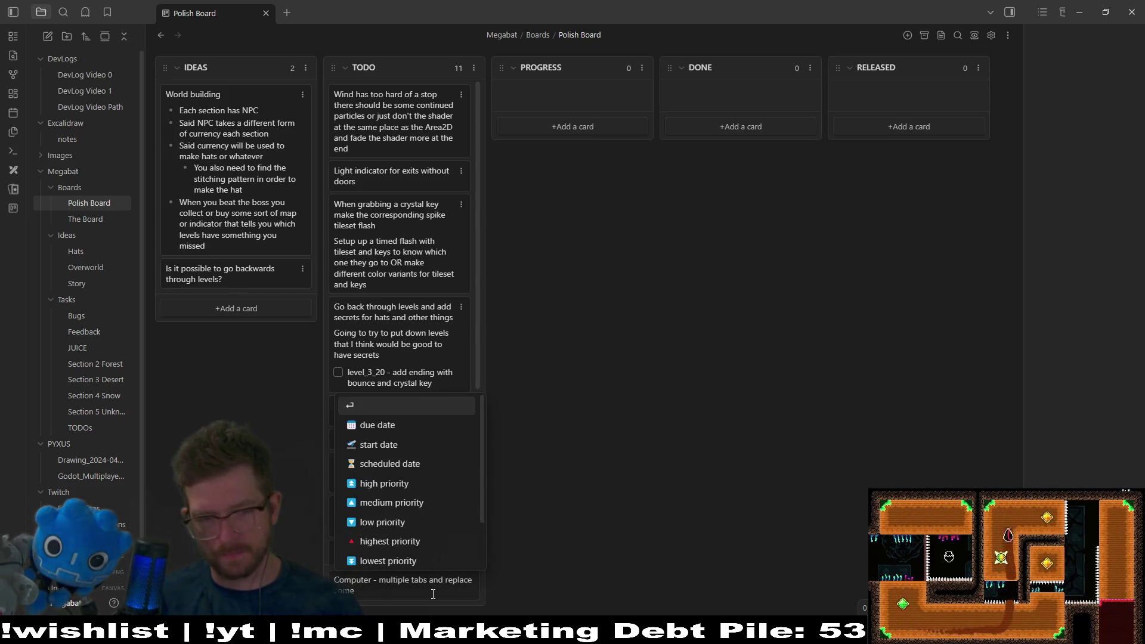
key("BackSpace")
key("BackSpace")
key("BackSpace")
key("BackSpace")
key("BackSpace")
key("BackSpace")
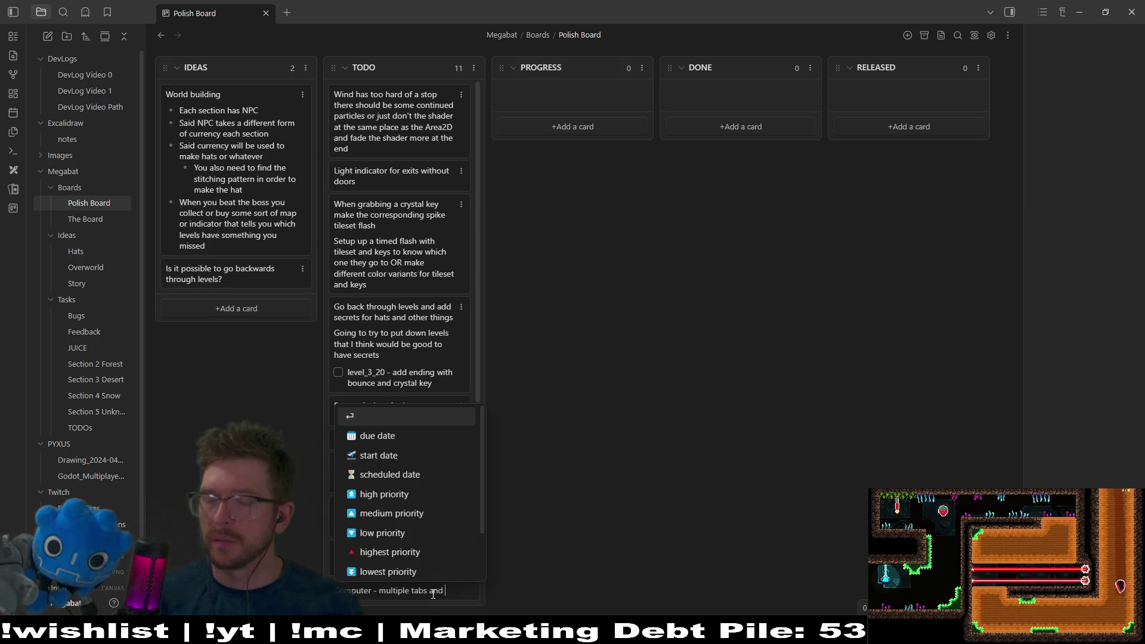
type("each tab")
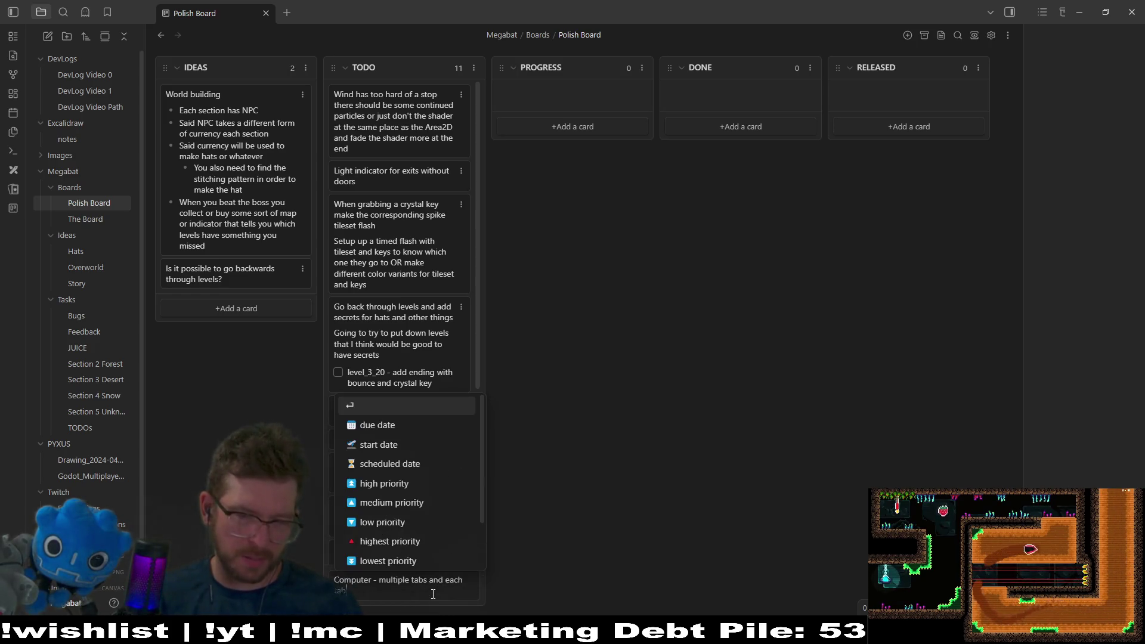
type(" contains hints o")
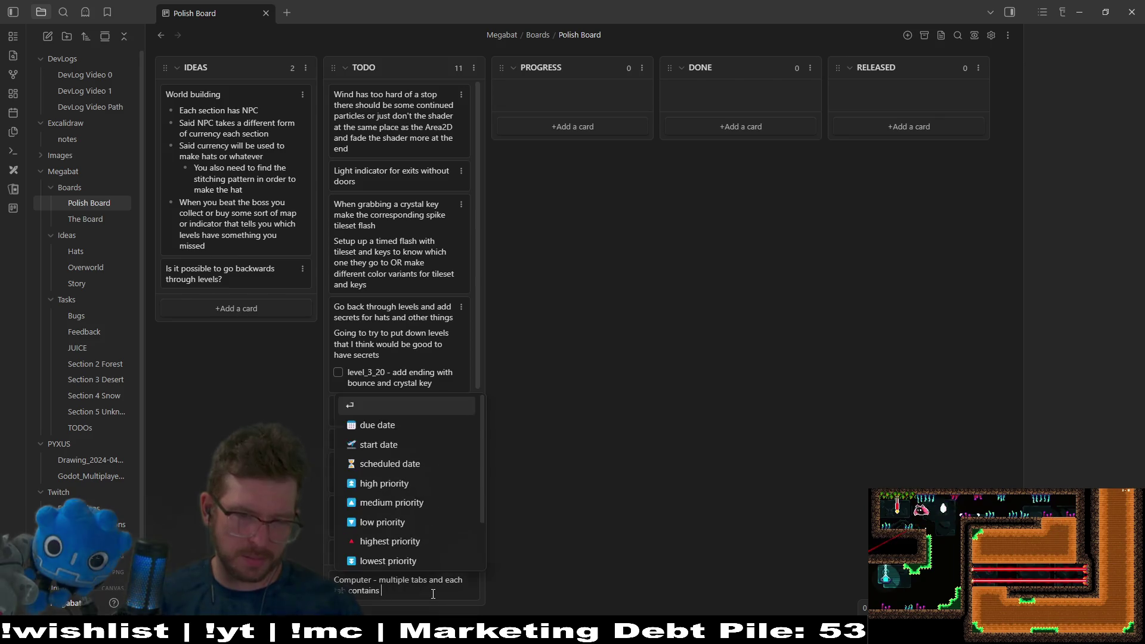
type("r informat")
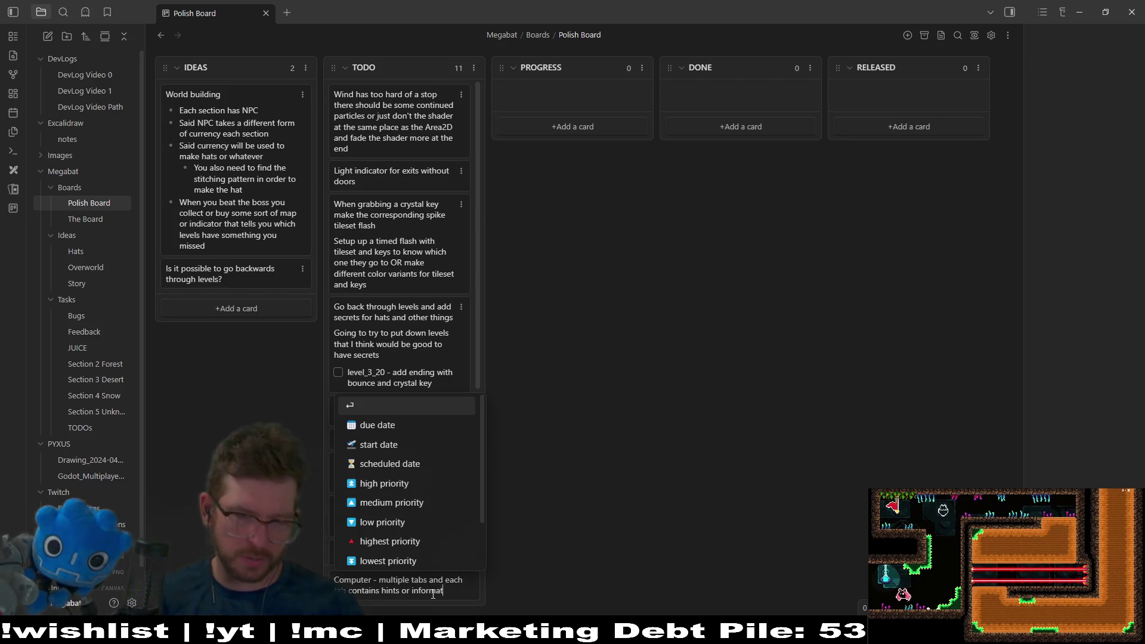
type("ion about the game")
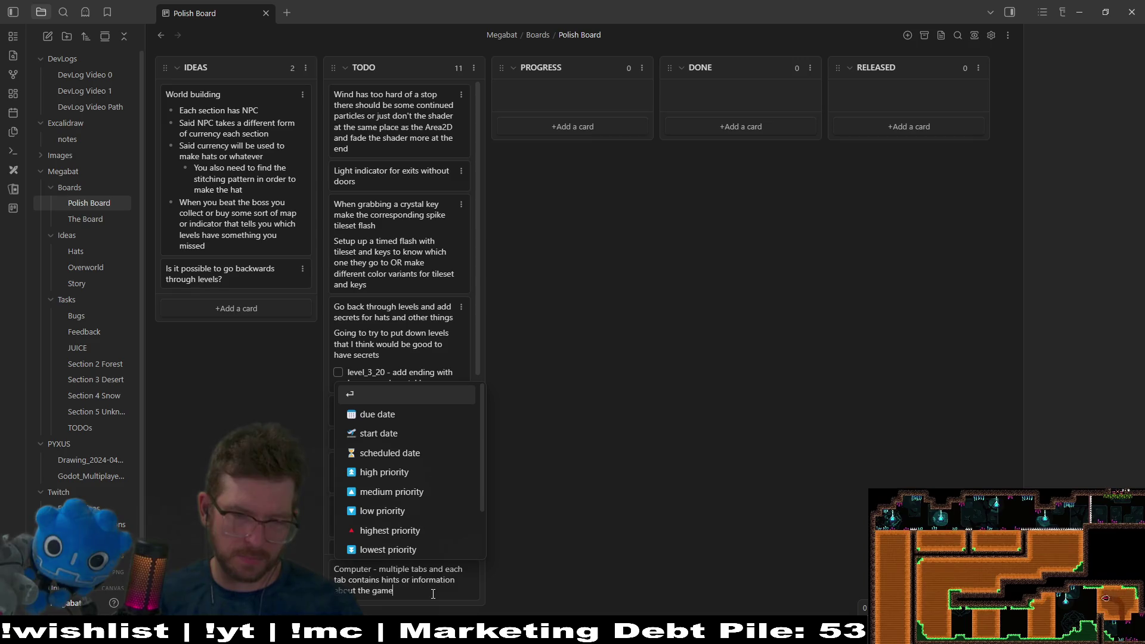
type(" as extra help")
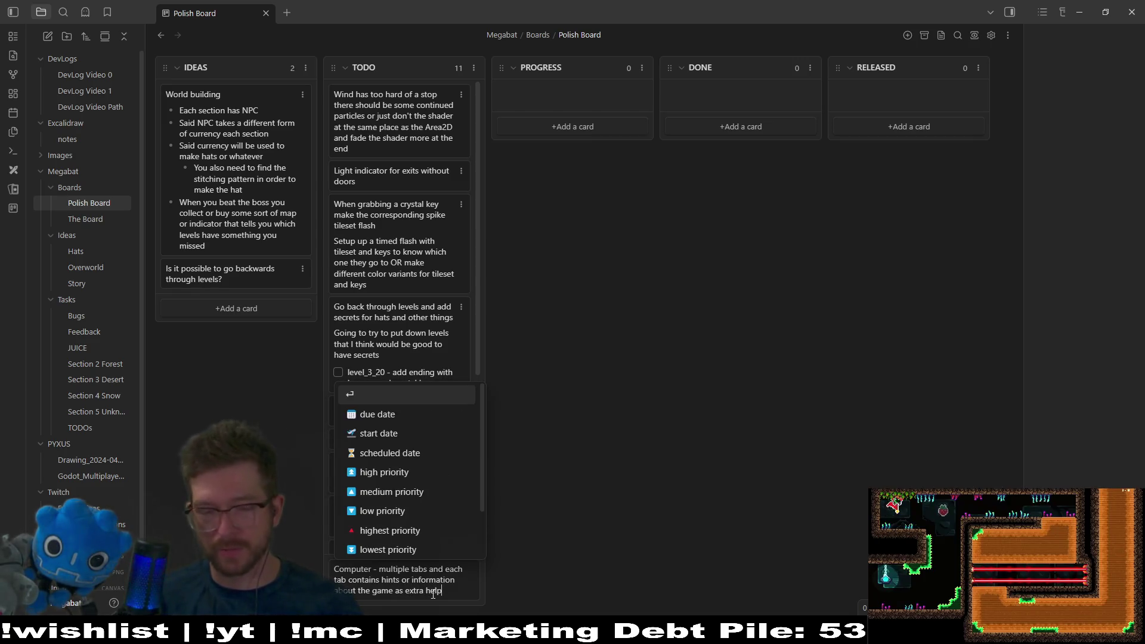
key("Return")
scroll(389, 543, "down", 1)
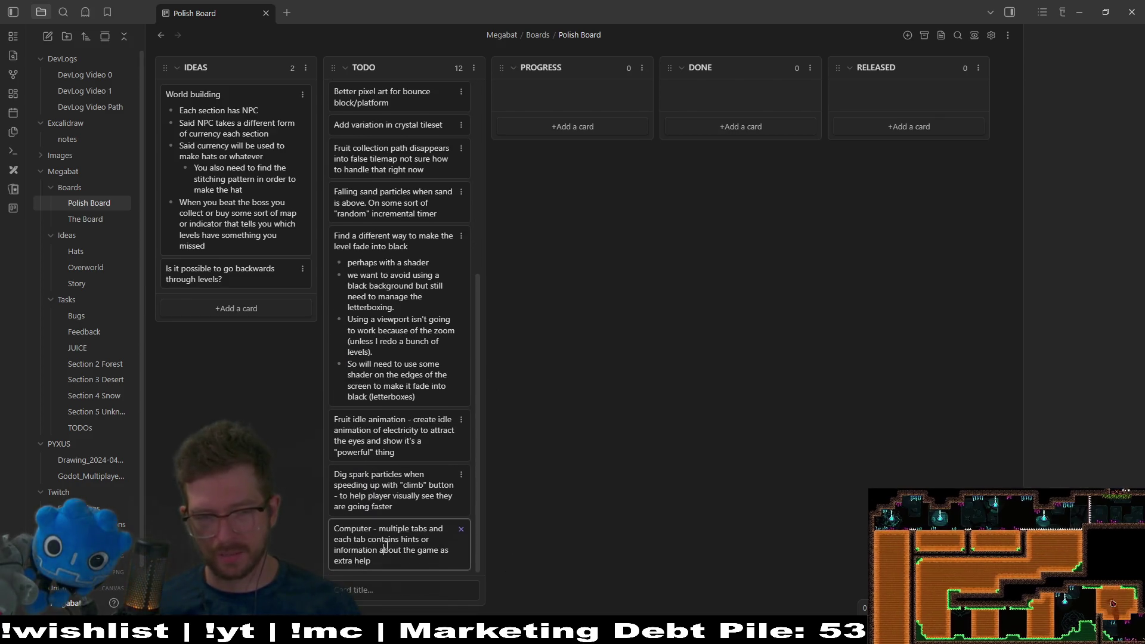
double_click(399, 556)
Step: Replace the card's stamina hint line with a 'TAB - HATS' checklist item
key("shift+Return")
type("- ")
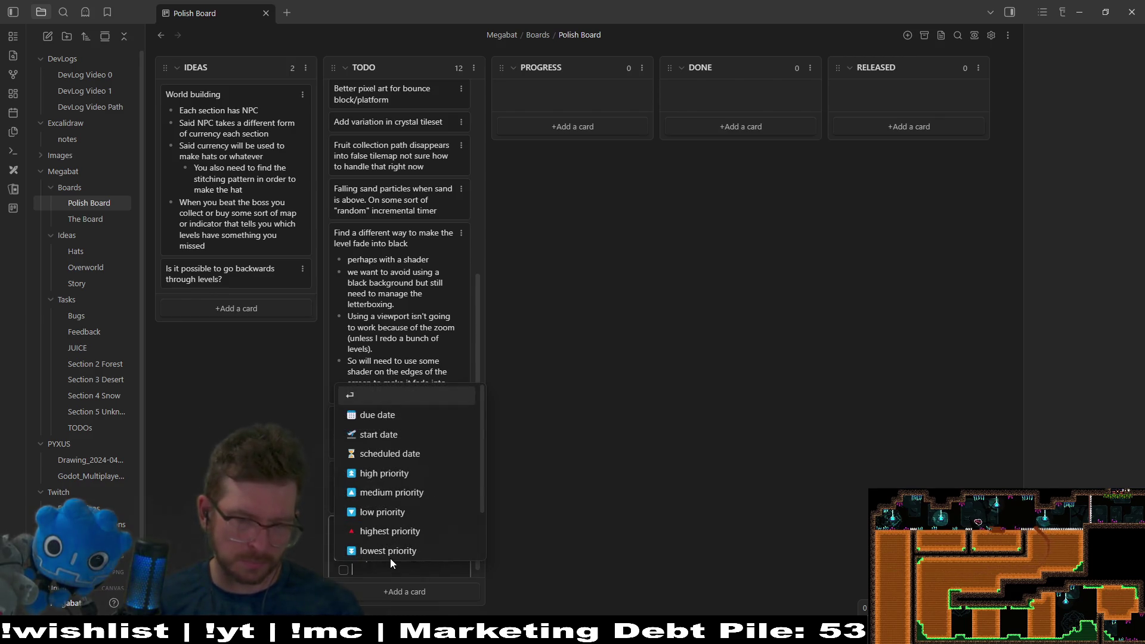
type("Hin")
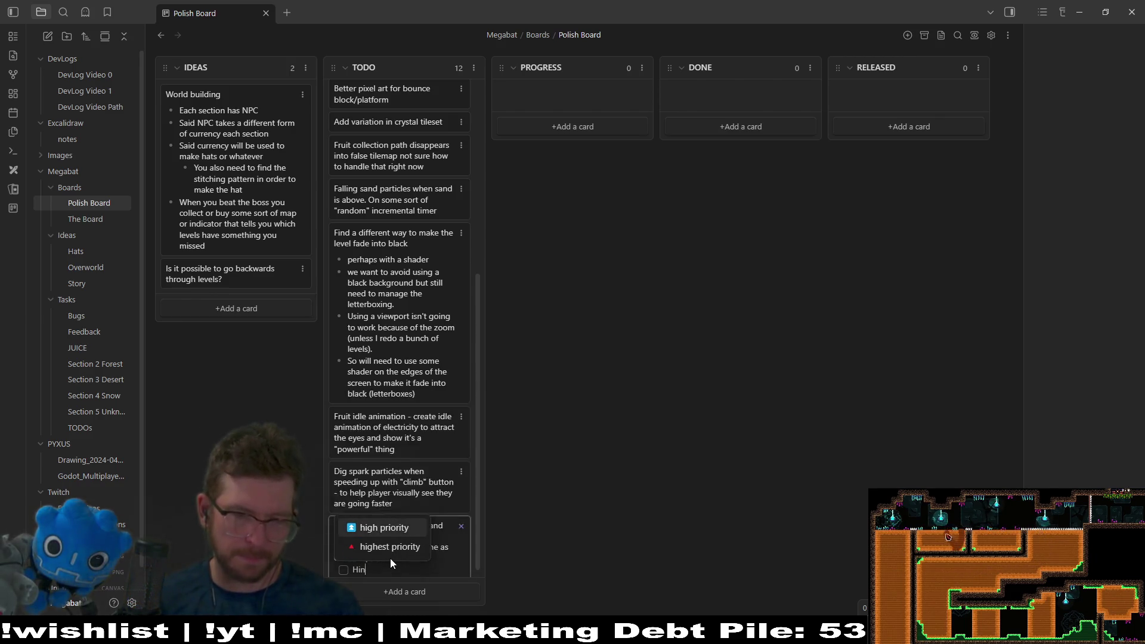
type("ts about how stamina ")
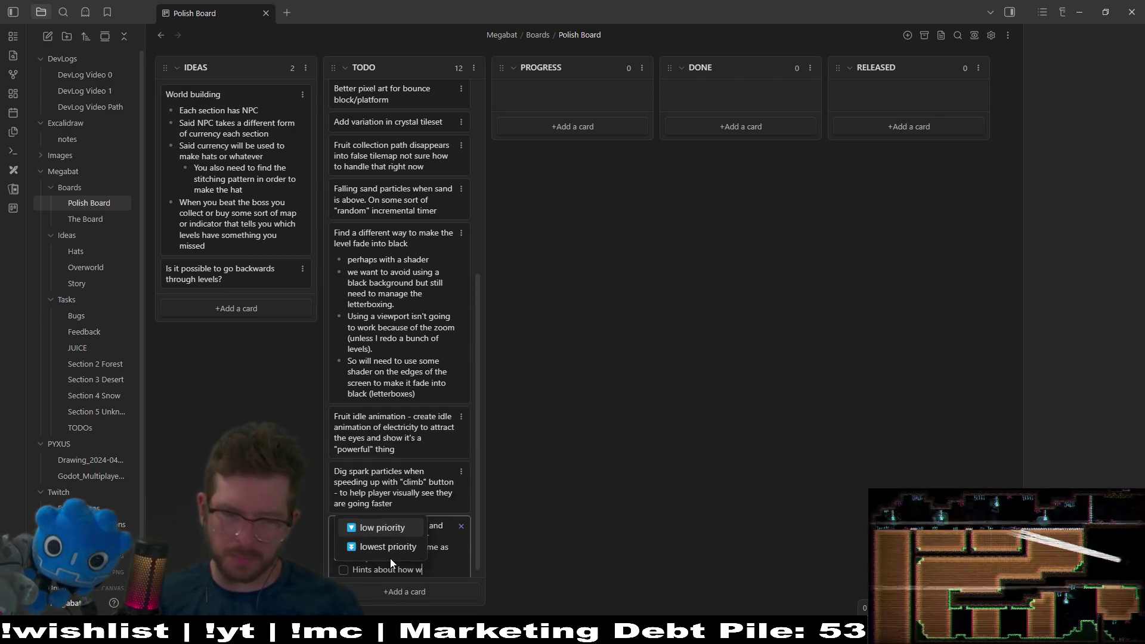
type("works")
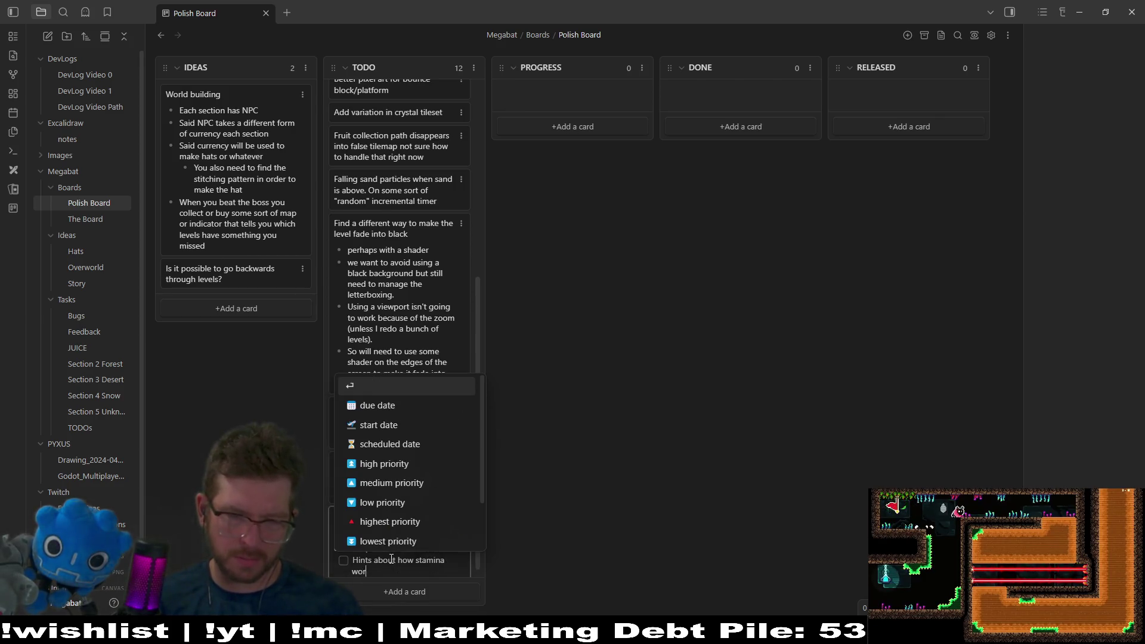
key("BackSpace")
key("BackSpace")
key("BackSpace")
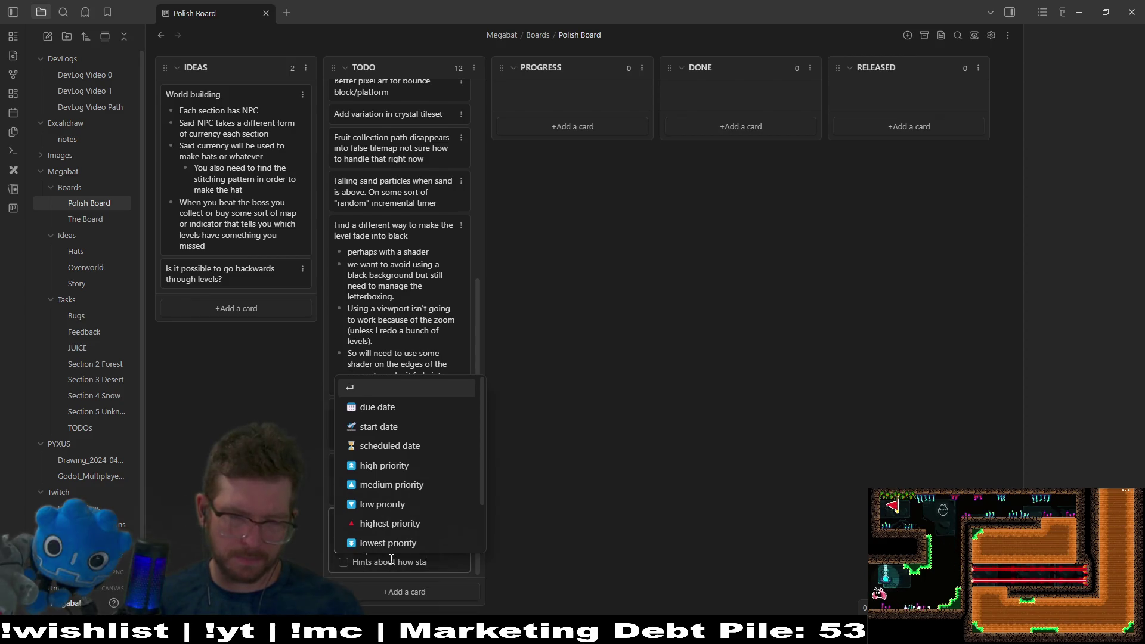
type("T")
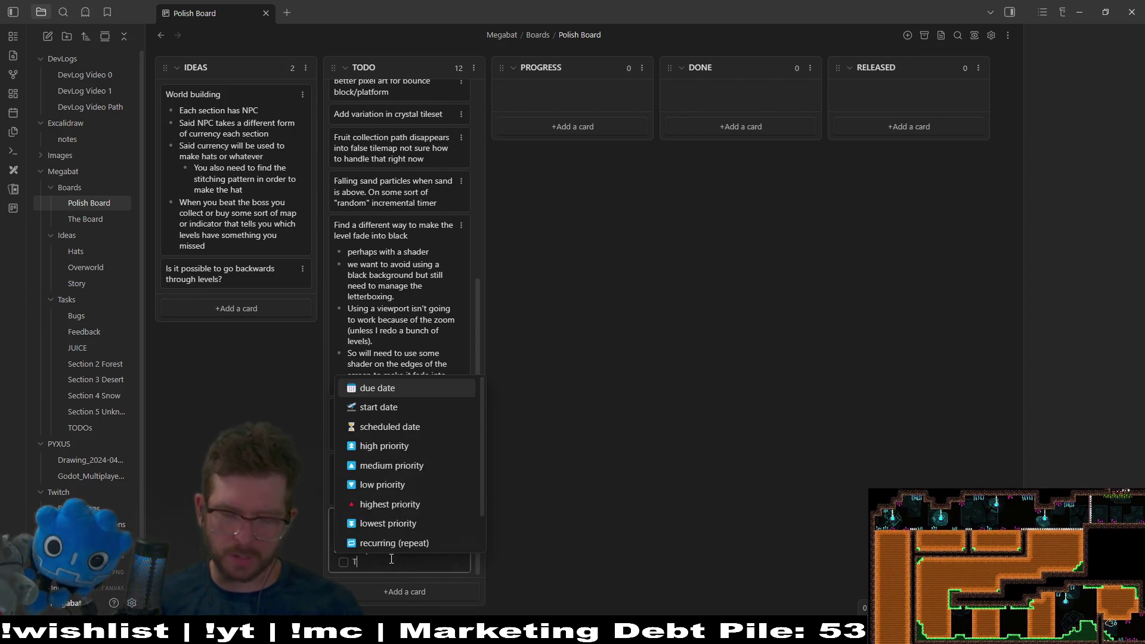
type("AB -")
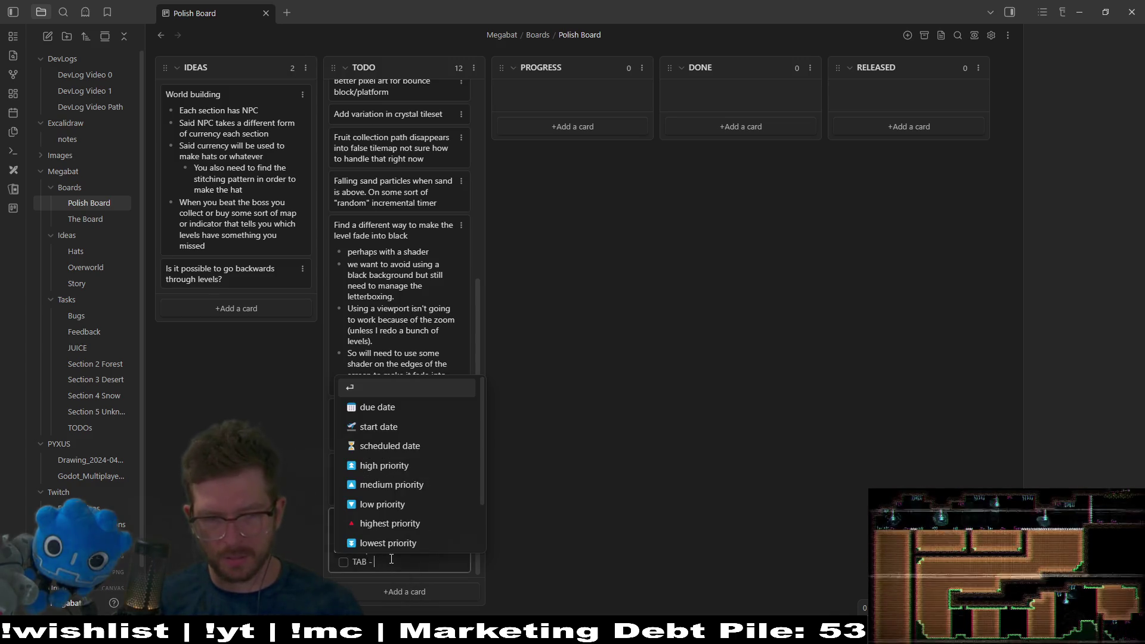
type(" HAT")
type("ats")
key("Return")
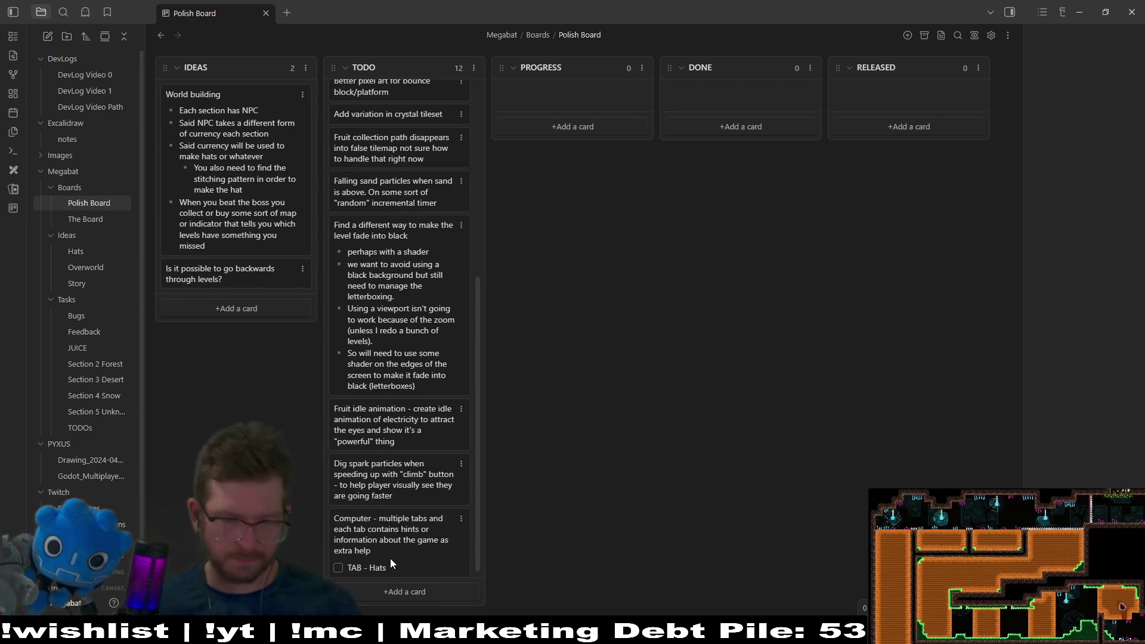
Step: Correct the item's casing to 'Tab 3 - Hats' and insert blank checklist lines above it
double_click(396, 567)
key("ctrl+Left")
key("ctrl+Left")
key("BackSpace")
key("BackSpace")
type("ab")
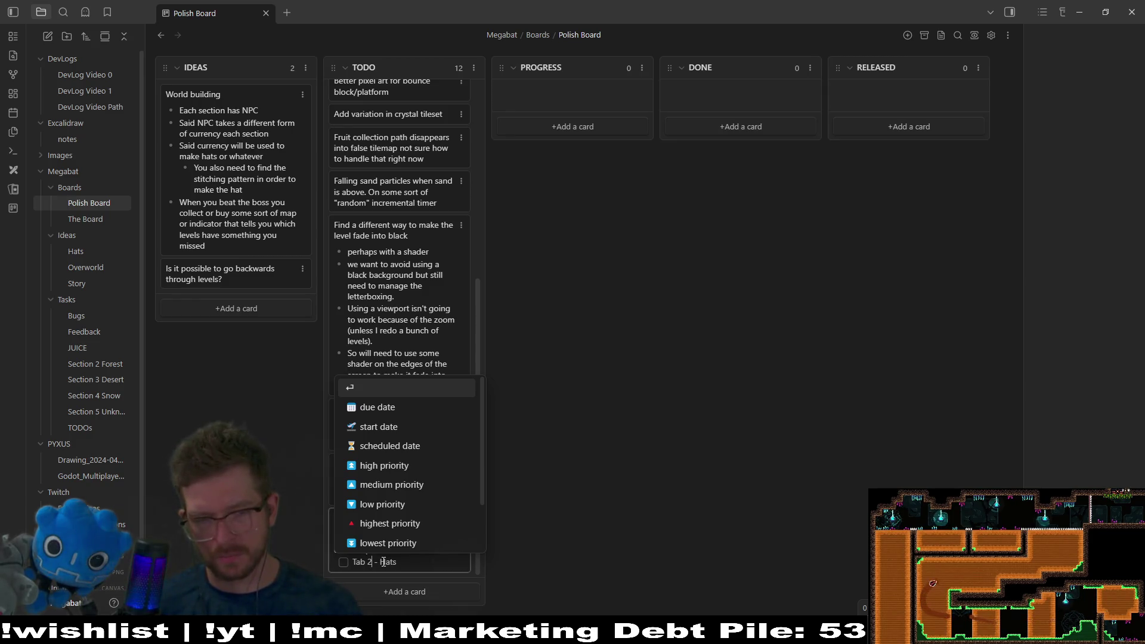
type("3")
key("Escape")
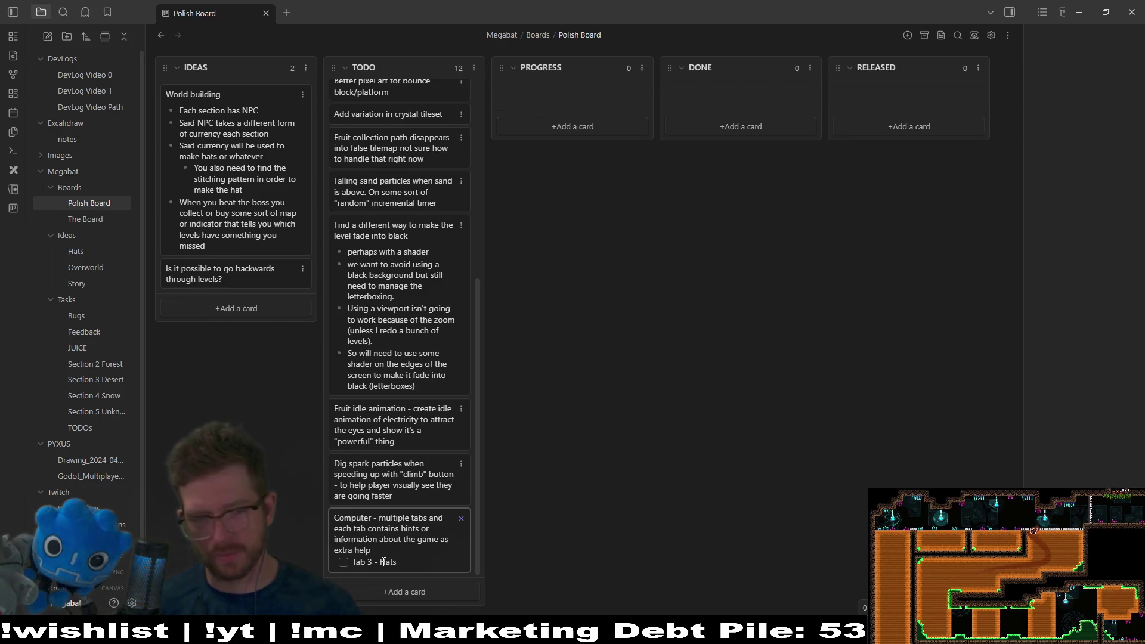
key("Home")
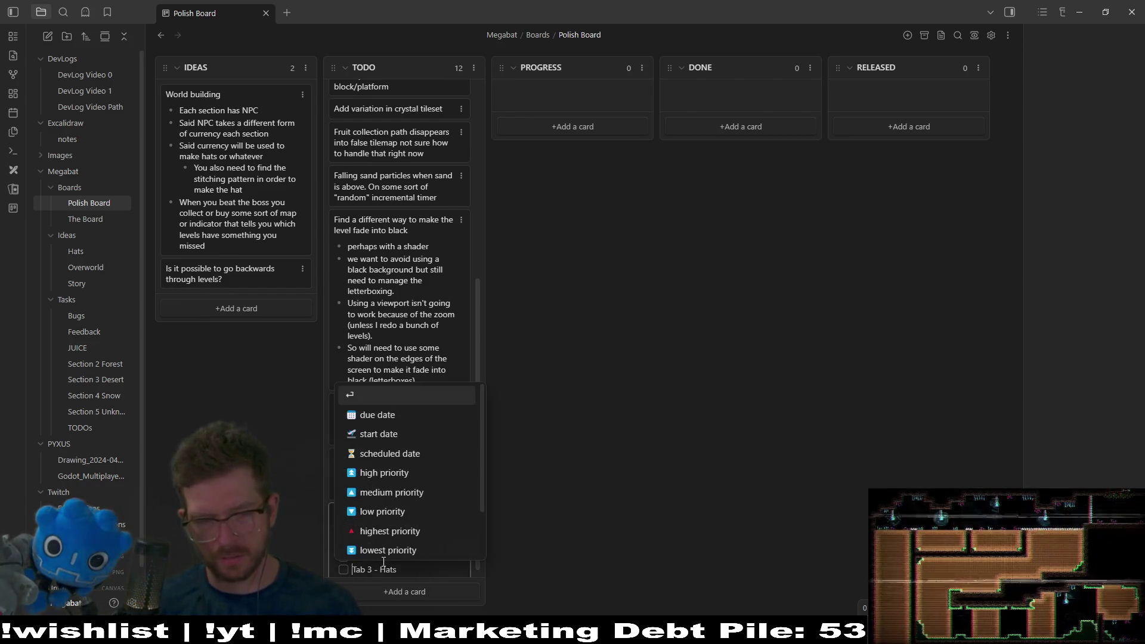
key("Escape")
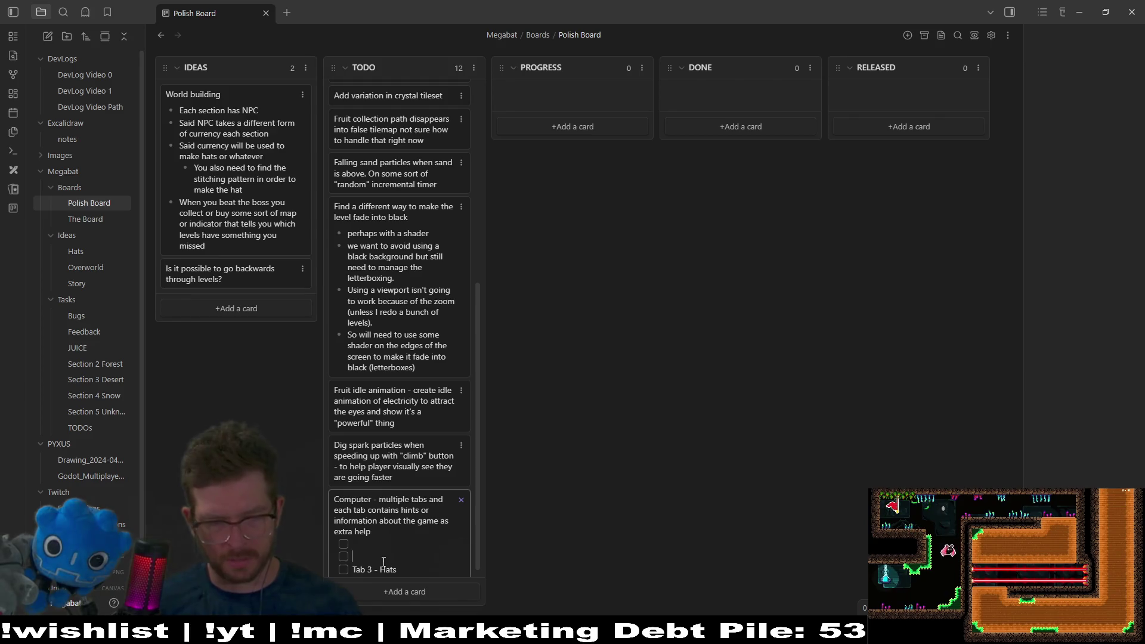
Step: Add a 'Tab 2 - Fruit power descriptions' line to the Computer card
type("Tab 12")
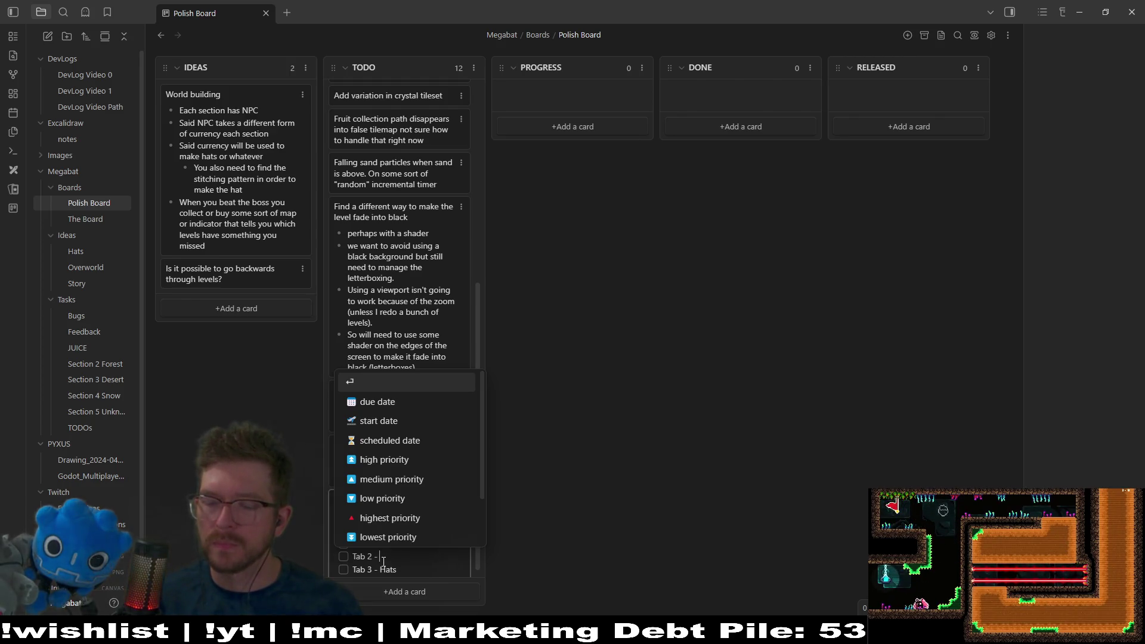
type("Fruit")
type(" des")
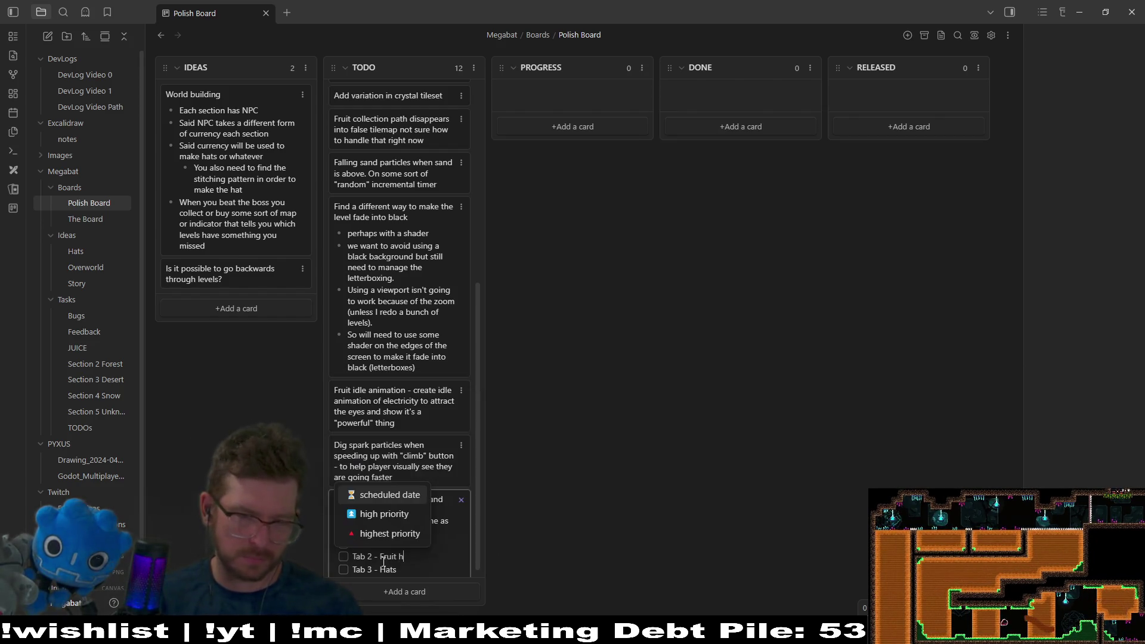
key("BackSpace")
key("BackSpace")
key("BackSpace")
type("power descriptions")
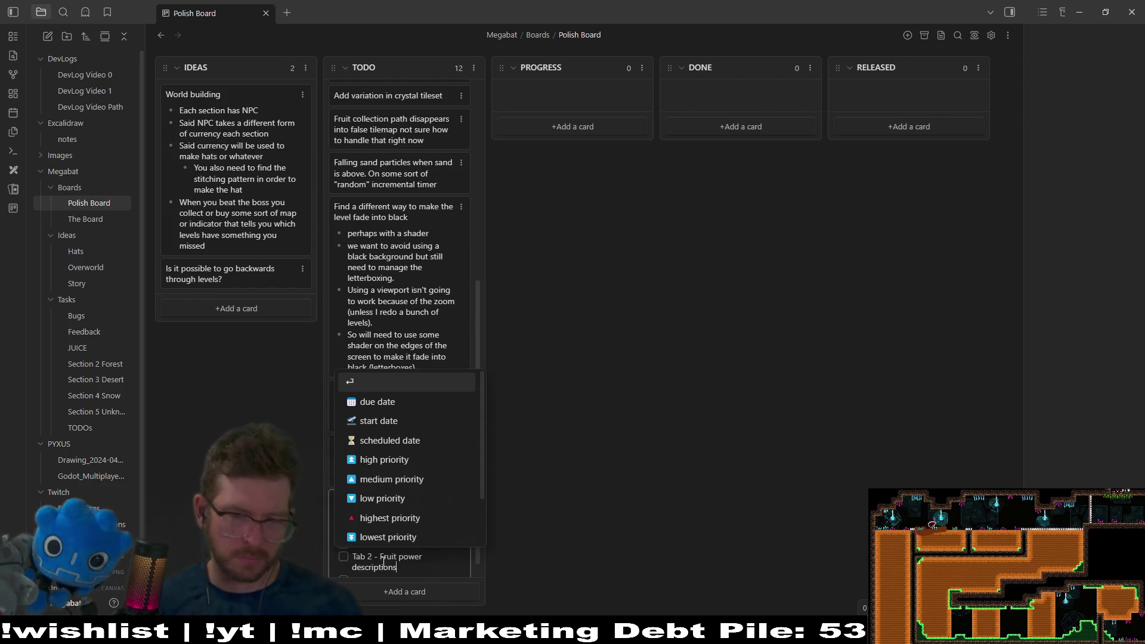
key("Escape")
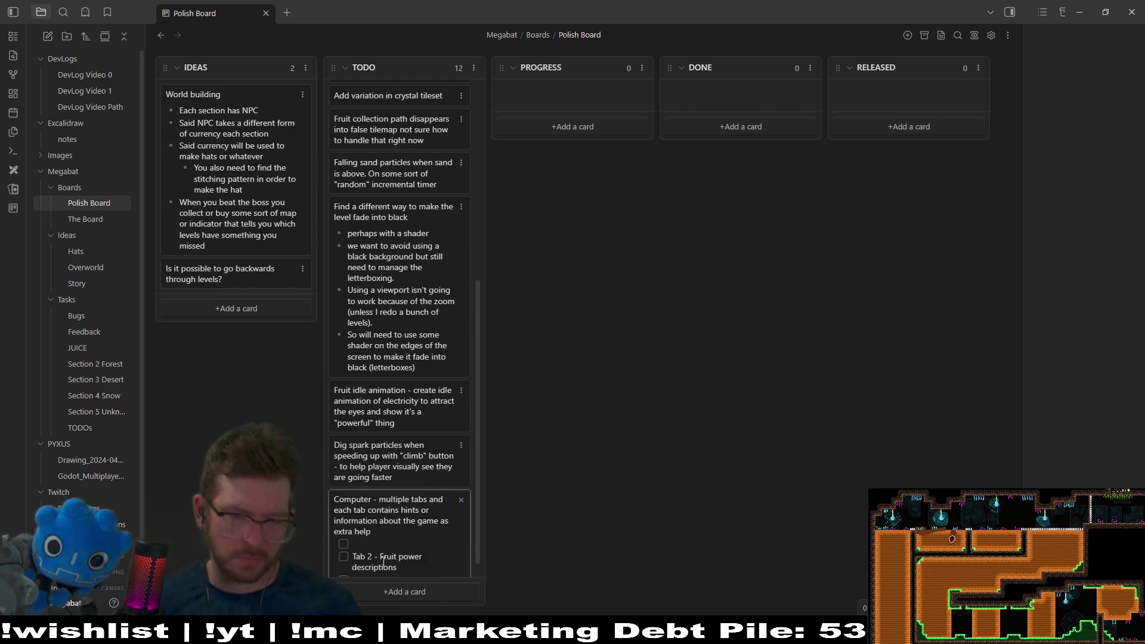
Step: Add 'Tab 1 - Basic ability hints' with indented Screech, Climbing and Stamina sub-items
type("Tab 1 - ")
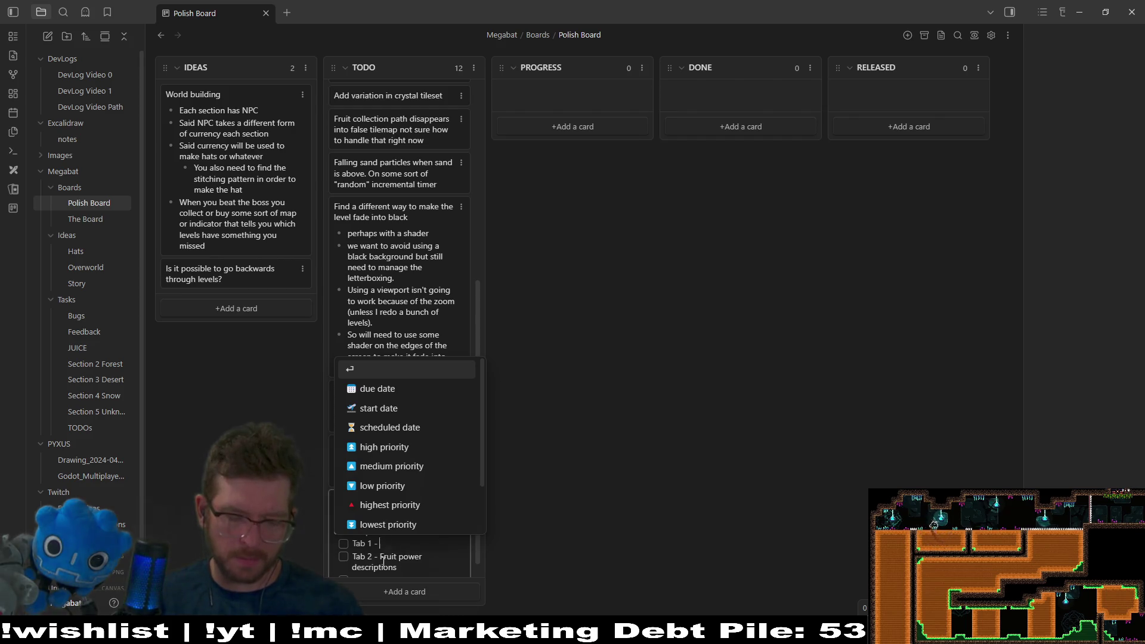
type("Basic ")
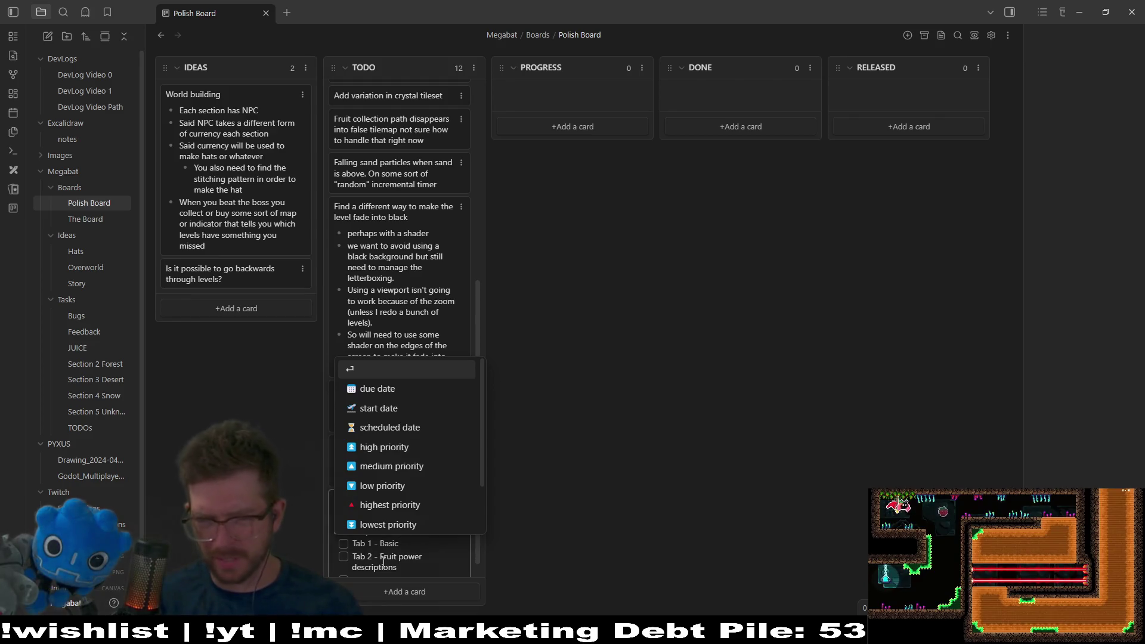
type("ab")
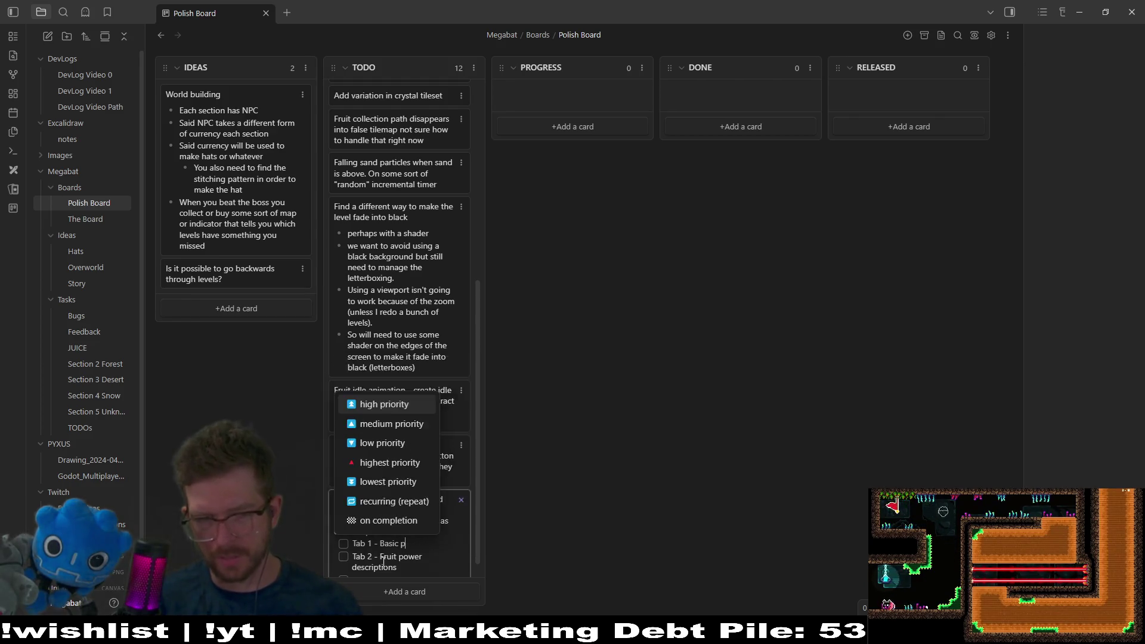
type("ility hints")
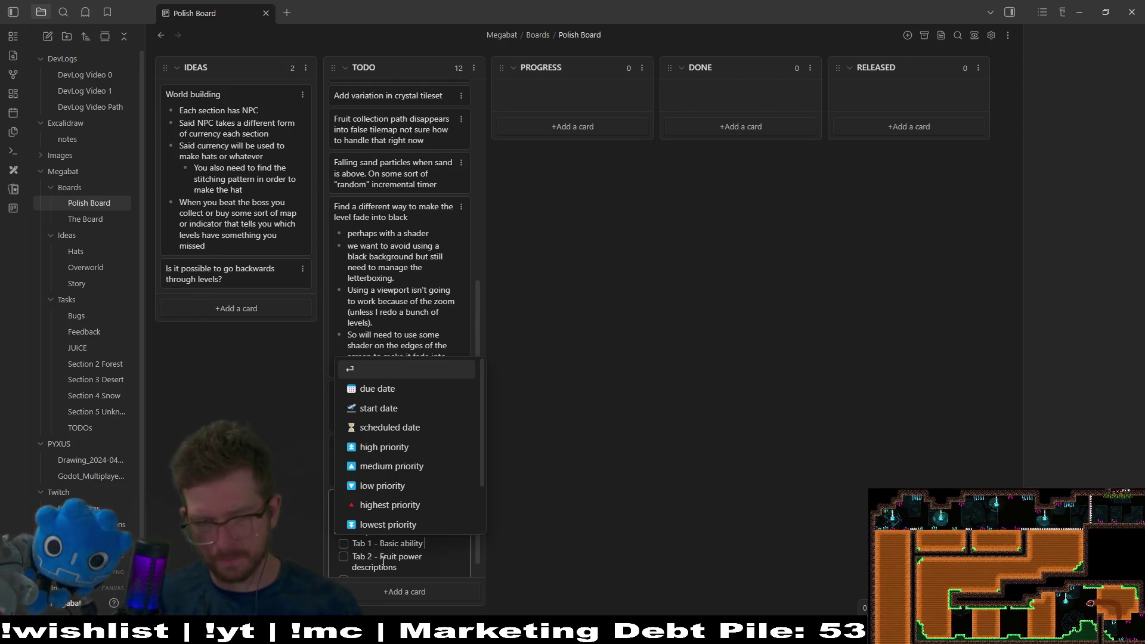
key("Return")
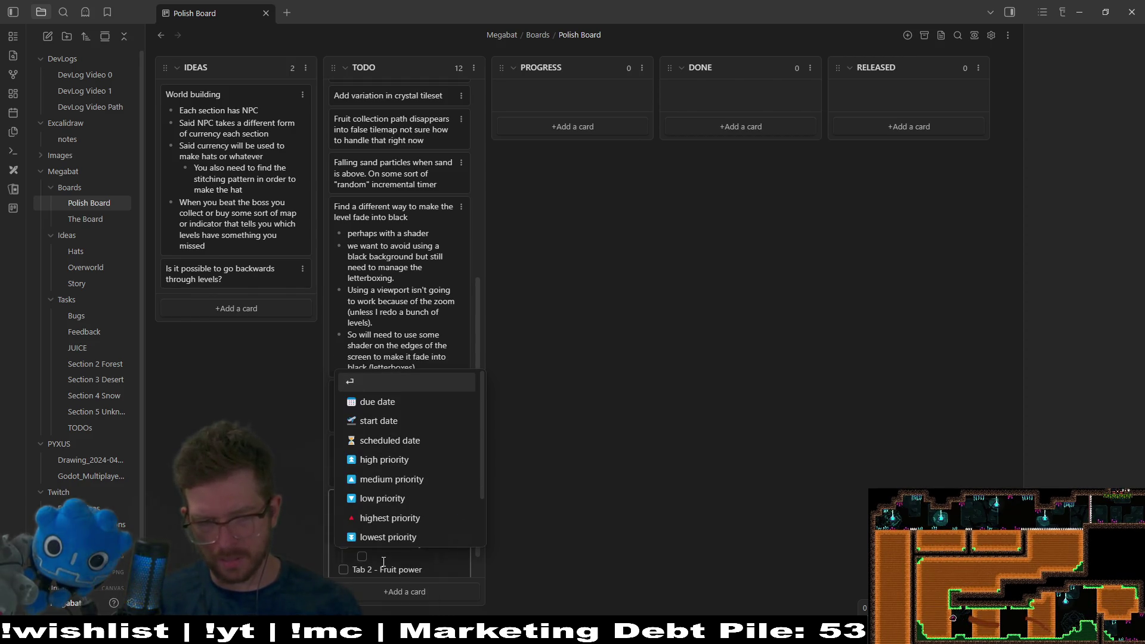
type("Screech")
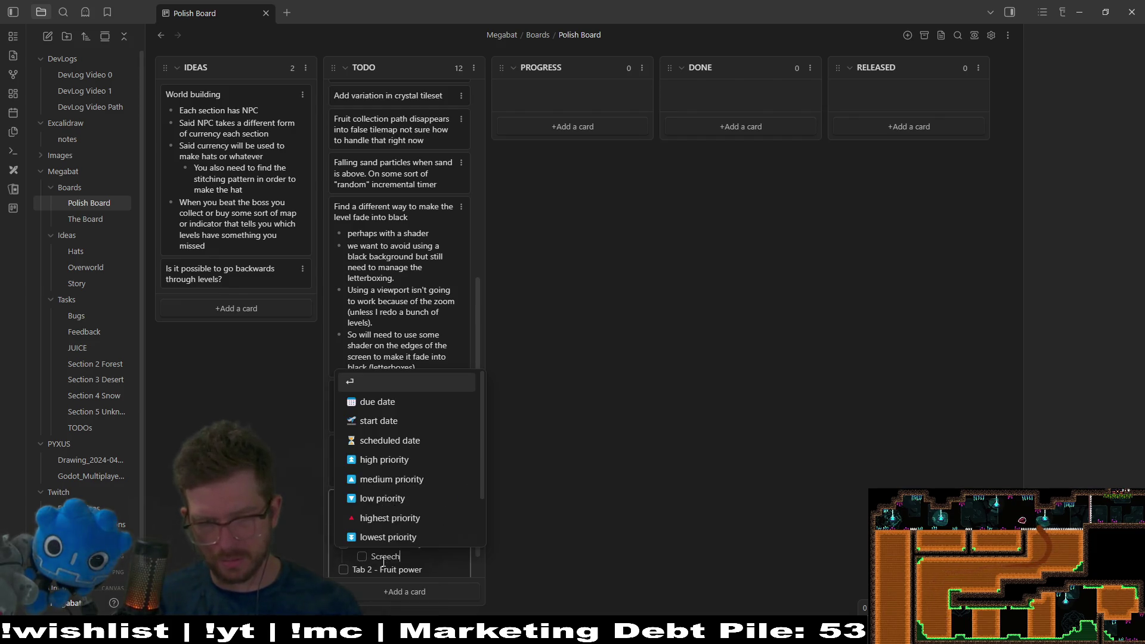
key("Return")
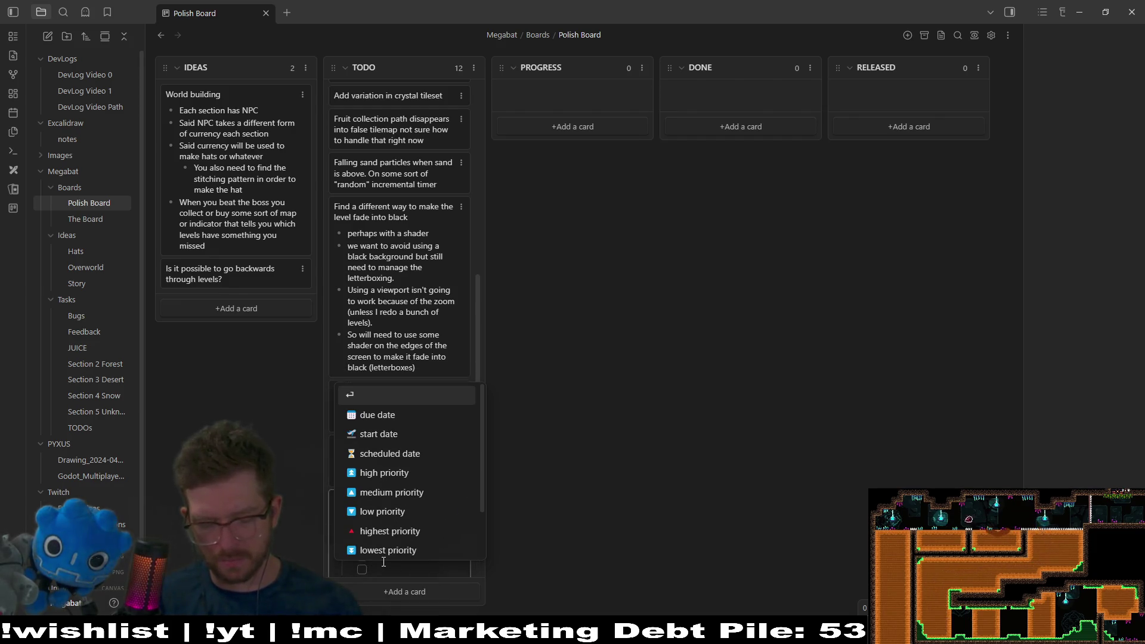
type("Climbing")
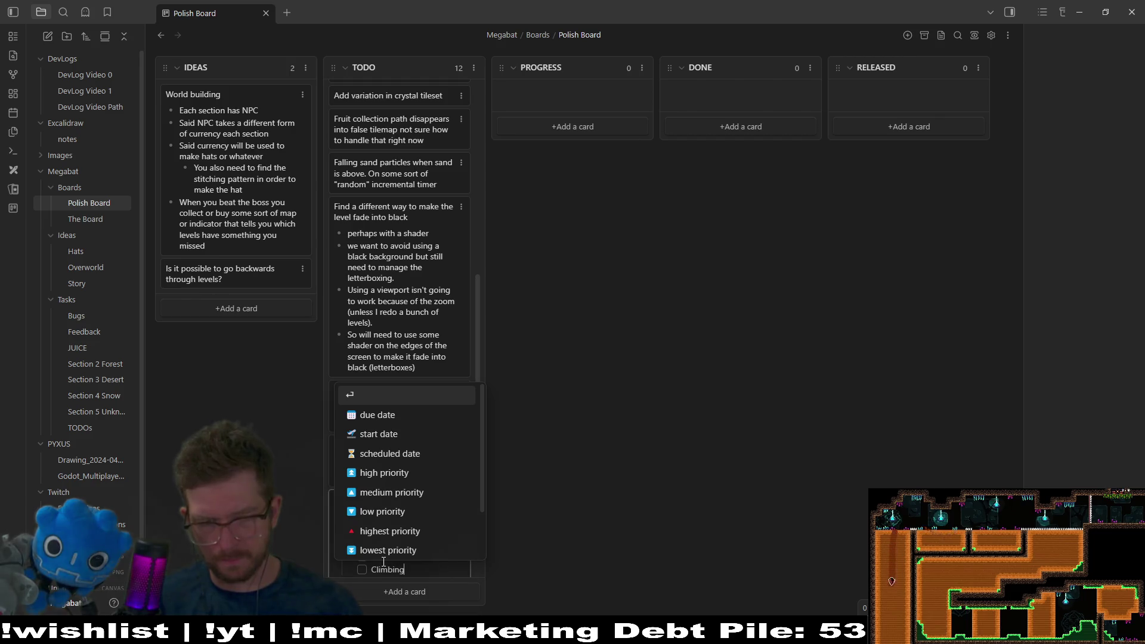
key("Return")
type("Stamina")
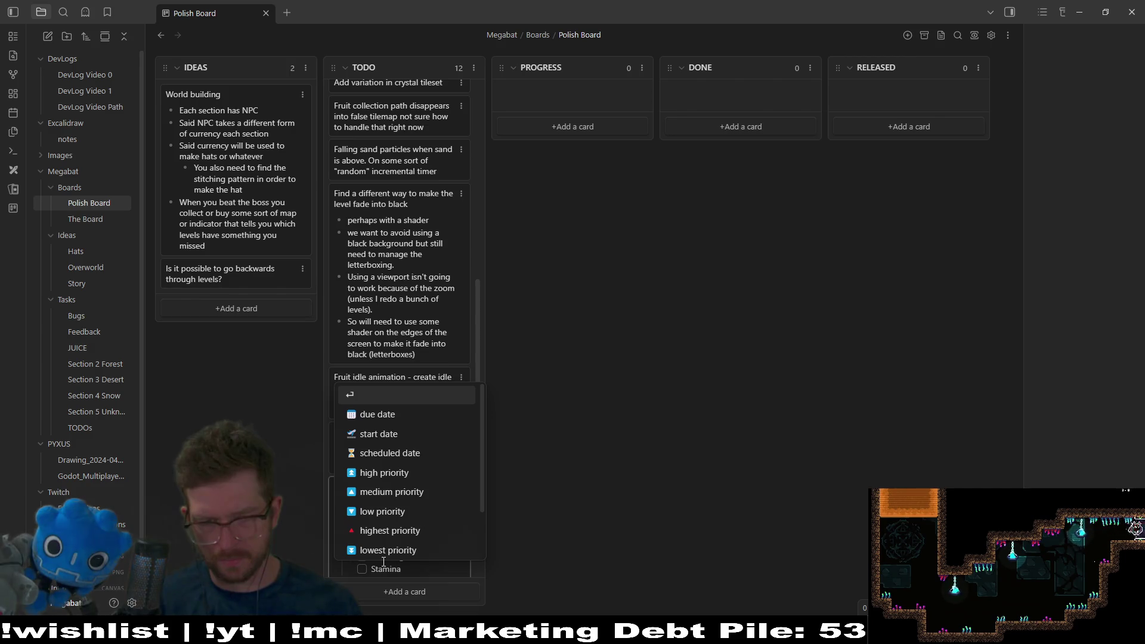
key("Escape")
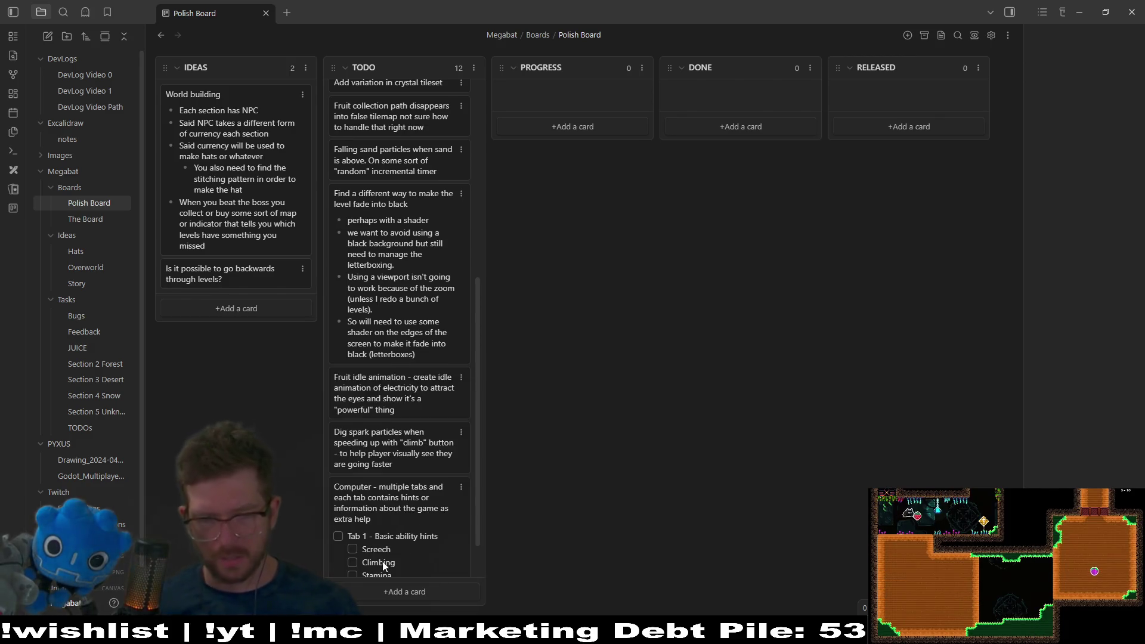
key("Return")
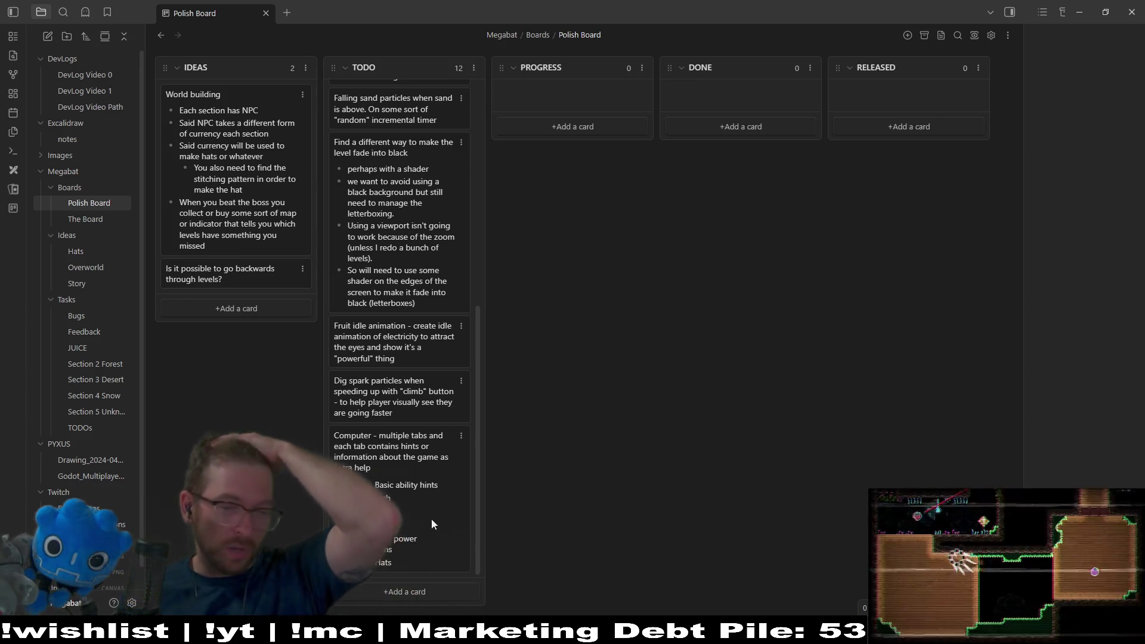
Step: Move the Computer card to the top of the TODO column
mouse_move(415, 486)
left_mouse_down()
mouse_move(421, 149)
mouse_move(423, 177)
left_mouse_up()
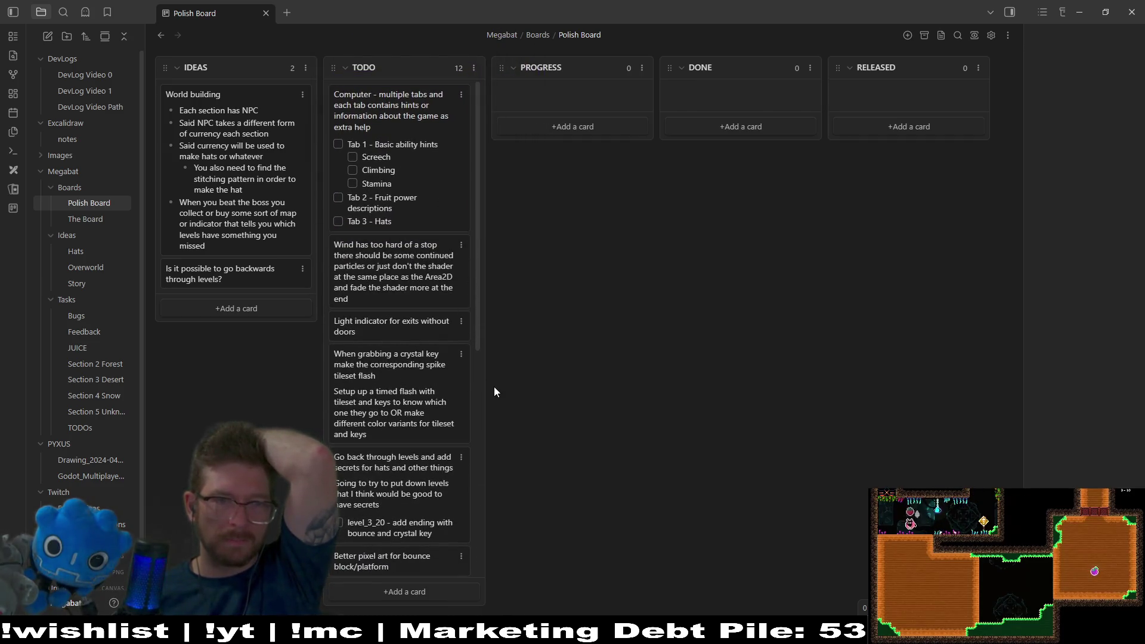
scroll(417, 309, "down", 5)
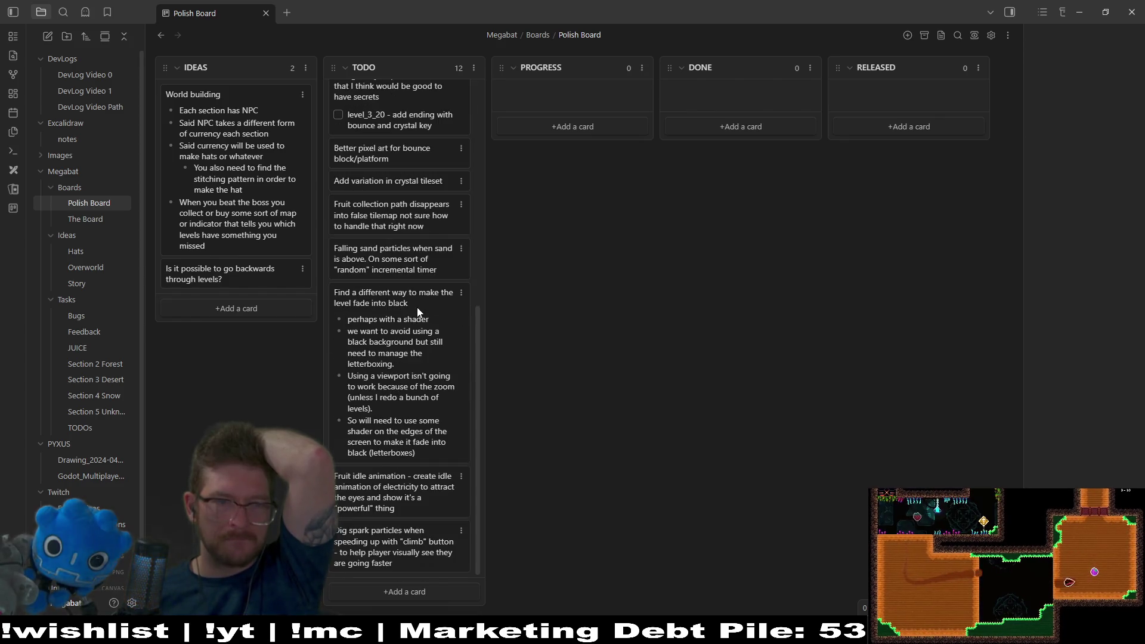
scroll(417, 307, "up", 5)
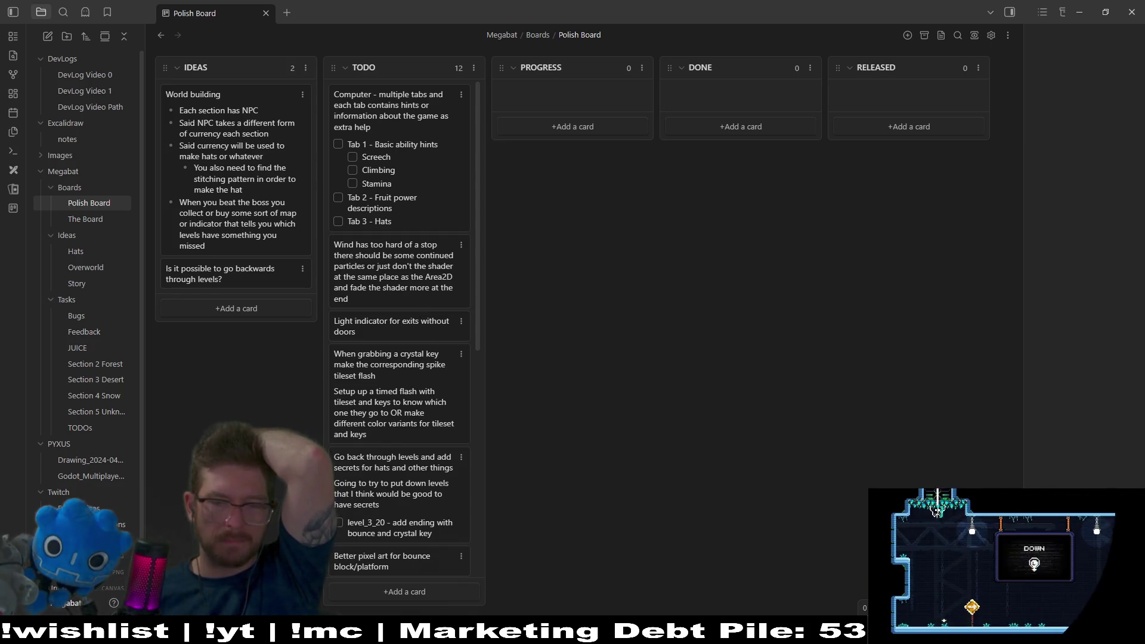
mouse_move(826, 632)
left_click(828, 564)
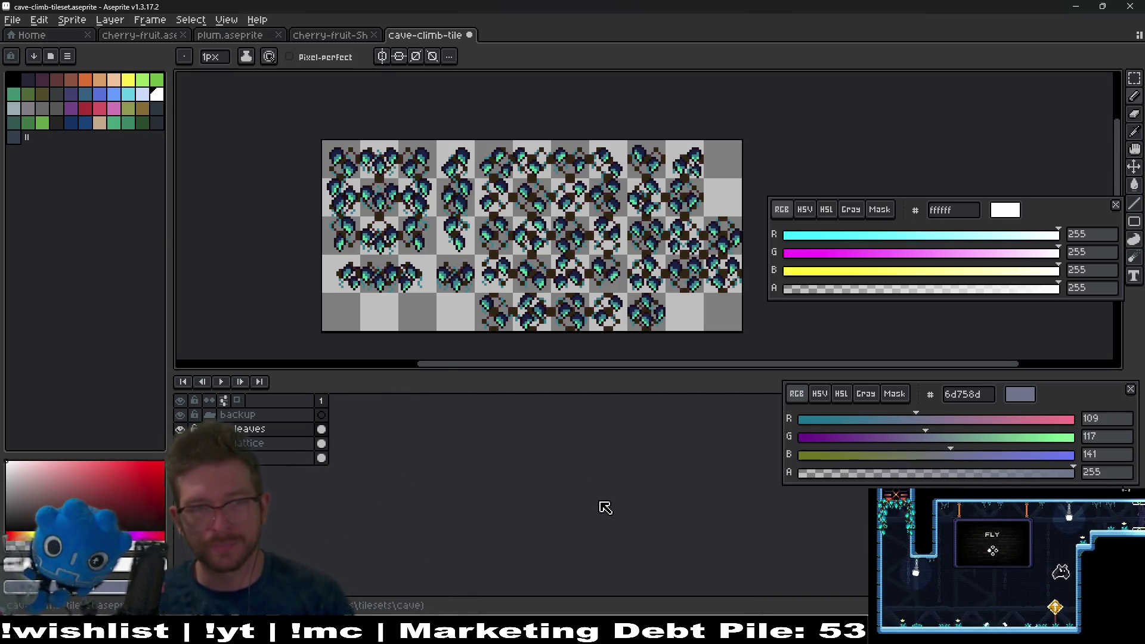
Step: Save cave-climb-tileset.aseprite, then return to Godot and frame the cave room
key("ctrl+s")
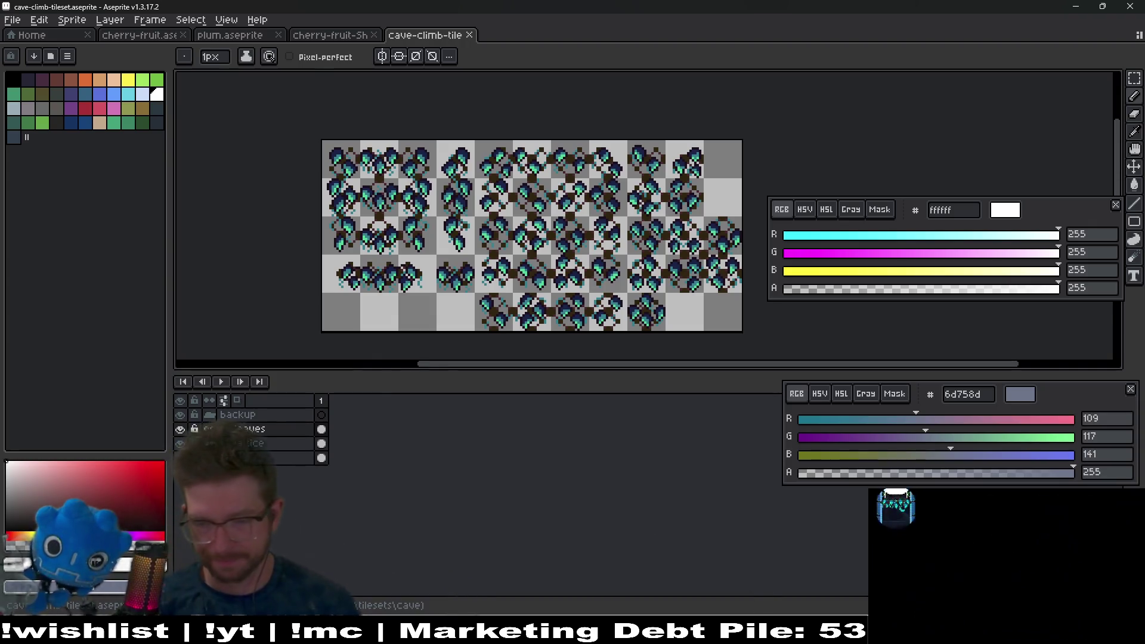
key("alt+Tab")
left_click_drag(402, 235, 549, 309)
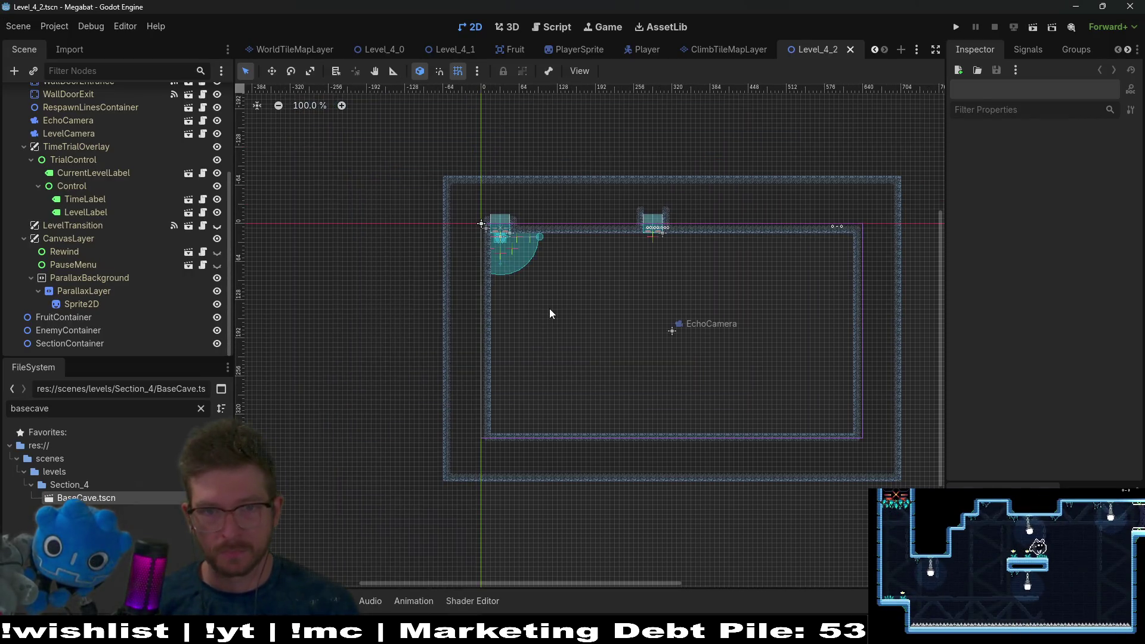
Step: Instantiate SectionDetector.tscn as a child of SectionContainer
scroll(94, 231, "up", 3)
scroll(95, 232, "down", 3)
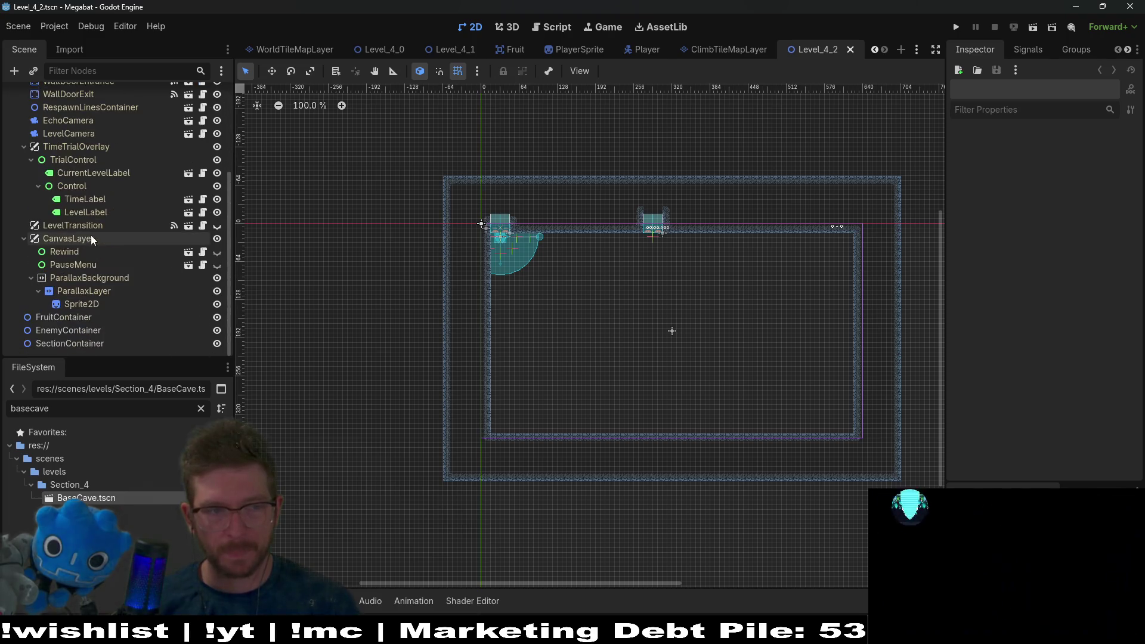
right_click(71, 341)
left_click(124, 327)
type("se")
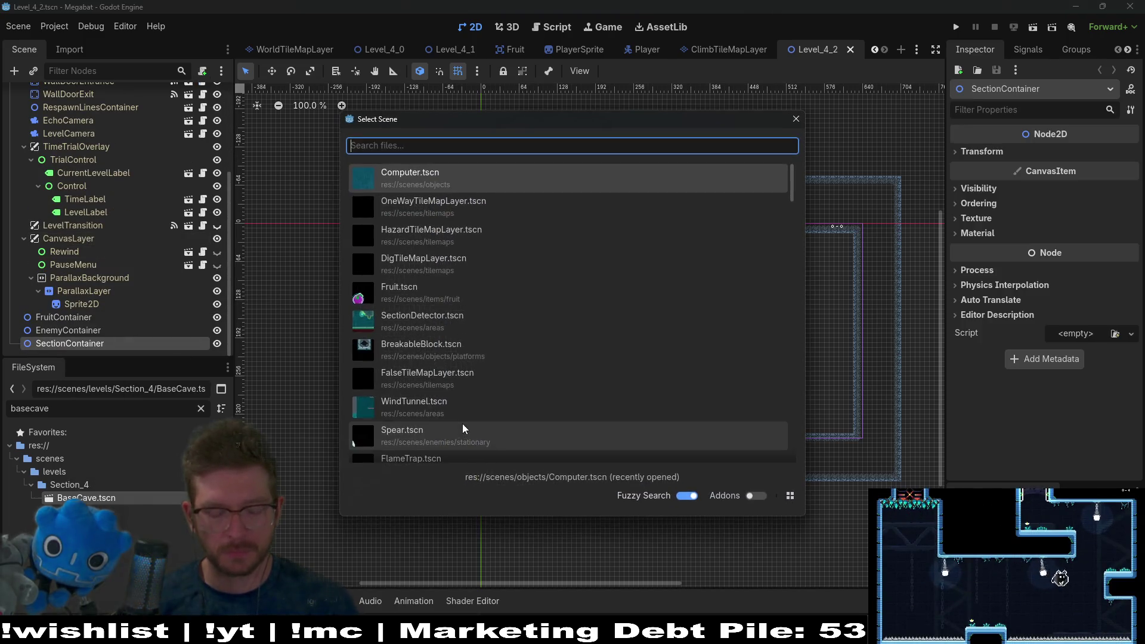
type("ctiond")
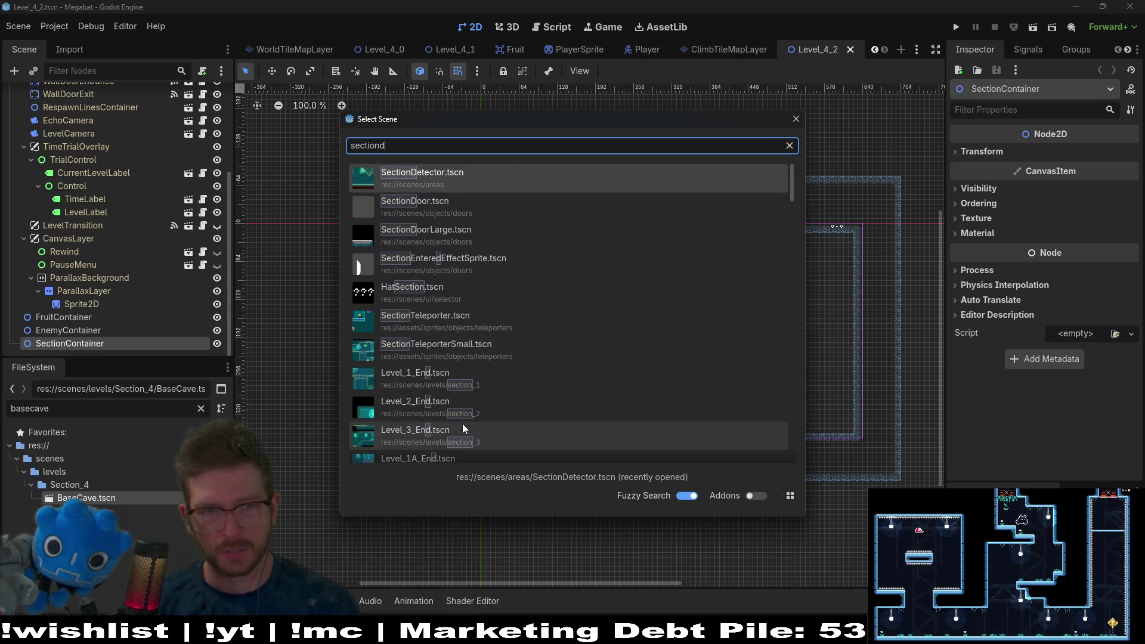
key("Return")
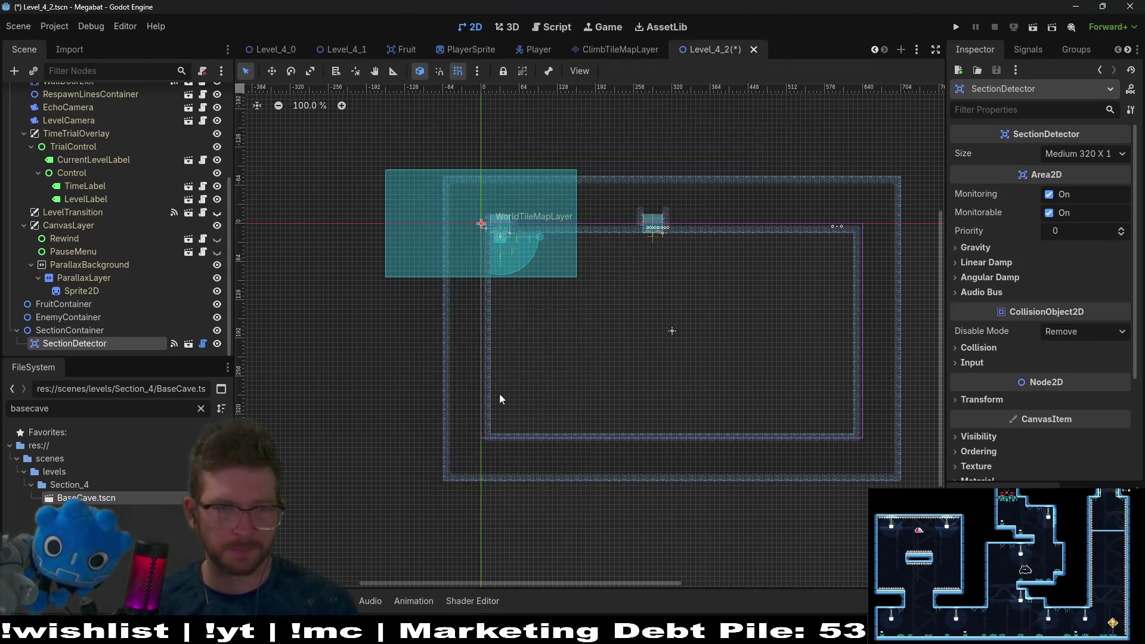
Step: Drag the SectionDetector over the cave room's upper-left area
left_click_drag(520, 255, 624, 308)
scroll(546, 247, "up", 12)
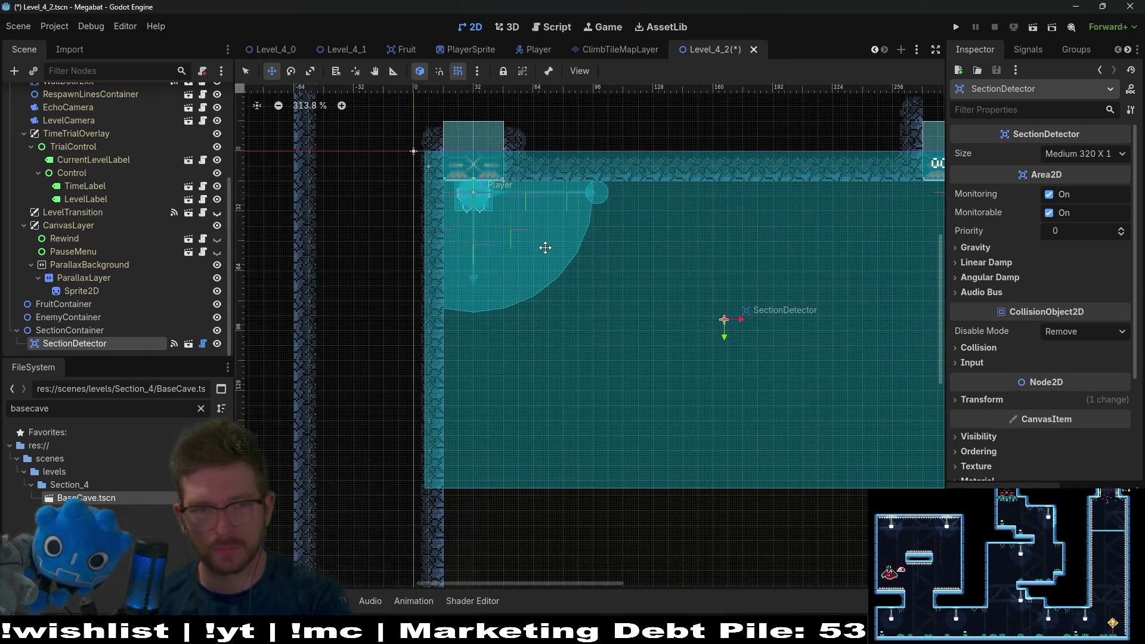
scroll(546, 247, "down", 9)
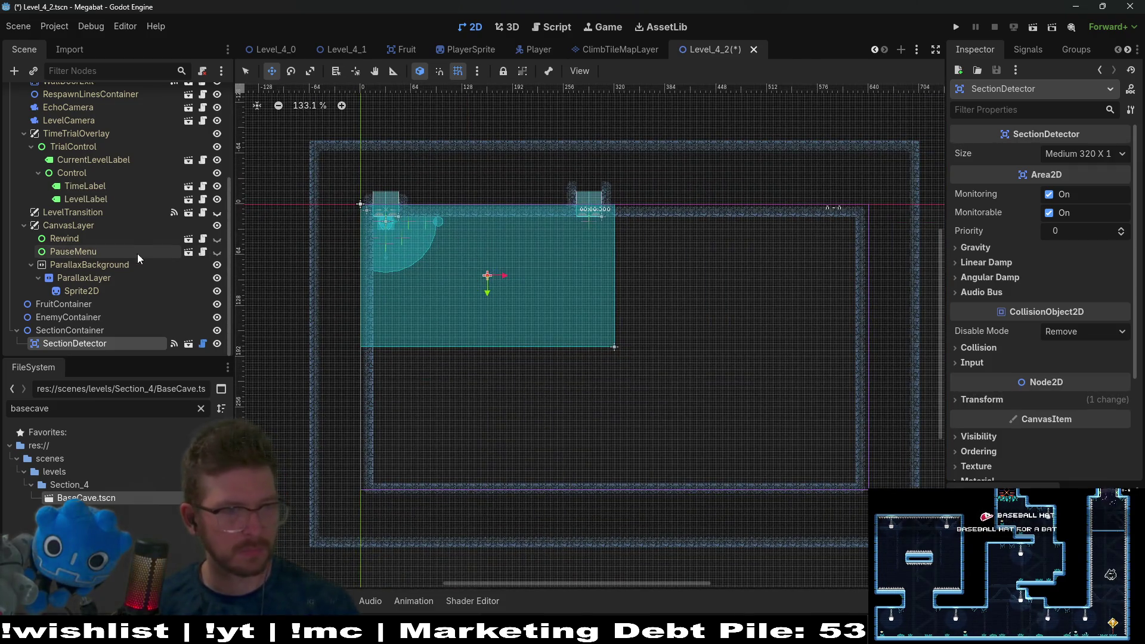
scroll(133, 227, "up", 5)
left_click(87, 191)
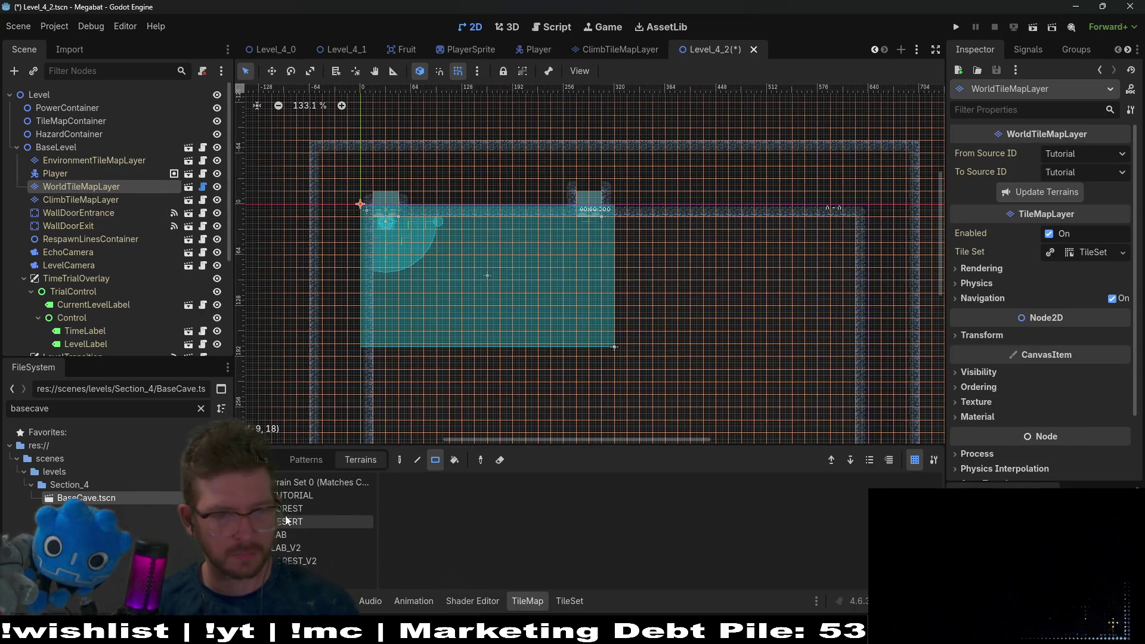
Step: Look through the FOREST, DESERT and LAB terrains, then select the blue cave terrain
left_click(310, 501)
left_click(303, 520)
left_click(299, 535)
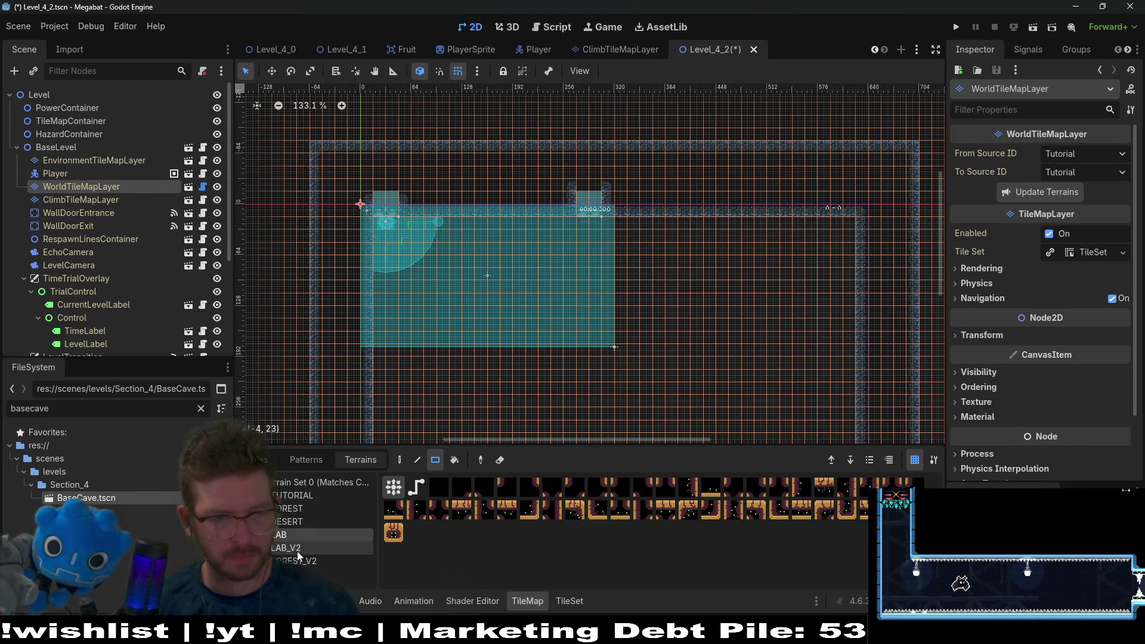
left_click(310, 574)
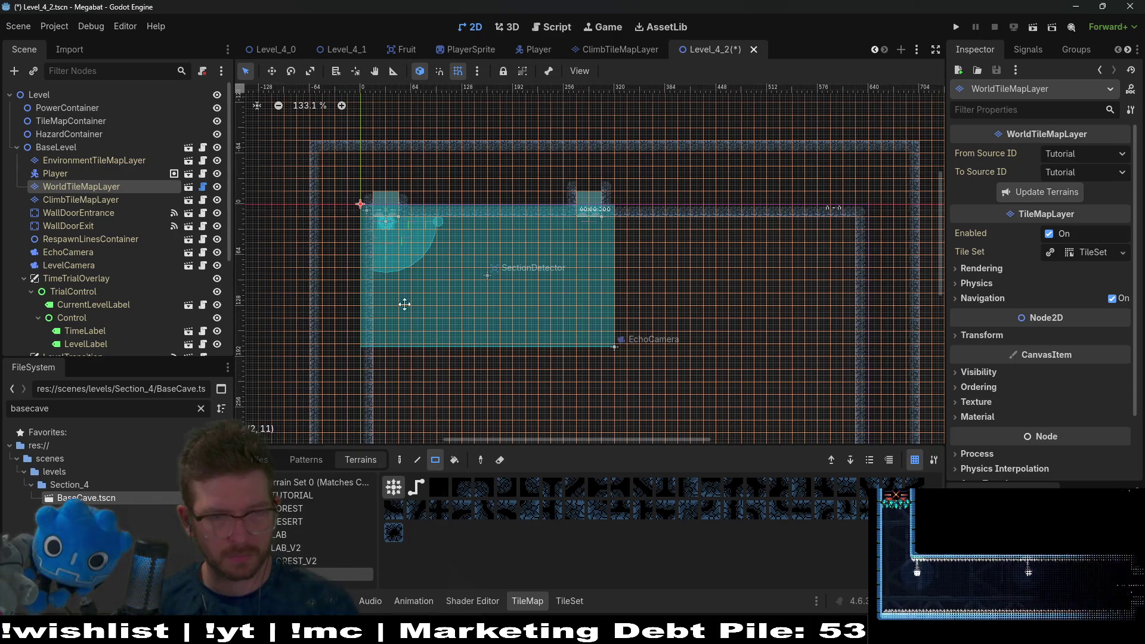
scroll(389, 313, "down", 3)
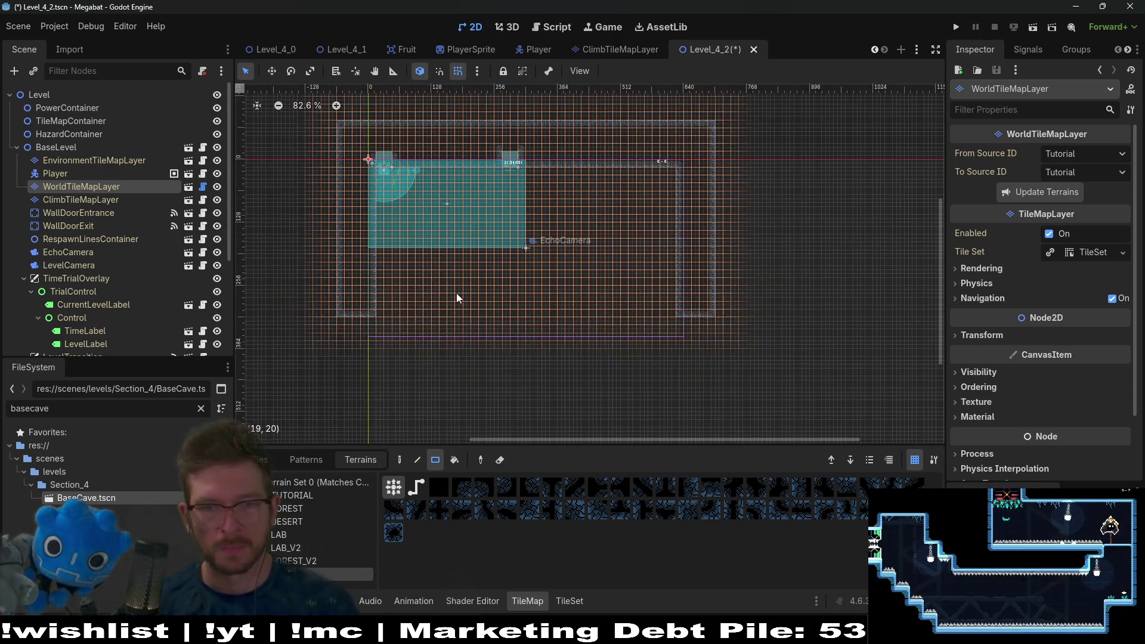
scroll(371, 262, "up", 3)
Step: Repaint the room's rows and walls with cave terrain, pushing the right wall past the detector
mouse_move(361, 311)
left_mouse_down()
mouse_move(580, 361)
mouse_move(642, 361)
left_mouse_up()
left_click_drag(320, 238, 642, 301)
scroll(671, 281, "right", 5)
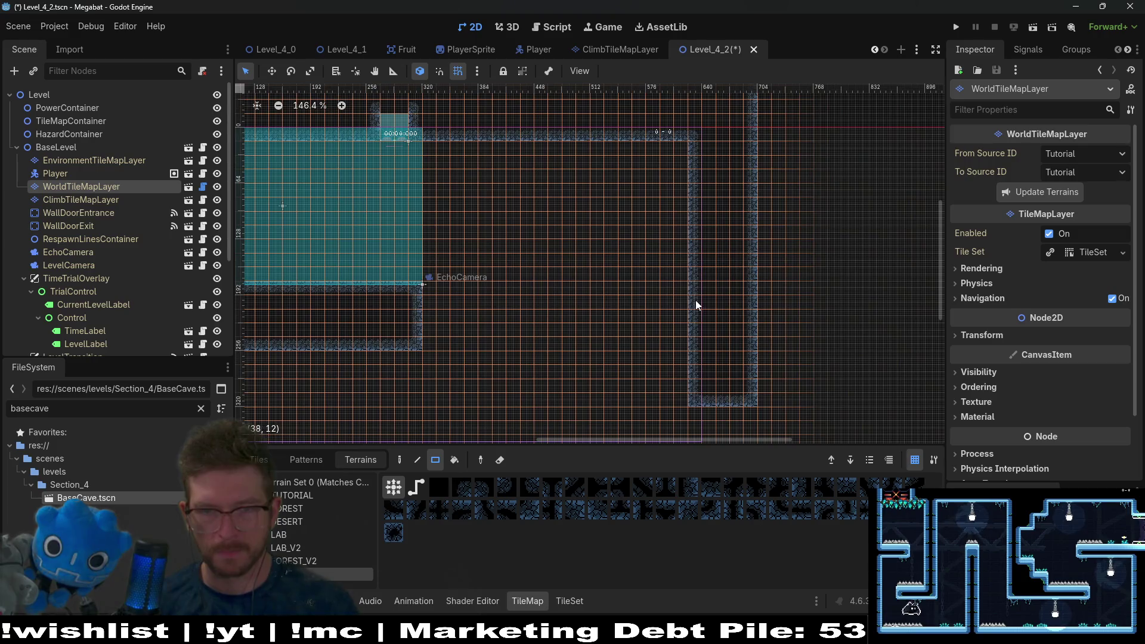
scroll(640, 266, "down", 4)
mouse_move(491, 113)
left_mouse_down()
mouse_move(688, 294)
mouse_move(582, 303)
mouse_move(517, 144)
mouse_move(552, 300)
mouse_move(521, 313)
left_mouse_up()
scroll(366, 213, "up", 7)
left_click_drag(456, 285, 537, 332)
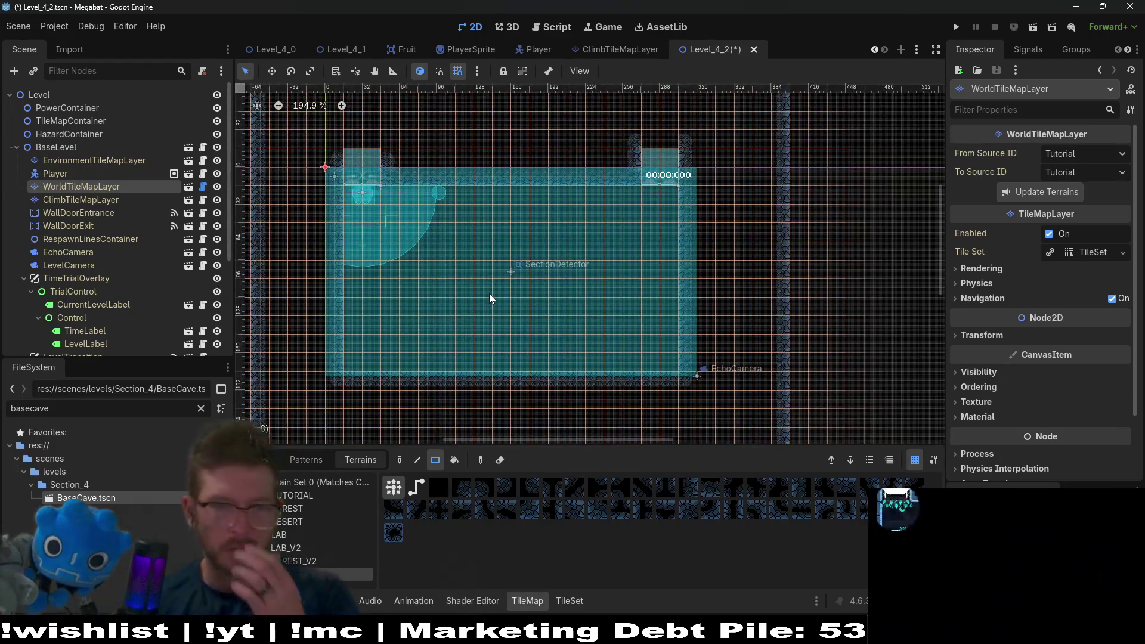
left_click_drag(581, 241, 511, 185)
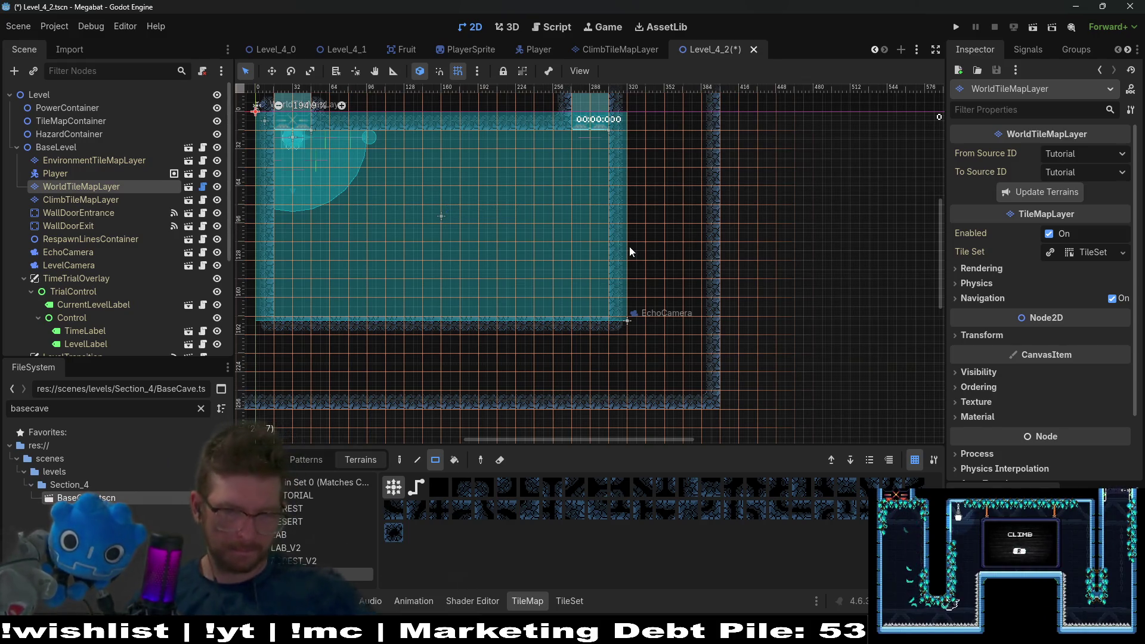
scroll(127, 227, "down", 5)
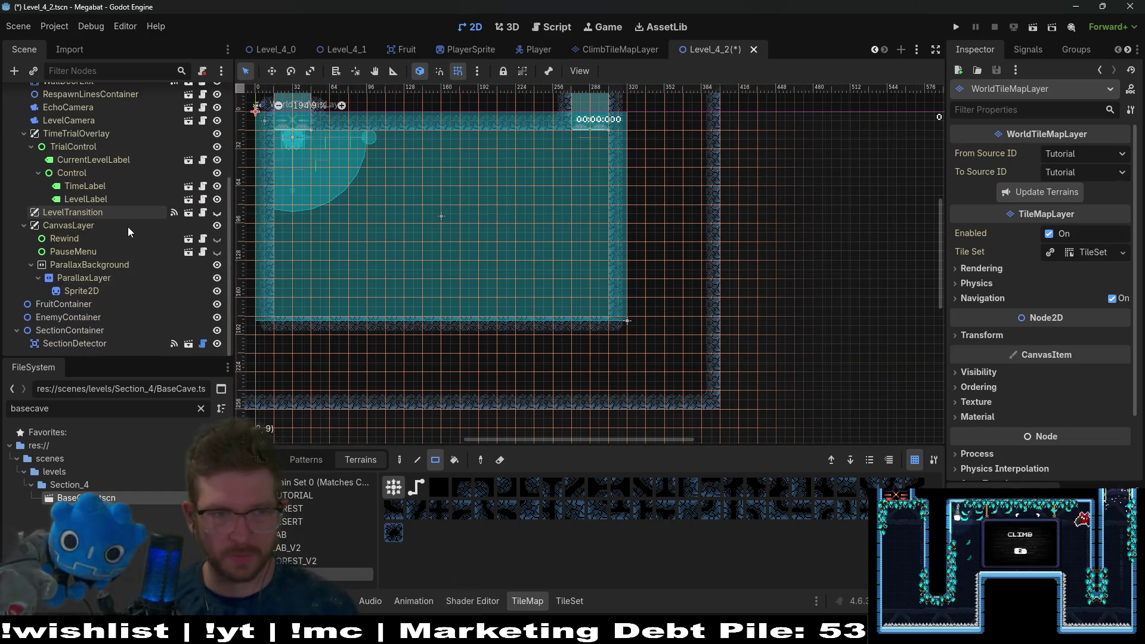
Step: Set Level_4_2's BaseLevel Level Size to Medium and save the scene
right_click(51, 304)
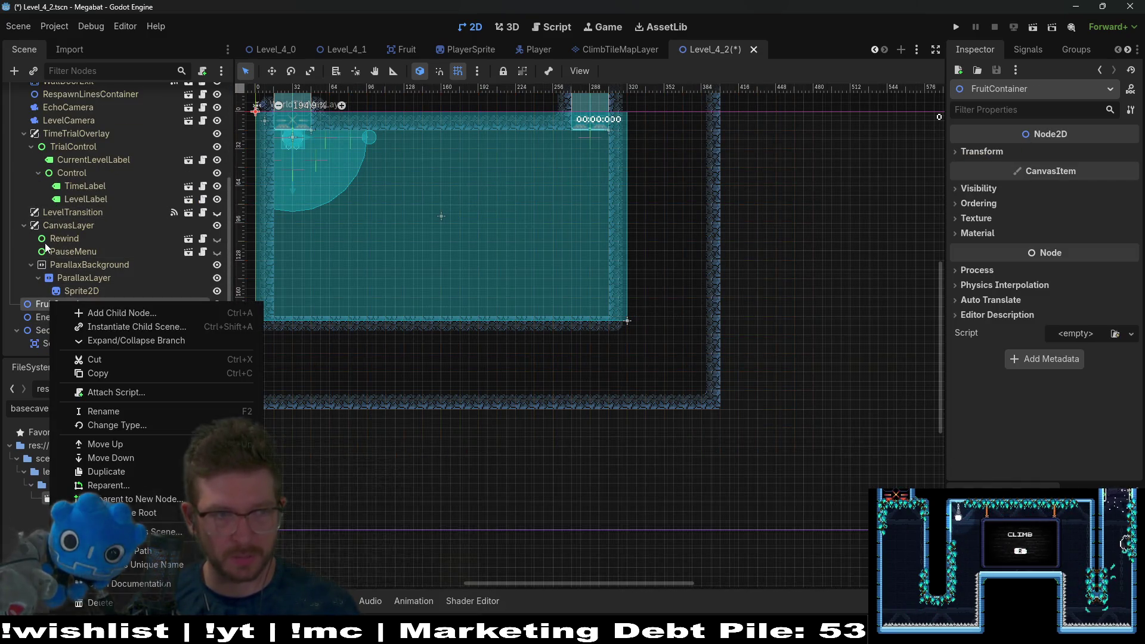
scroll(93, 197, "up", 5)
left_click(74, 134)
left_click(73, 133)
left_click(1063, 153)
left_click(1075, 215)
key("ctrl+s")
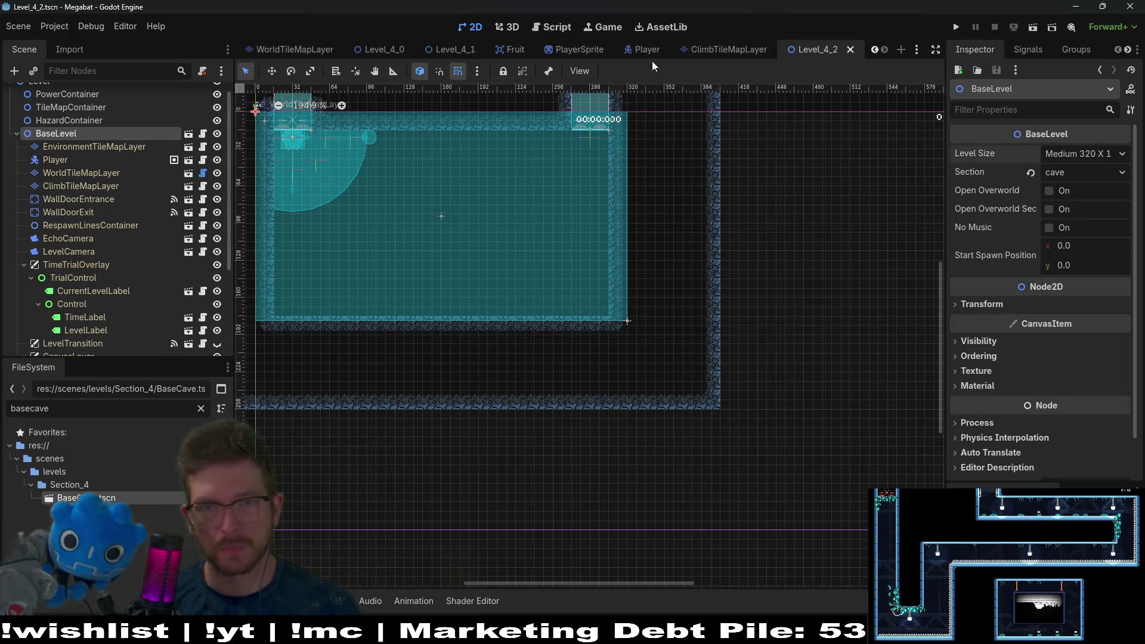
Step: Reorder the scene tabs and close the PlayerSprite, Player and ClimbTileMapLayer scenes
left_click_drag(556, 42, 519, 49)
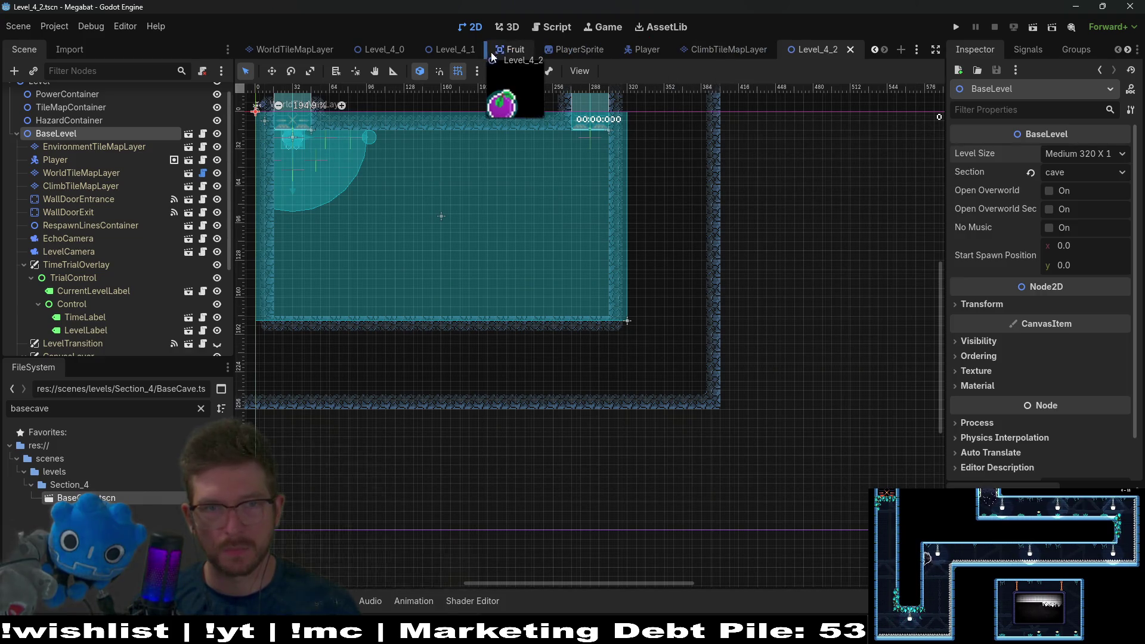
middle_click(732, 55)
middle_click(735, 55)
middle_click(736, 55)
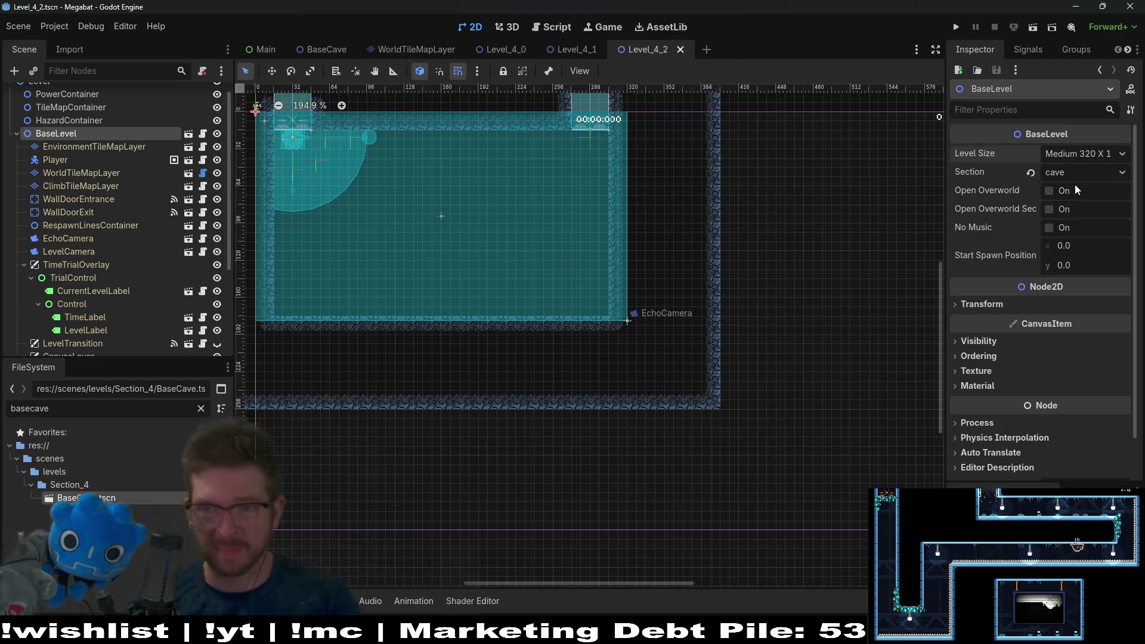
Step: Set Level_4_1's BaseLevel Level Size to Medium, then return to Level_4_2
left_click(581, 43)
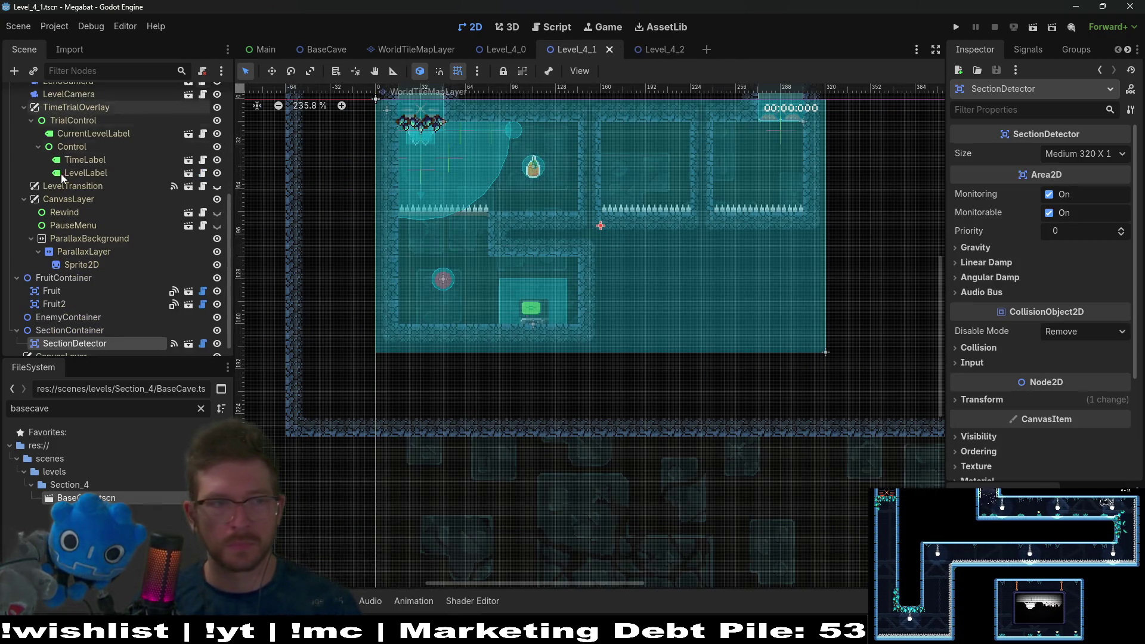
scroll(84, 188, "up", 5)
left_click(92, 133)
left_click(83, 170)
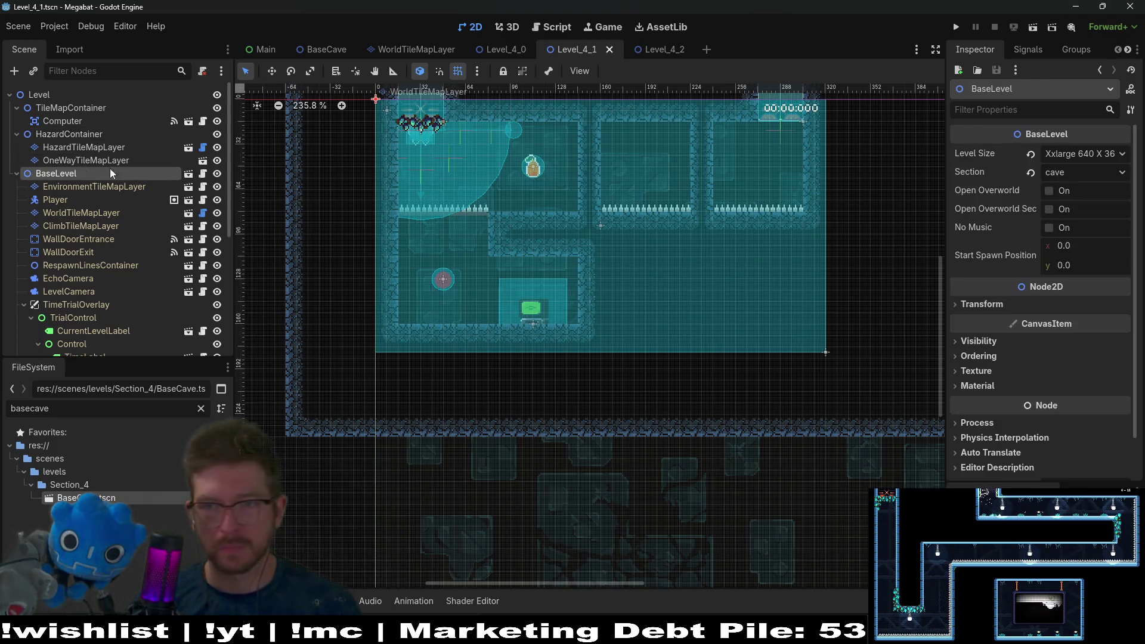
left_click(1069, 159)
left_click(1068, 211)
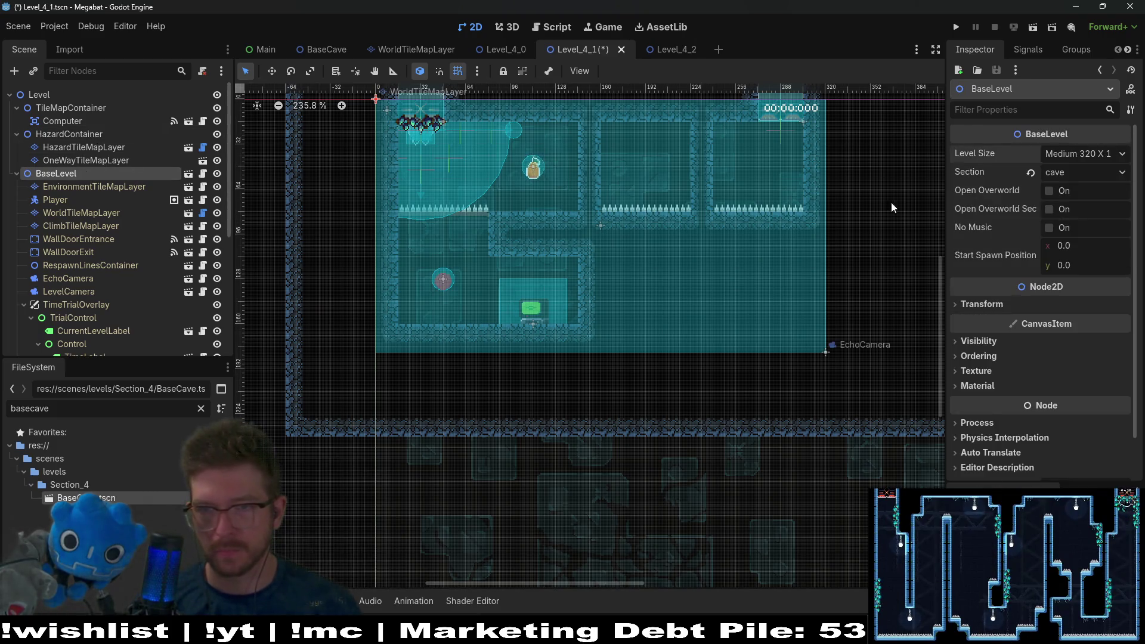
left_click(655, 49)
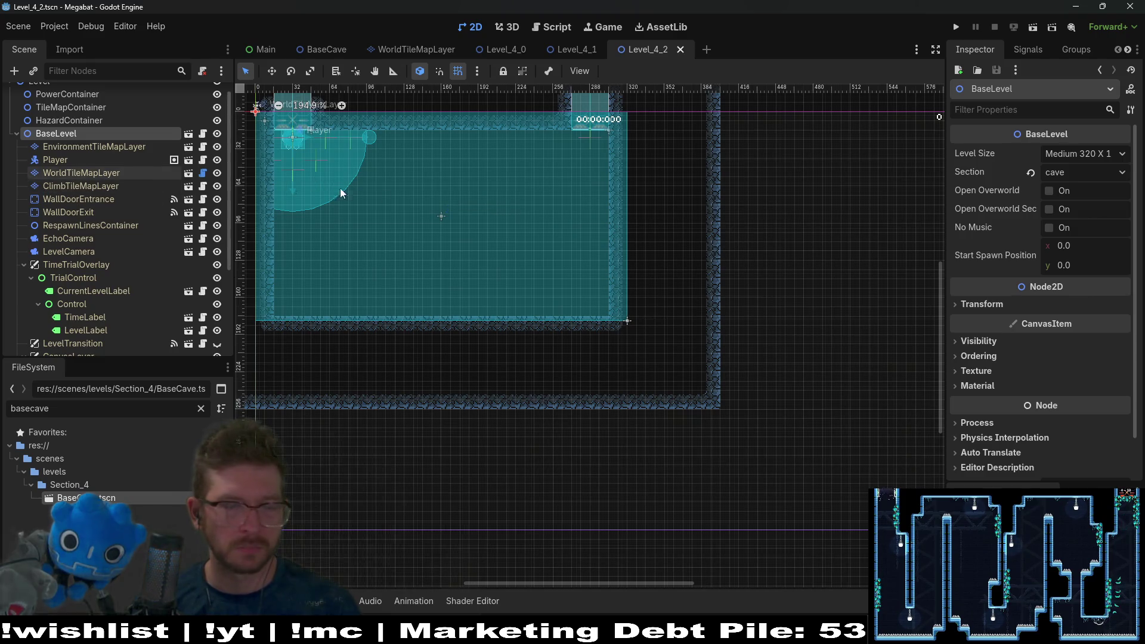
key("f")
scroll(149, 266, "down", 5)
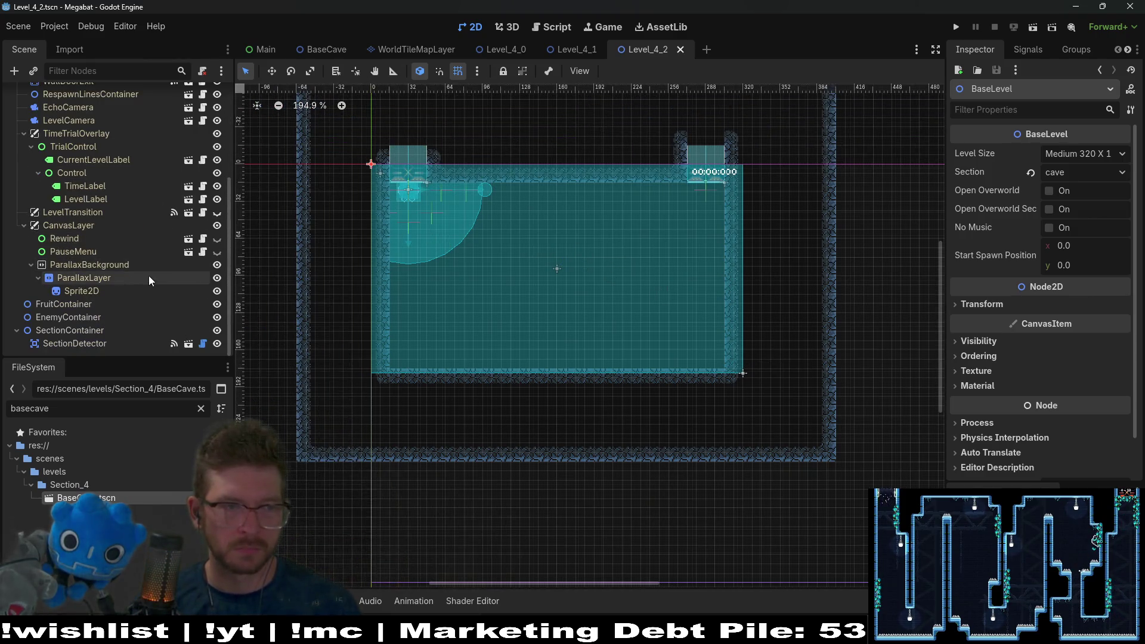
left_click(75, 305)
Step: Instantiate a Fruit scene under FruitContainer and duplicate it
right_click(77, 305)
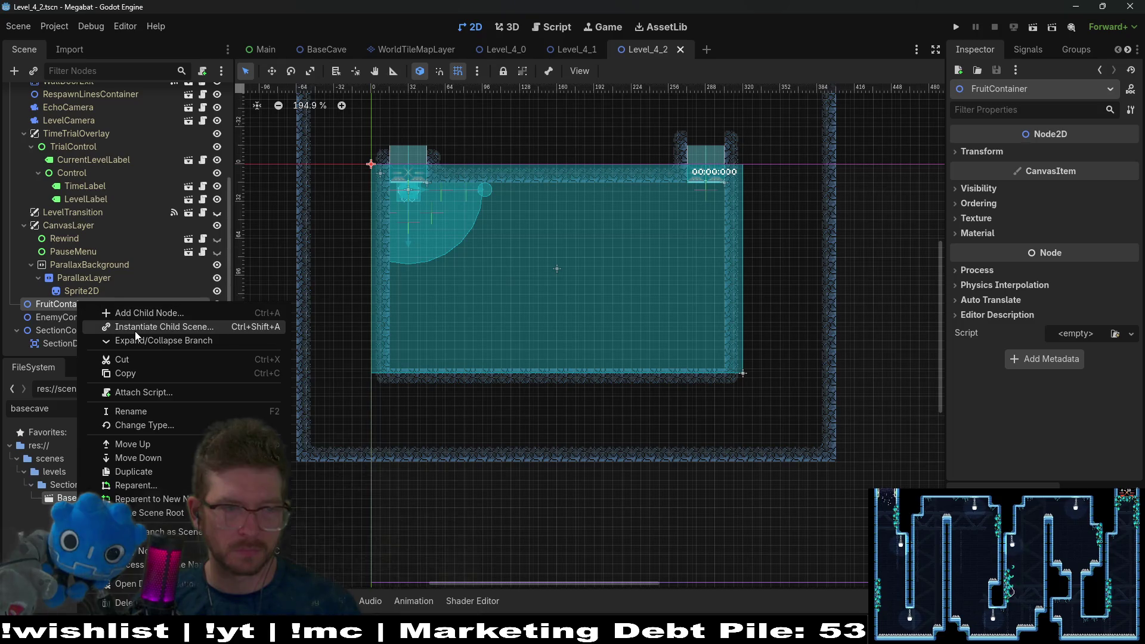
left_click(135, 327)
type("fruit")
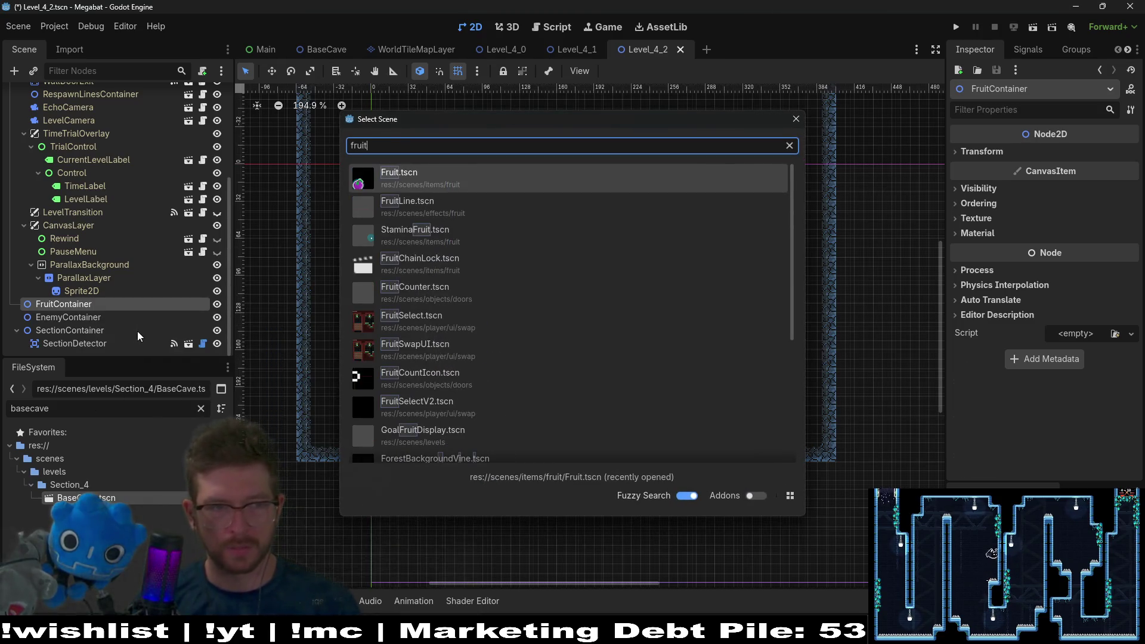
key("Return")
key("w")
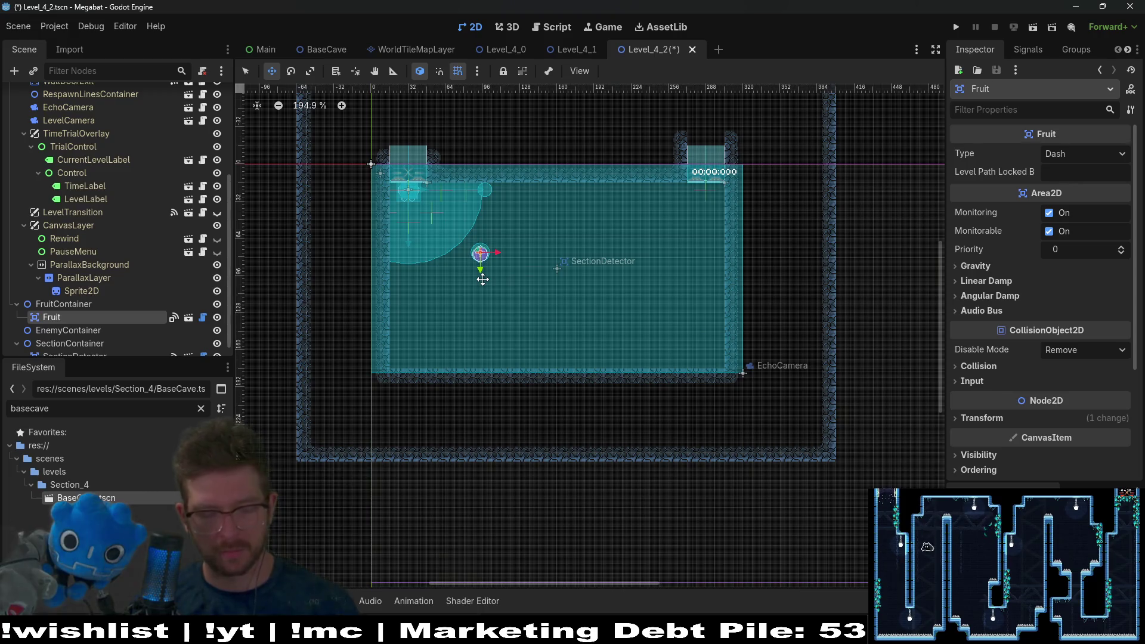
key("ctrl+d")
key("ctrl+d")
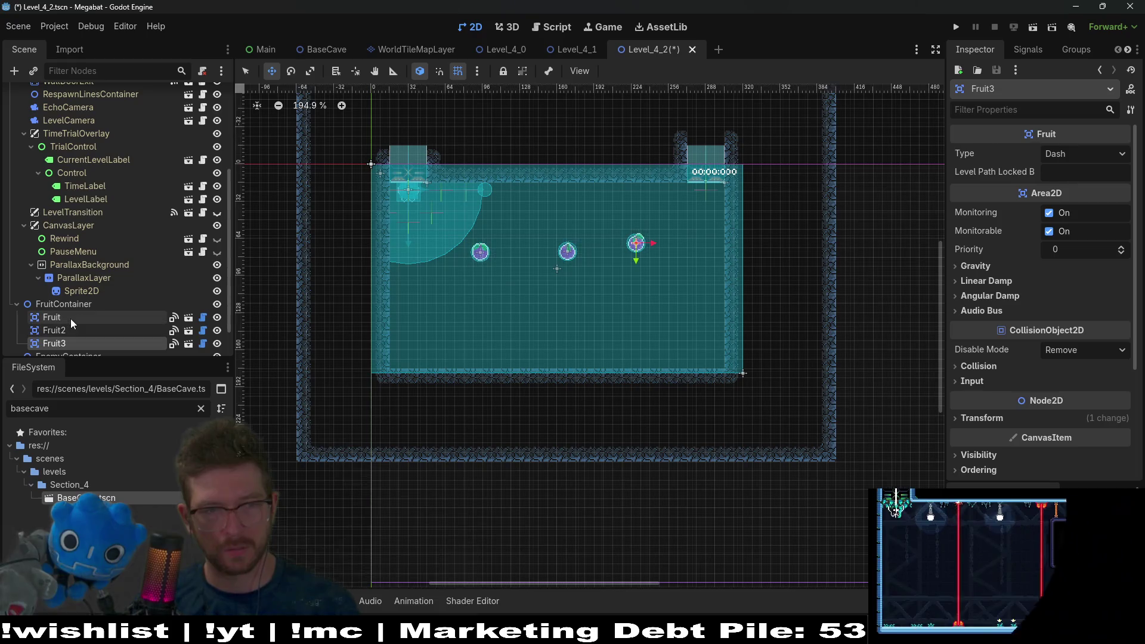
Step: Set the first fruit's type to Duplicate and leave Fruit2 as a Dash fruit
left_click(52, 317)
left_click(1080, 156)
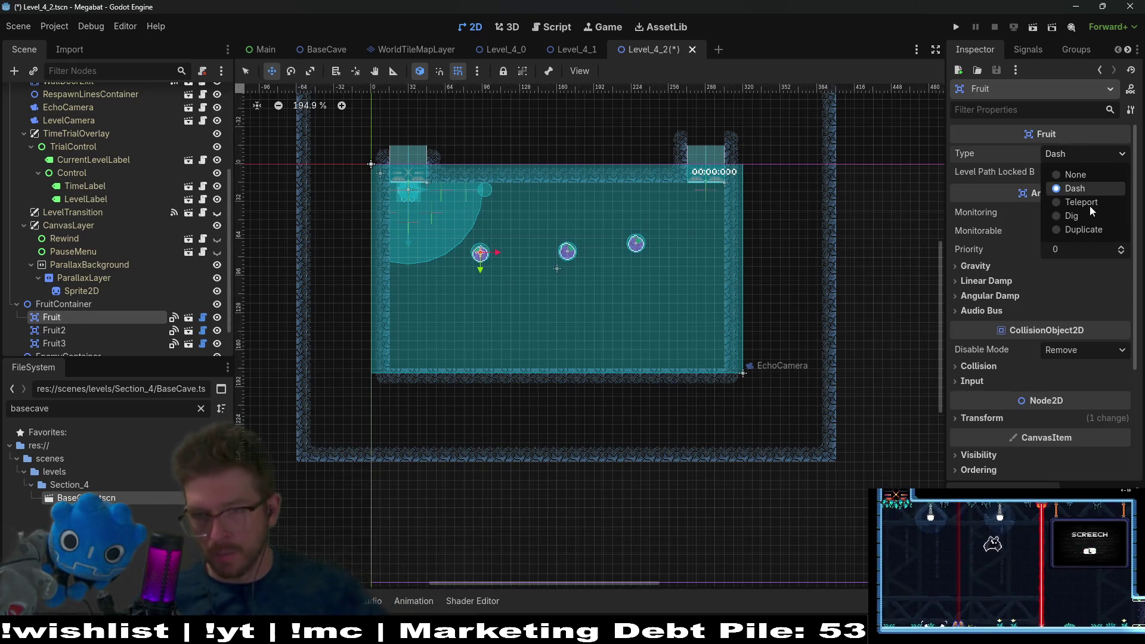
left_click(1092, 234)
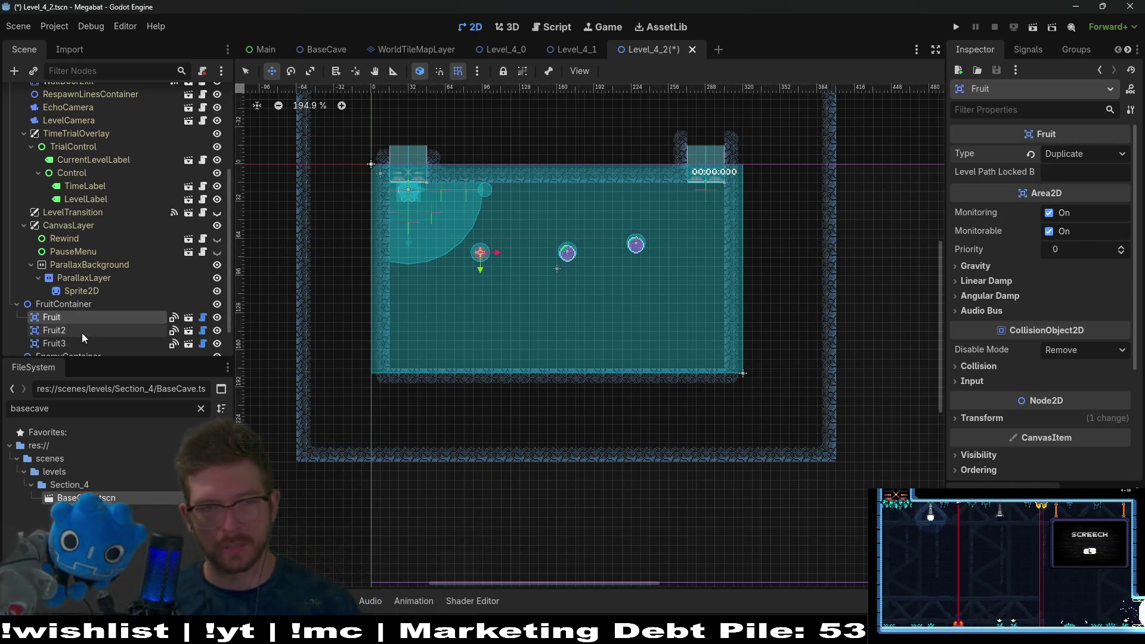
left_click(54, 330)
left_click(1068, 150)
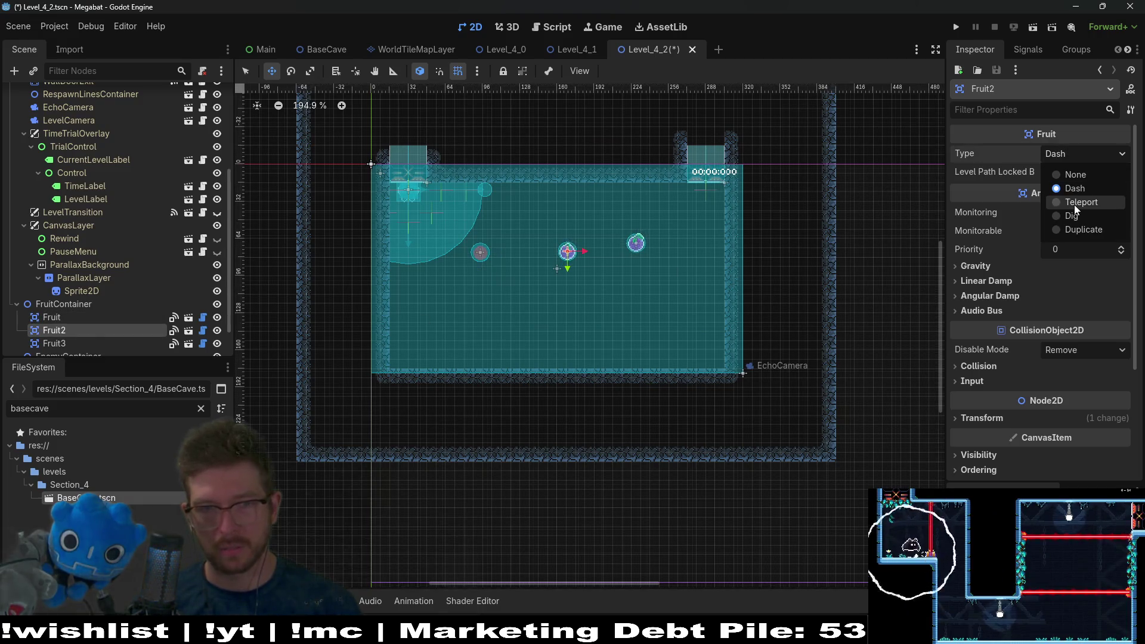
left_click(1074, 203)
left_click(1077, 154)
left_click(1075, 188)
Step: Set Fruit3's type to Teleport
left_click(54, 343)
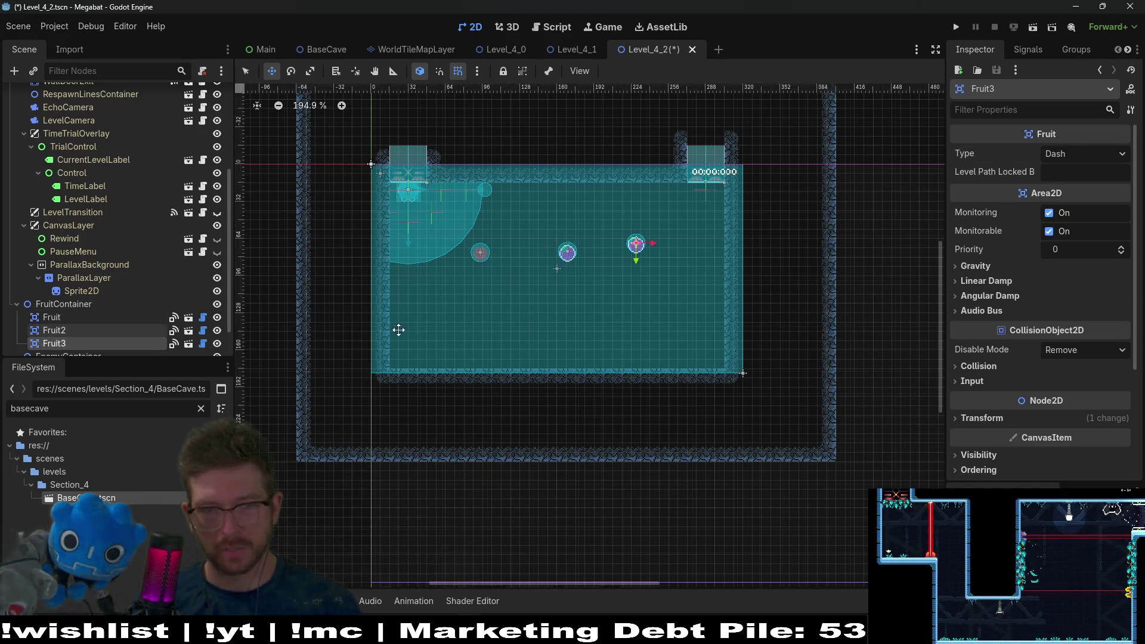
left_click(1080, 154)
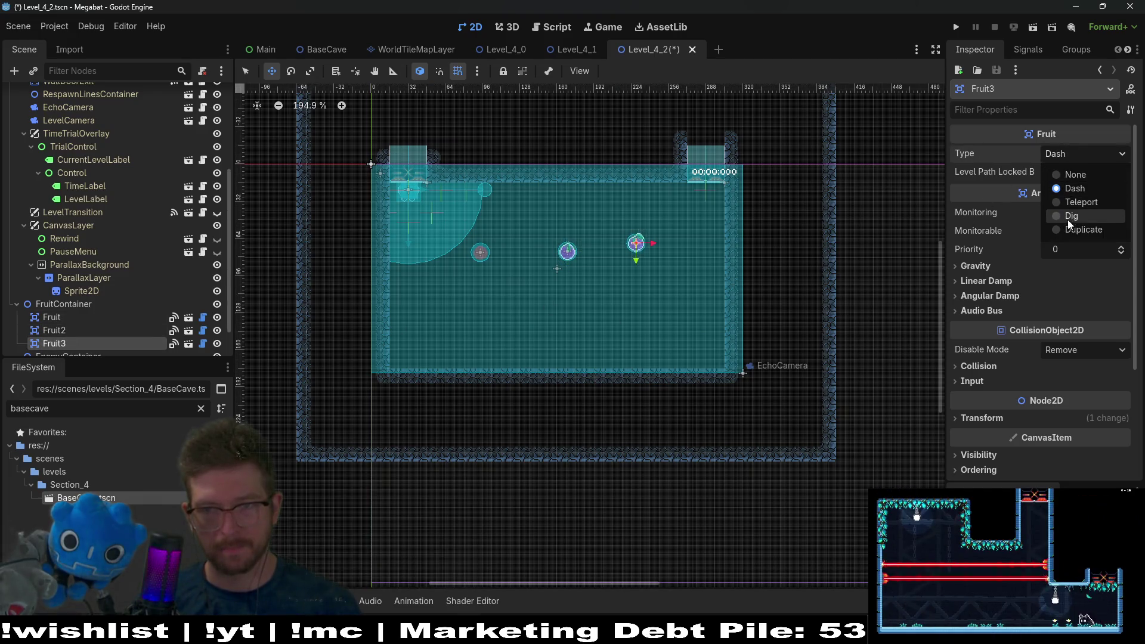
left_click(1083, 204)
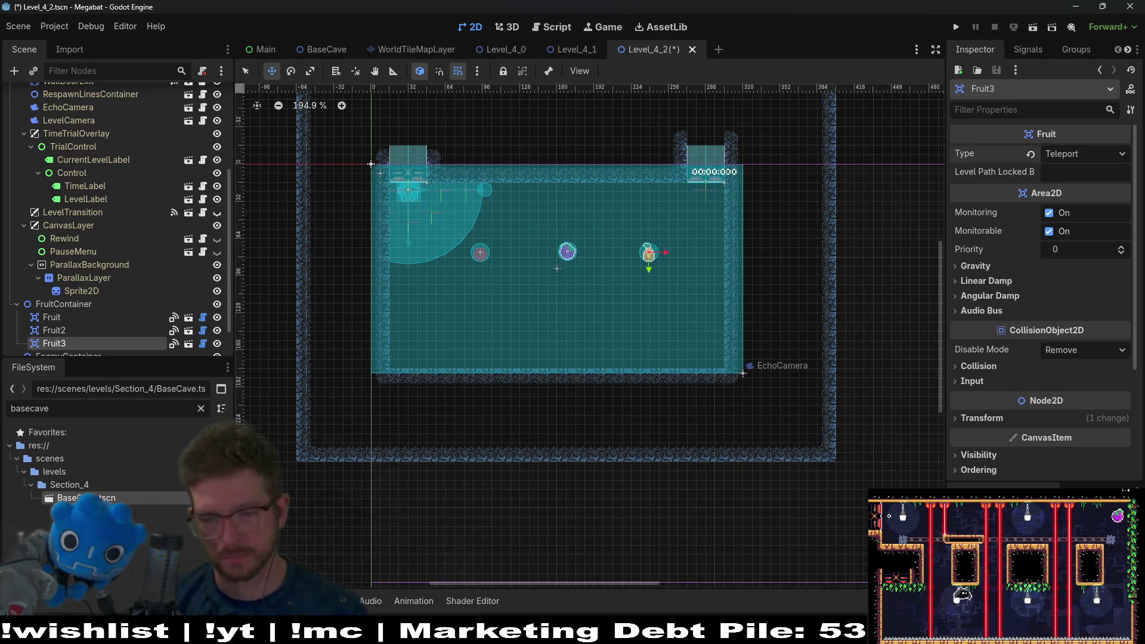
mouse_move(853, 632)
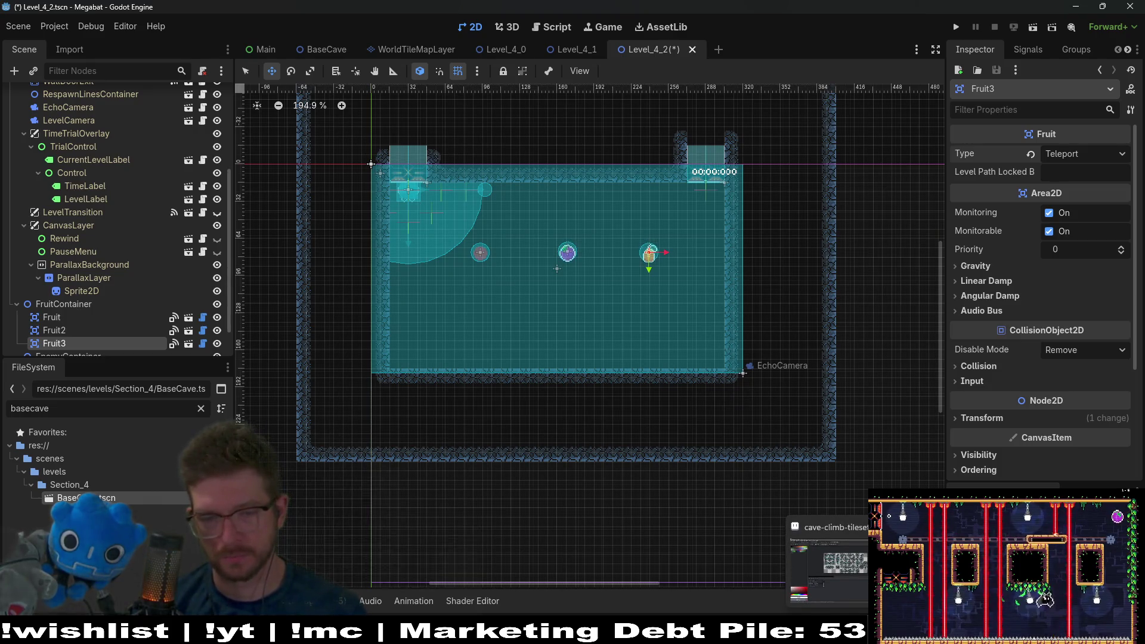
mouse_move(642, 632)
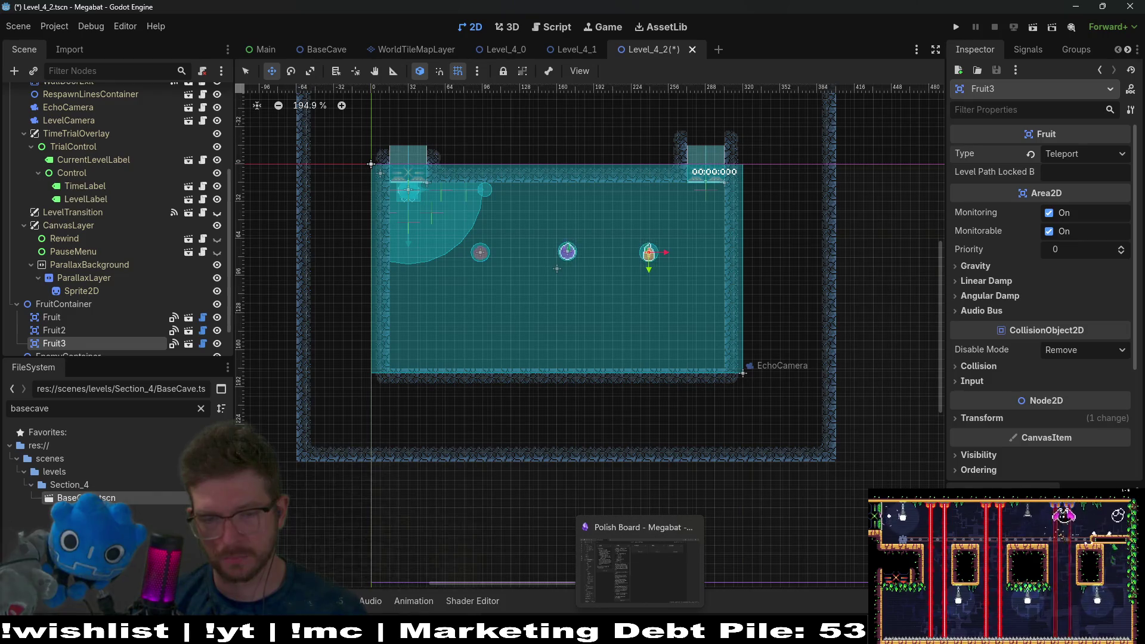
Step: Append '+ controls' to the first TODO card's Tab 1 line in the Polish Board
left_click(641, 552)
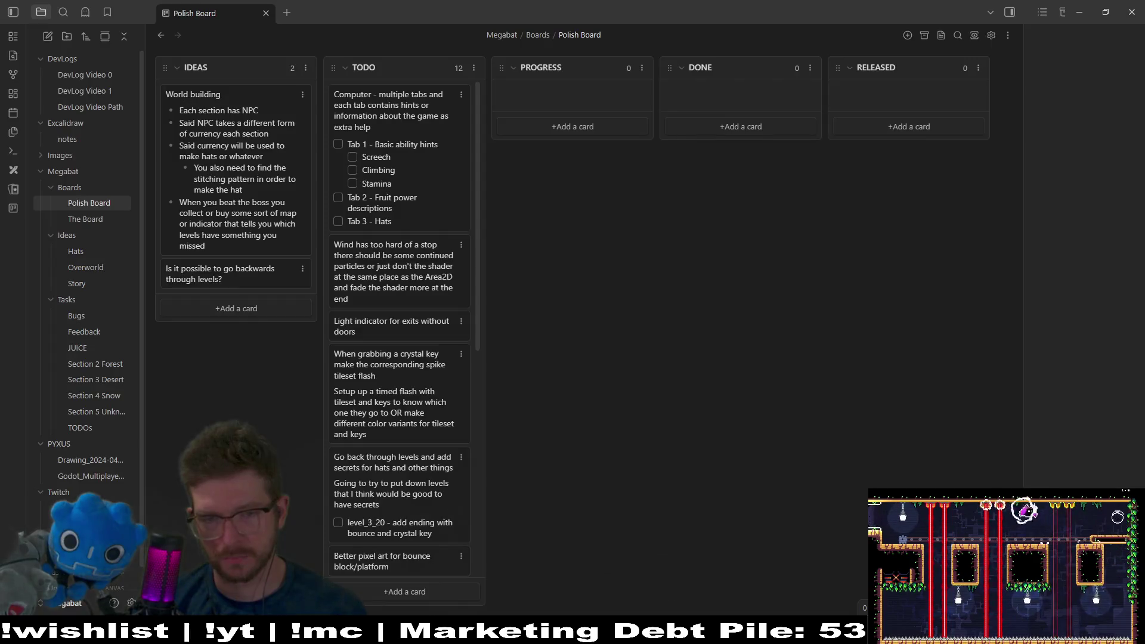
double_click(433, 154)
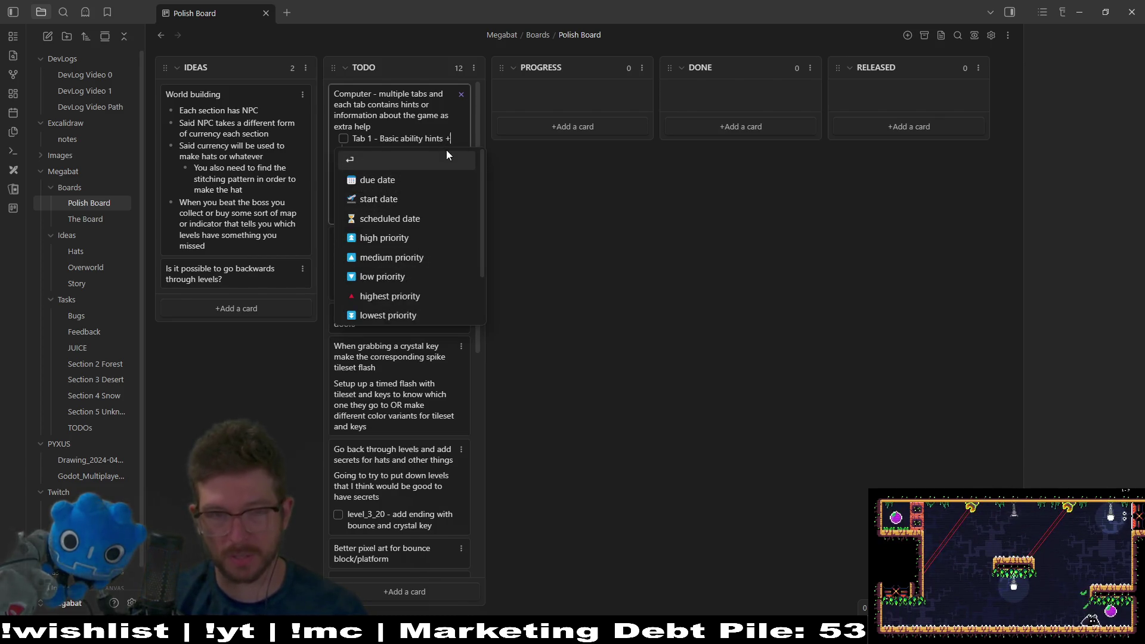
type("+ controls")
key("Escape")
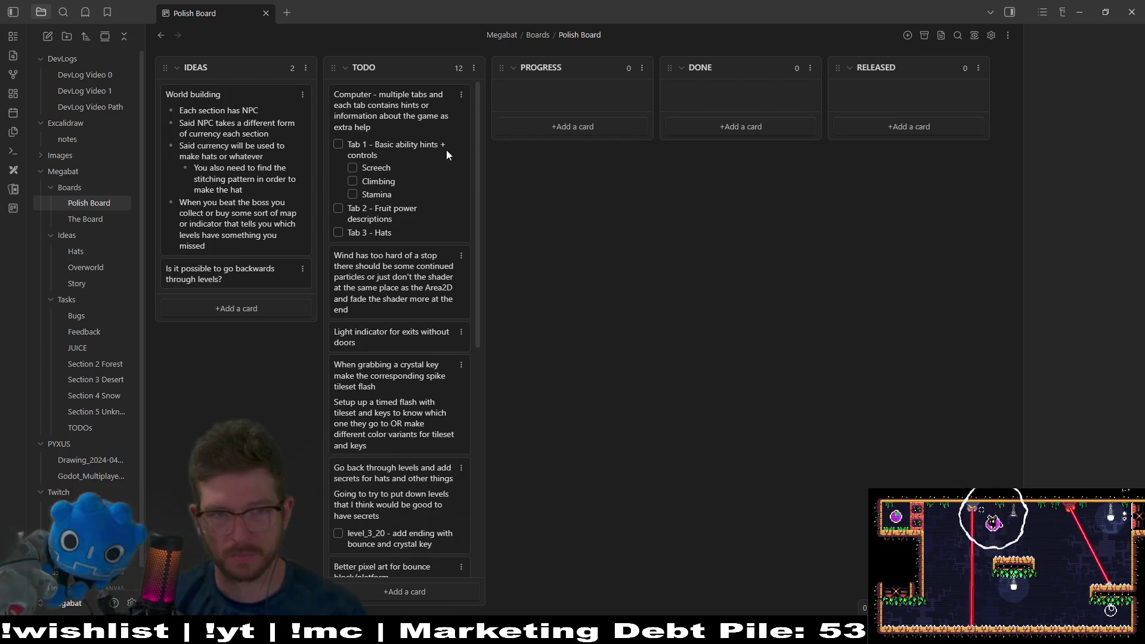
key("alt+Tab")
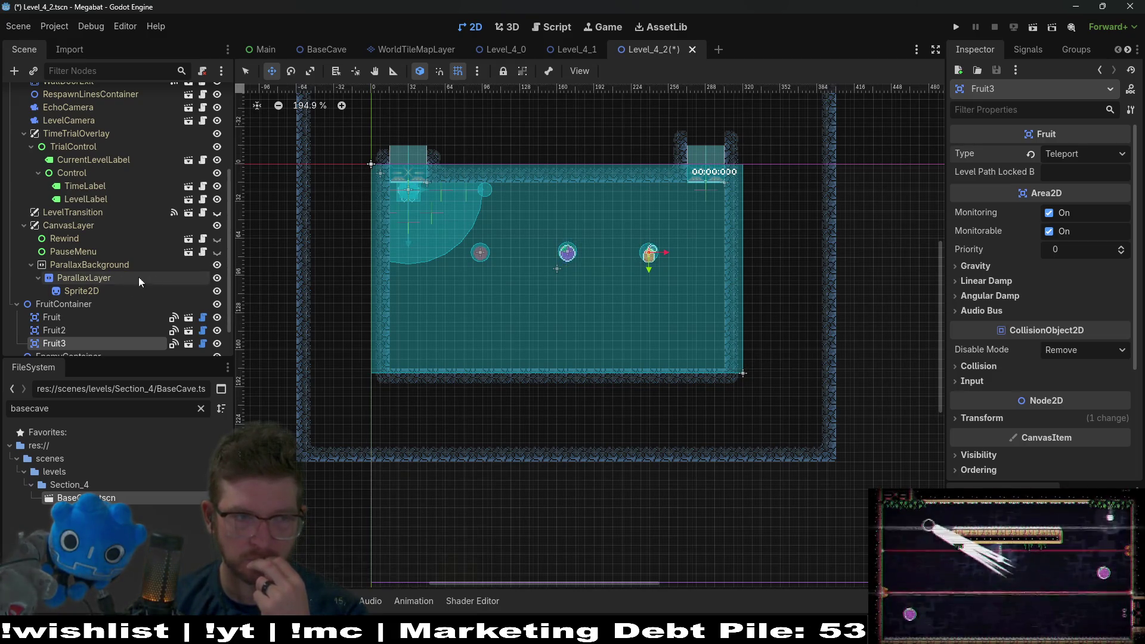
Step: Scroll the Scene tree up, then switch to the Steam library window
scroll(158, 282, "up", 5)
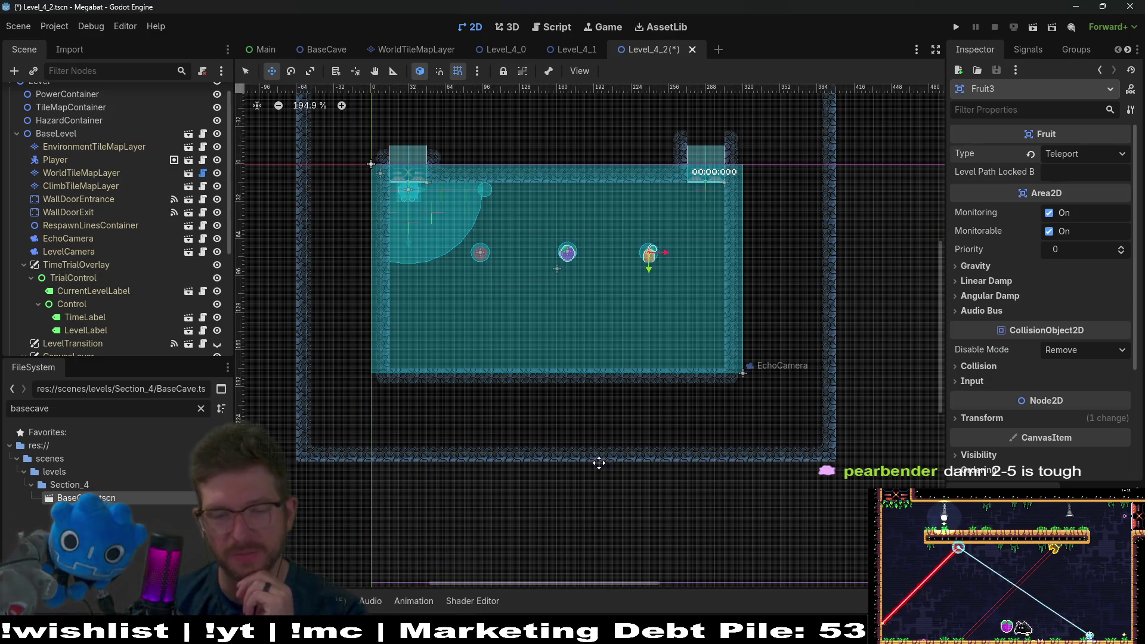
key("alt+Tab")
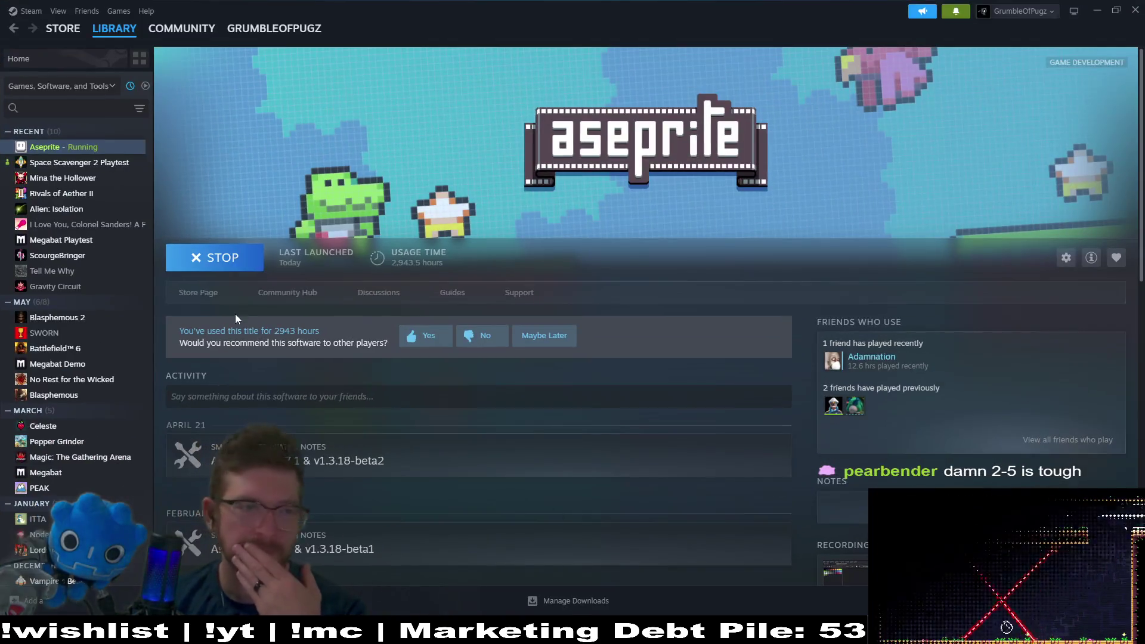
Step: Select Megabat Playtest in the Steam library and launch it
left_click(66, 241)
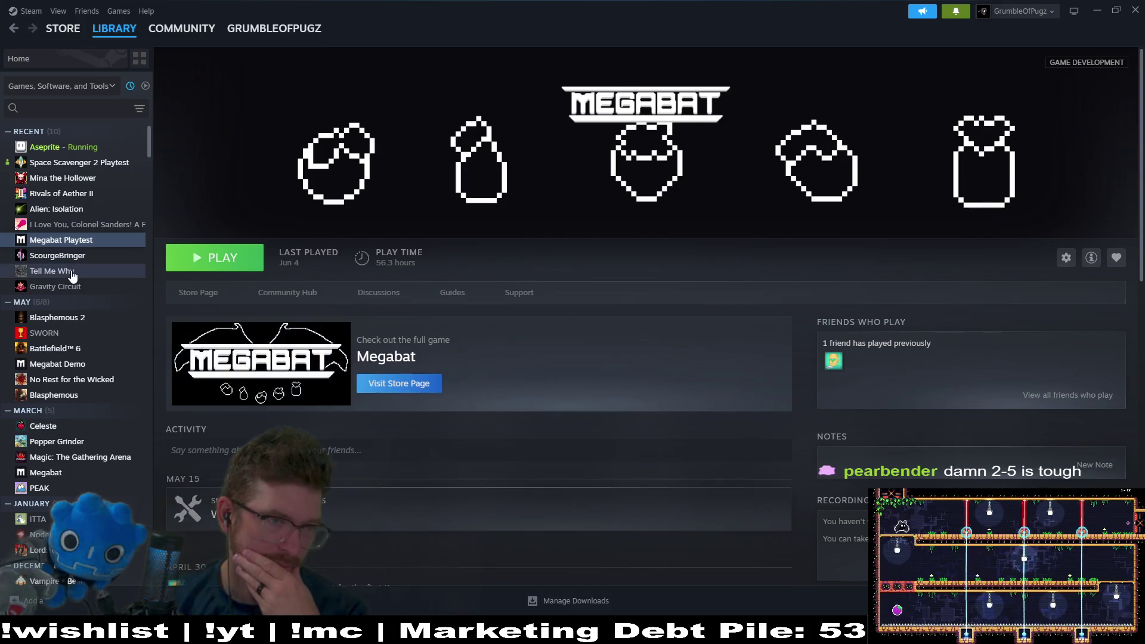
double_click(69, 369)
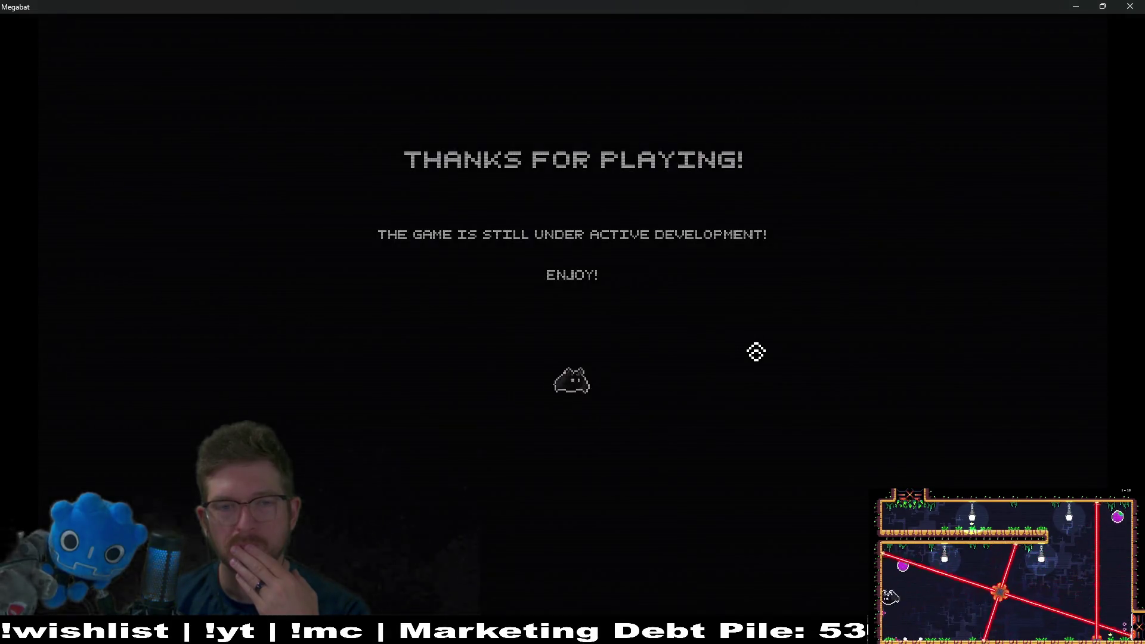
Step: Load the first save profile, play level 2-5, then pause and exit to the level-select map
left_click(574, 308)
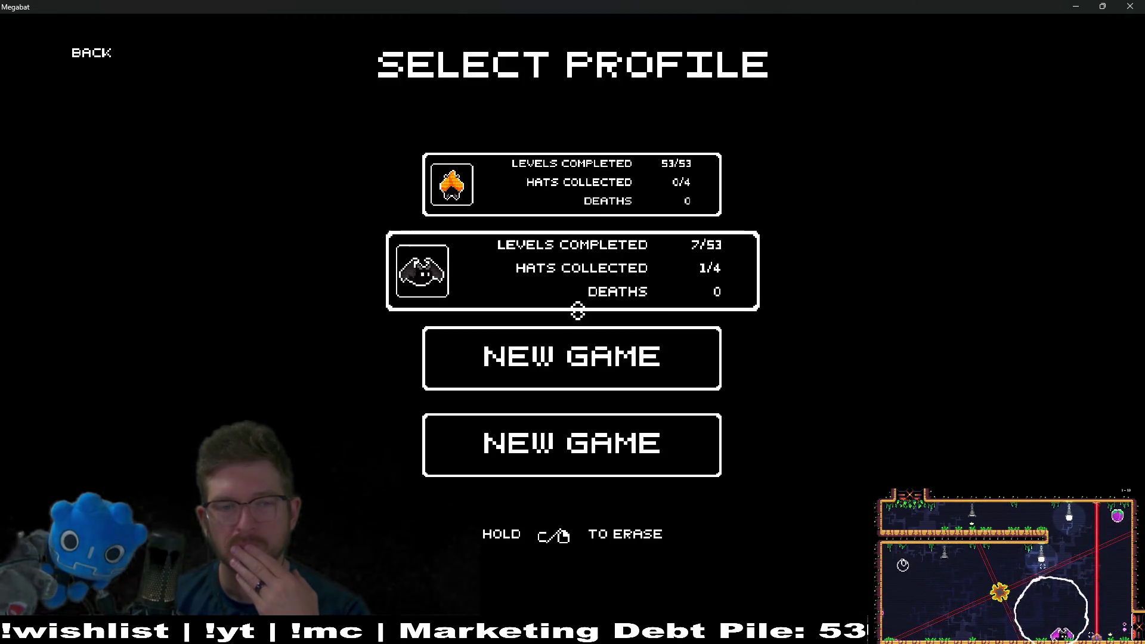
left_click(563, 204)
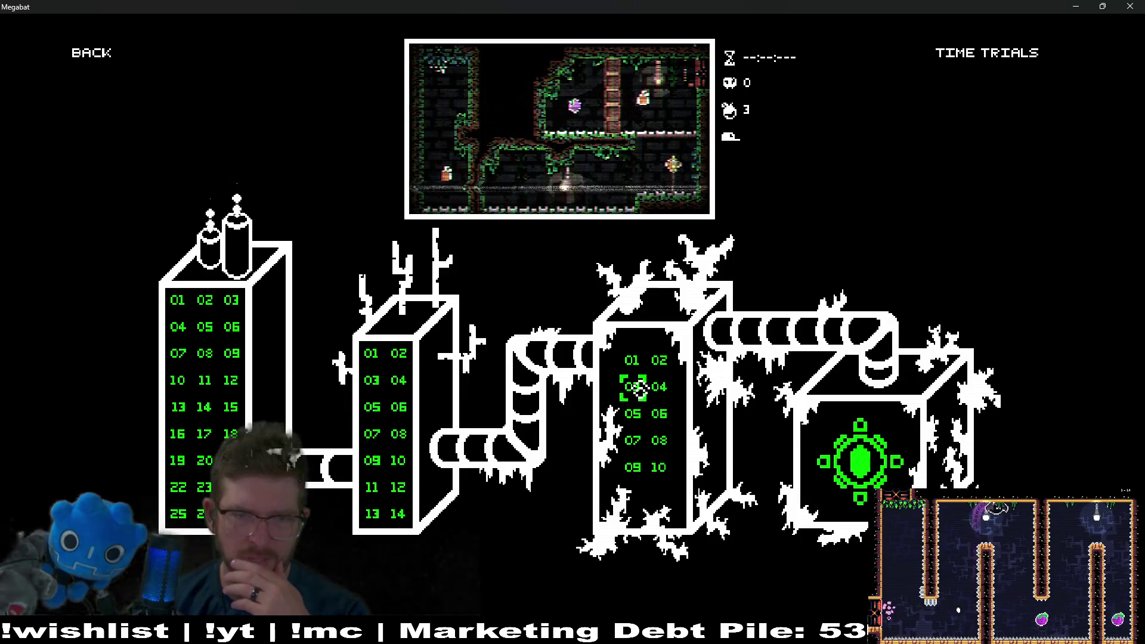
left_click(637, 425)
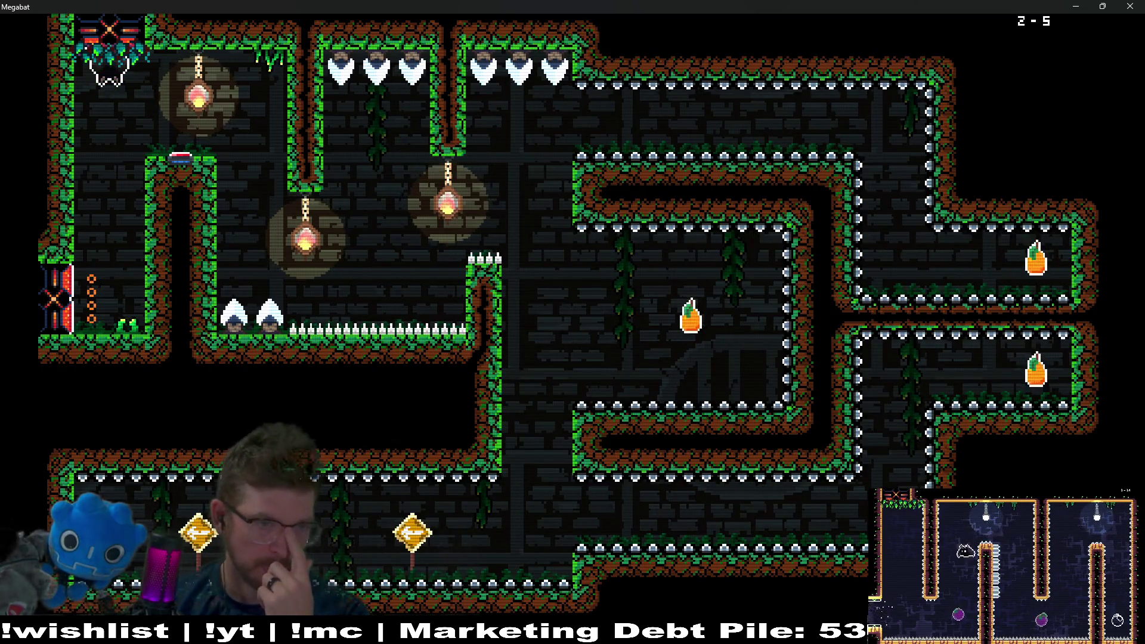
key("Escape")
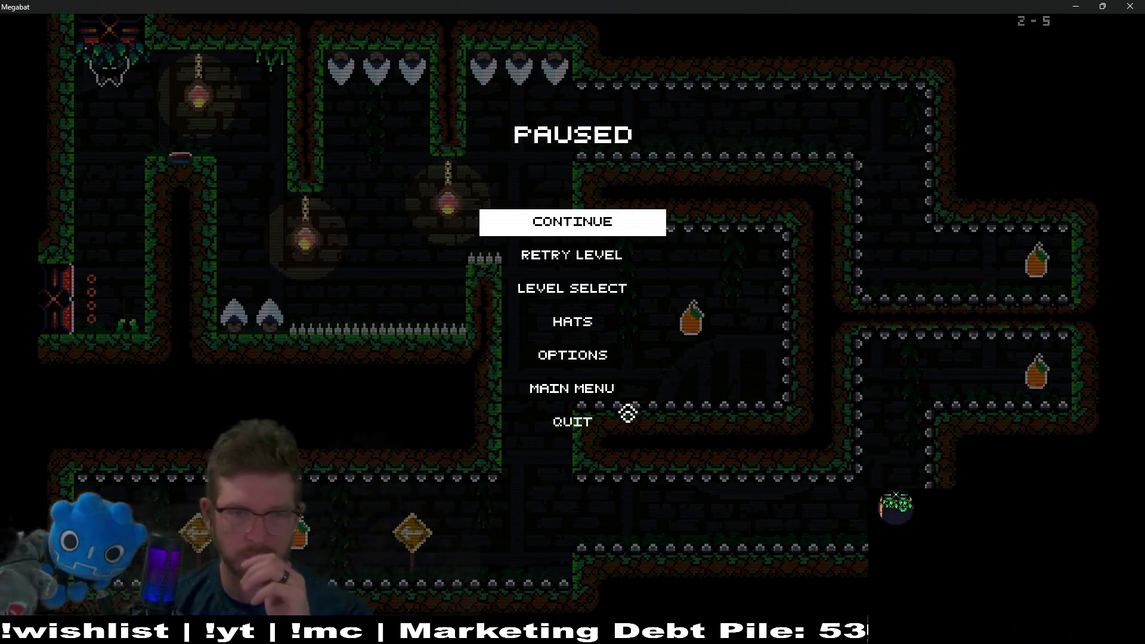
left_click(632, 292)
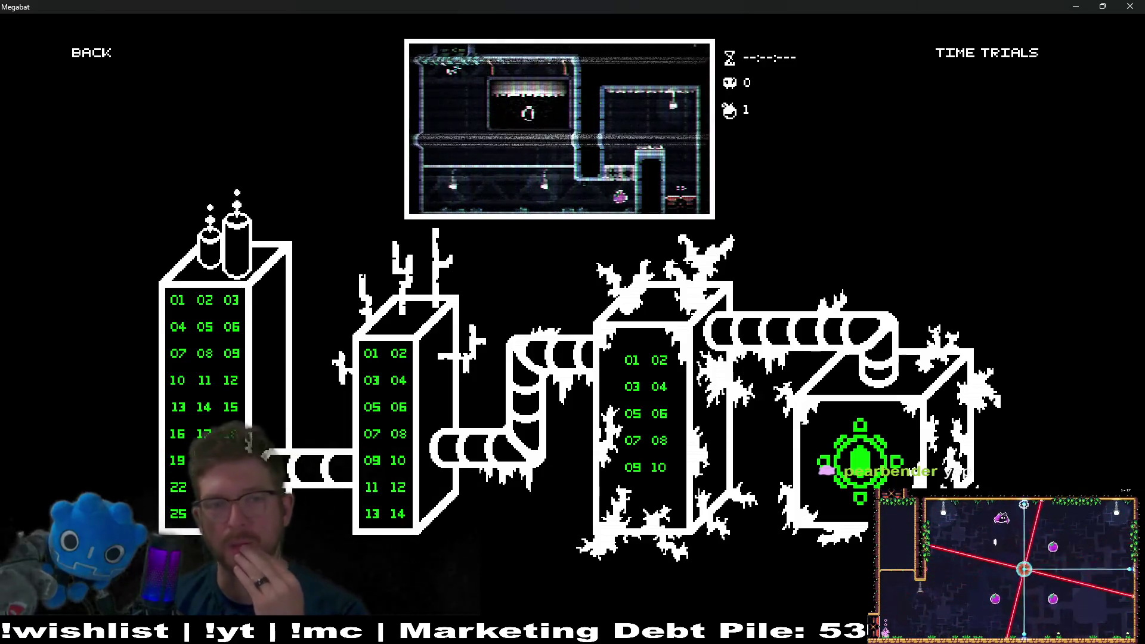
Step: Play level 0-20, return to the level-select map, and switch to the Aseprite tileset
left_click(205, 460)
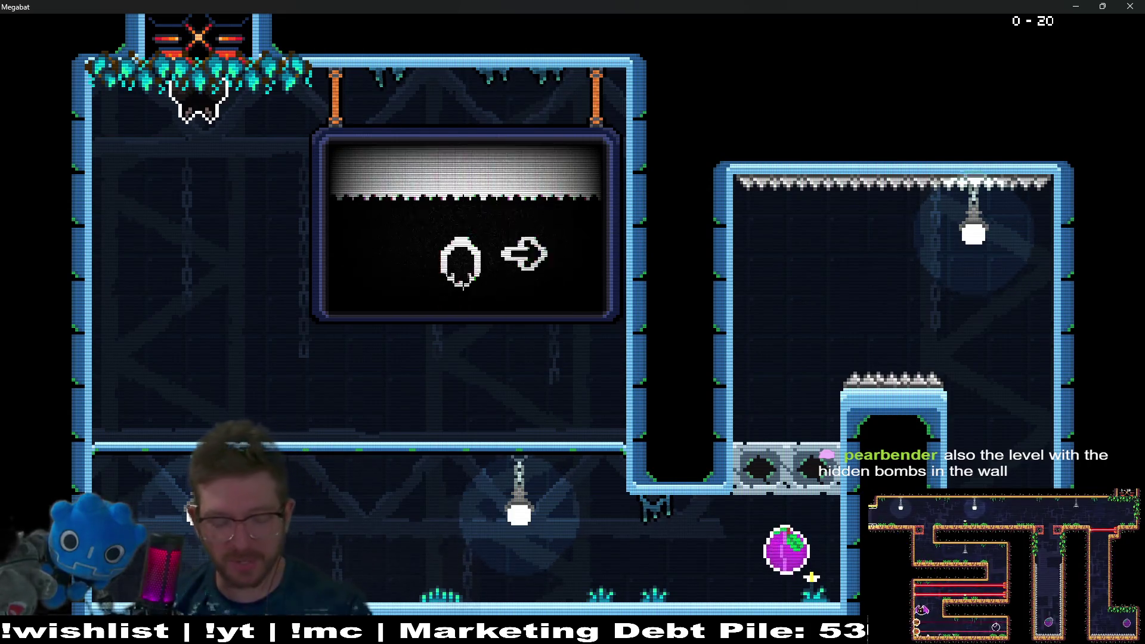
key("Escape")
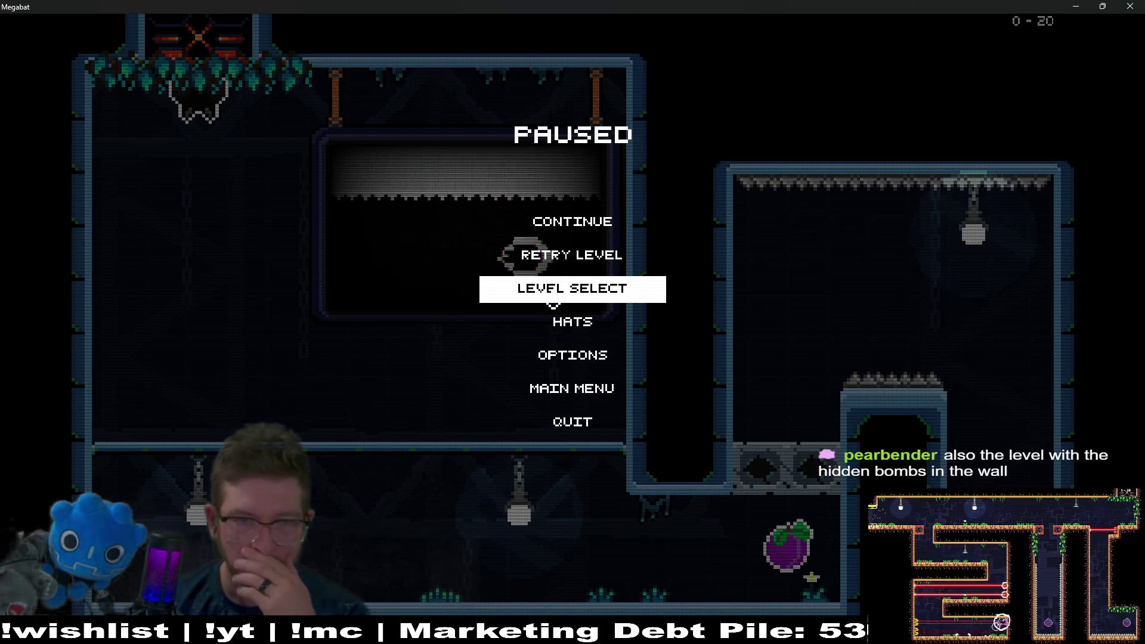
left_click(554, 301)
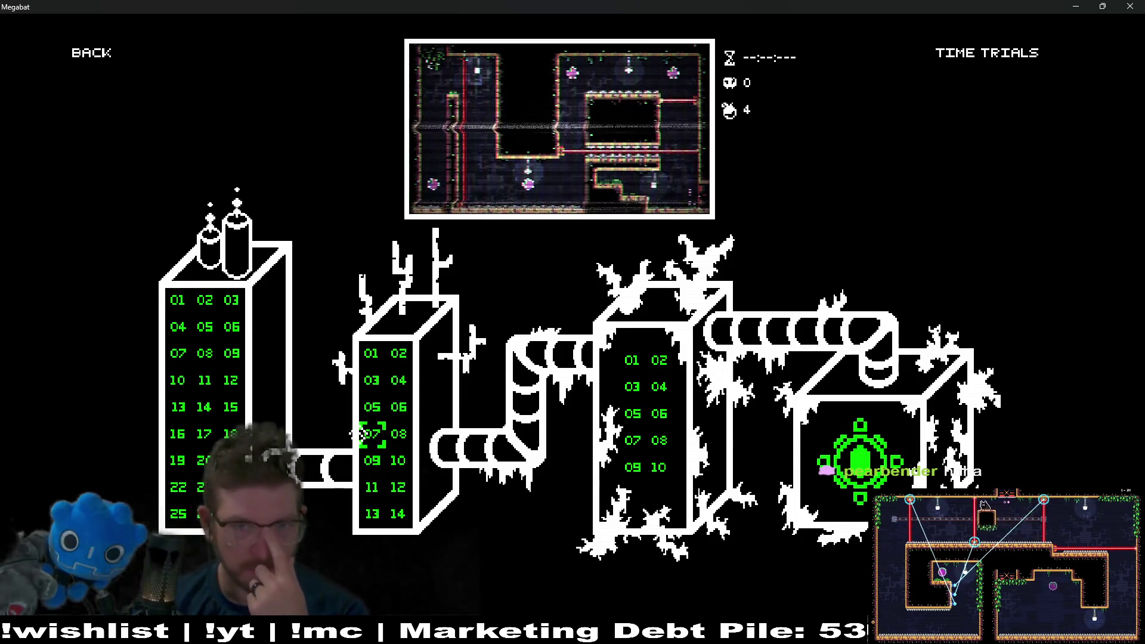
key("alt+Tab")
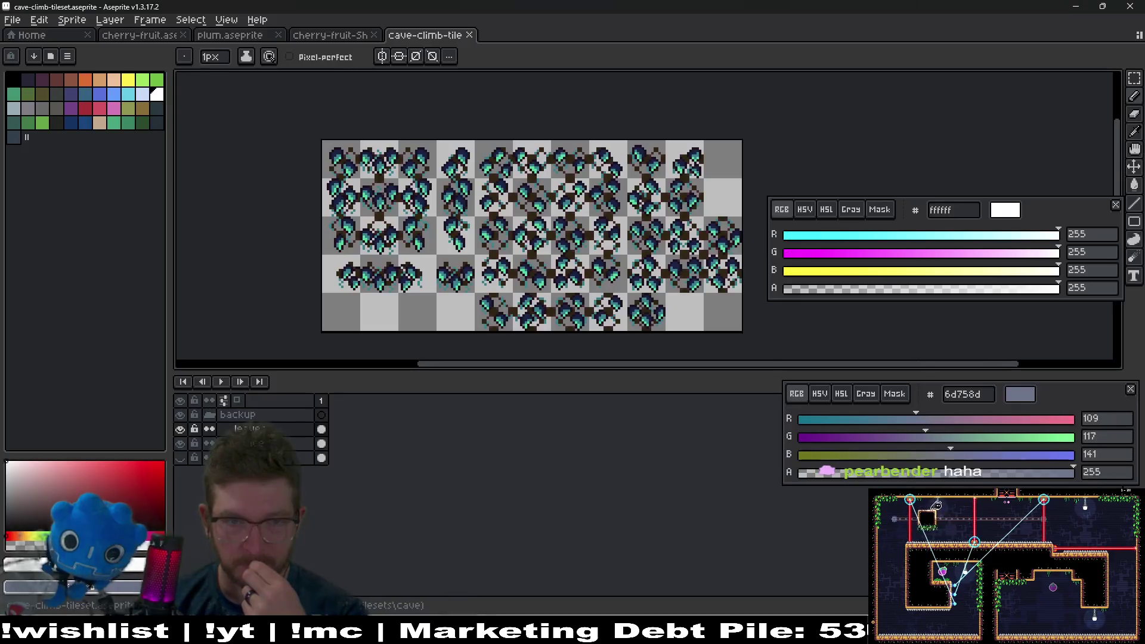
Step: Glance at Level_4_2 in Godot, then bring back the Megabat level-select screen
key("alt+Tab")
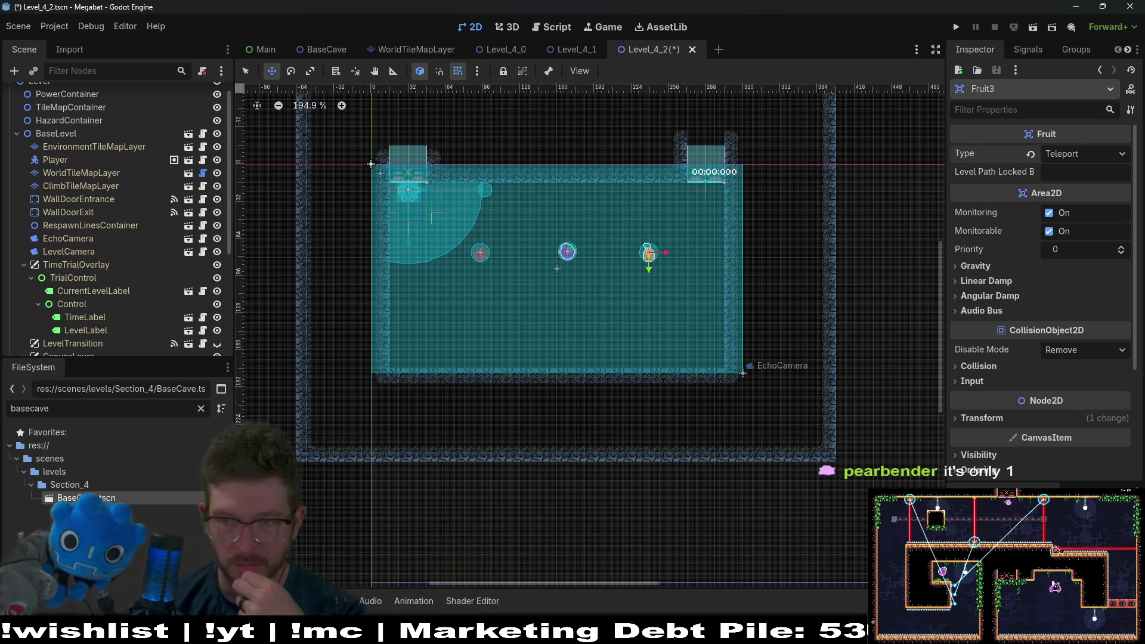
key("alt+Tab")
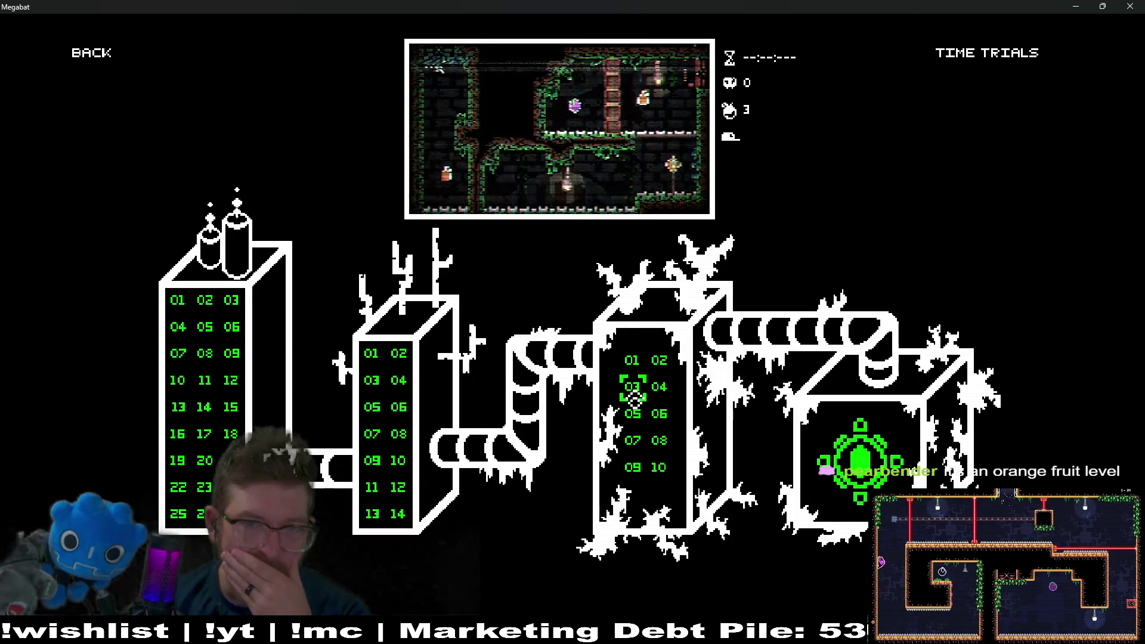
Step: Play level 2-3, landing on the left ledge and echoing to reveal walls, then stop with F8
left_click(634, 398)
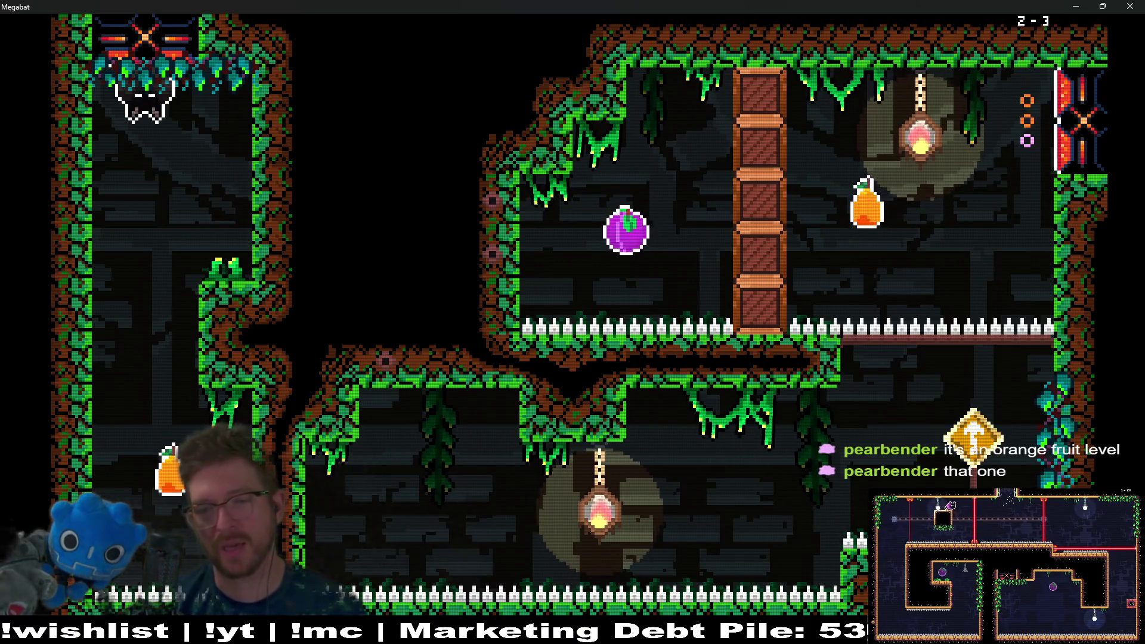
key("Right")
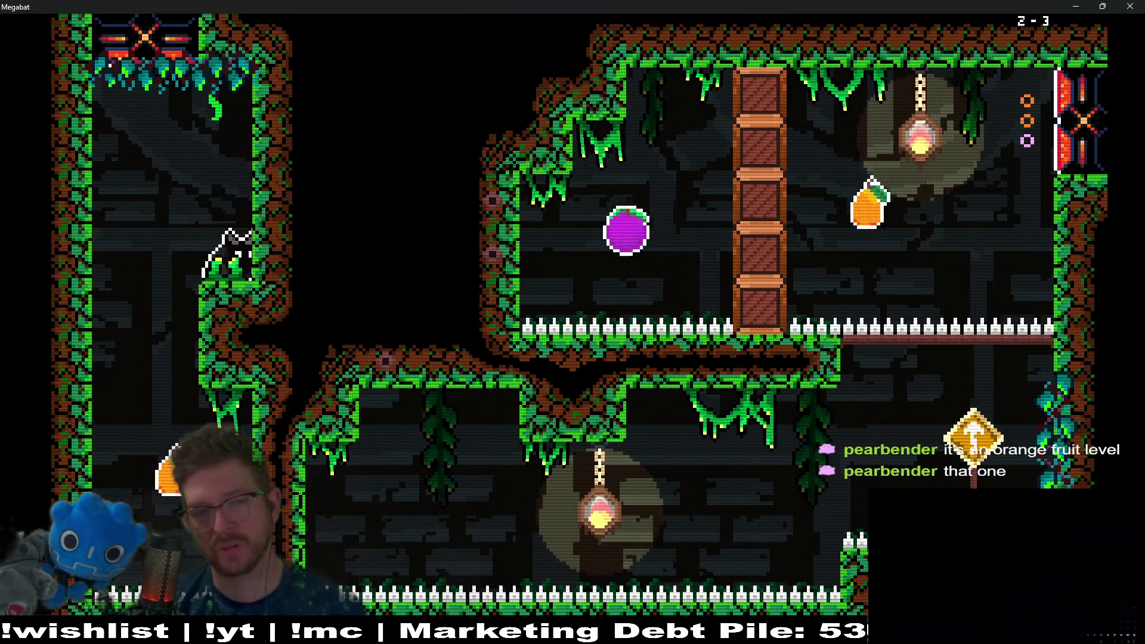
key("Left")
key("Right")
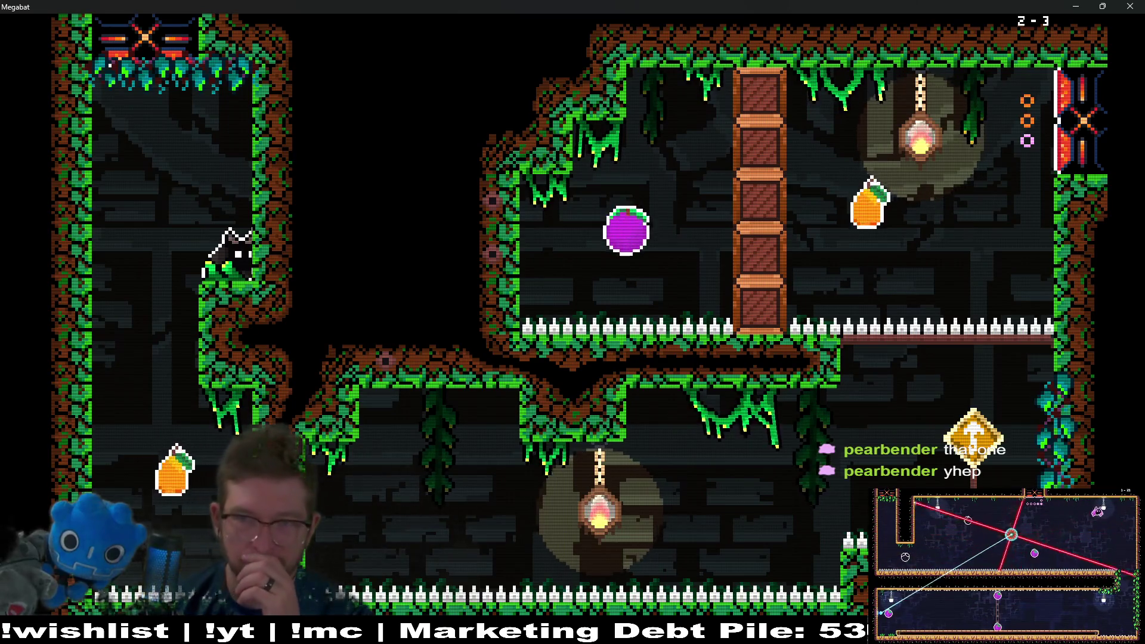
key("x")
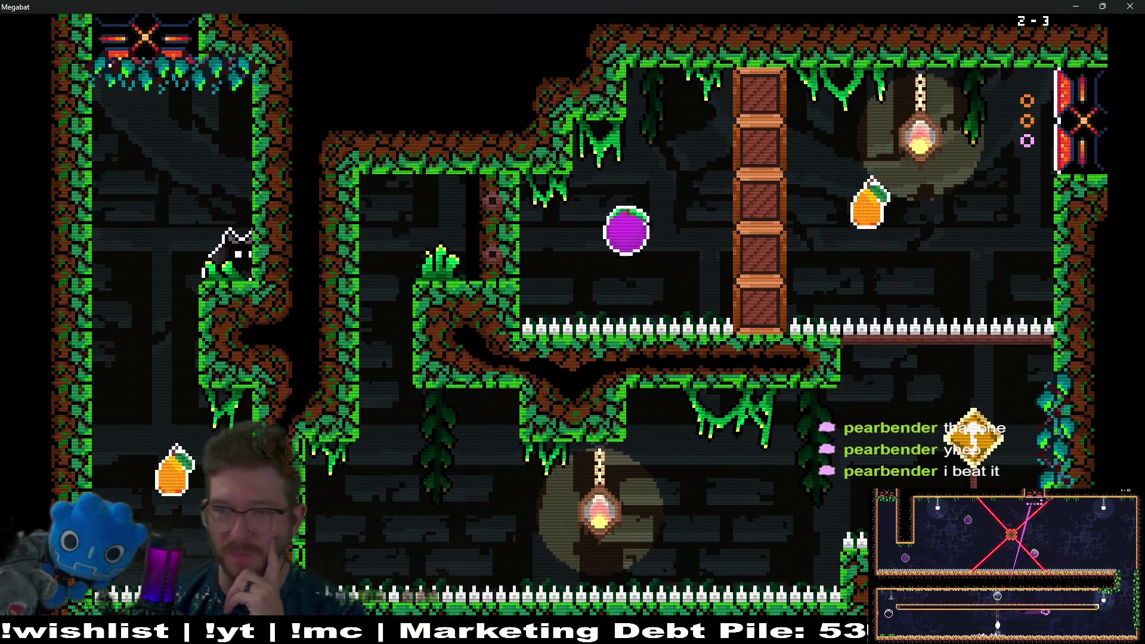
key("F8")
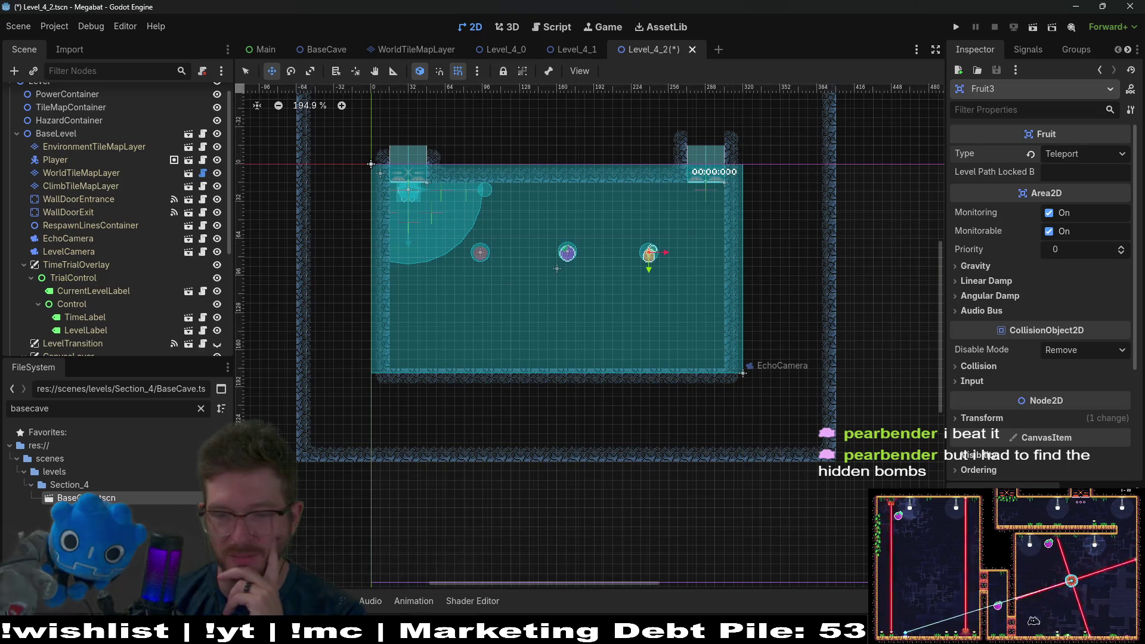
Step: Select the Megabat Demo in the Steam library and launch it with PLAY
key("alt+Tab")
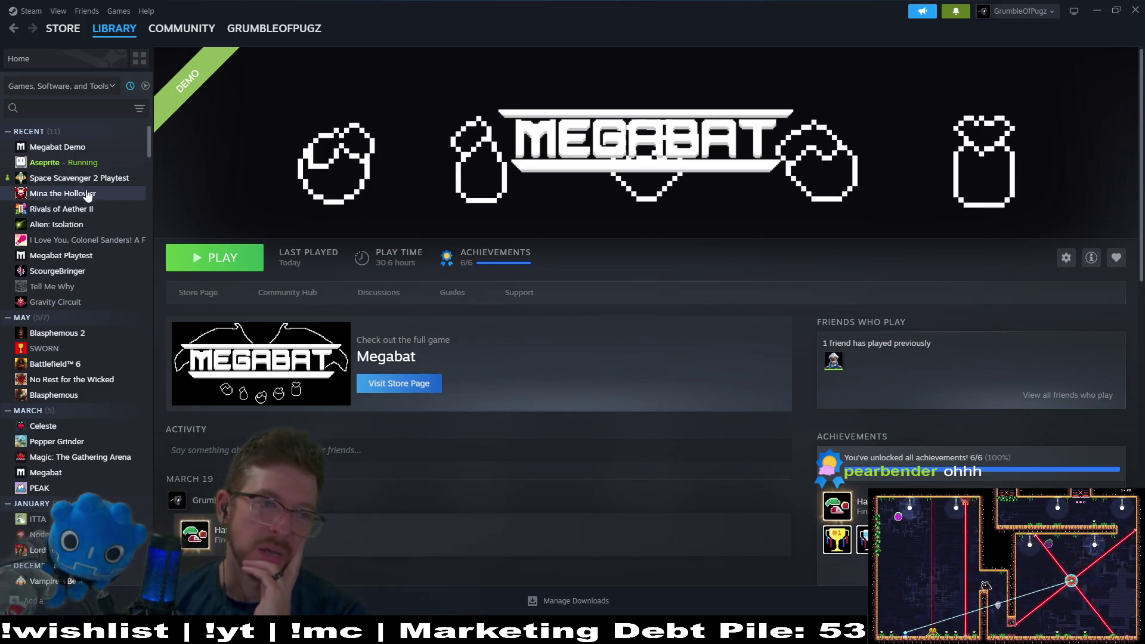
left_click(60, 147)
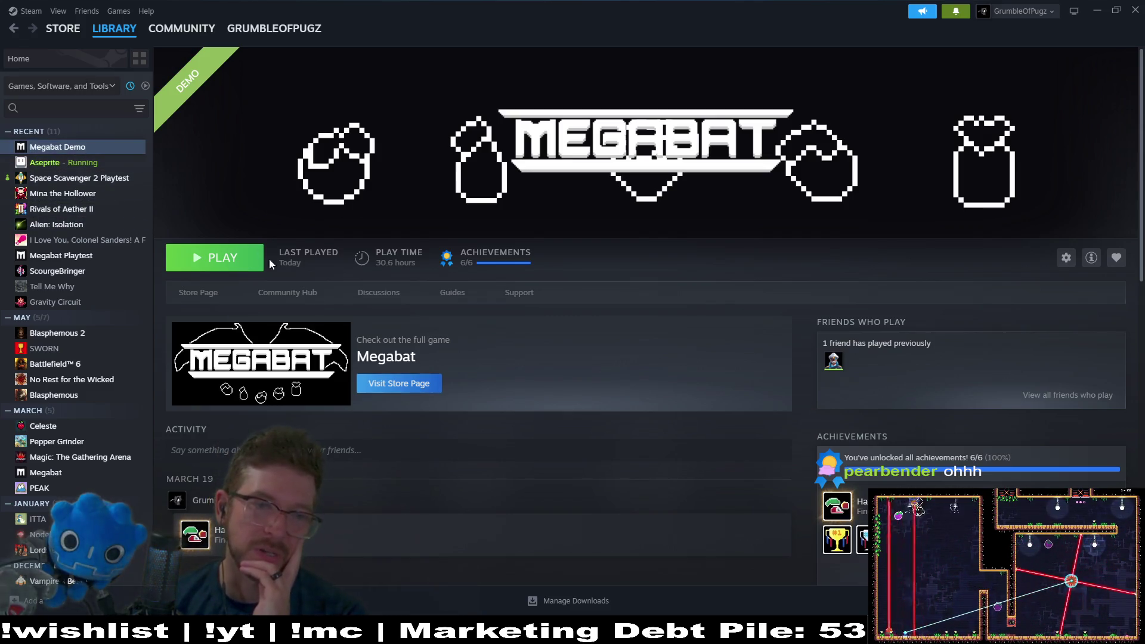
left_click(220, 260)
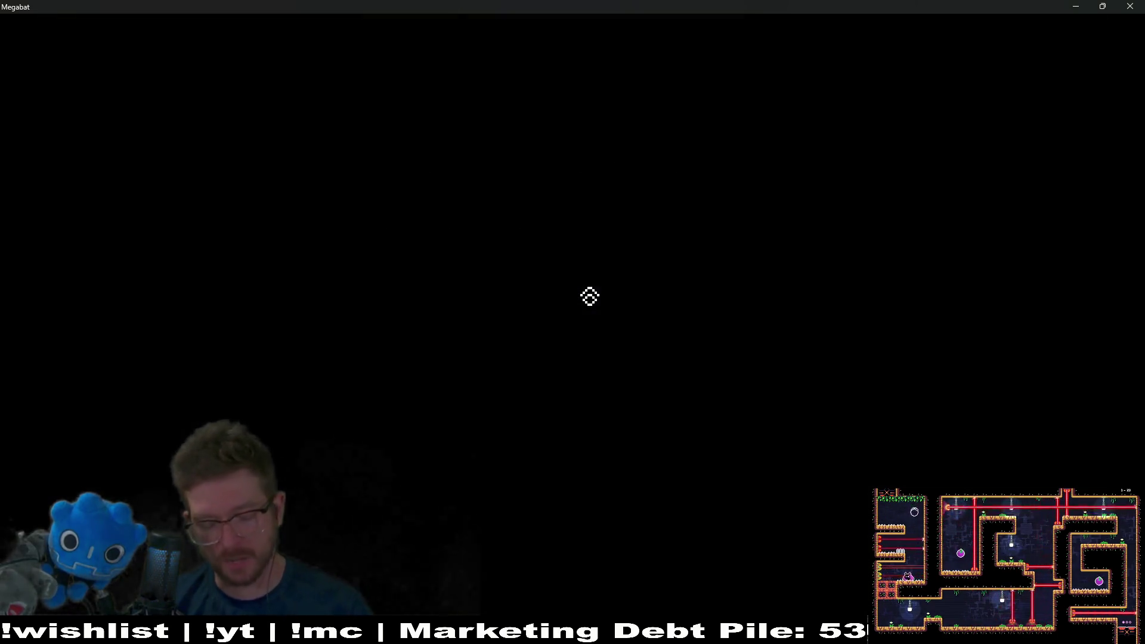
Step: Load the first profile and start level 03 of the second world
left_click(573, 308)
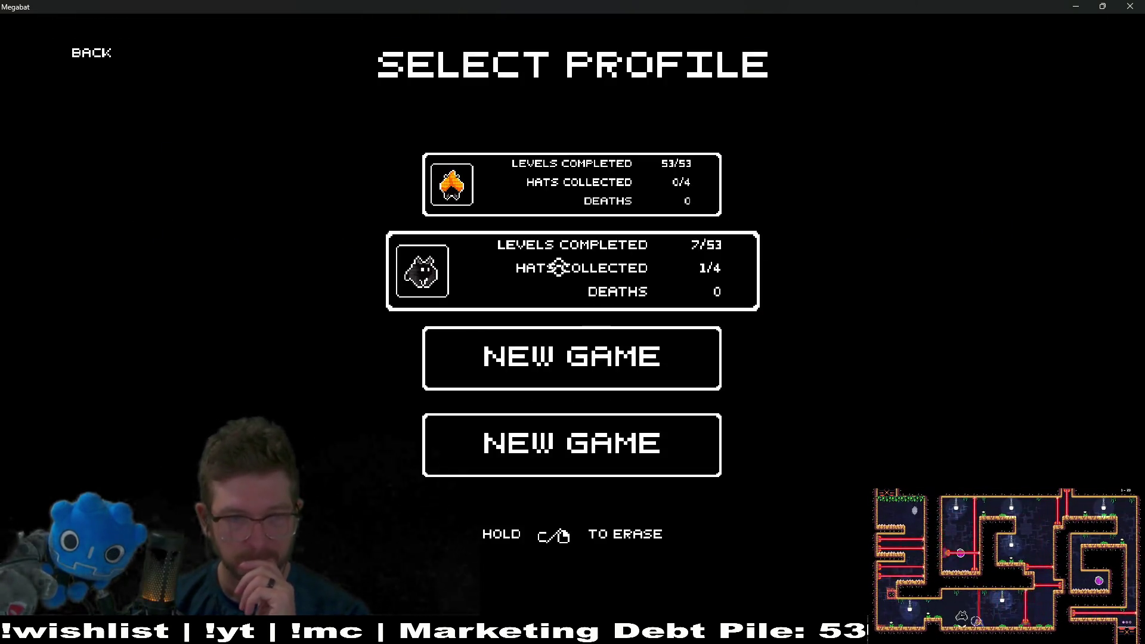
left_click(560, 185)
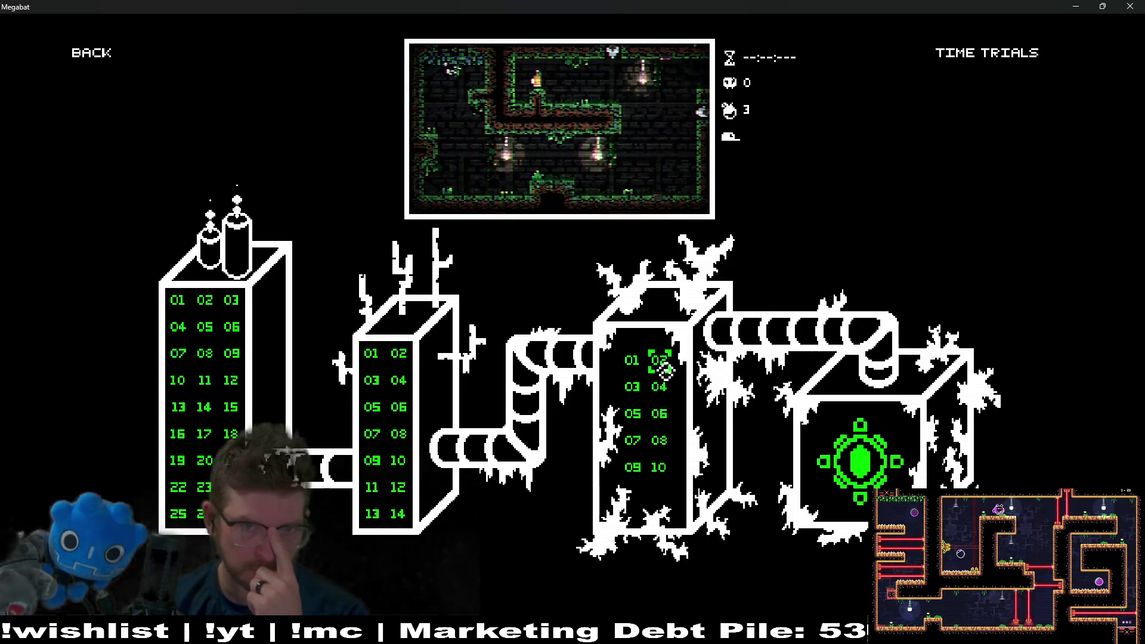
left_click(633, 399)
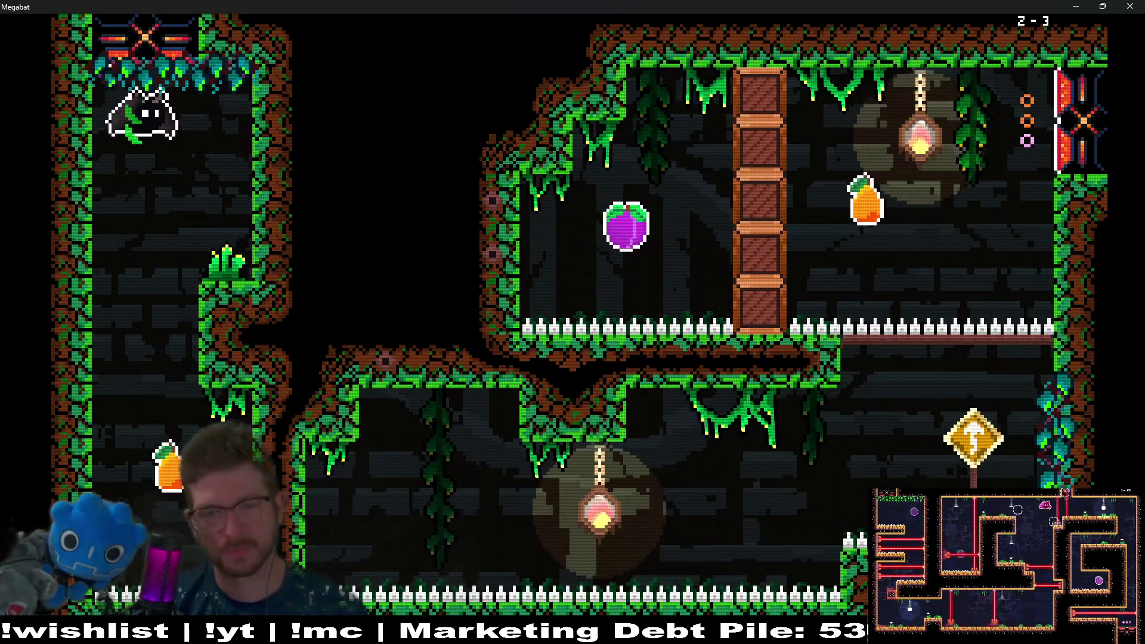
Step: Fly through level 2-3 collecting the orange and plum, then pause and quit the game
key("Right")
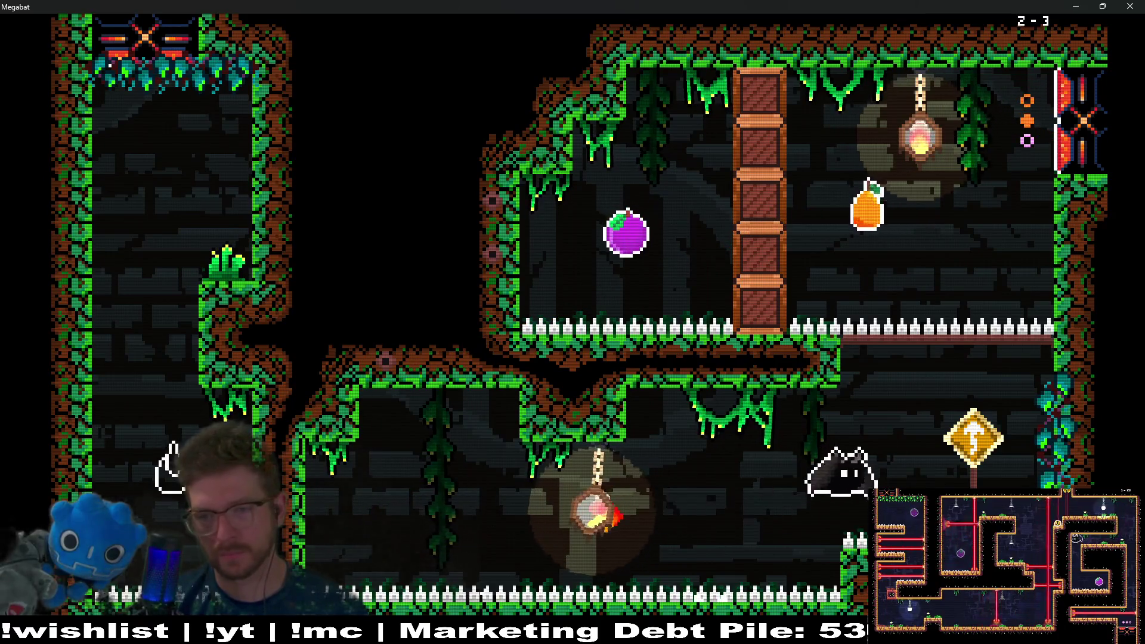
key("Up")
key("Up")
key("Left")
key("Right")
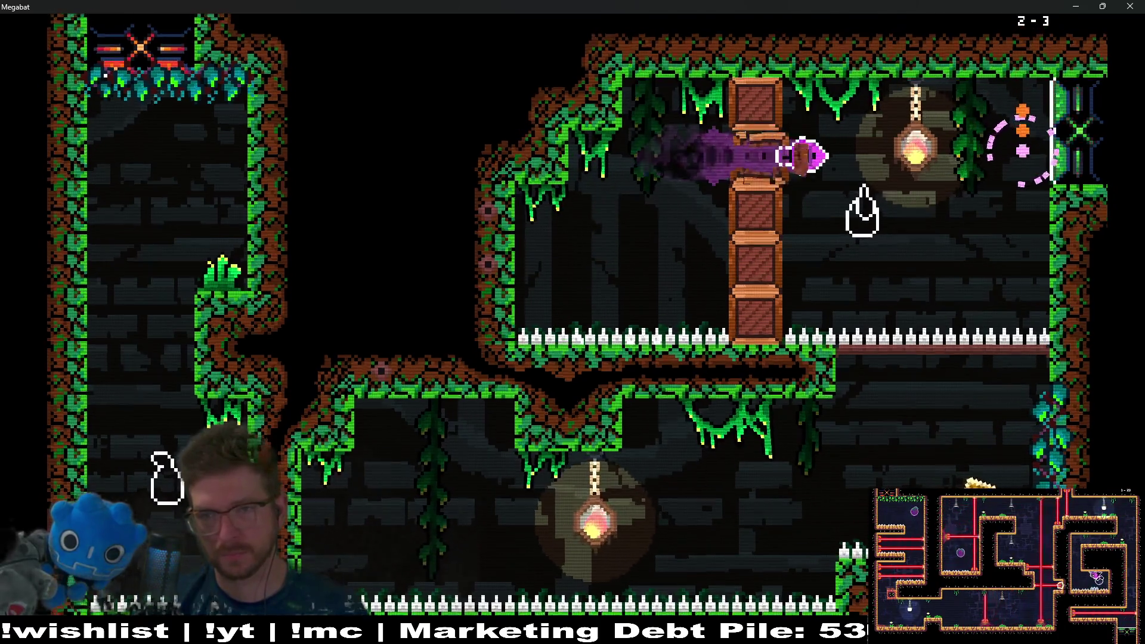
key("Right")
key("Up")
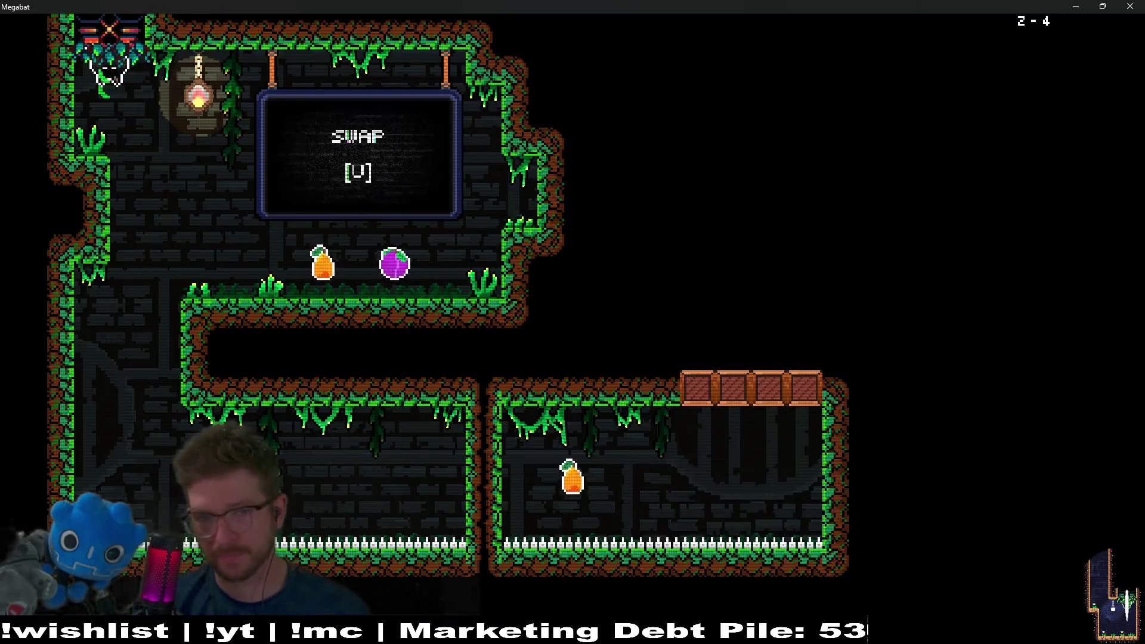
key("Escape")
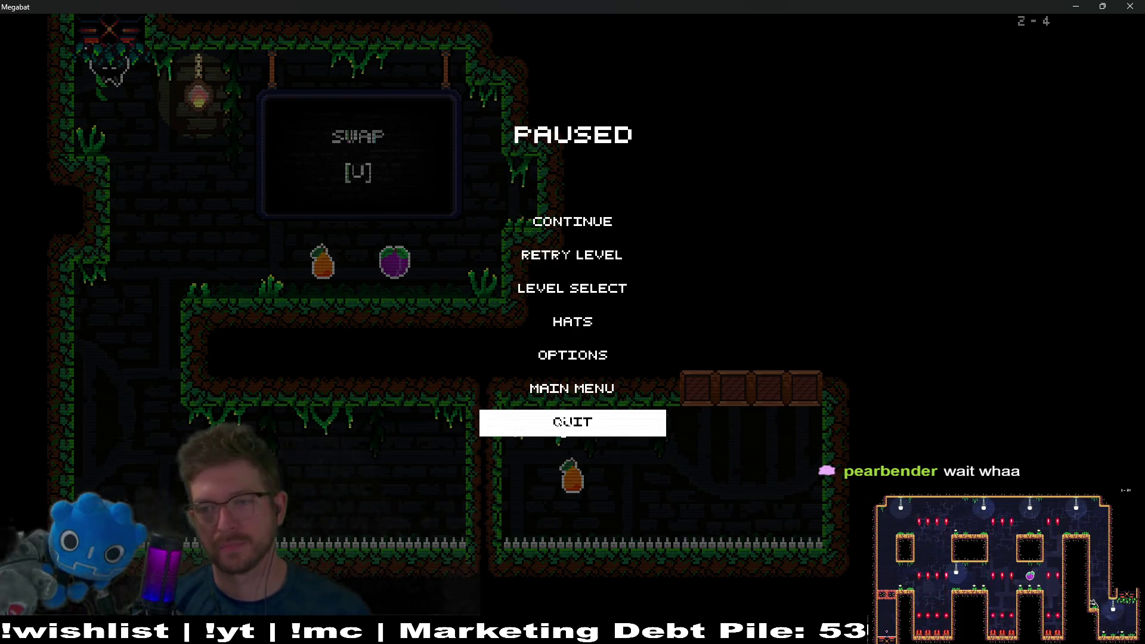
left_click(569, 423)
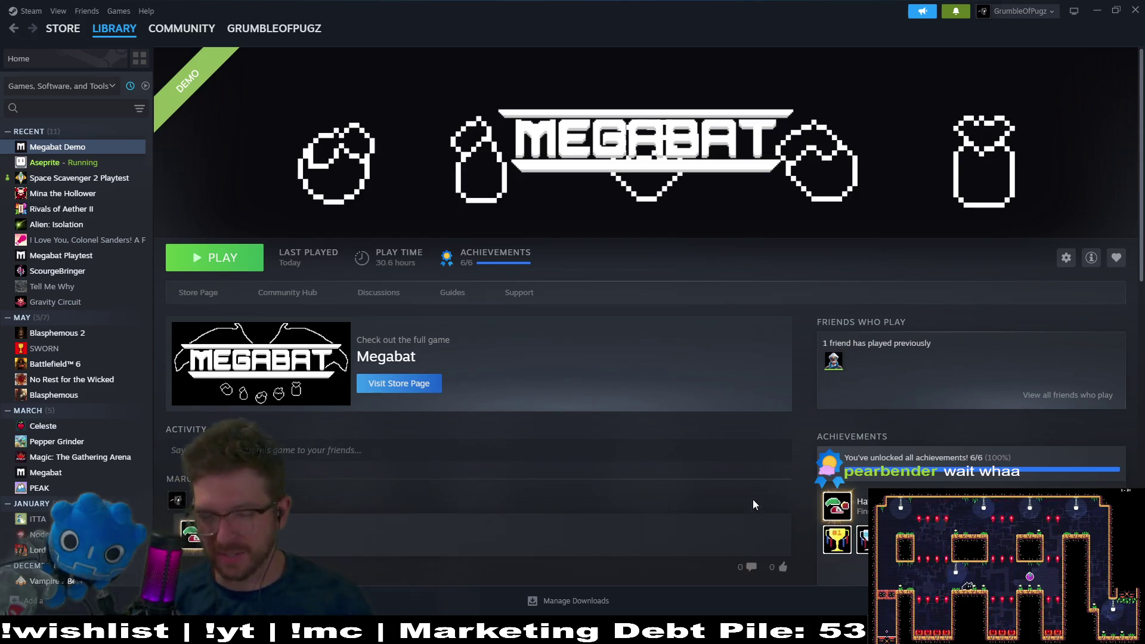
Step: Run the Level_4_2 project in debug mode and load the first profile's save
mouse_move(830, 633)
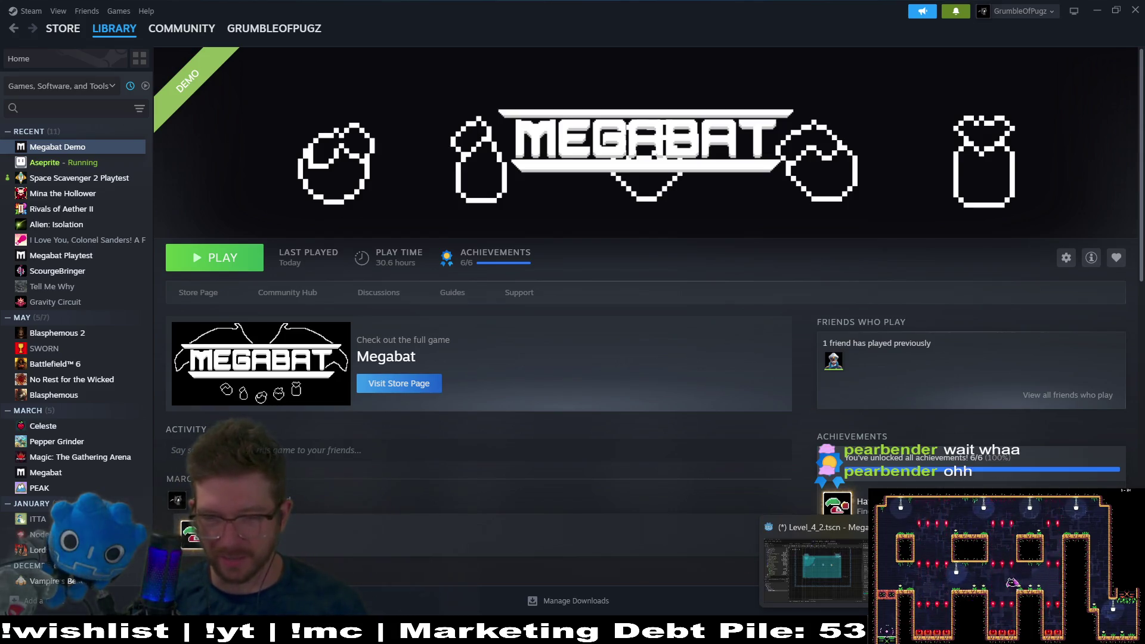
left_click(816, 563)
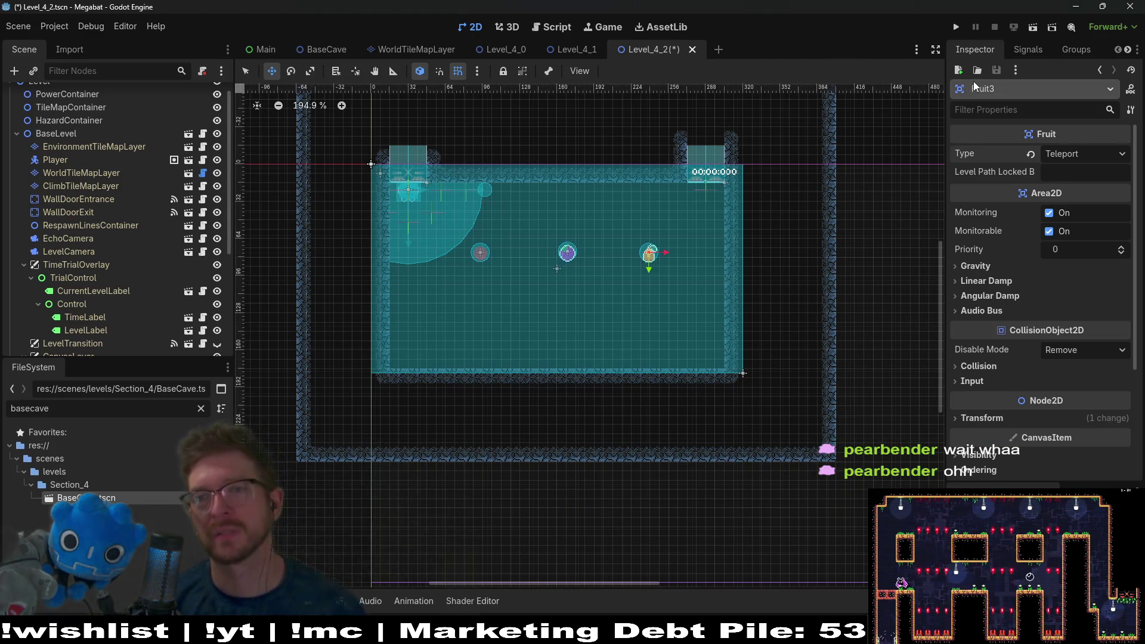
left_click(958, 27)
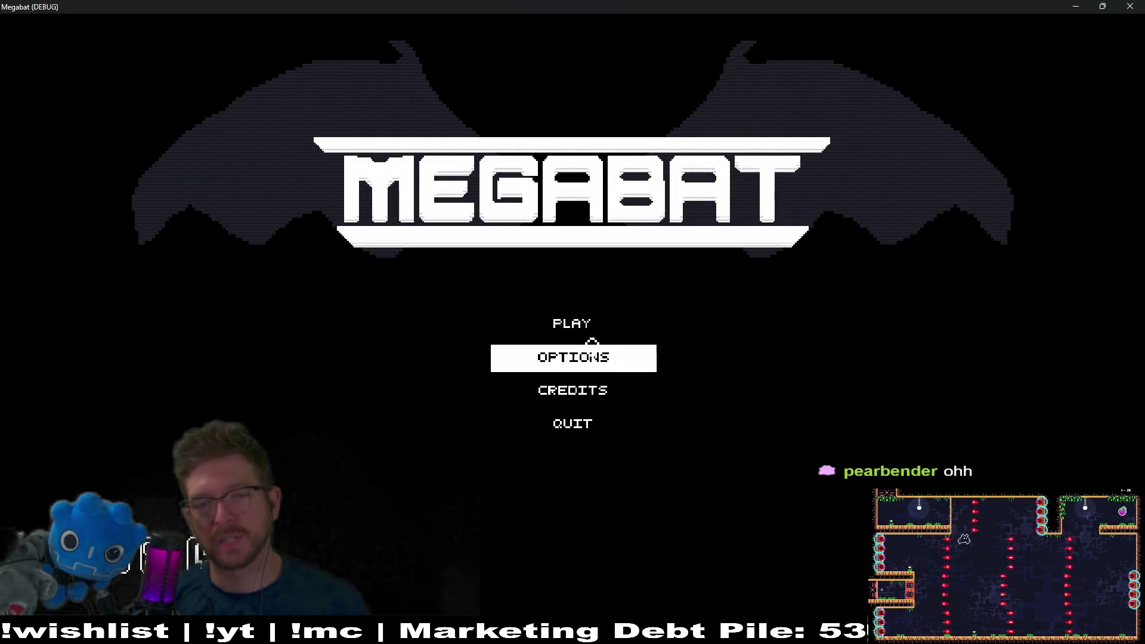
left_click(593, 333)
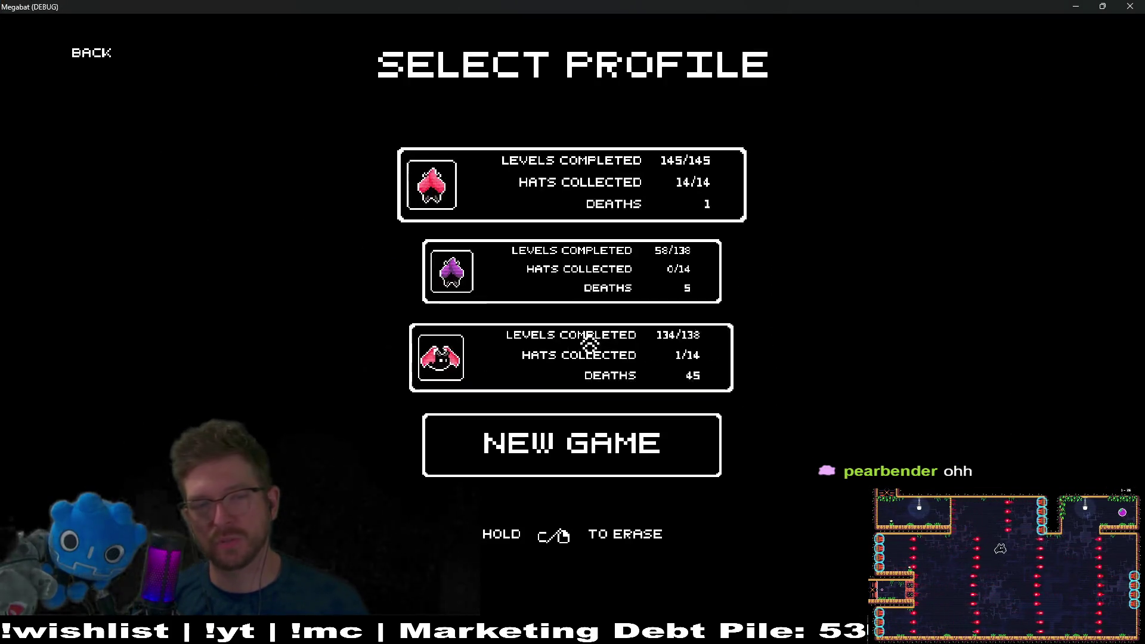
left_click(537, 179)
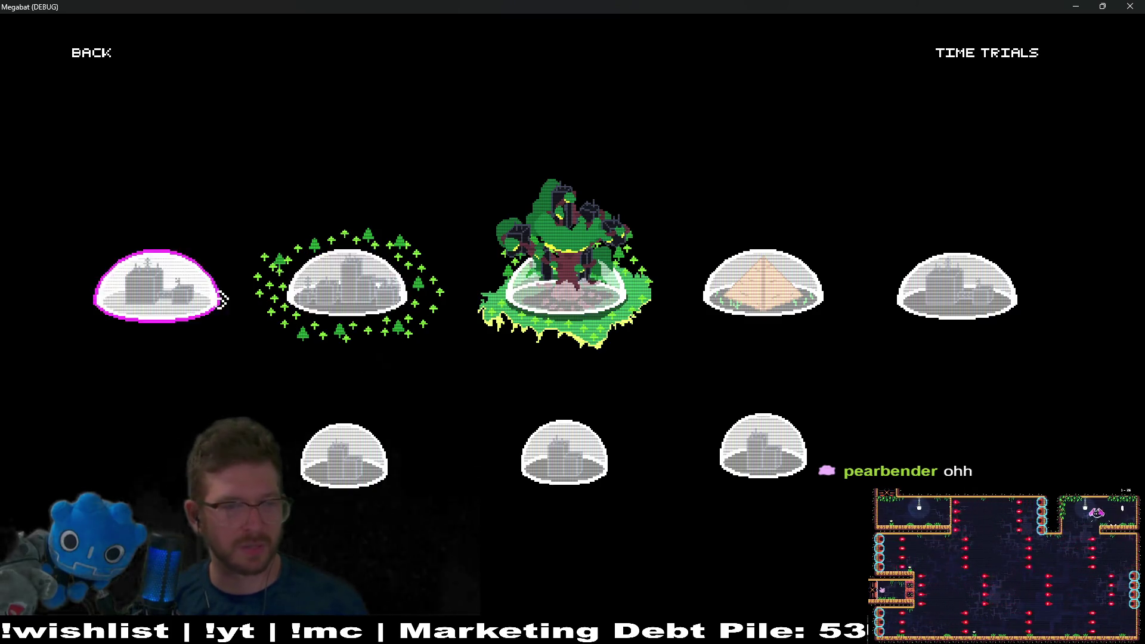
Step: Browse several worlds' level grids, ending on the forest world's grid
left_click(385, 302)
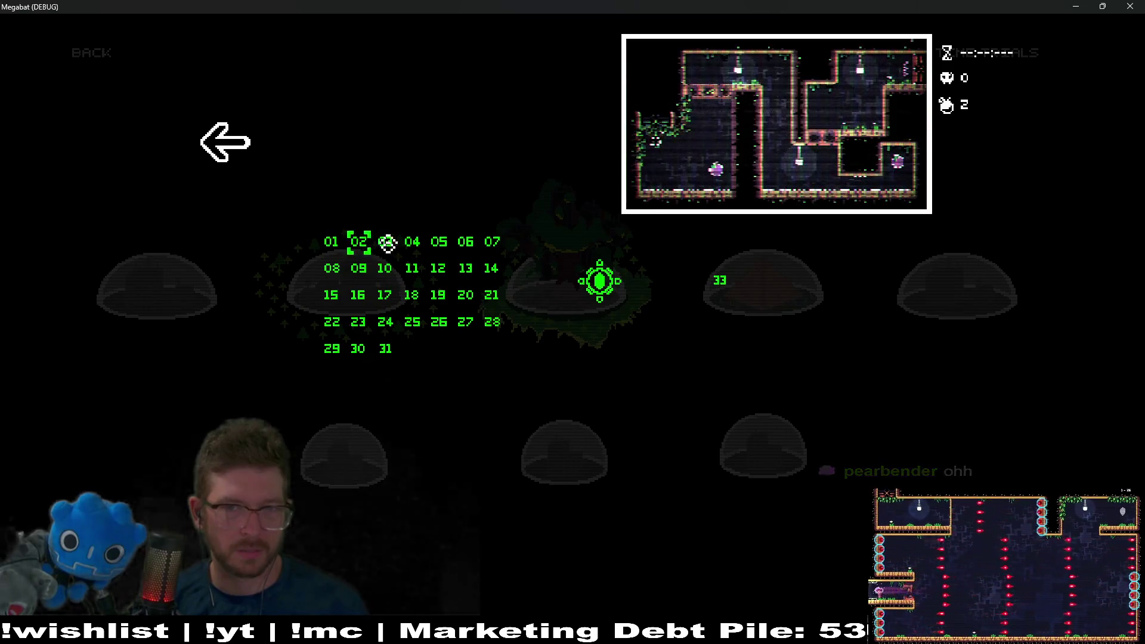
left_click(226, 146)
left_click(346, 298)
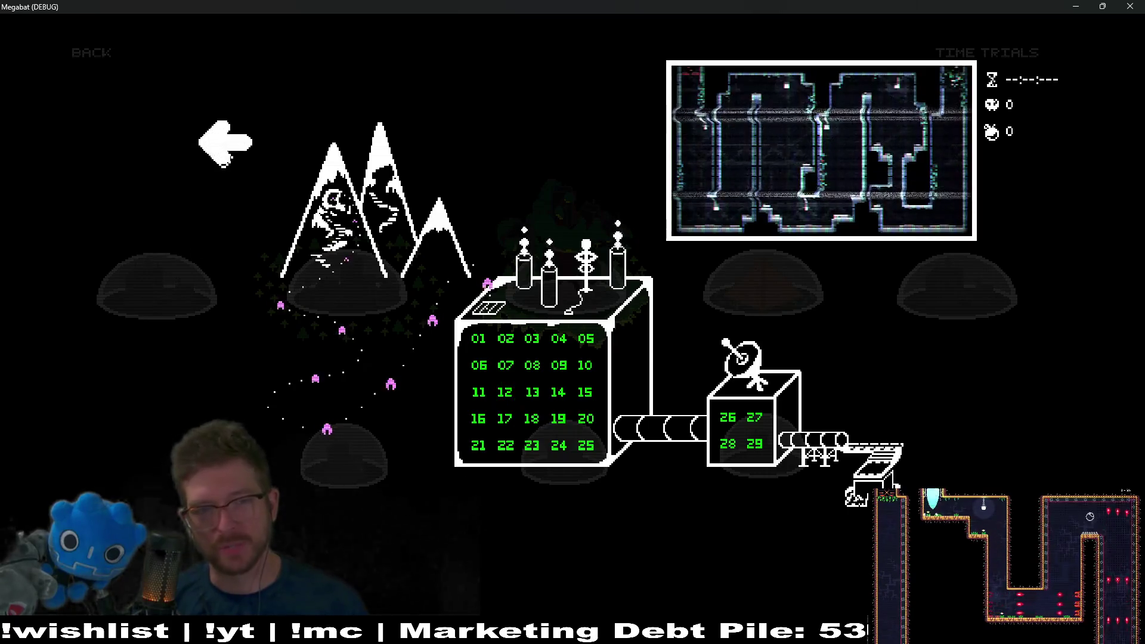
left_click(225, 142)
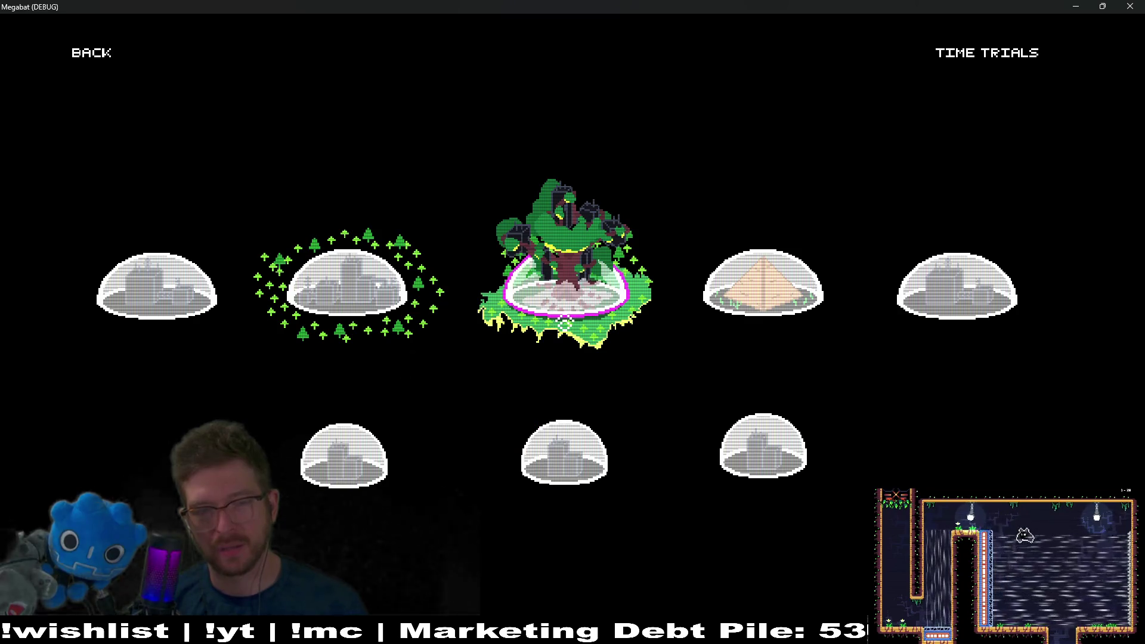
left_click(348, 316)
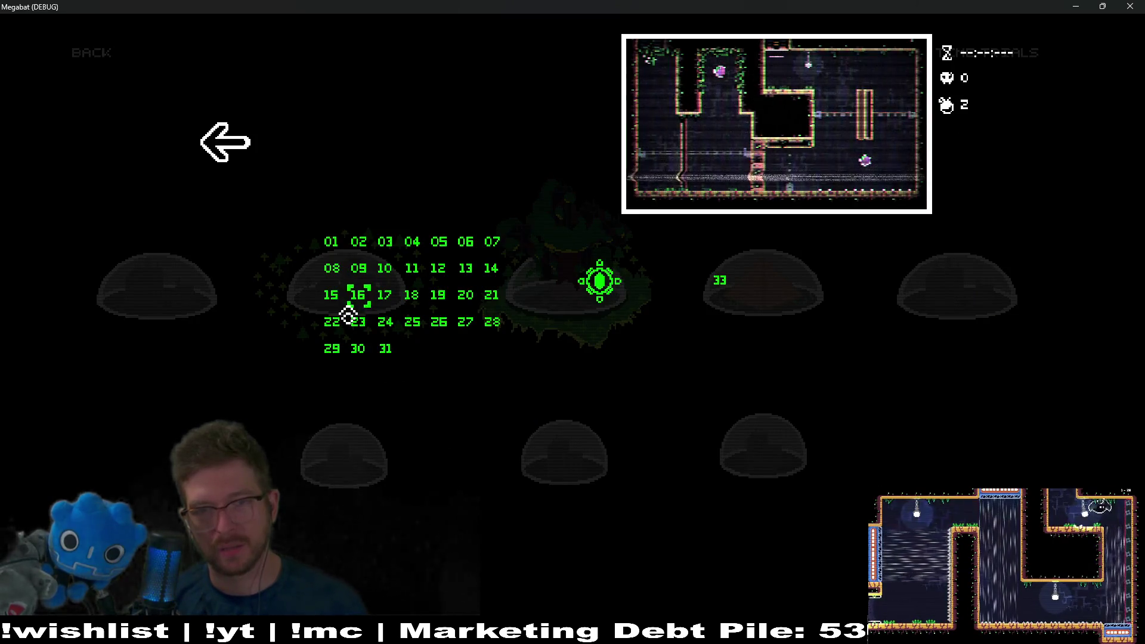
Step: Preview forest levels 08, 07, 10, 15, 16, 27, 26, 22 and 30 in the grid
key("Down")
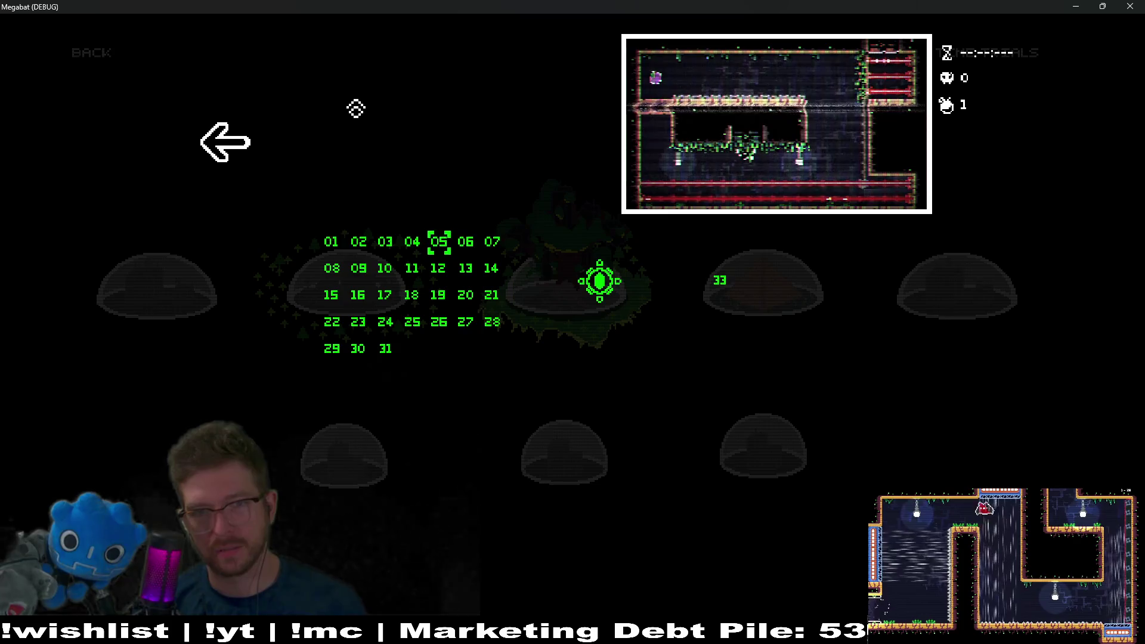
key("Right")
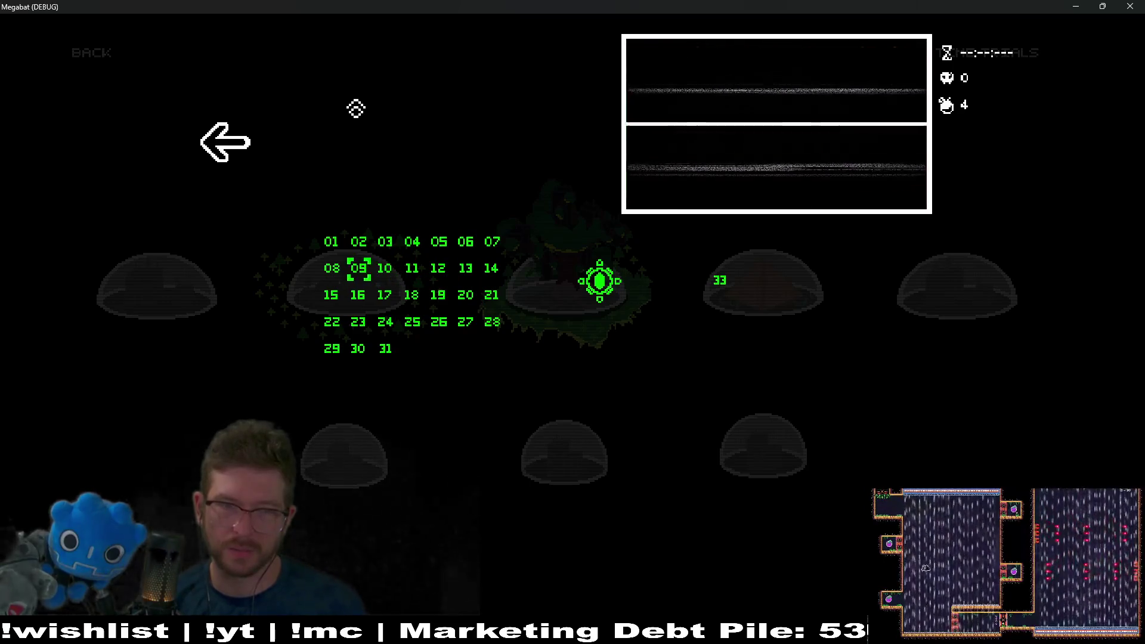
key("Right")
key("Left")
key("Left")
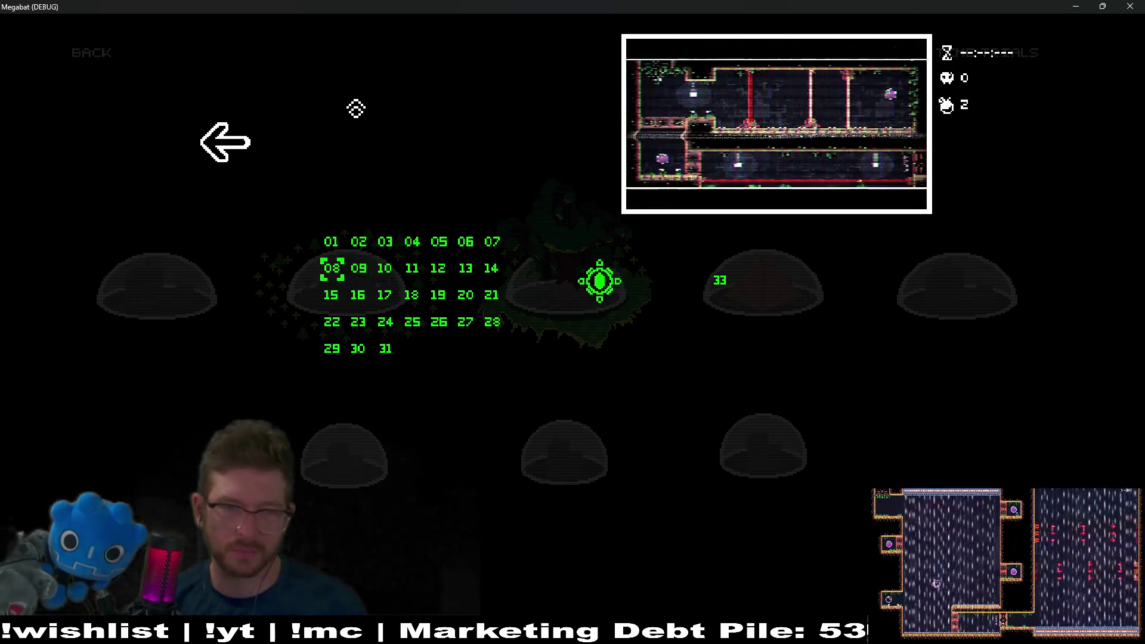
key("Down")
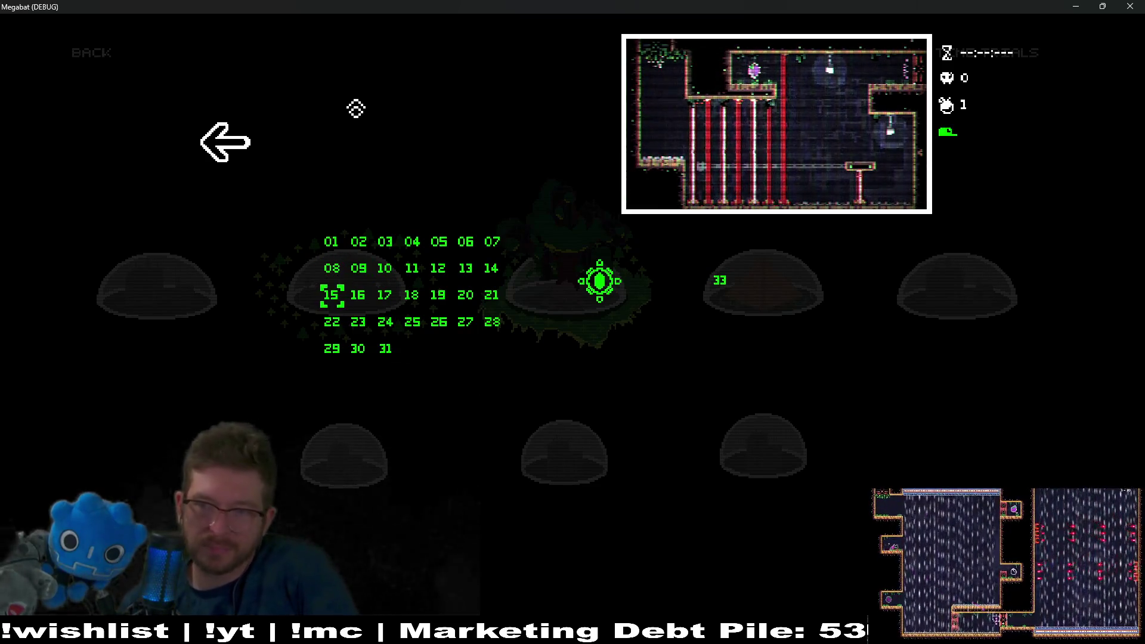
key("Right")
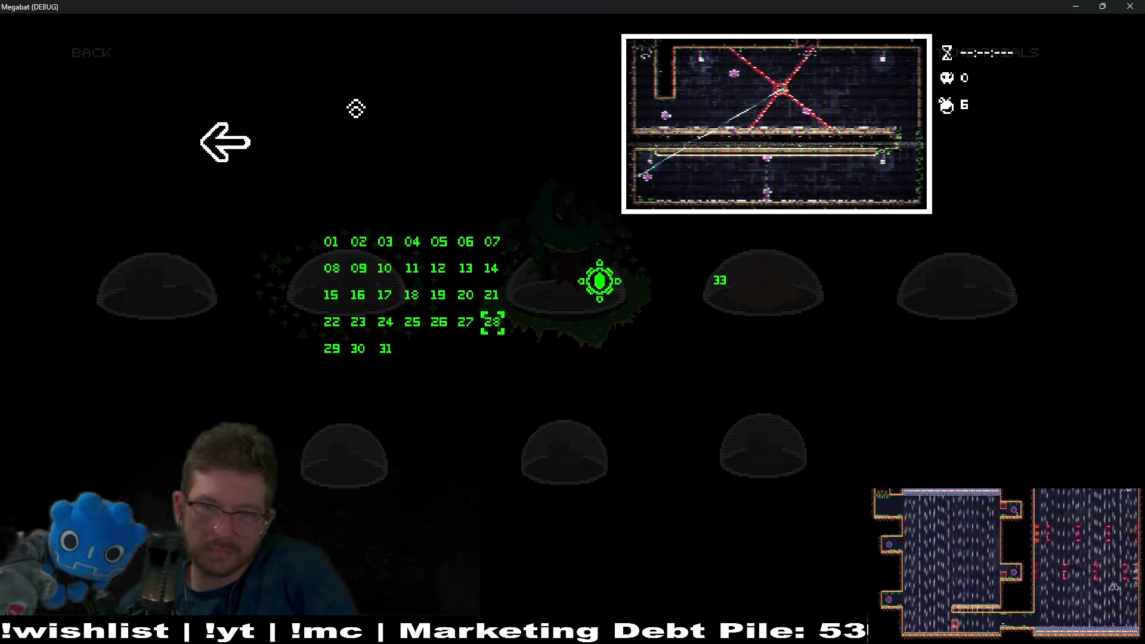
key("Left")
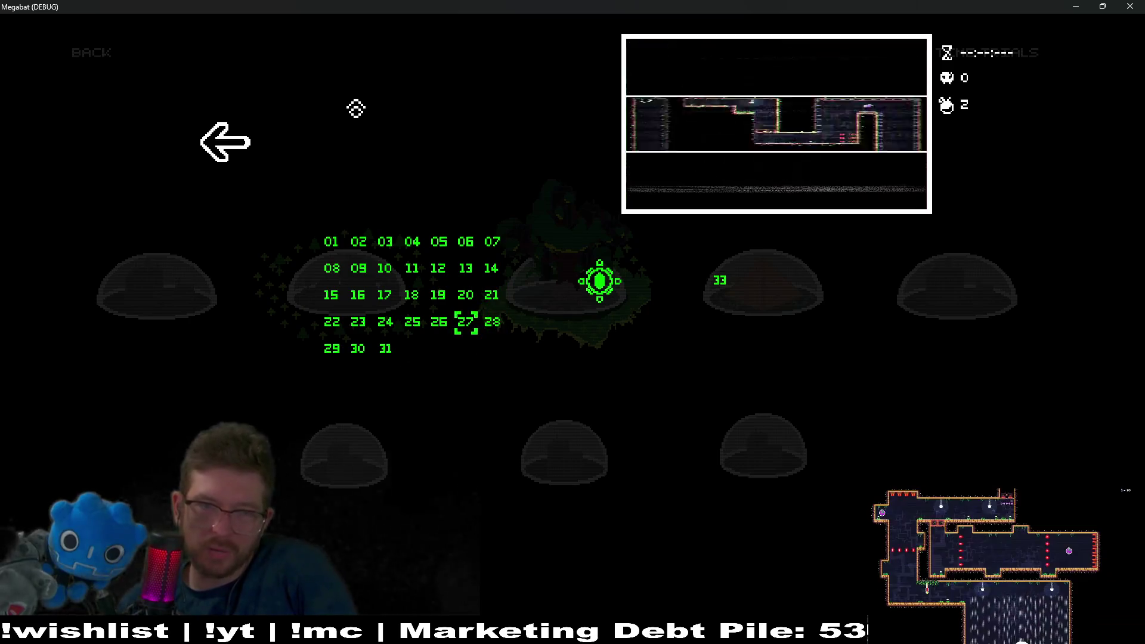
key("Left")
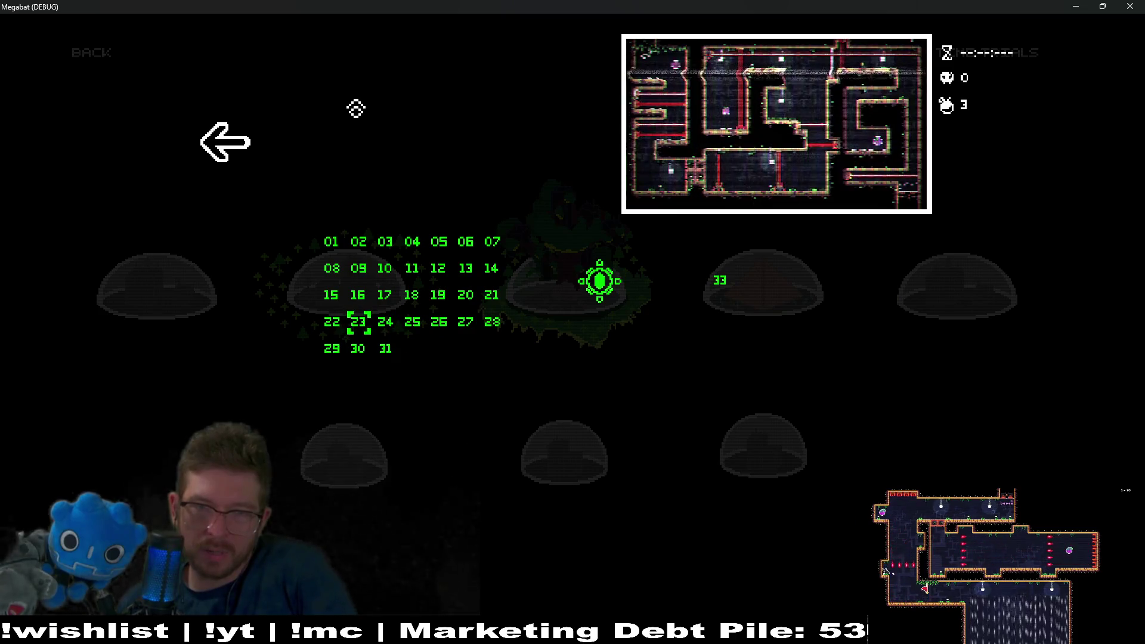
key("Left")
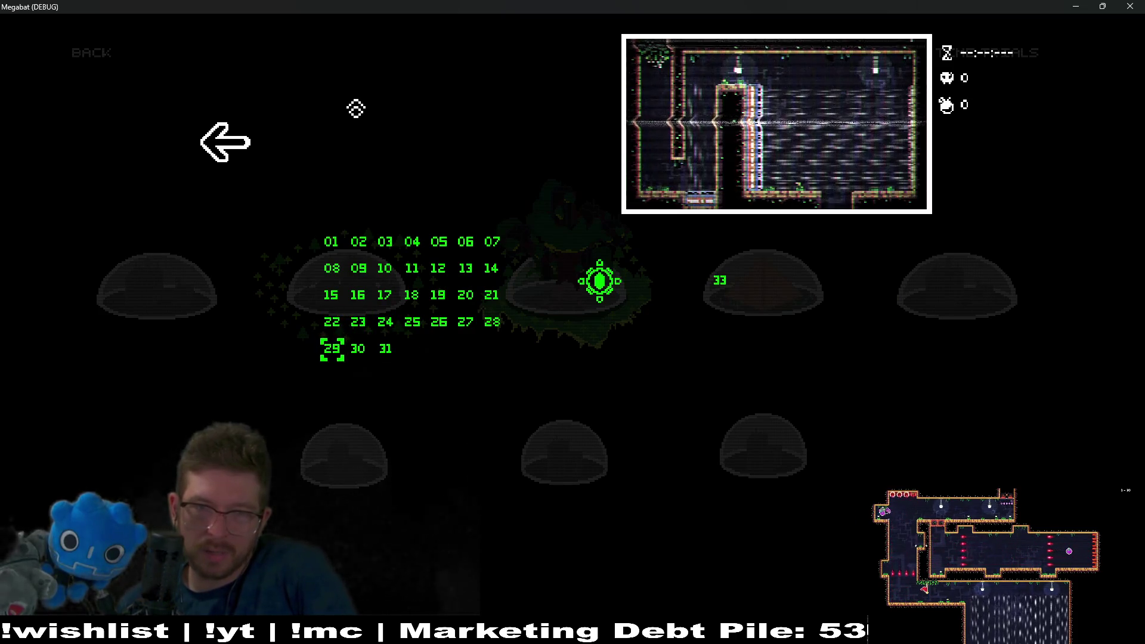
key("Right")
key("Right")
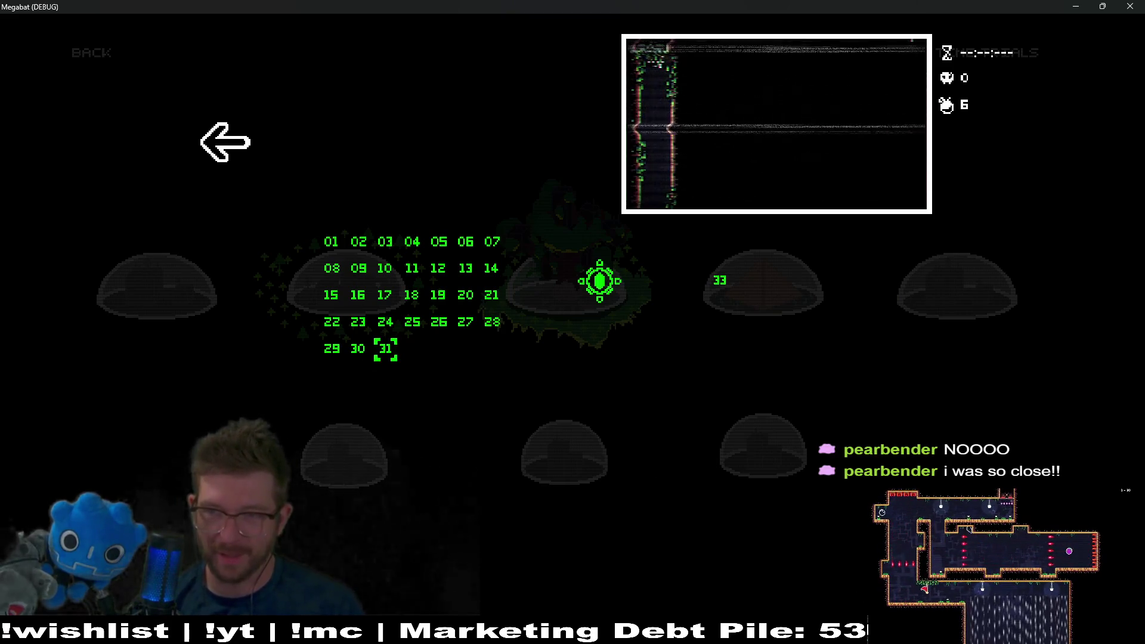
mouse_move(835, 633)
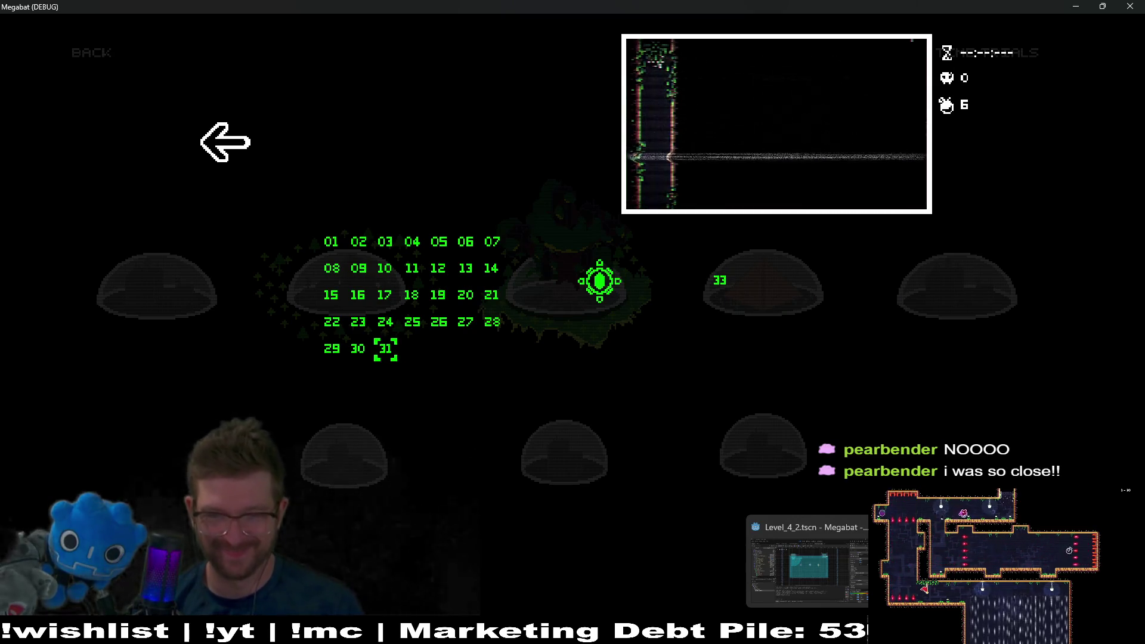
Step: Show the Megabat Demo Steam page, flip to the game and back, then go to Obsidian's Polish Board
mouse_move(679, 633)
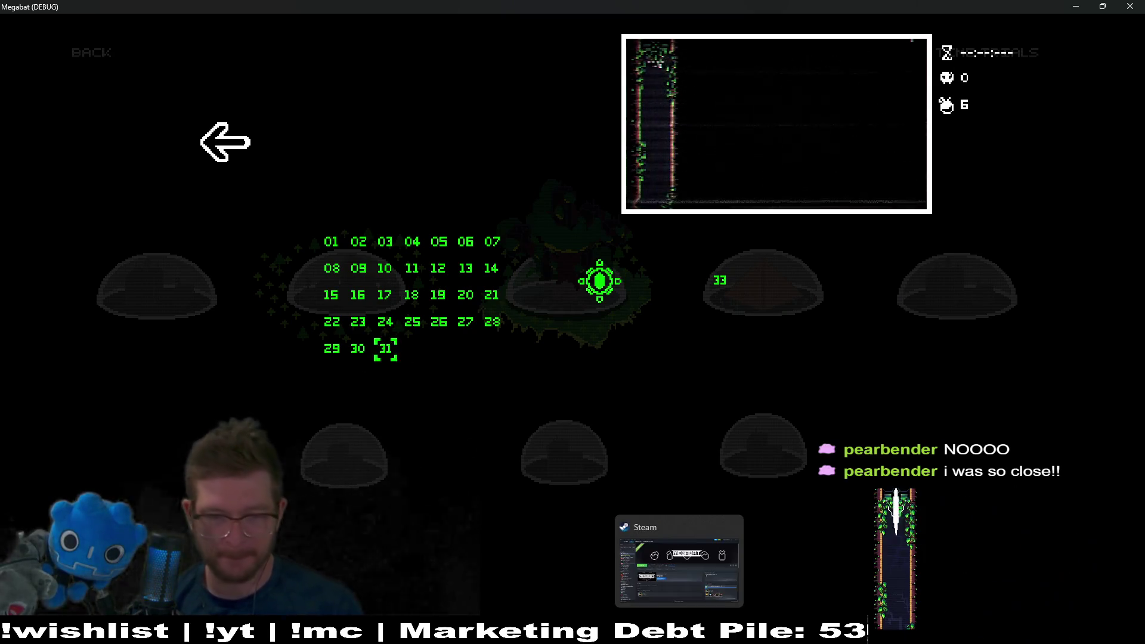
left_click(680, 560)
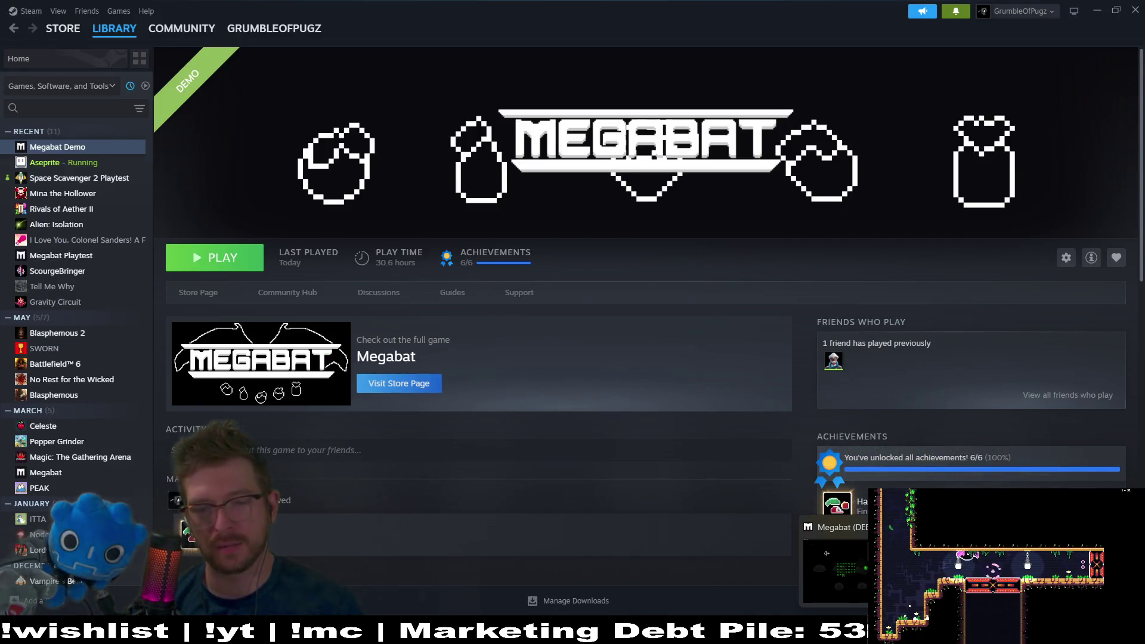
key("alt+Tab")
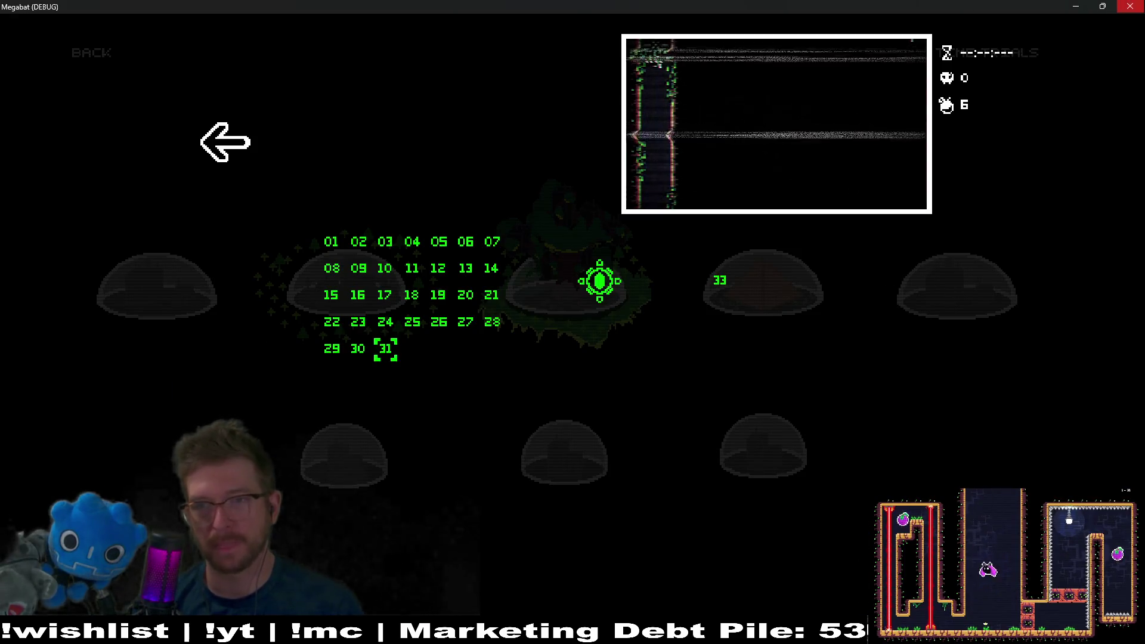
key("alt+Tab")
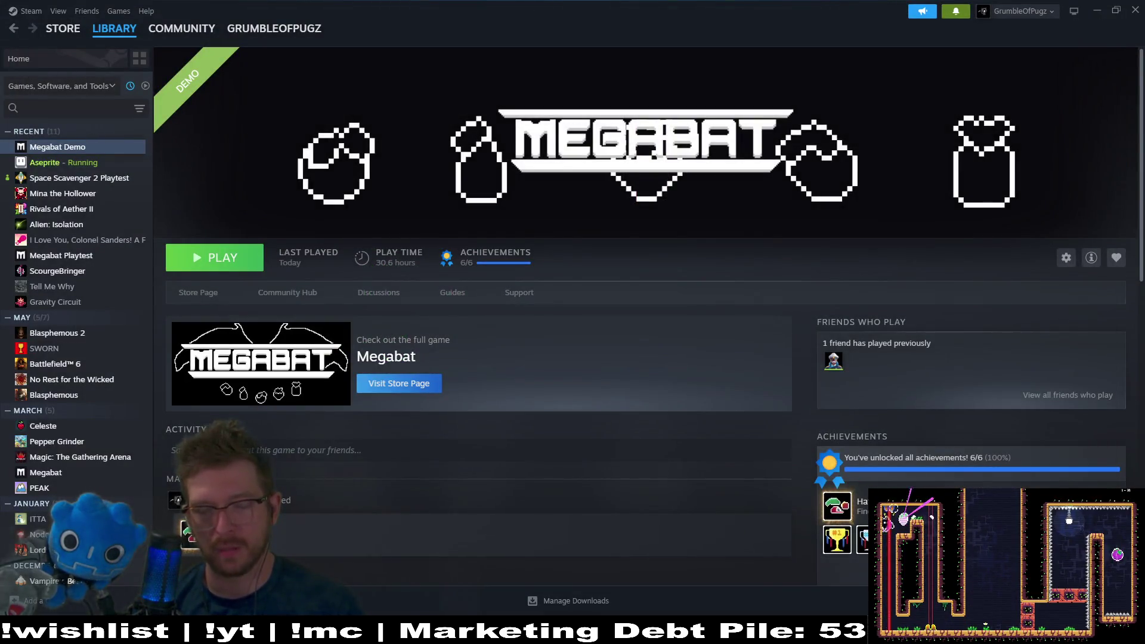
key("alt+Tab")
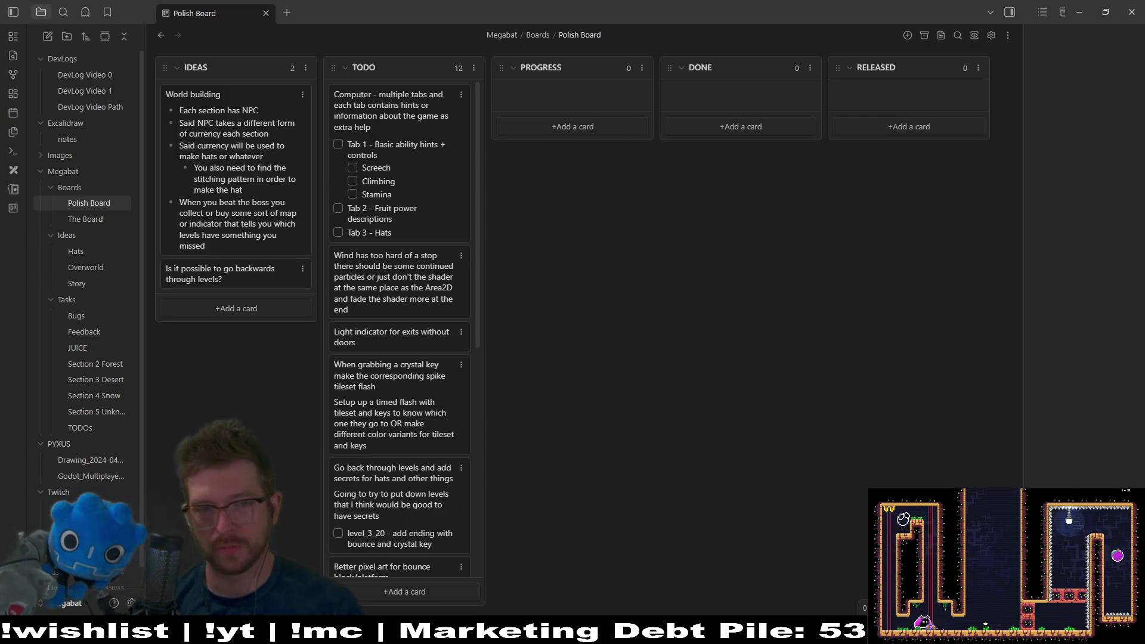
Step: Start a TODO card: make a tutorial level for players to go up through spikes
scroll(428, 409, "down", 5)
scroll(443, 438, "up", 5)
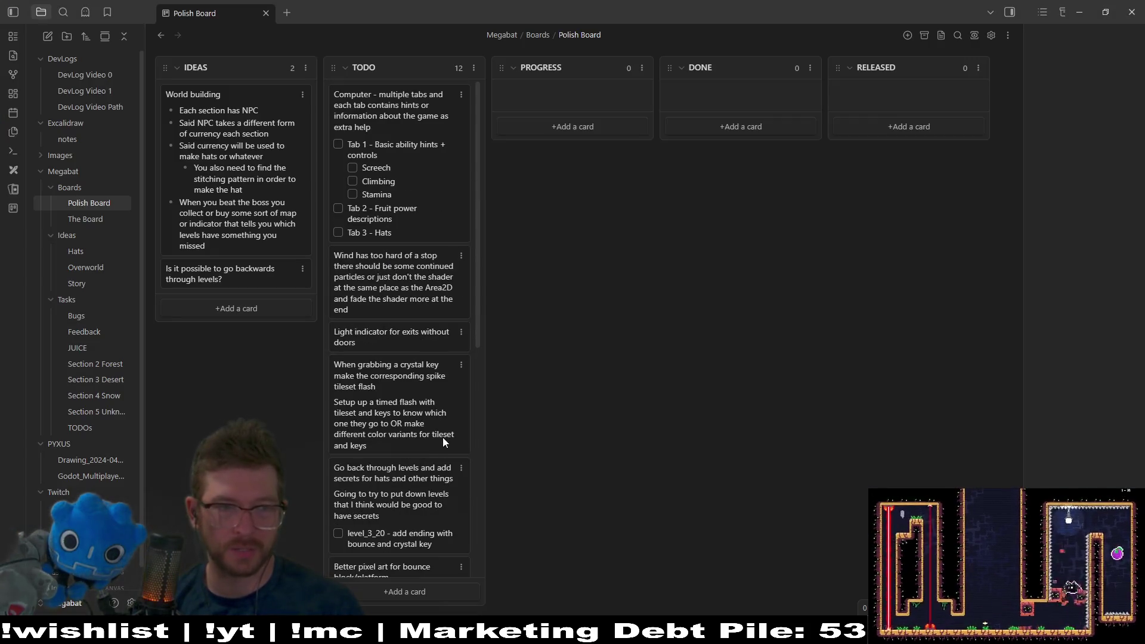
left_click(437, 591)
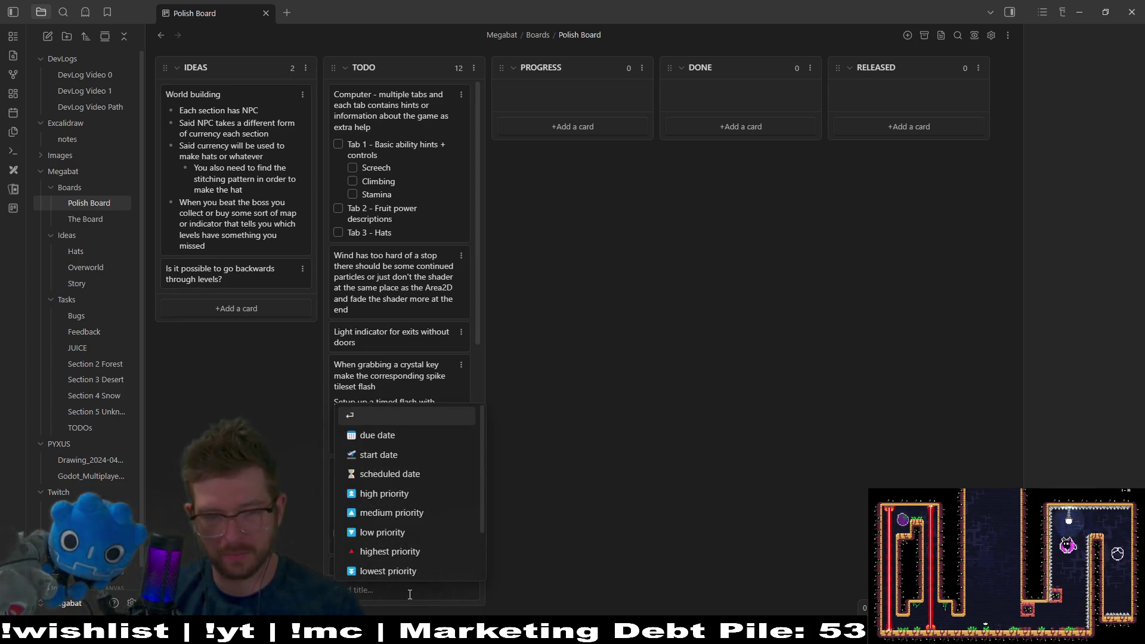
type("Make tutor")
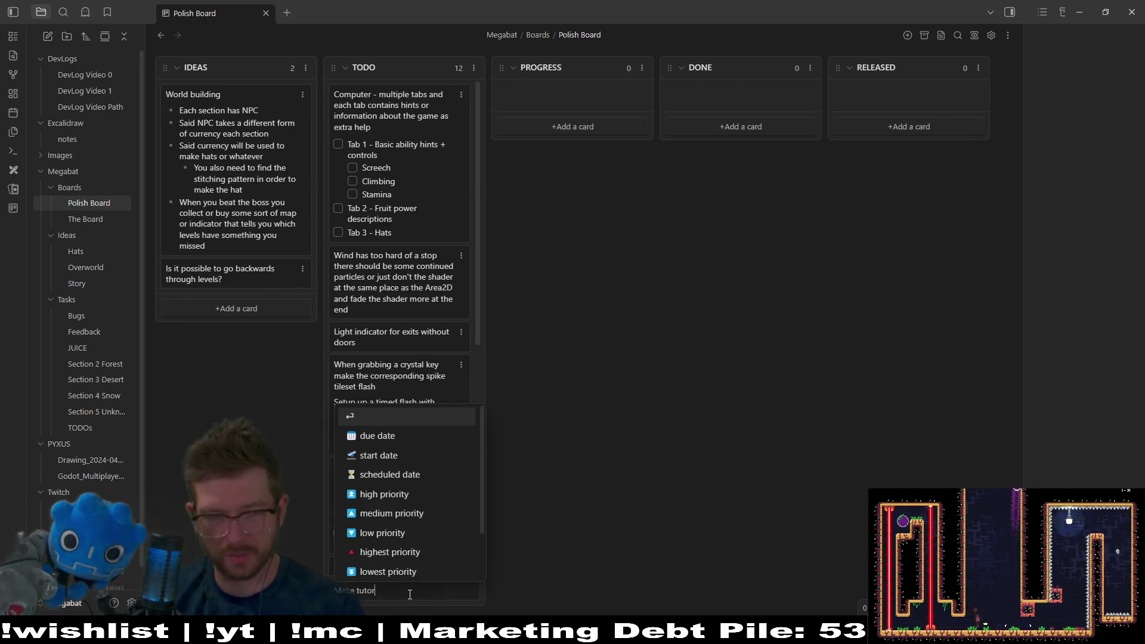
type("ial level for")
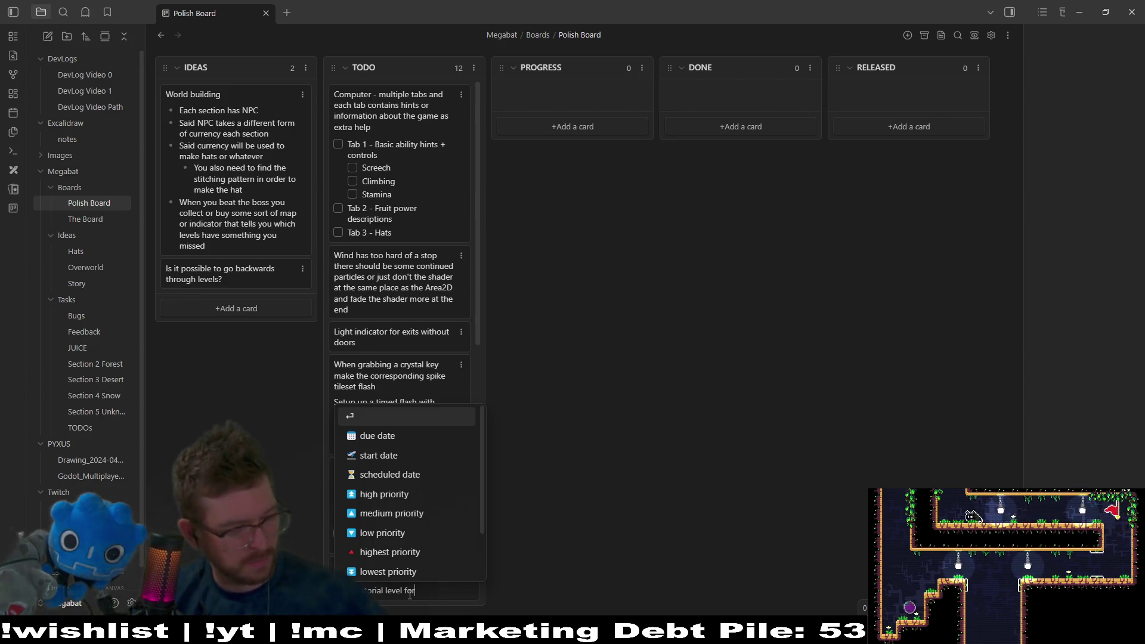
key("BackSpace")
key("BackSpace")
key("BackSpace")
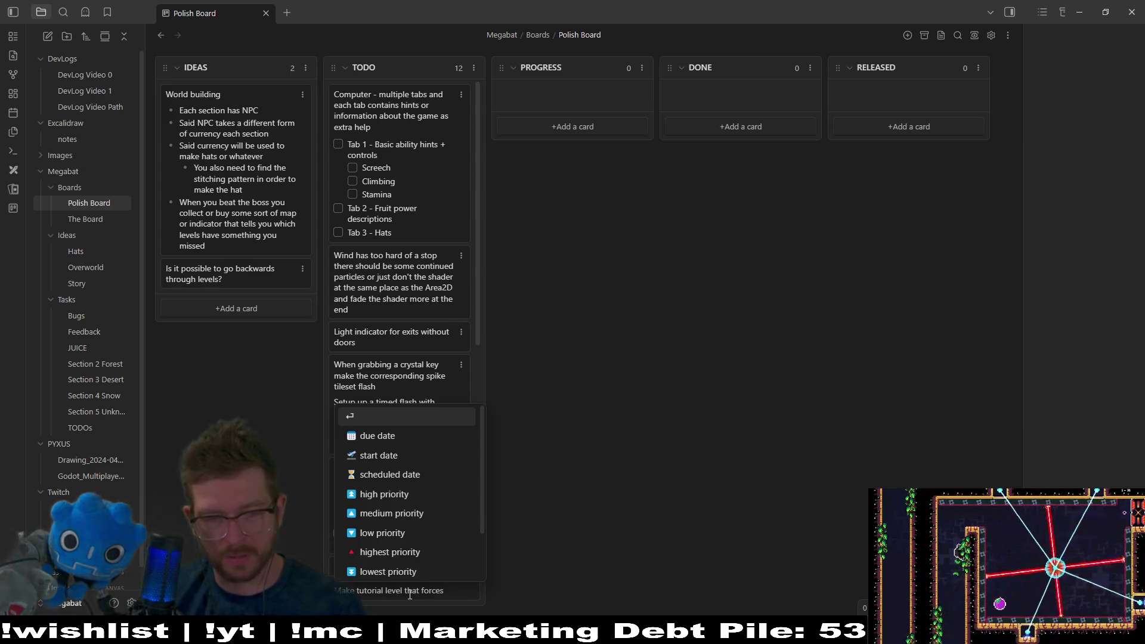
type(" the pla")
type("yer to")
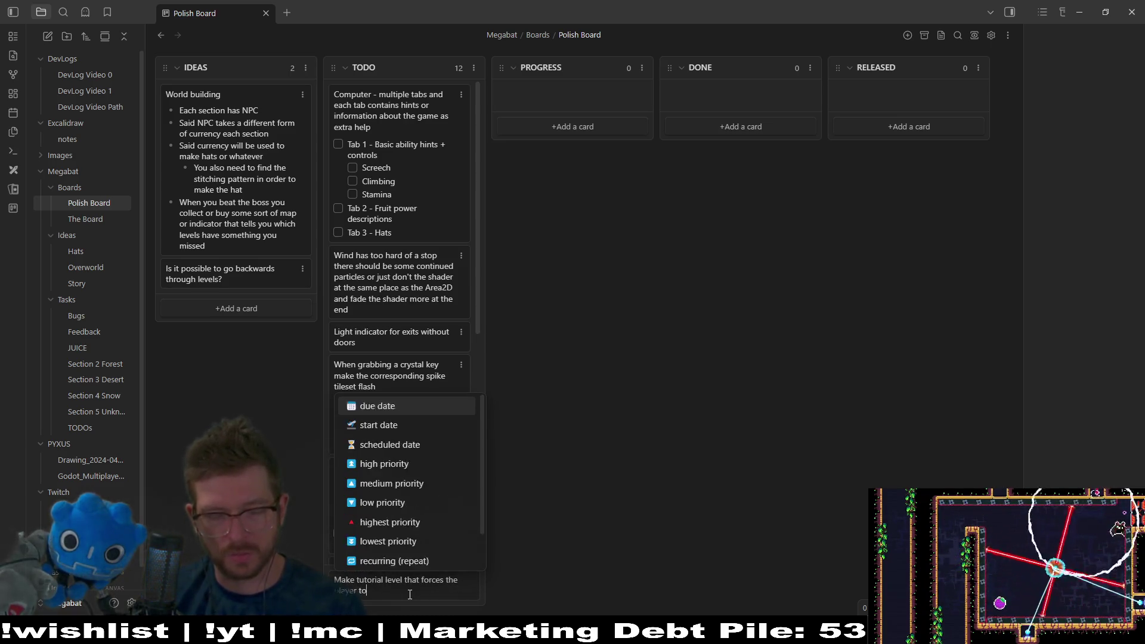
type(" go up ")
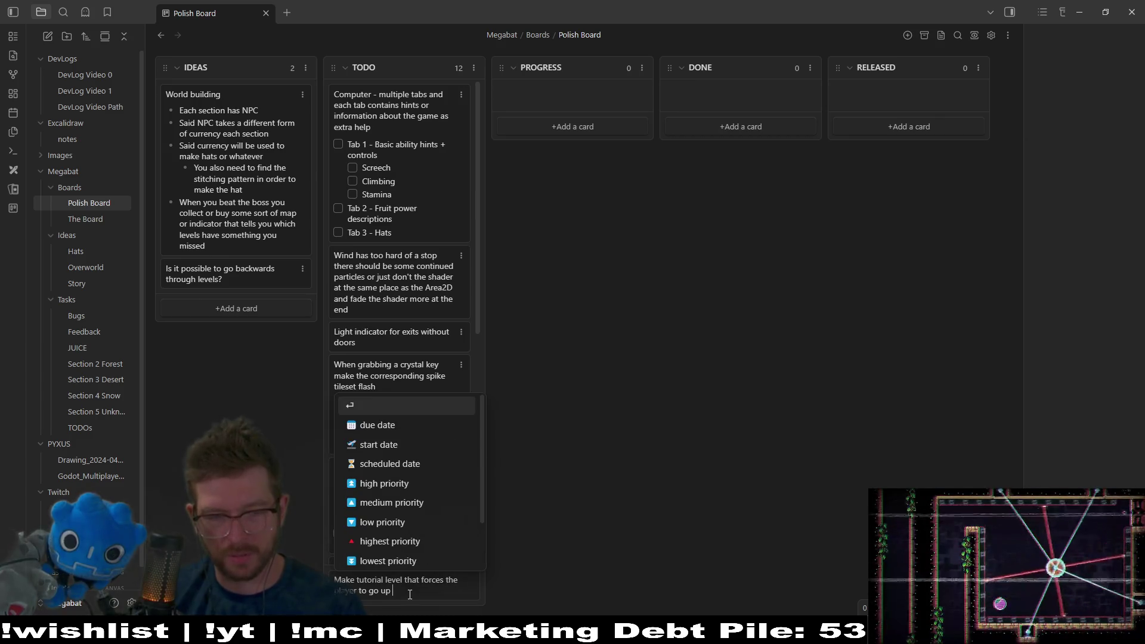
type("through spikes")
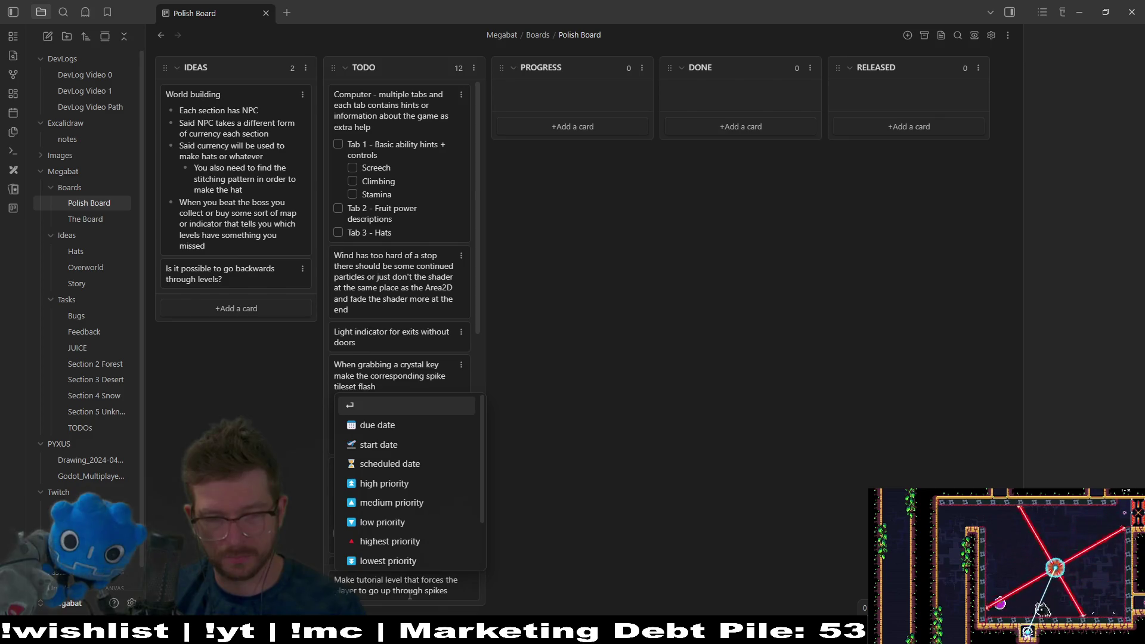
type(" because")
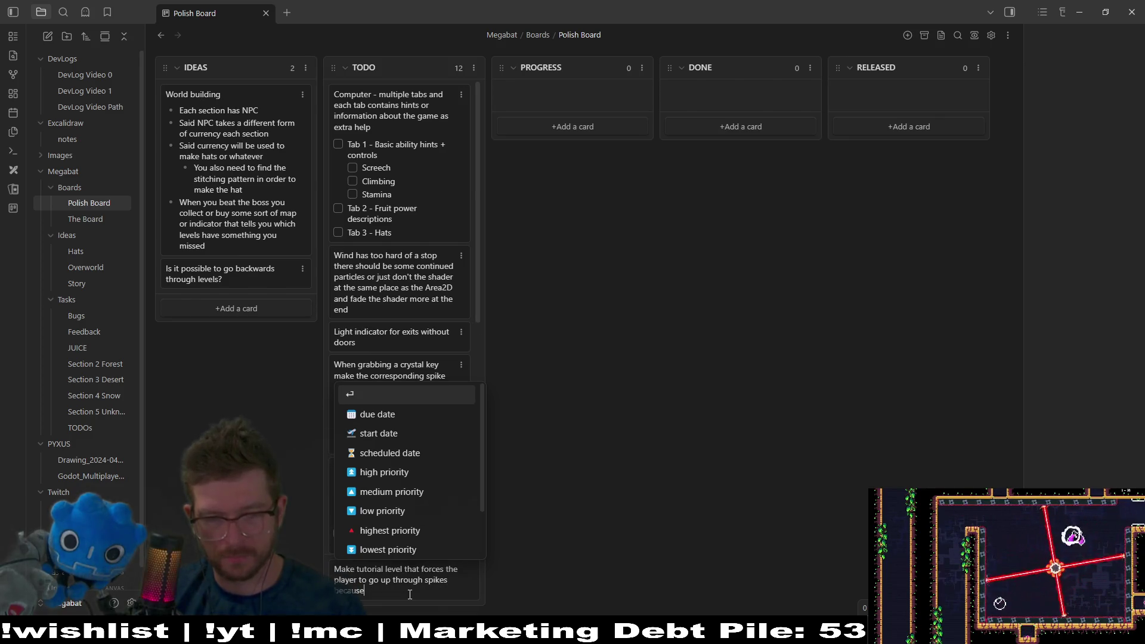
type(" I rea")
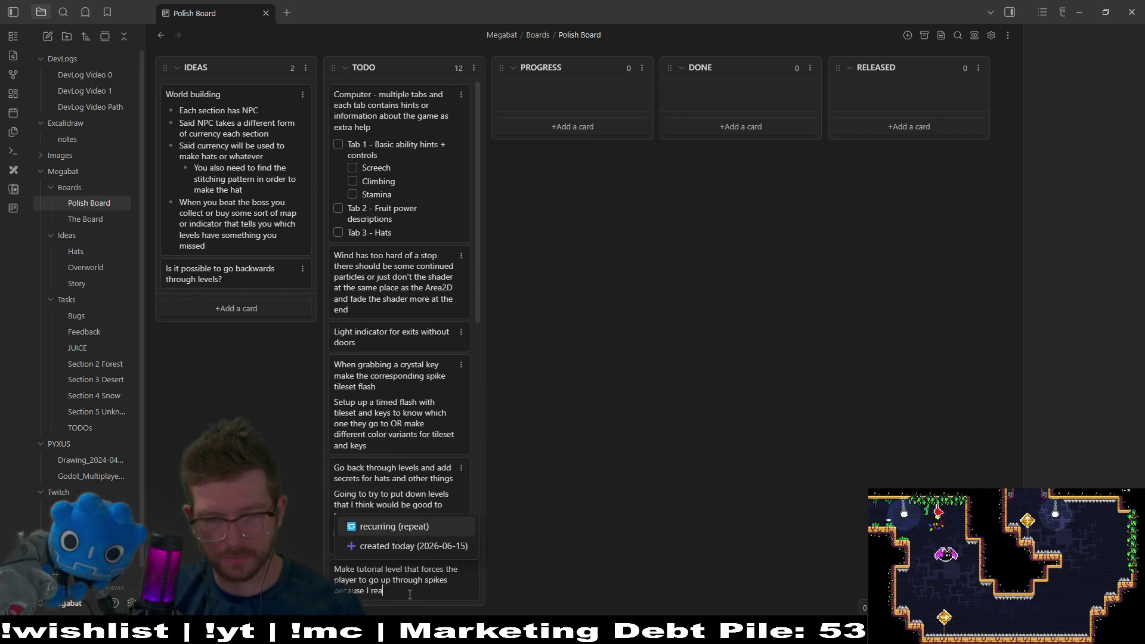
type("lize I don't ")
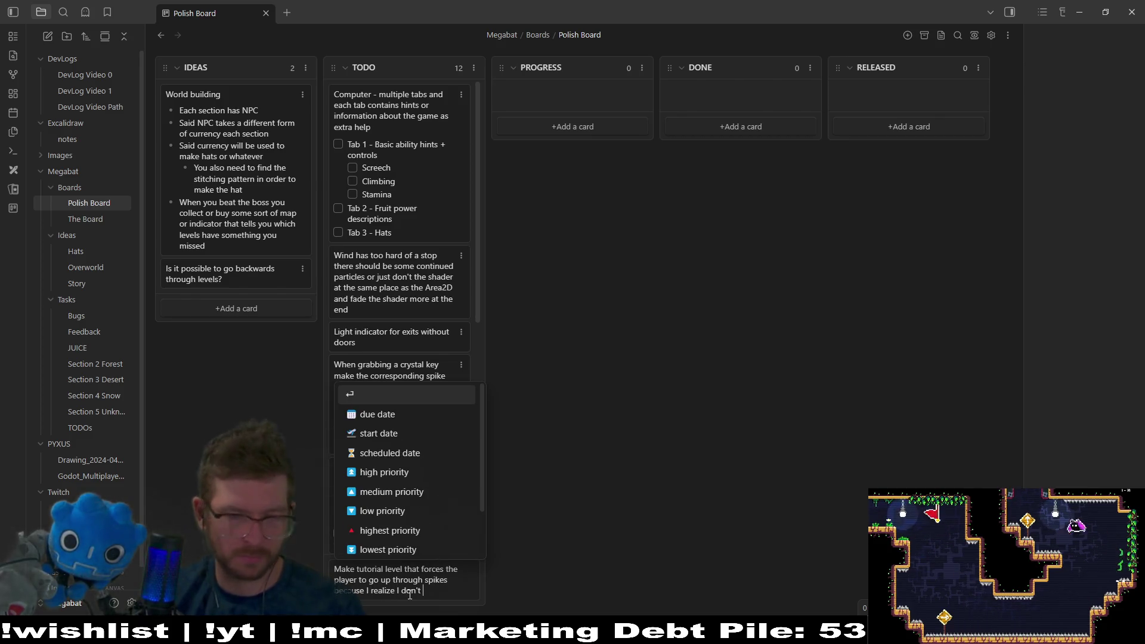
type("teach that in")
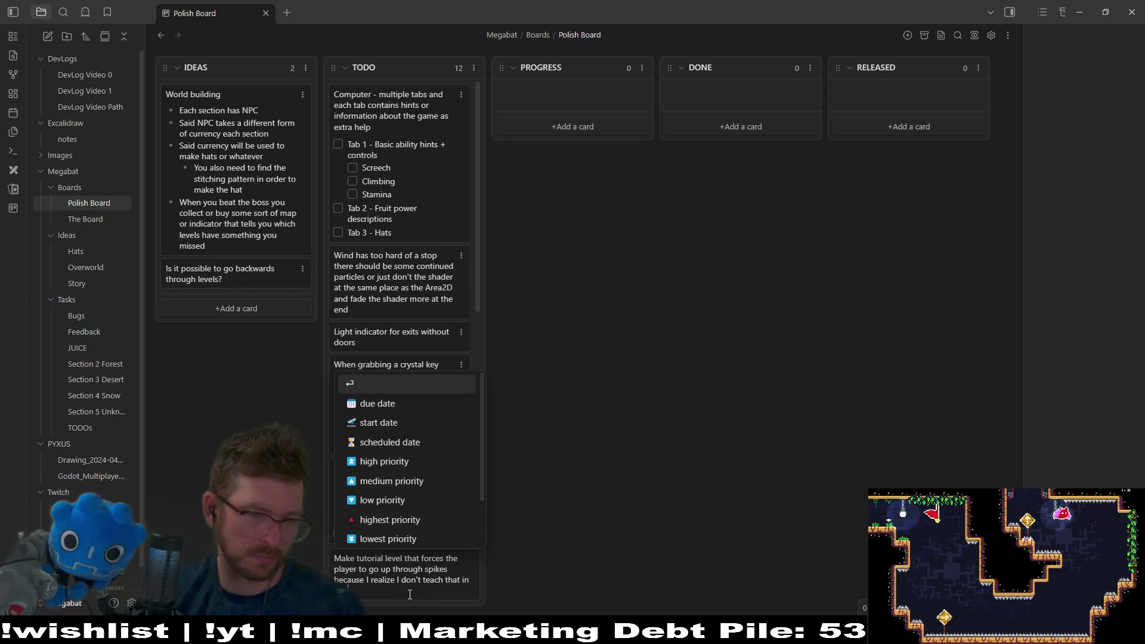
type(" the beginning o")
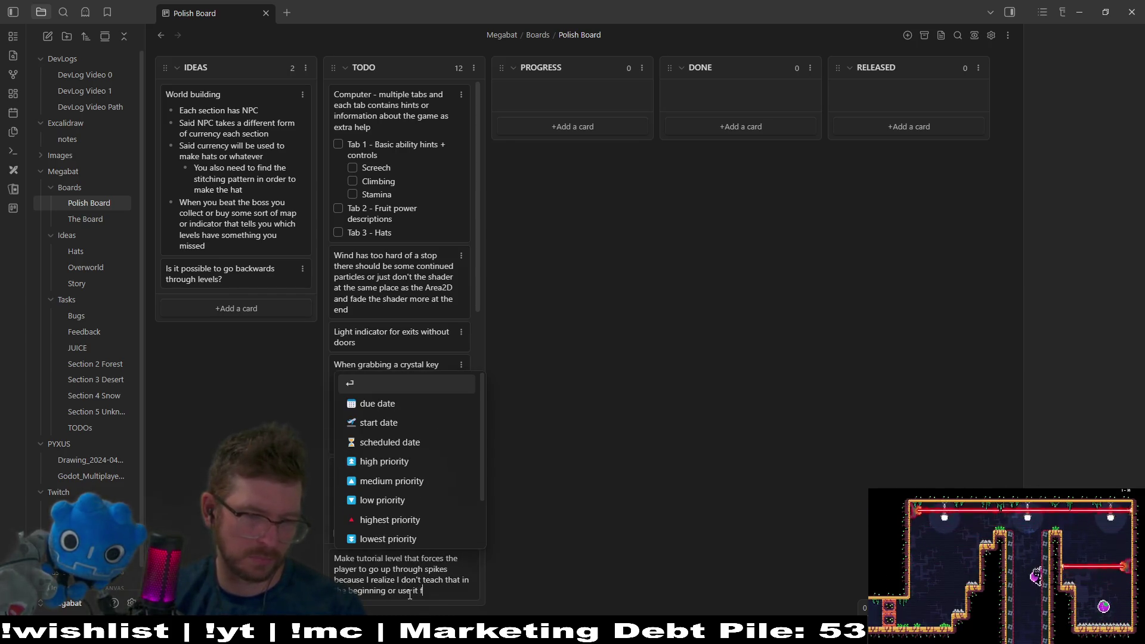
type("r use it very much in the")
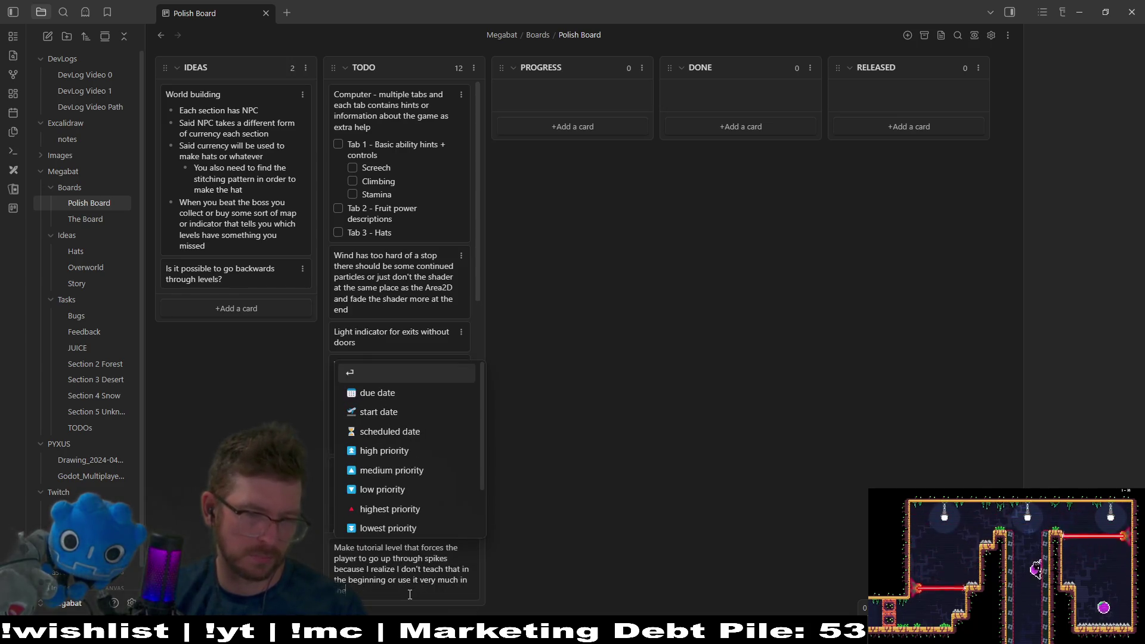
type(" first 2 secti")
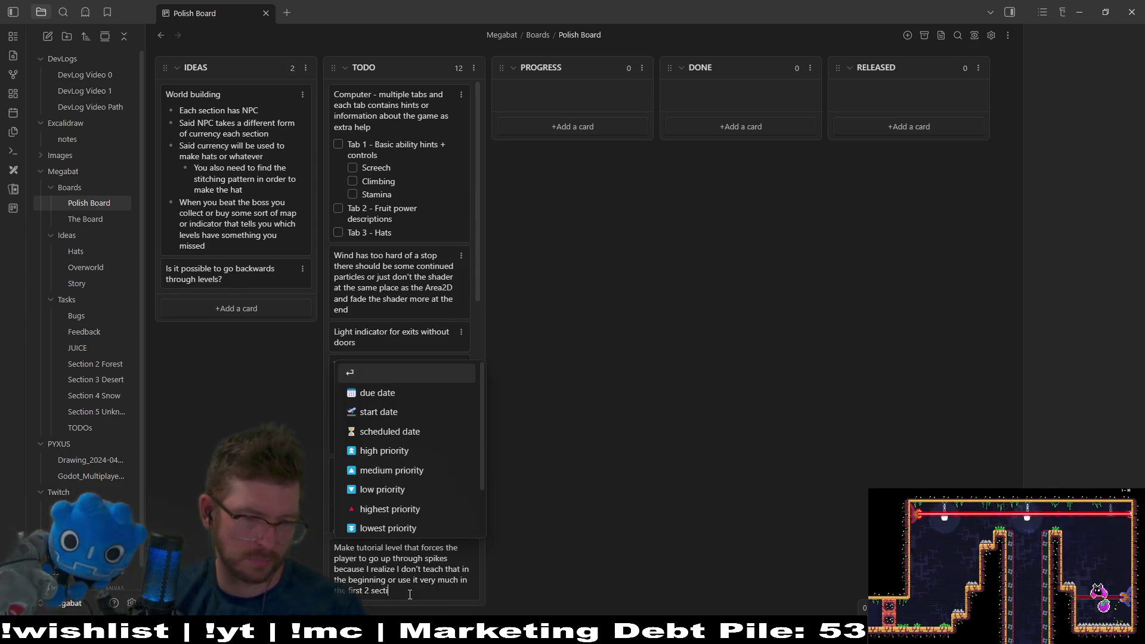
type("ons s")
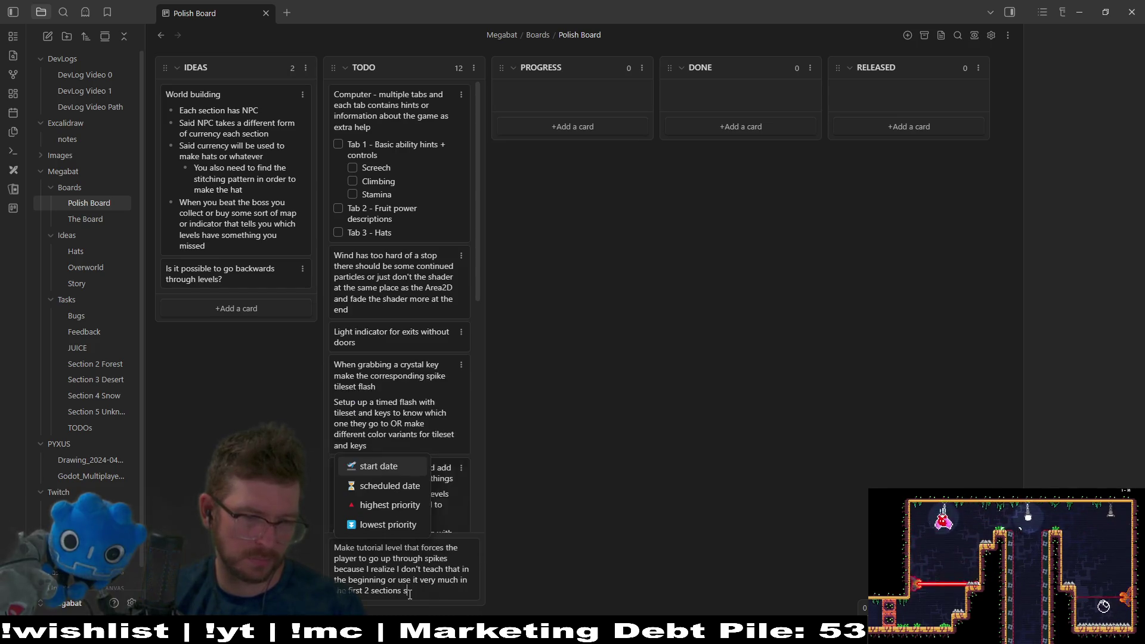
key("BackSpace")
key("BackSpace")
type(", so let's a")
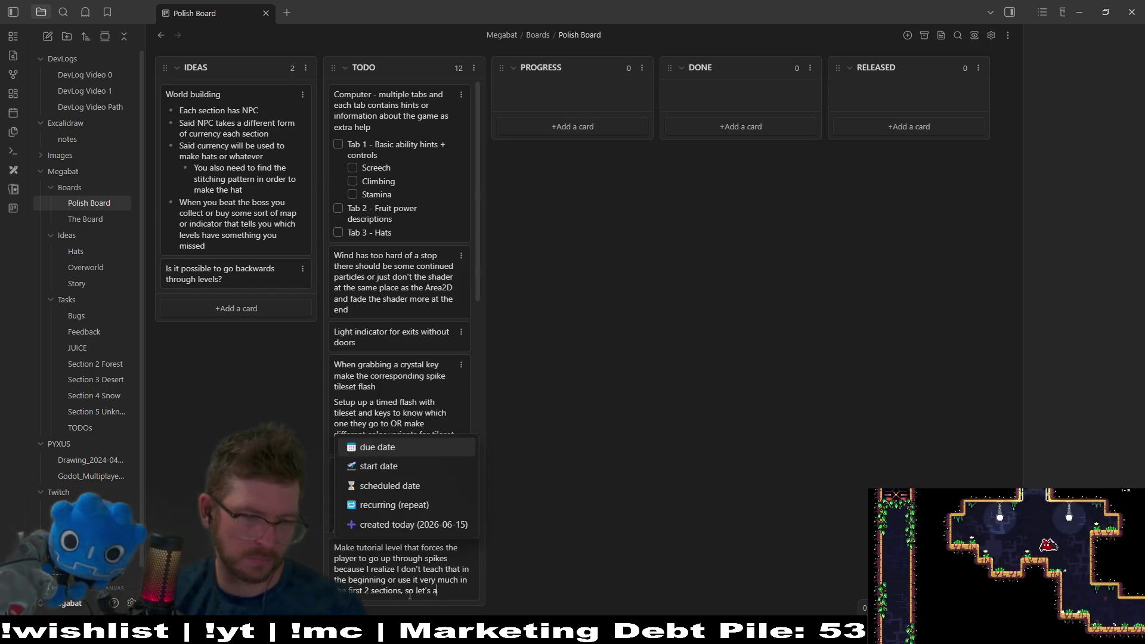
type("dd a couple other spots ")
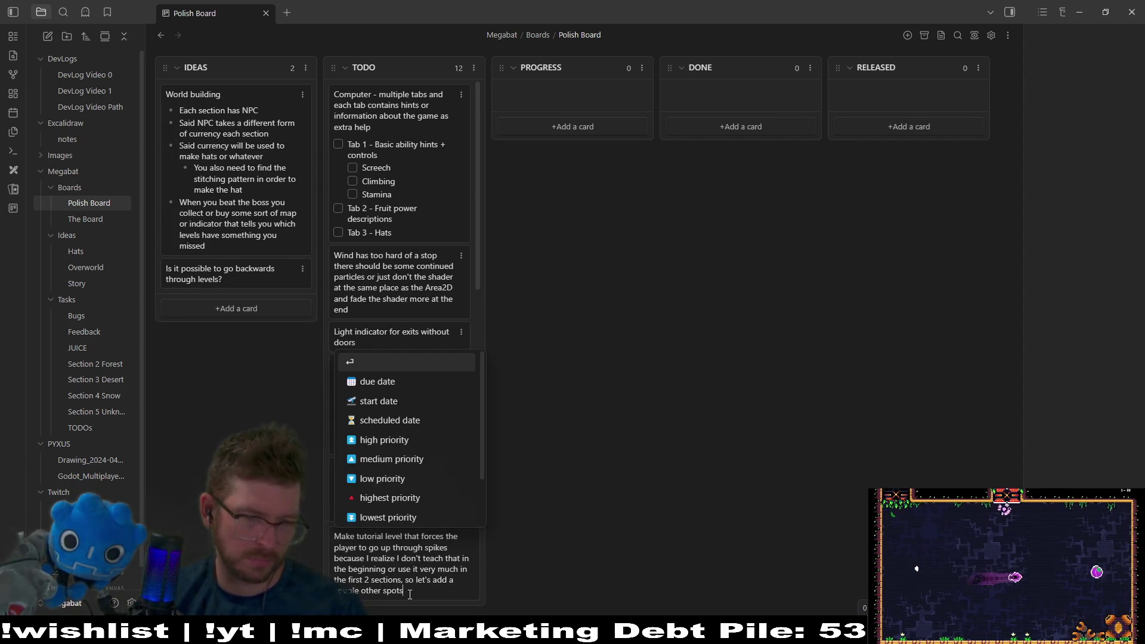
type("where that's happen")
Step: Finish the note asking for a forced but not difficult level, save it, and move it near the top
key("BackSpace")
key("BackSpace")
key("BackSpace")
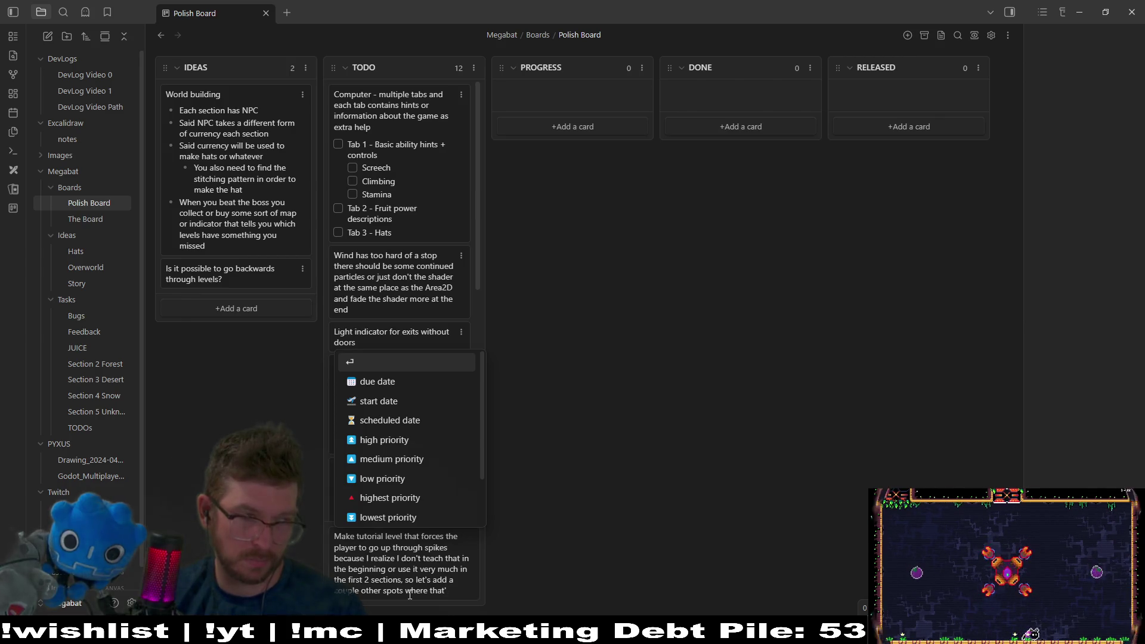
key("BackSpace")
key("BackSpace")
key("BackSpace")
type("at is ")
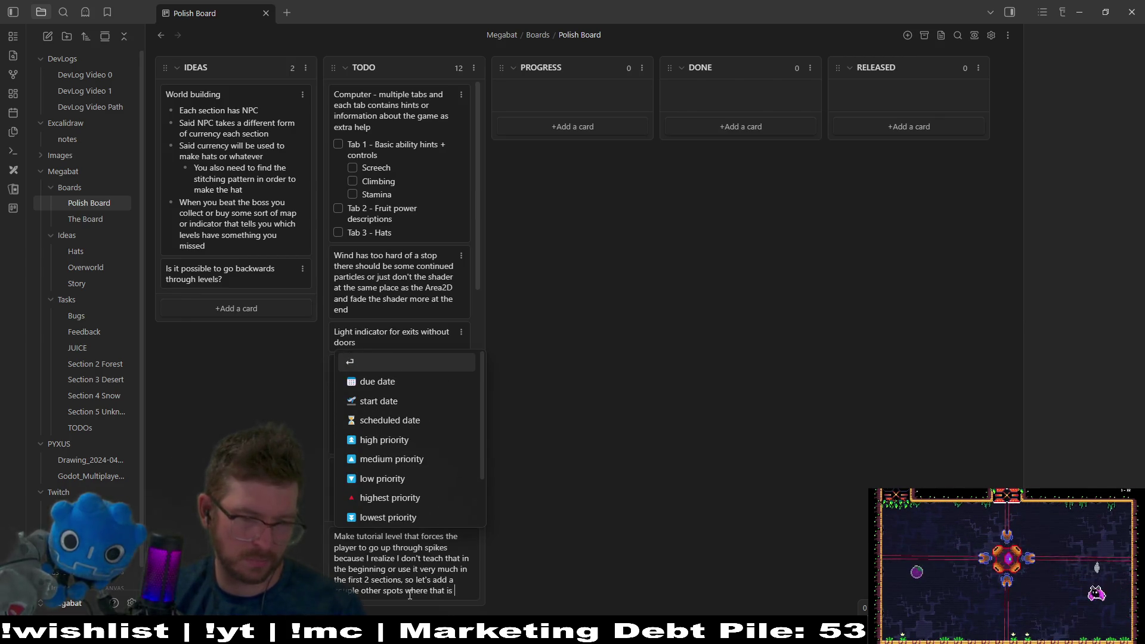
type("forced but not difficult")
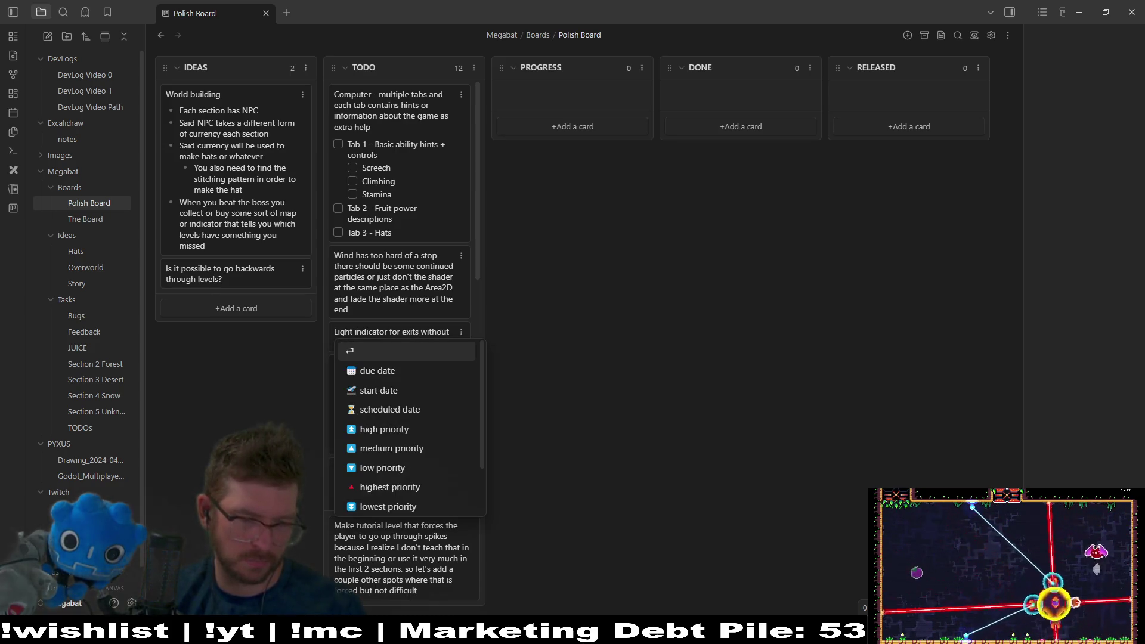
key("Return")
mouse_move(408, 517)
left_mouse_down()
mouse_move(460, 419)
mouse_move(461, 291)
mouse_move(406, 112)
mouse_move(443, 171)
mouse_move(429, 280)
left_mouse_up()
scroll(428, 401, "down", 5)
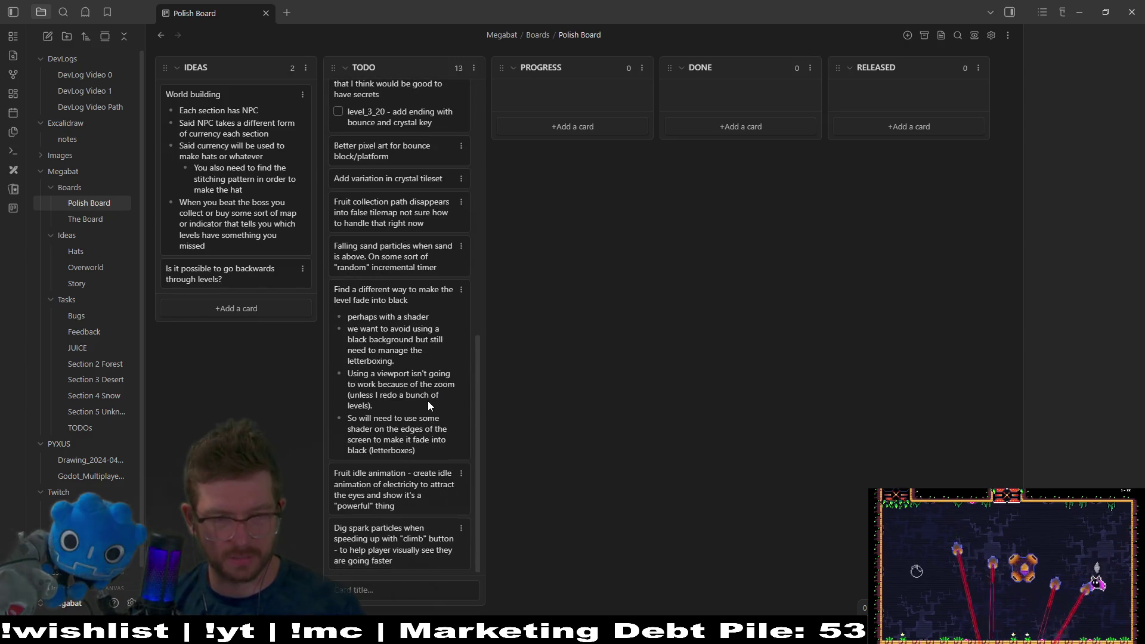